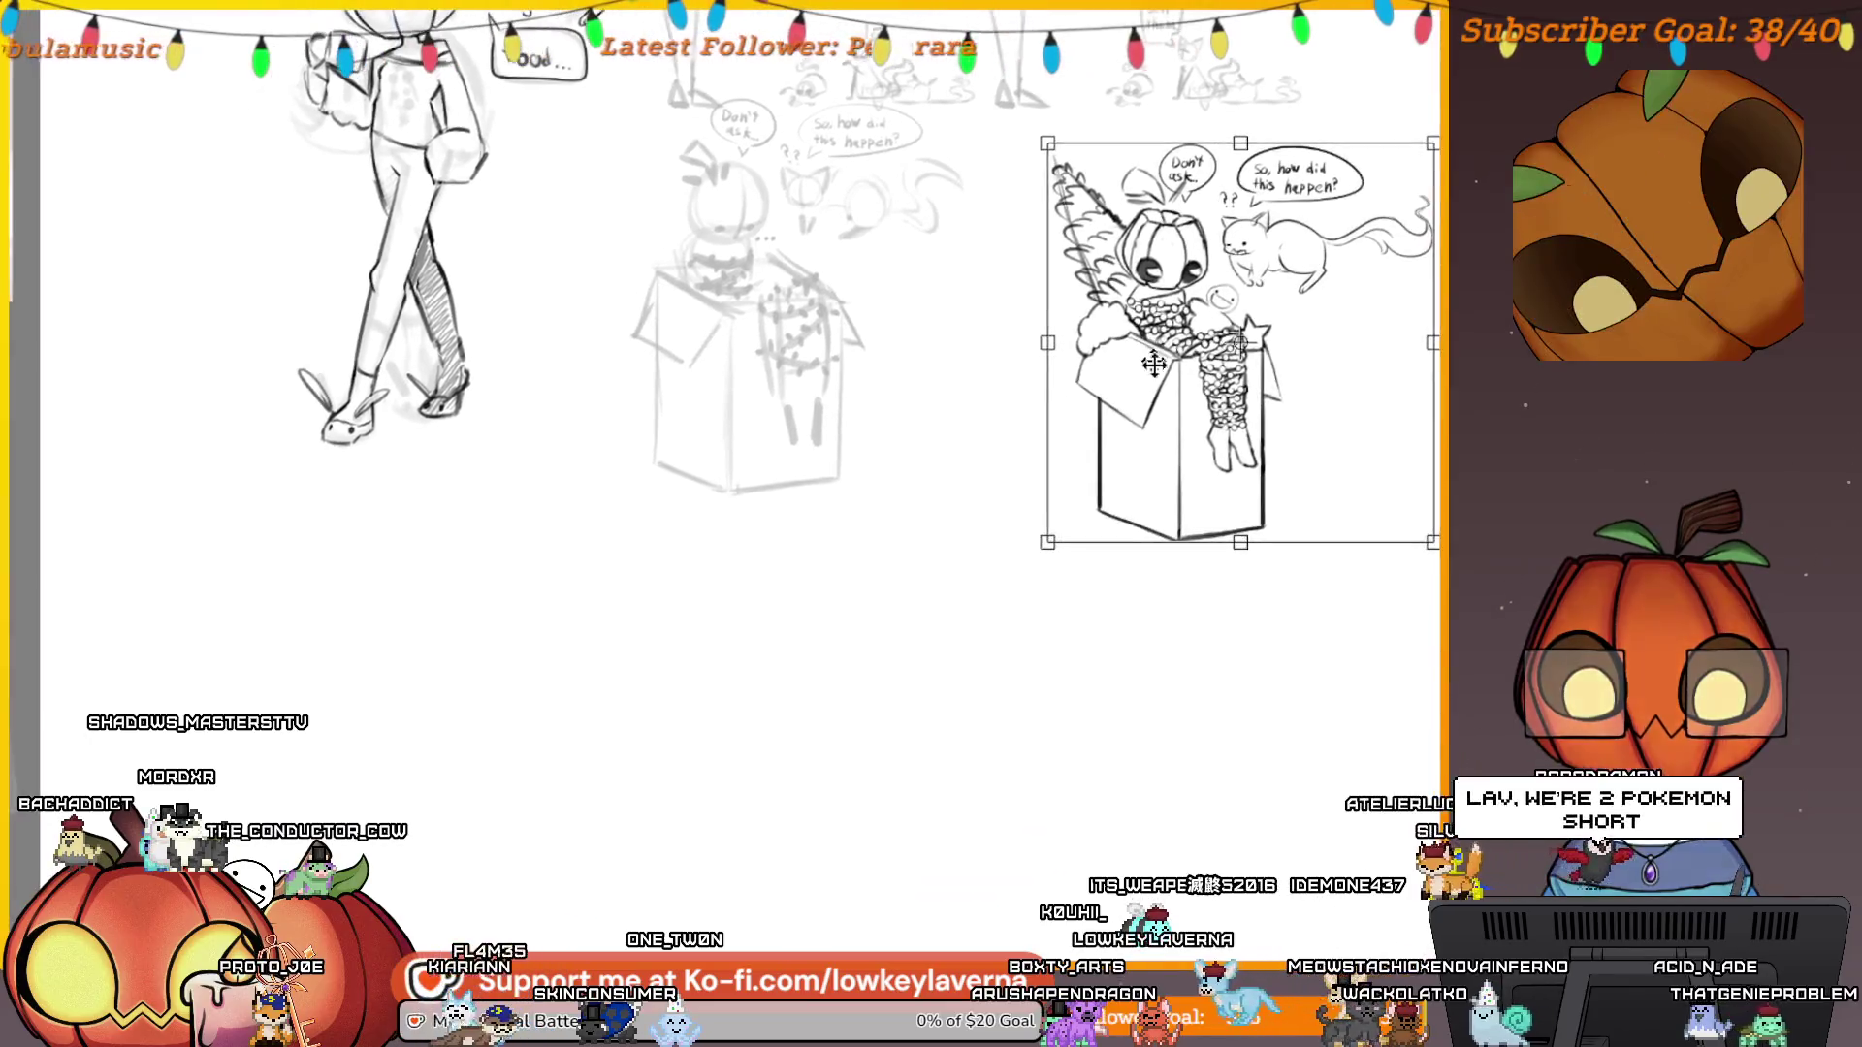
Move both character drawings lower and enlarge the boxed pumpkin character beside the standing one.
mouse_move(1145, 538)
mouse_down()
mouse_move(867, 684)
mouse_move(938, 623)
mouse_up()
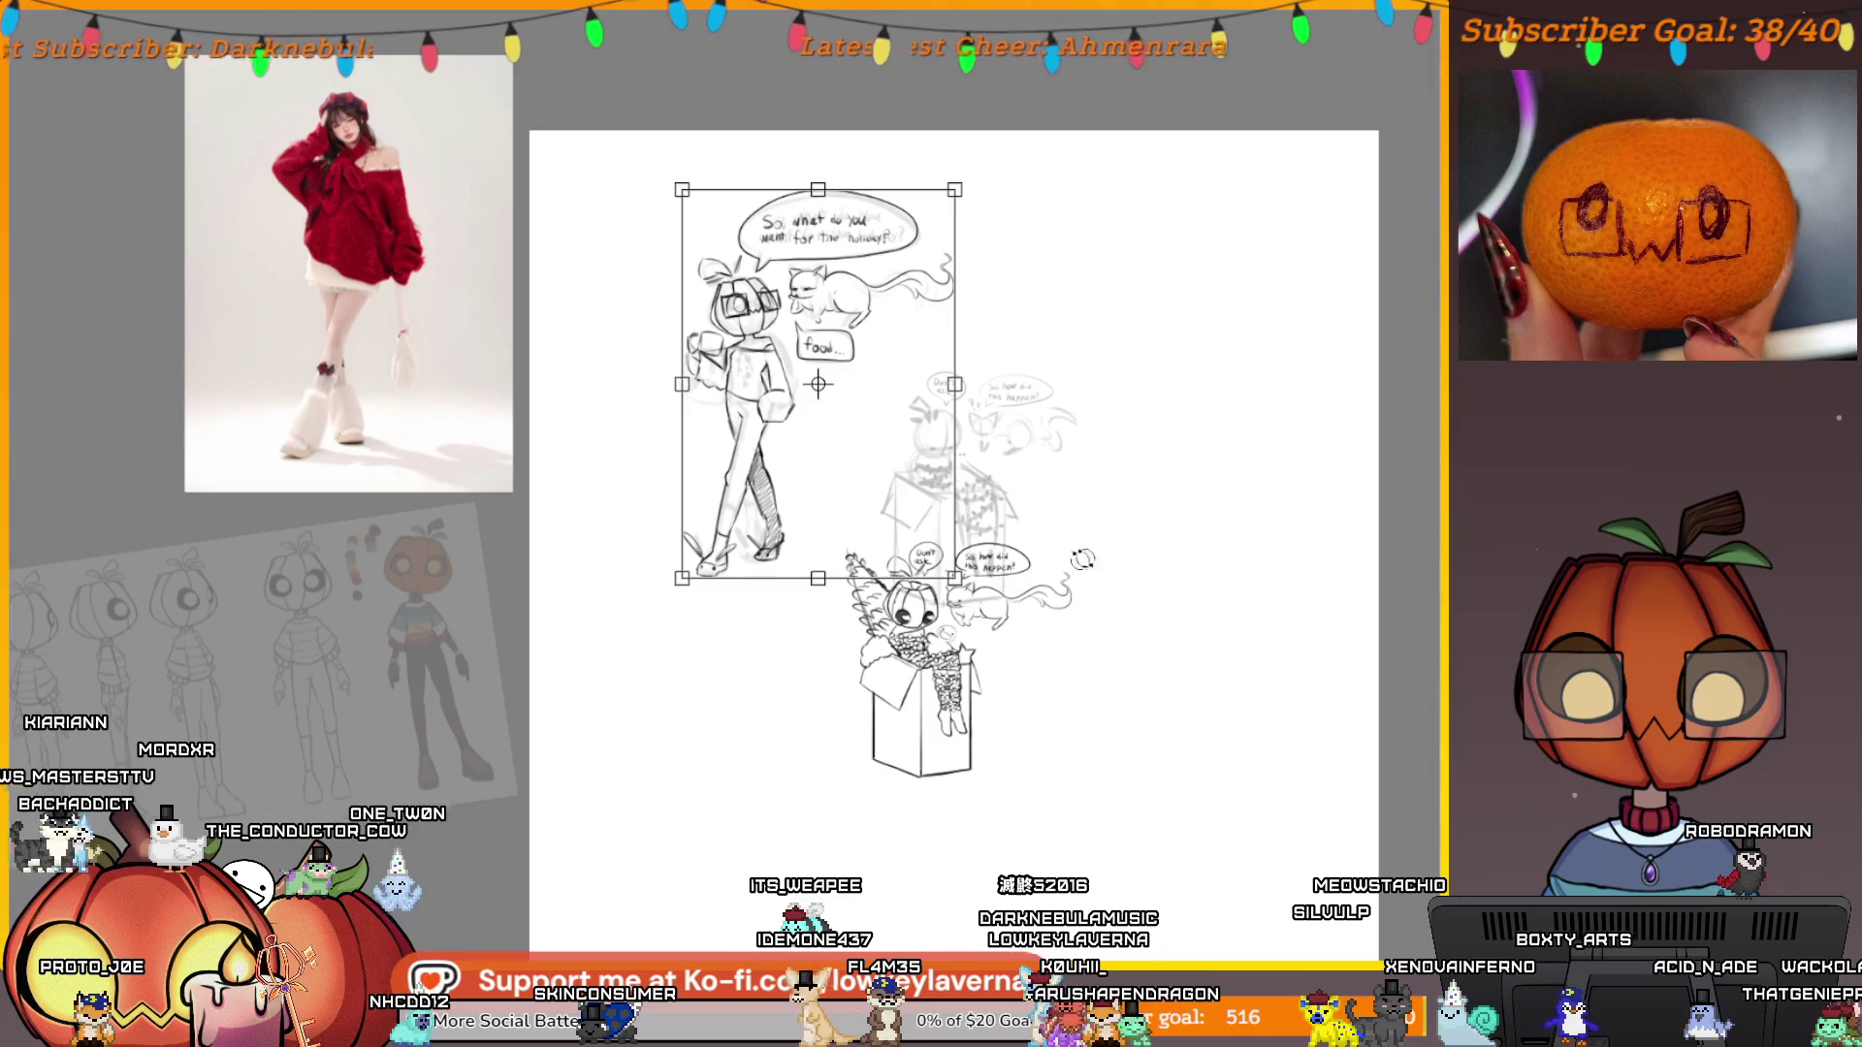
mouse_move(853, 487)
mouse_down()
mouse_move(843, 694)
mouse_move(769, 706)
mouse_up()
click(1028, 572)
drag(1050, 532, 926, 628)
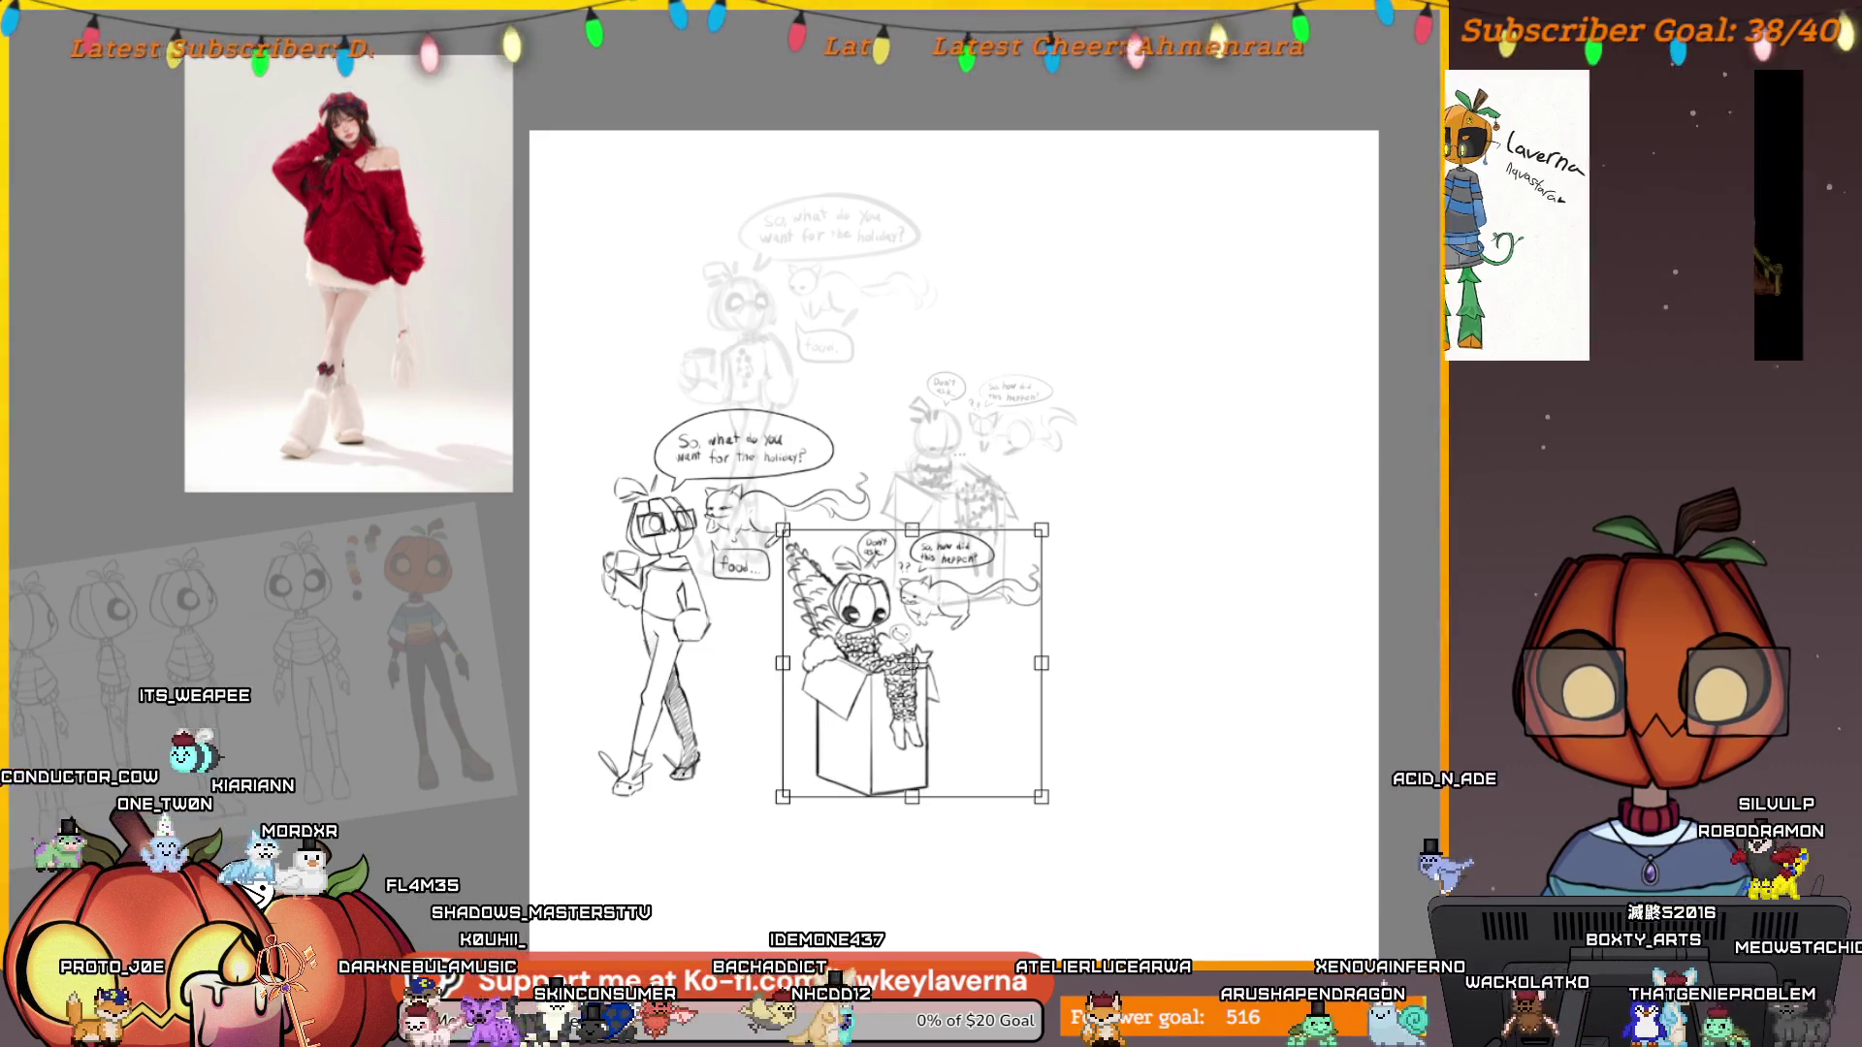
key(Return)
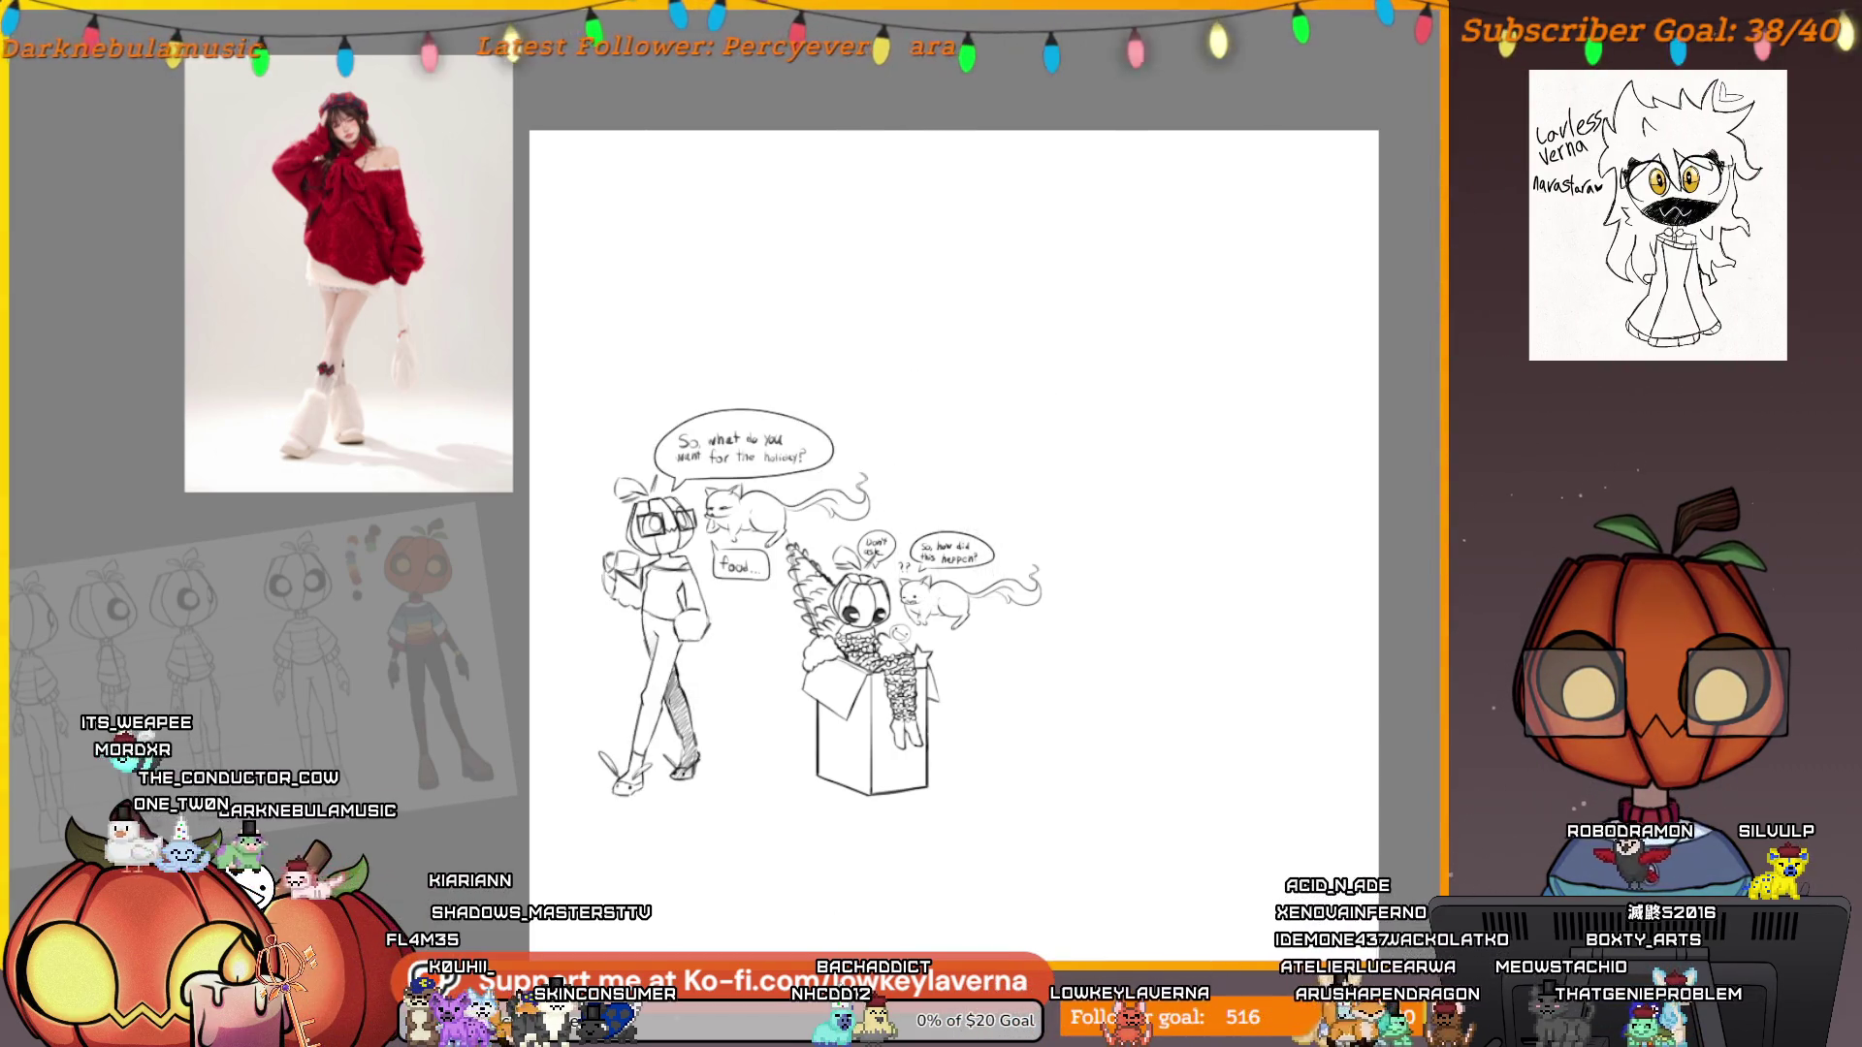
Hide the faint box sketch.
key(ctrl+z)
key(ctrl+z)
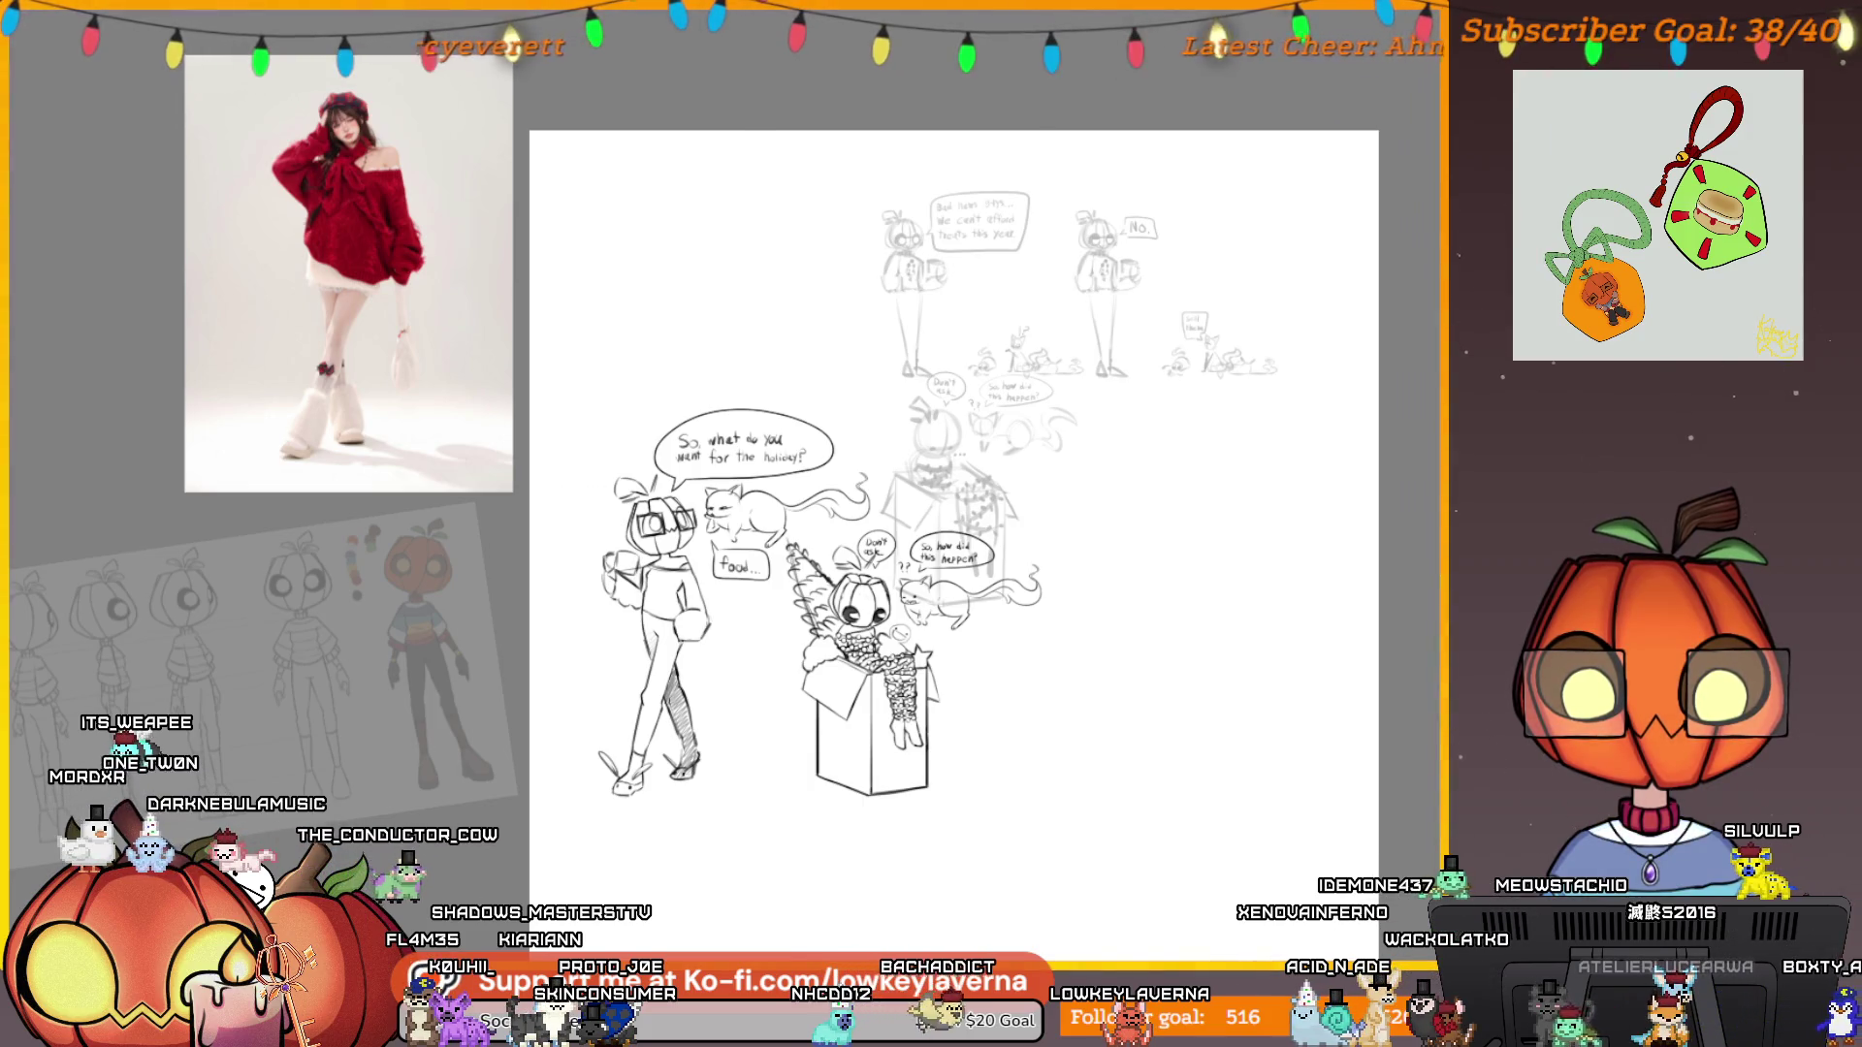
key(ctrl+y)
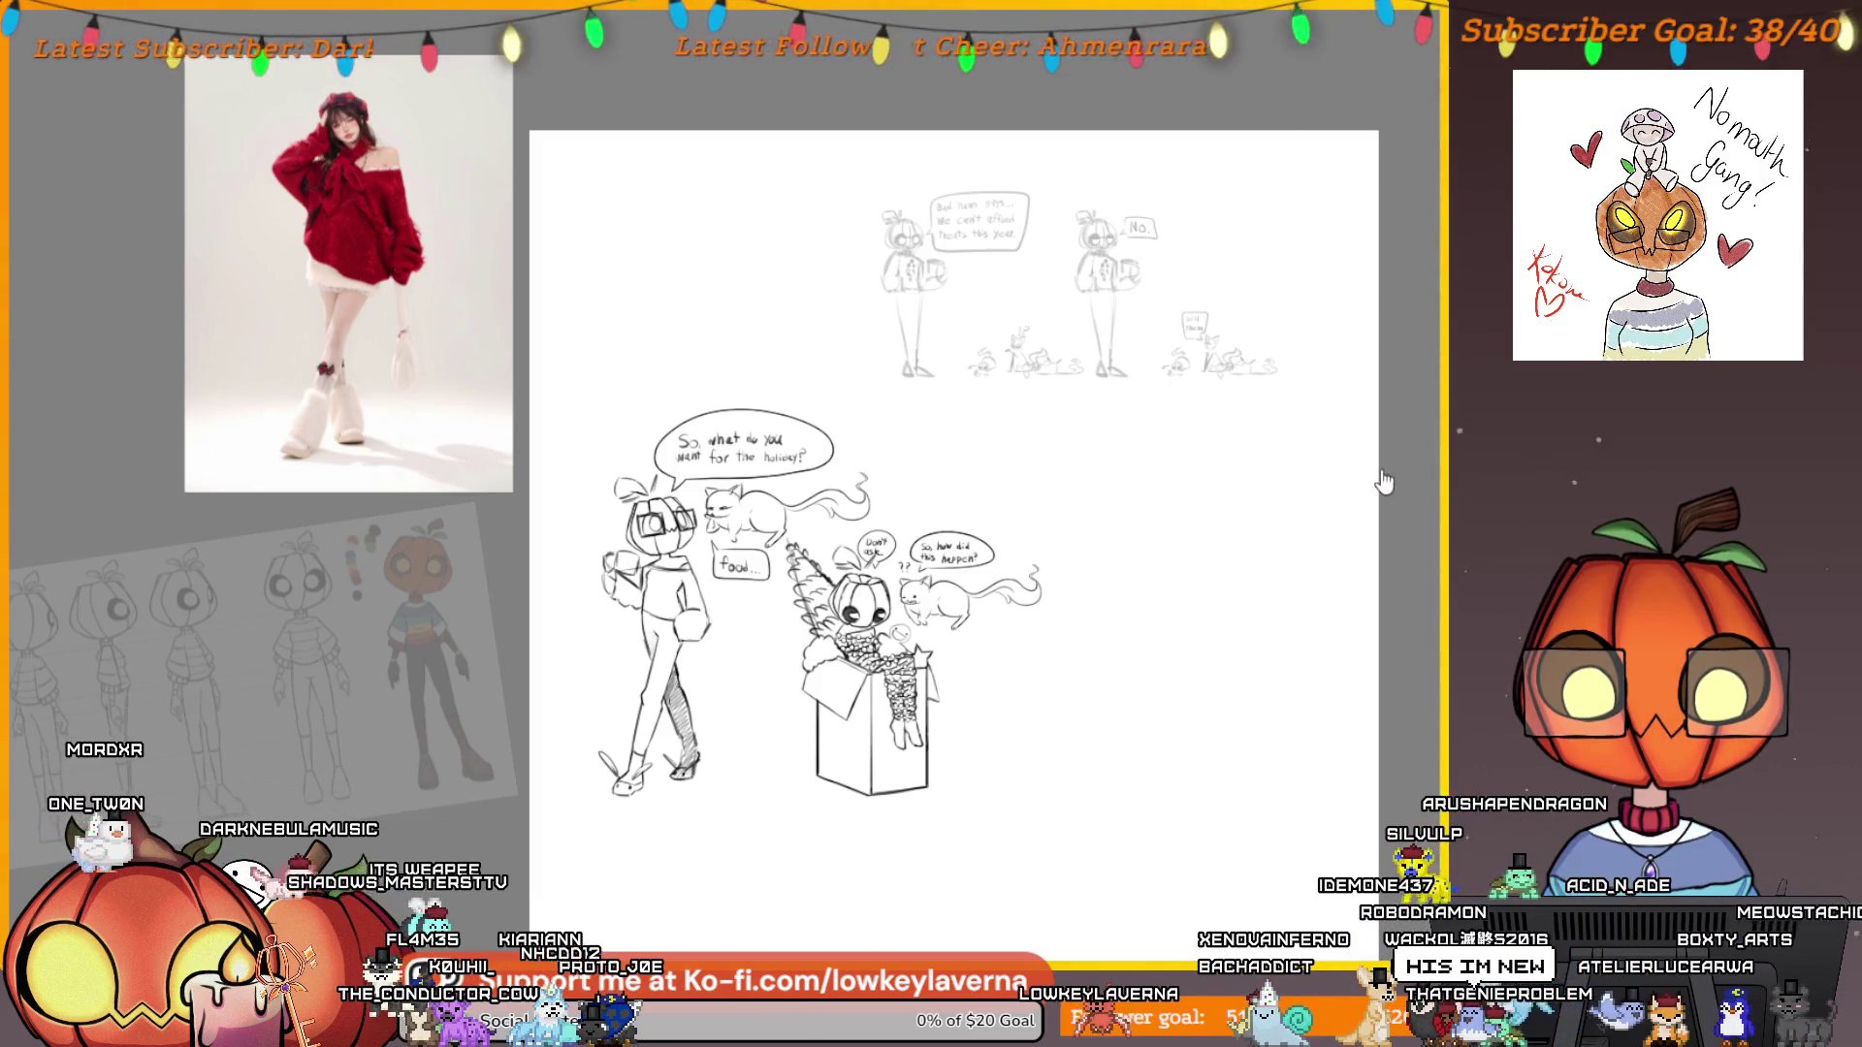
scroll(970, 490, up, 5)
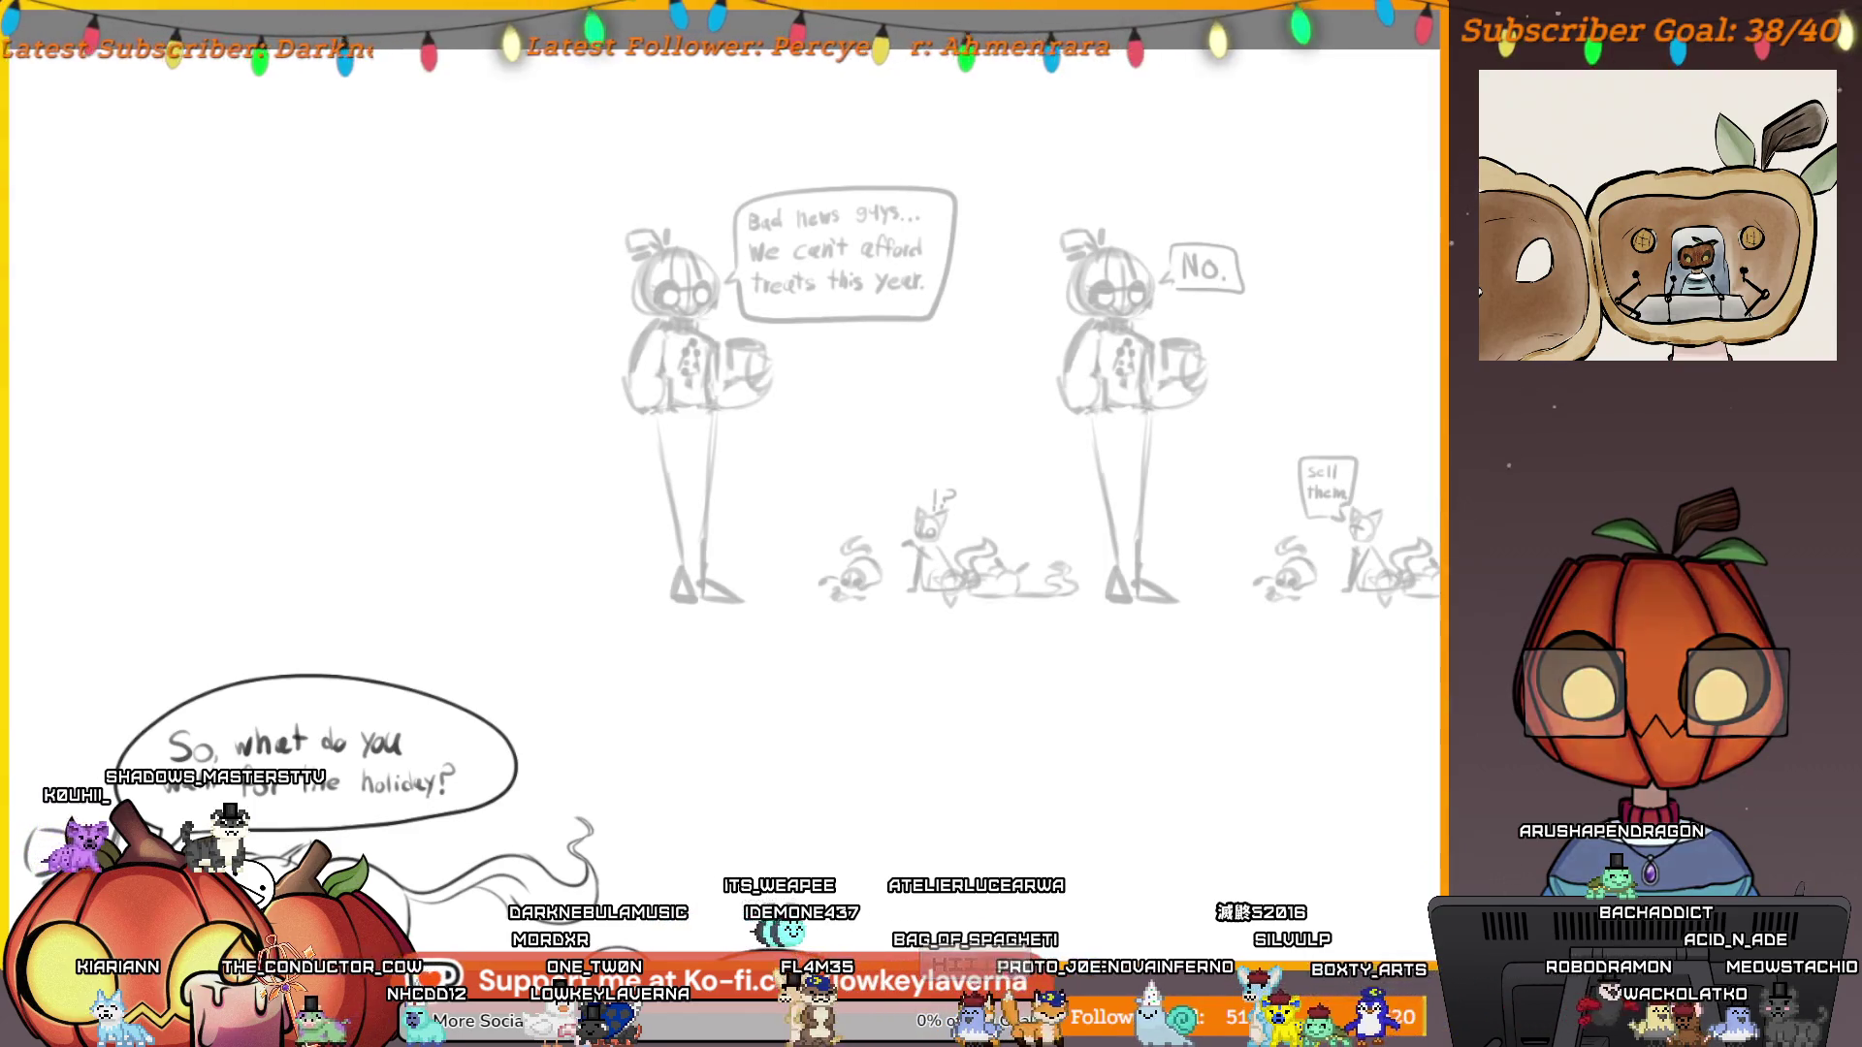
Scale the faint upper sketch panels from the corners until they span the page top.
key(ctrl+t)
drag(621, 608, 436, 698)
key(ctrl+minus)
key(ctrl+minus)
drag(1042, 424, 1123, 388)
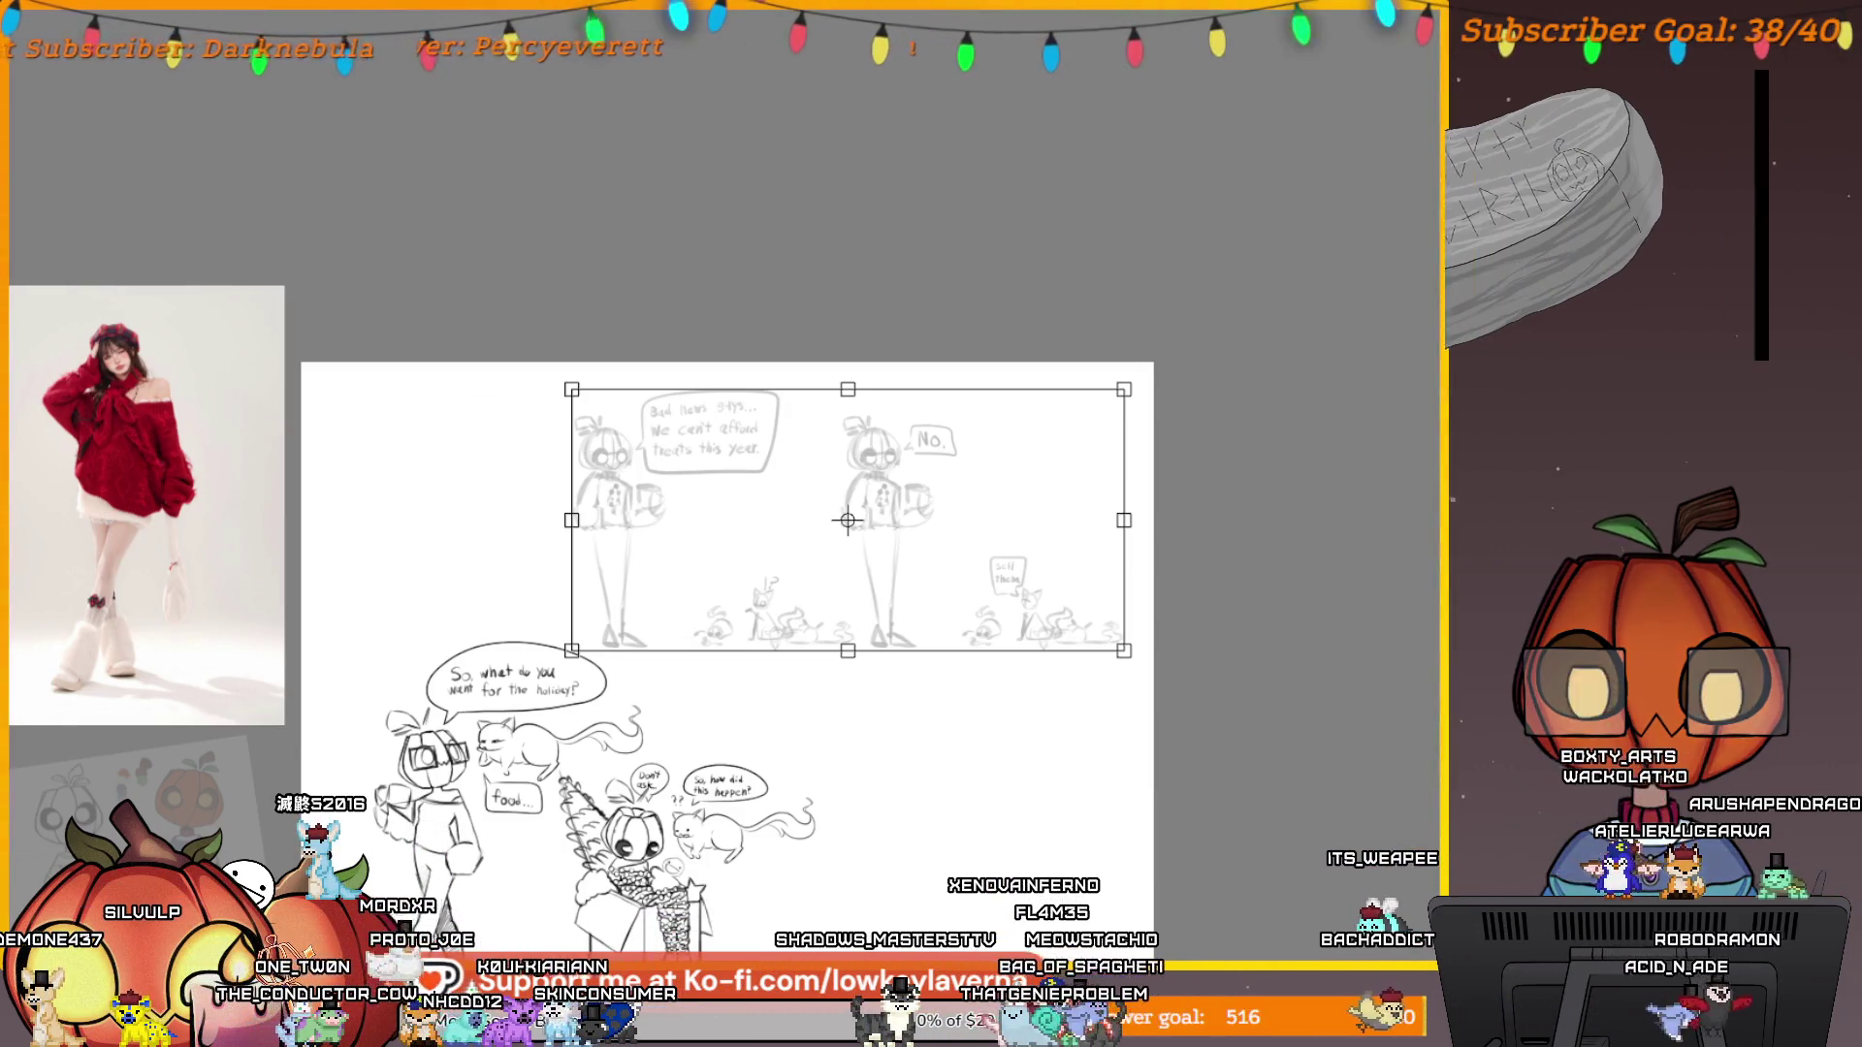
Apply the enlarged upper panel transform and zoom in on the standing character's face.
drag(1317, 505, 1545, 544)
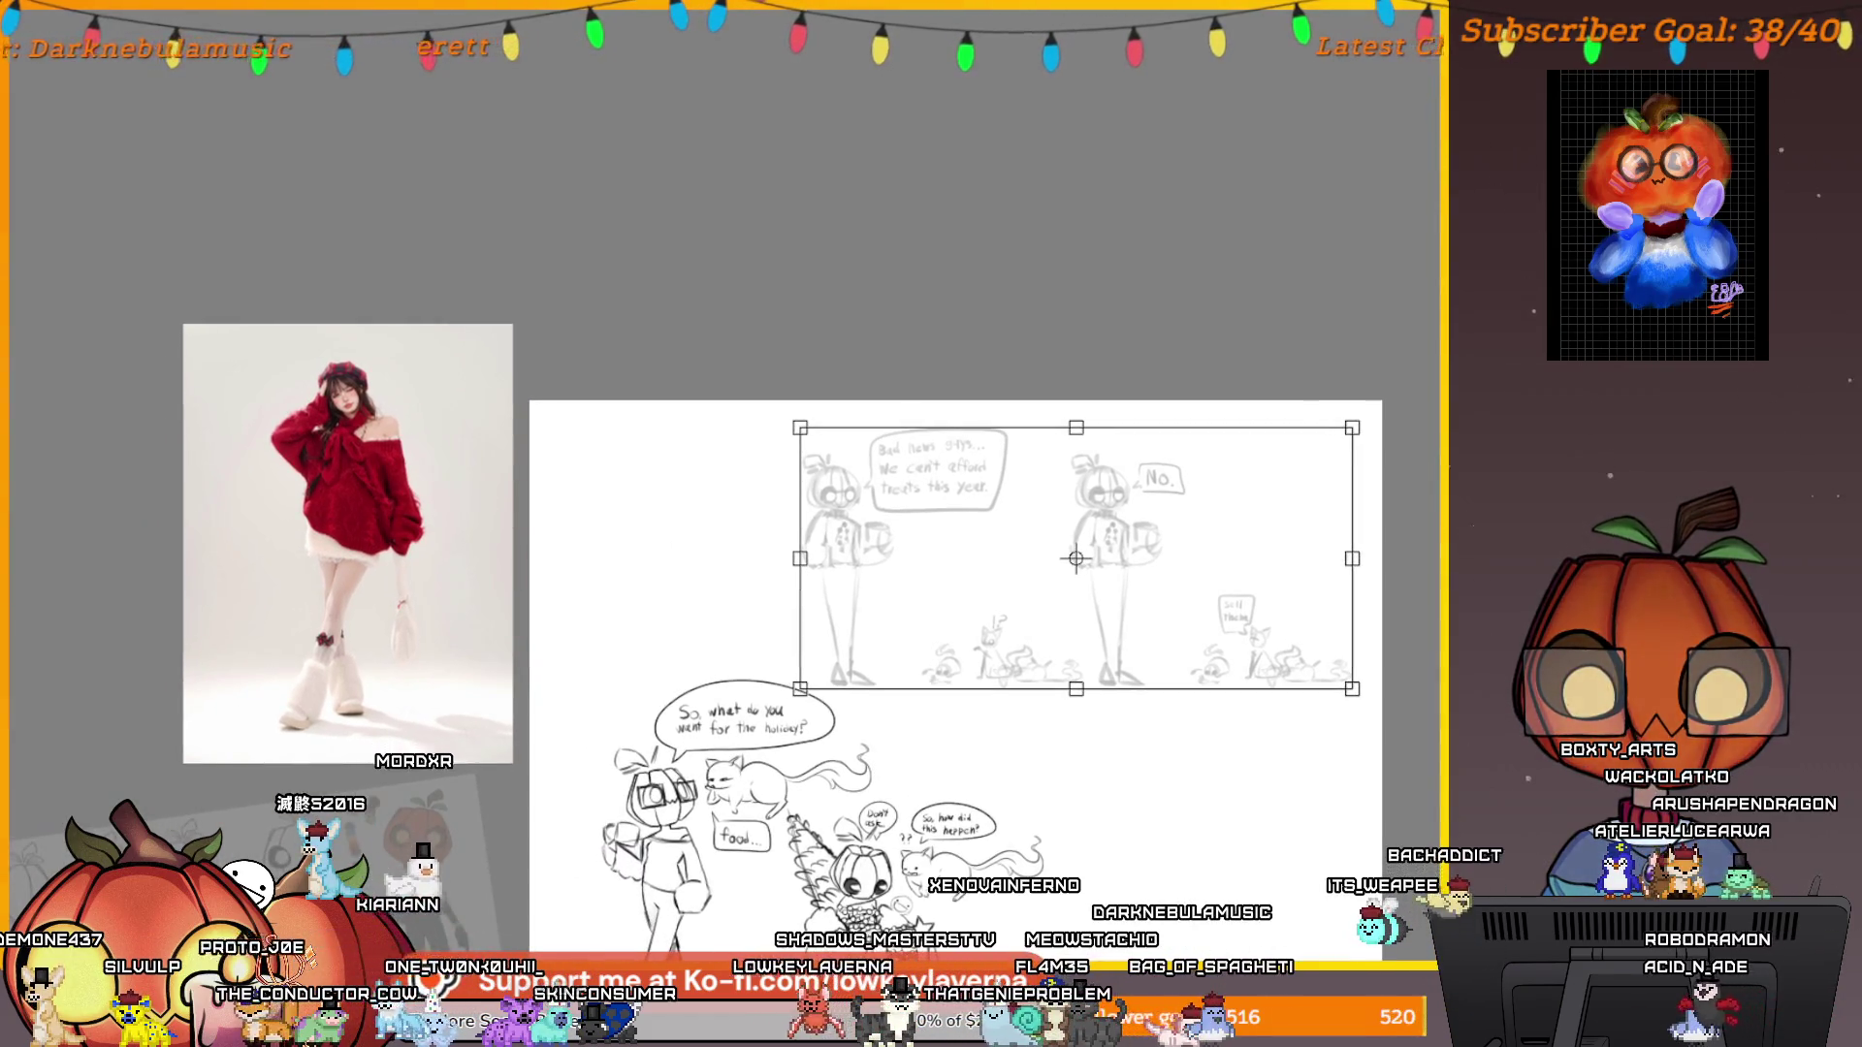
key(Return)
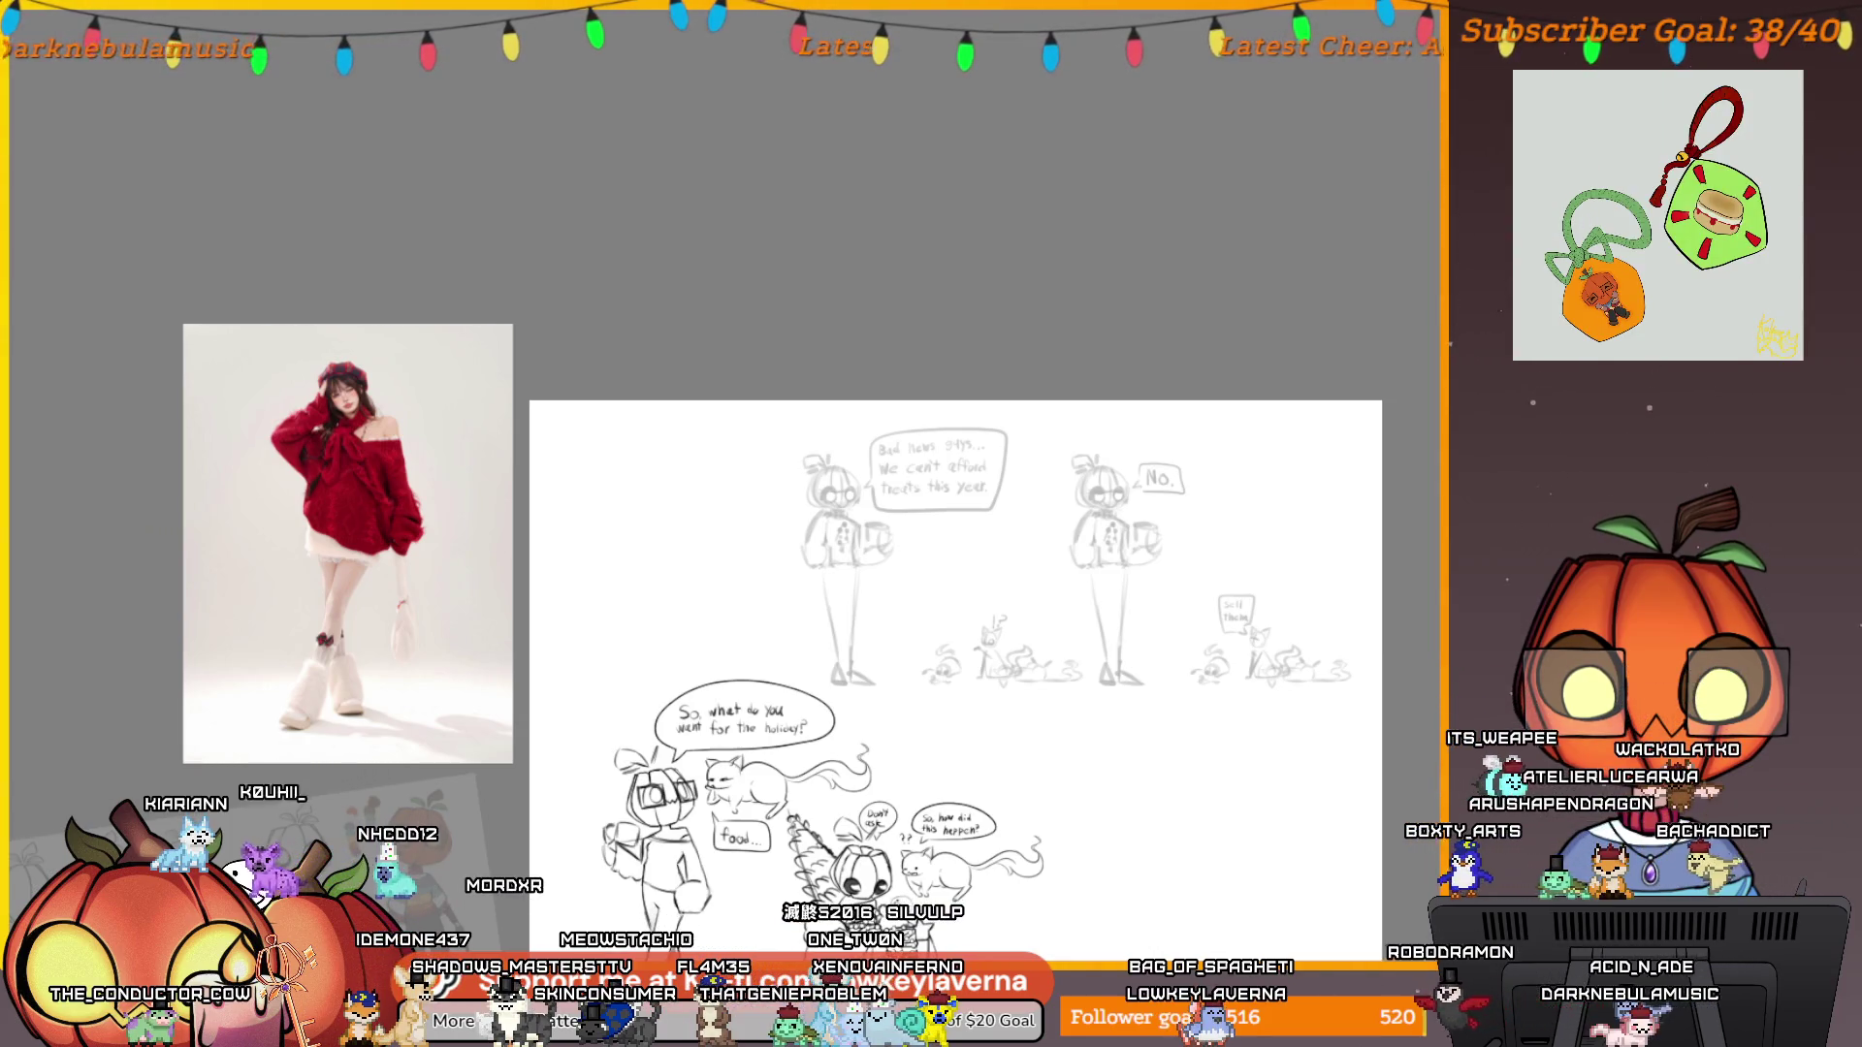
scroll(1197, 630, up, 3)
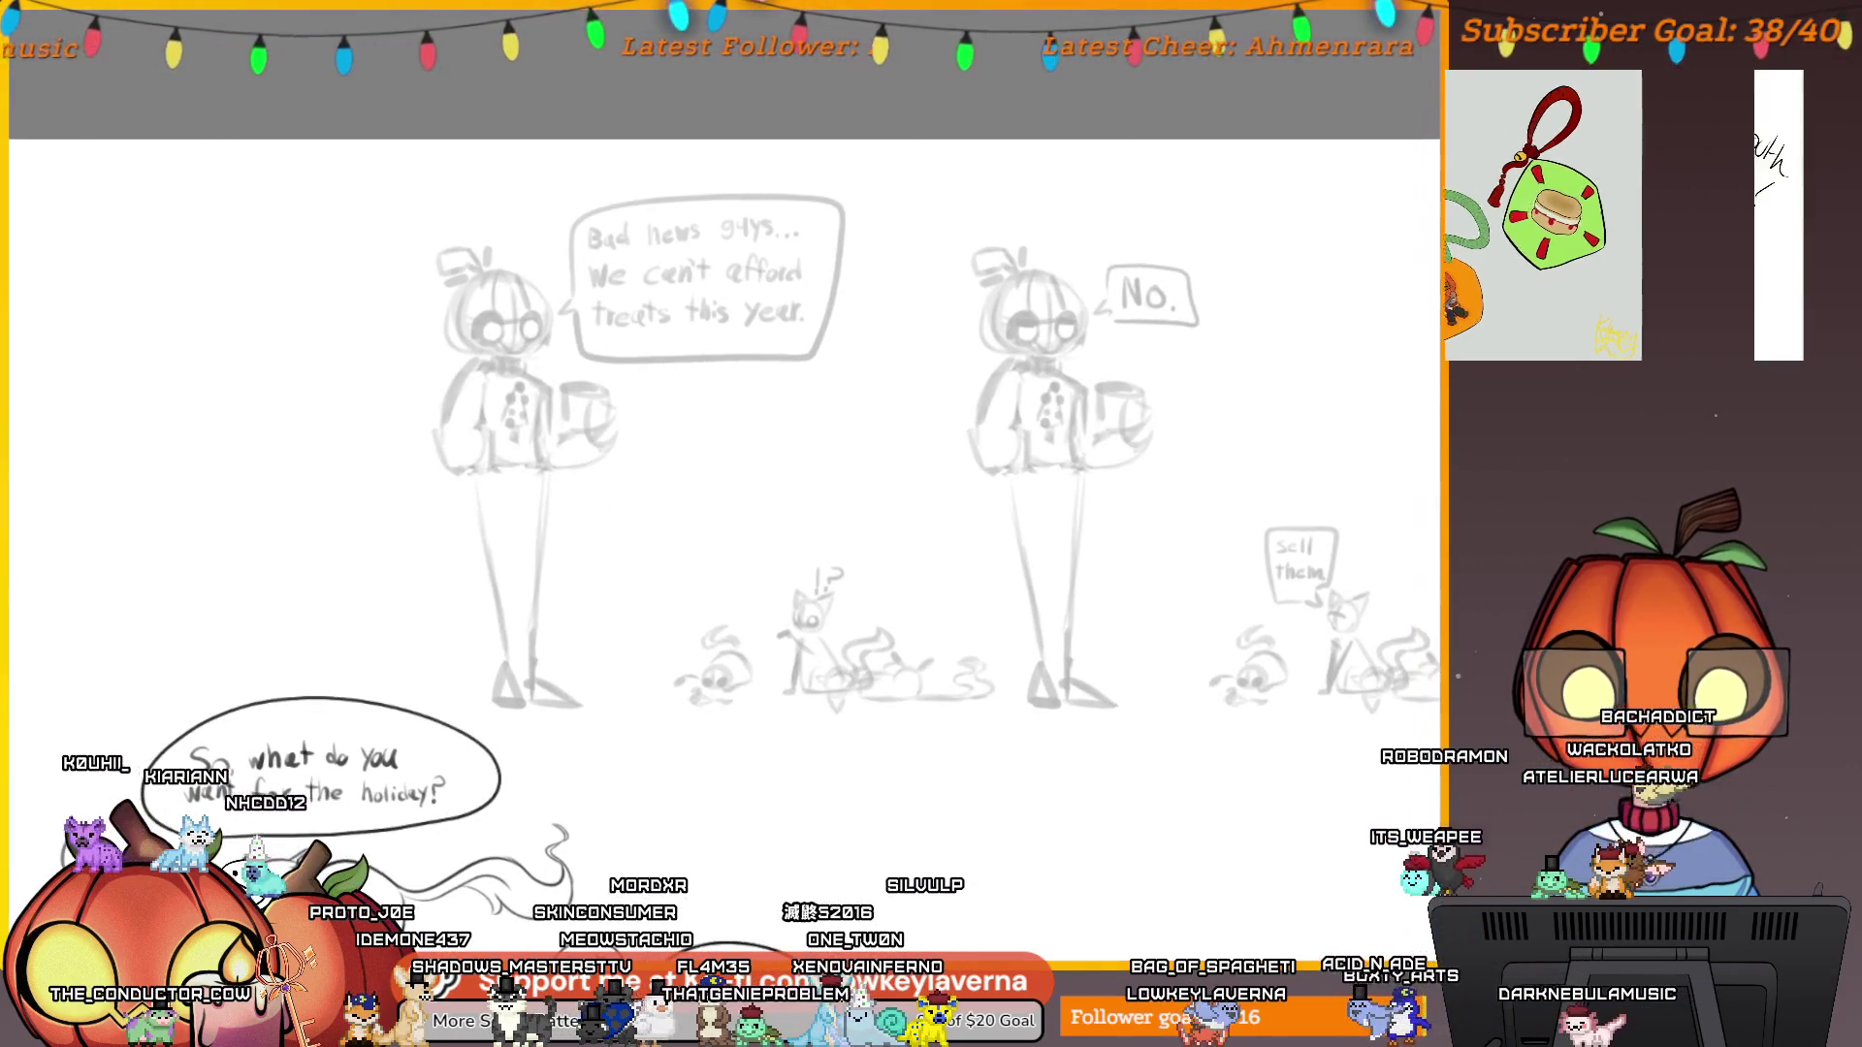
scroll(722, 485, left, 3)
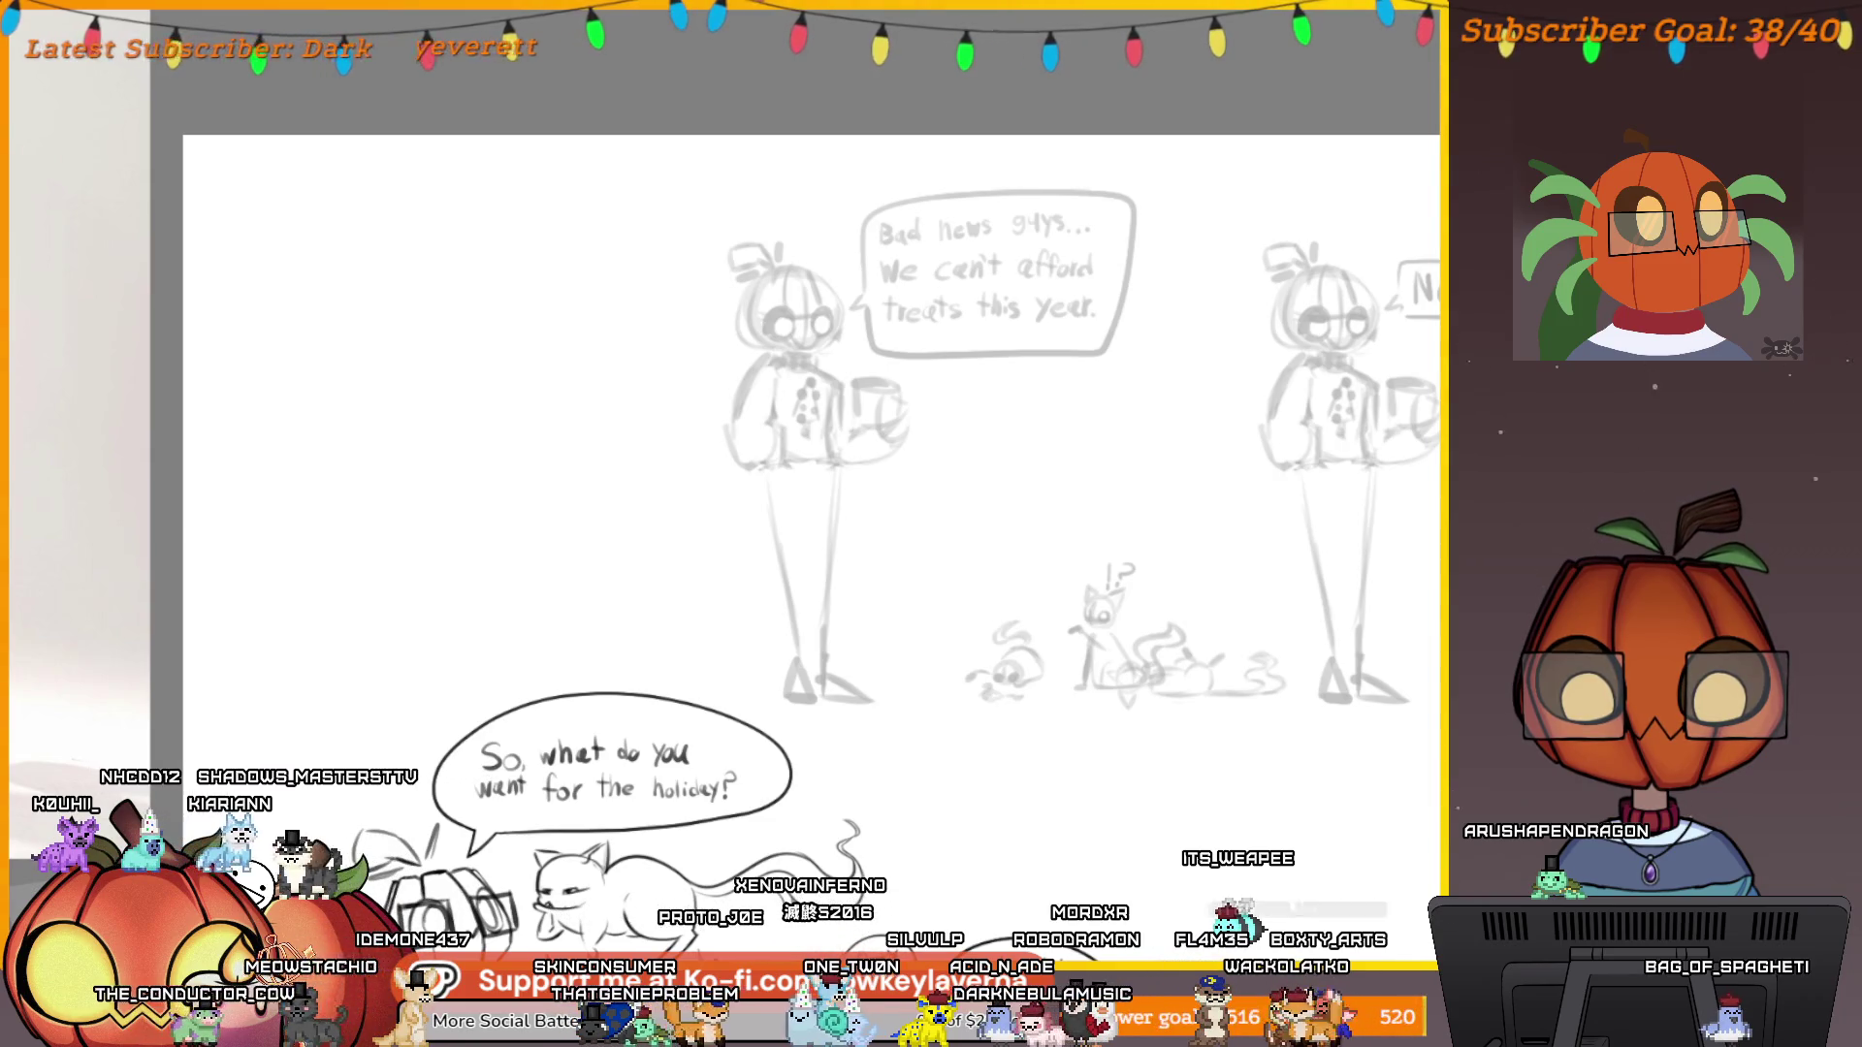
drag(795, 436, 760, 456)
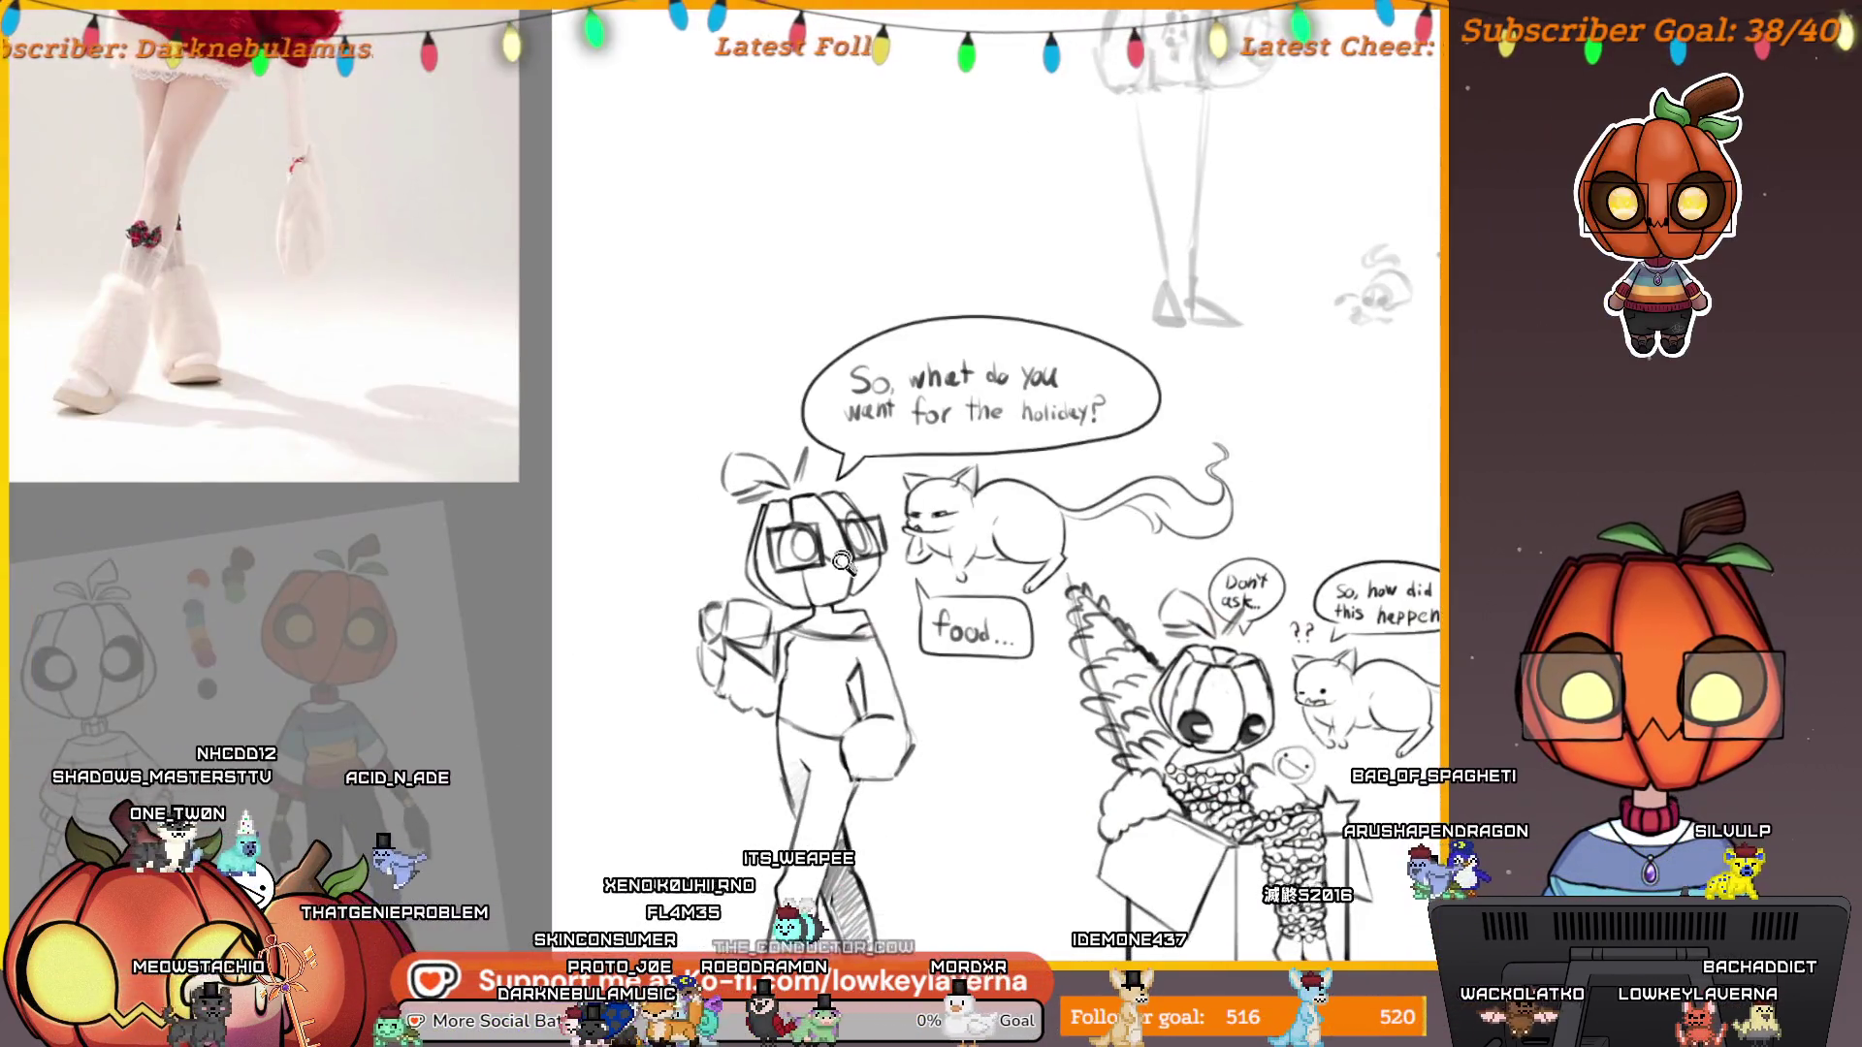
click(842, 561)
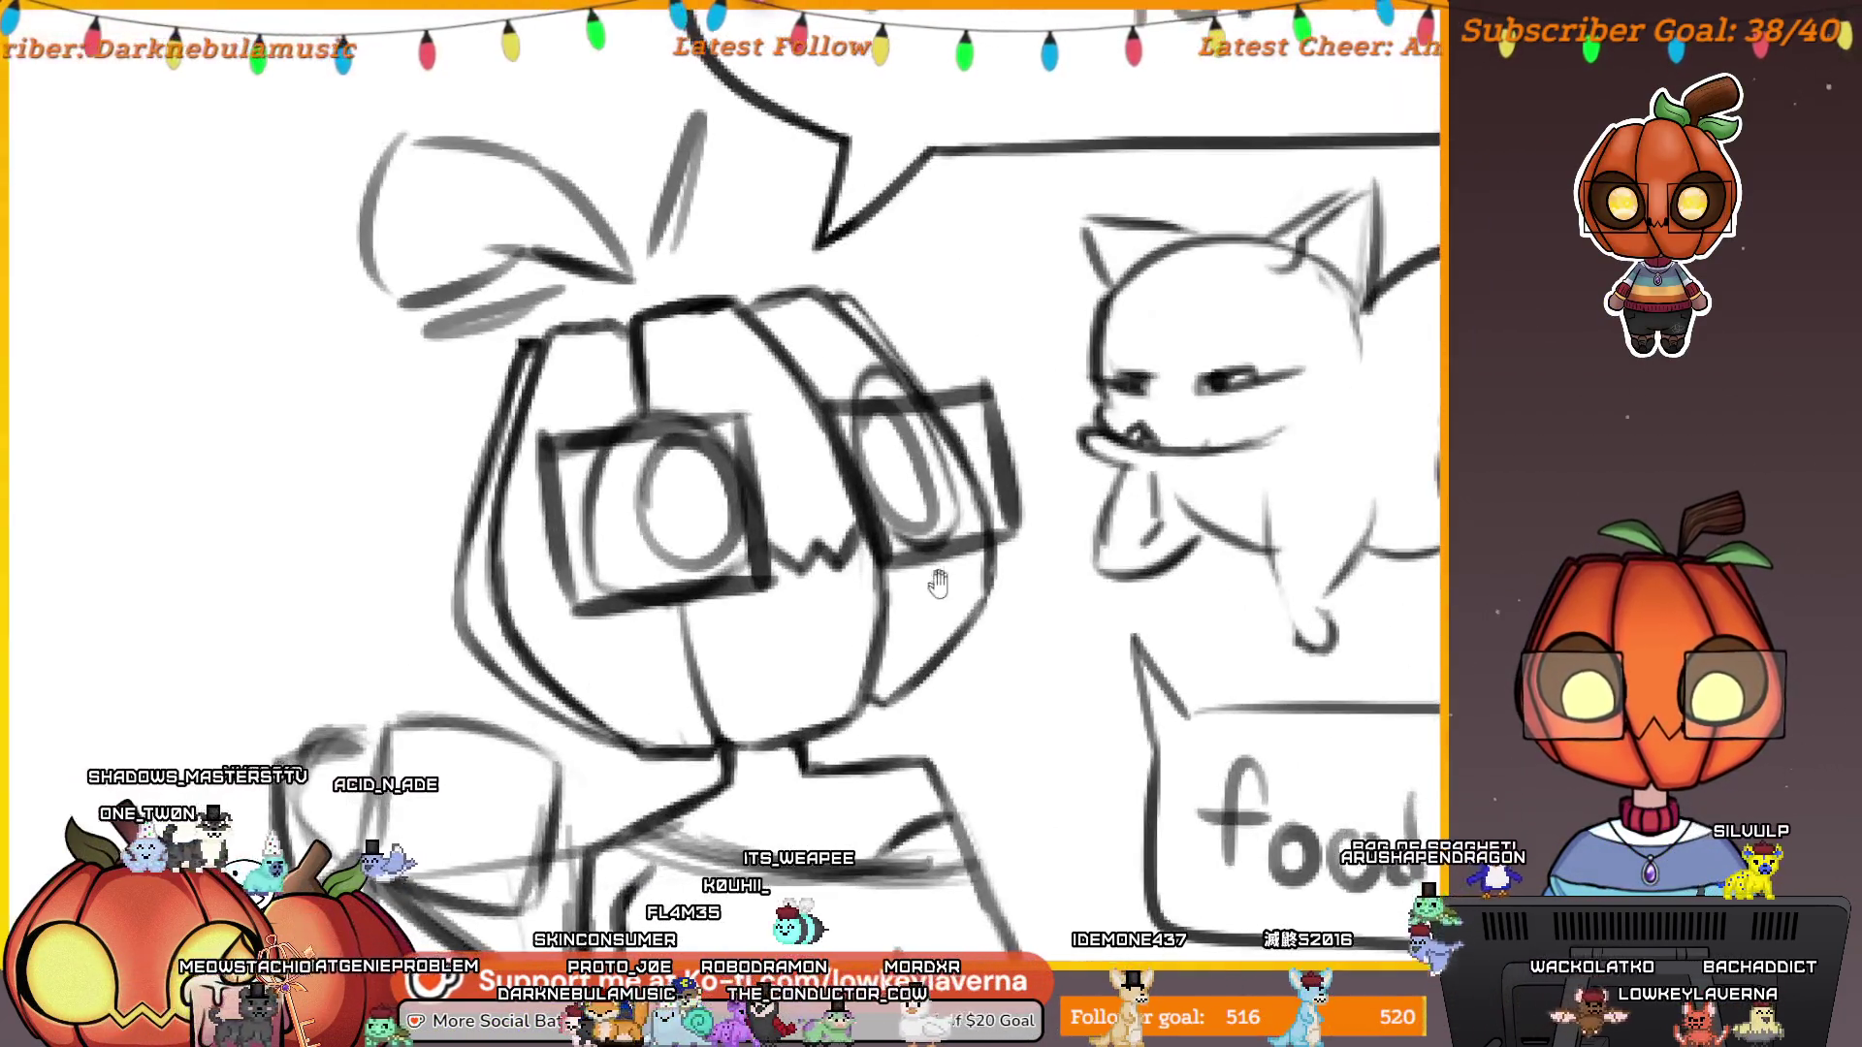
Lasso-select the standing character's pumpkin head and copy it.
drag(818, 648, 1008, 638)
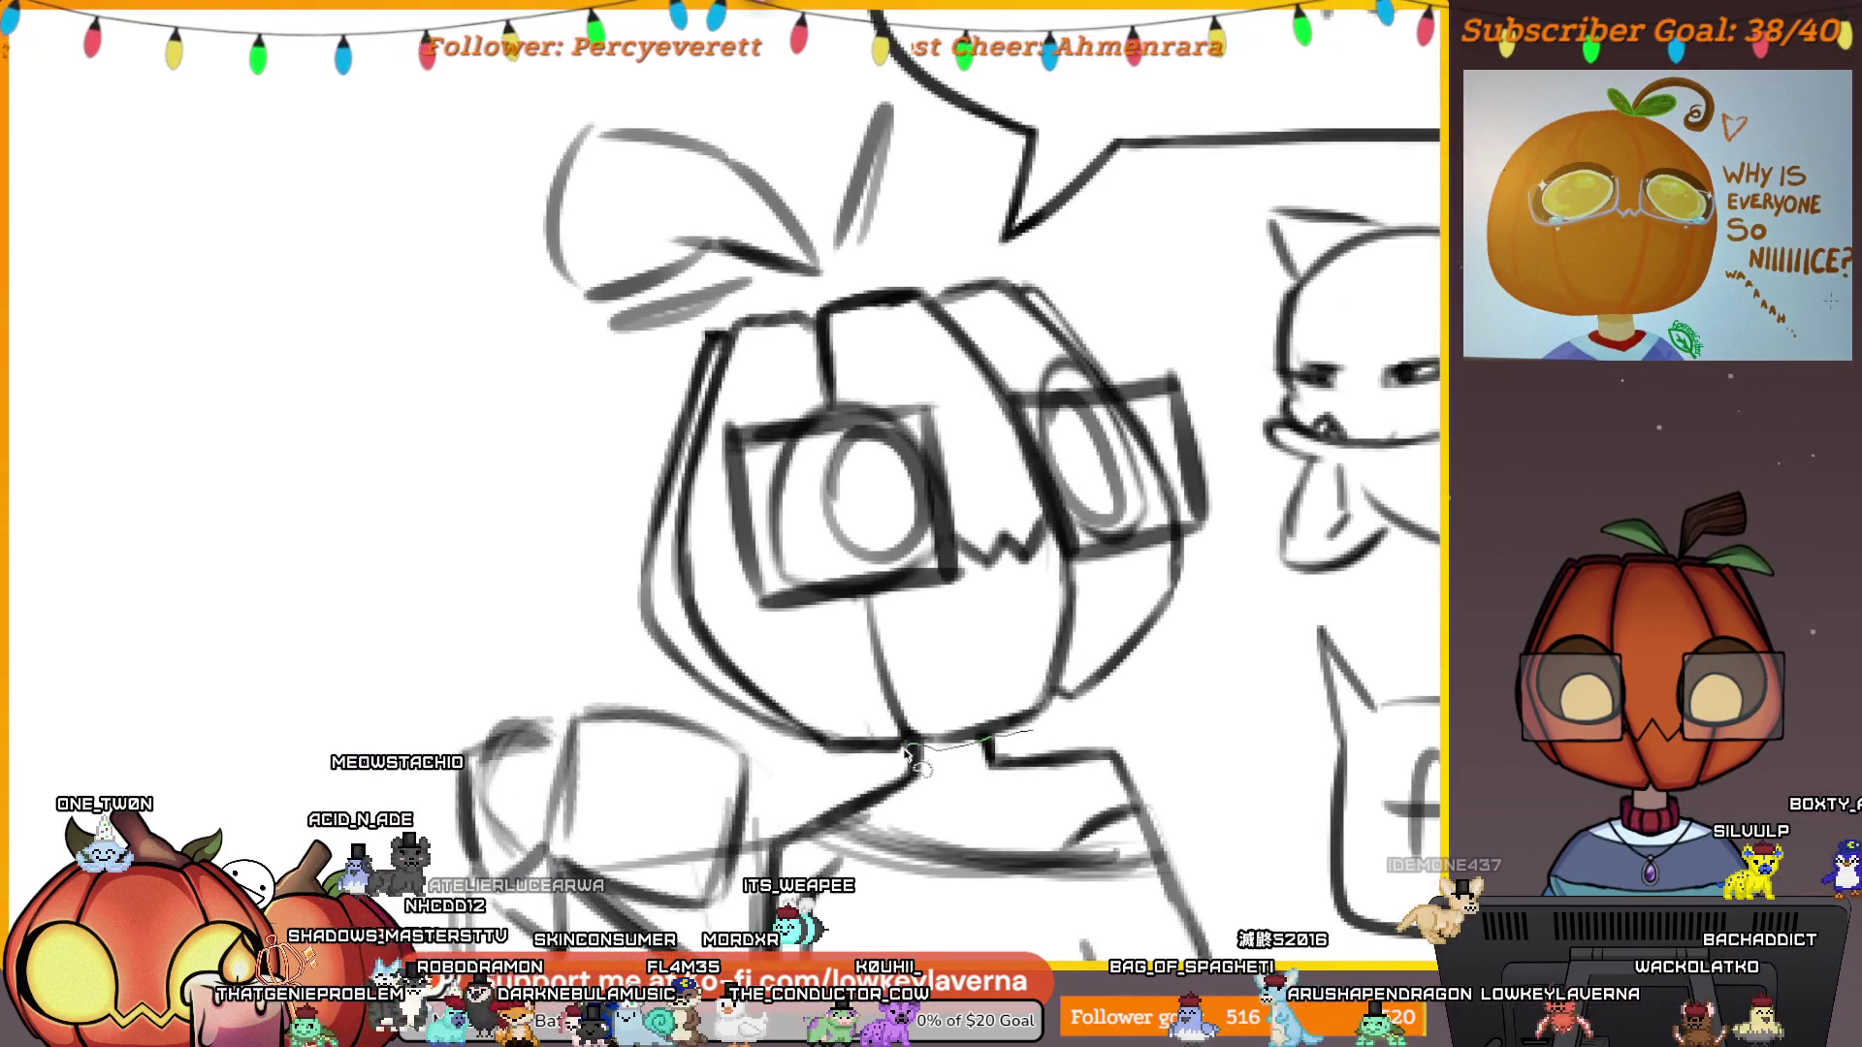
mouse_move(570, 523)
mouse_down()
mouse_move(640, 383)
mouse_move(790, 298)
mouse_up()
drag(961, 262, 1092, 278)
mouse_move(1212, 363)
mouse_down()
mouse_move(1229, 543)
mouse_move(989, 737)
mouse_up()
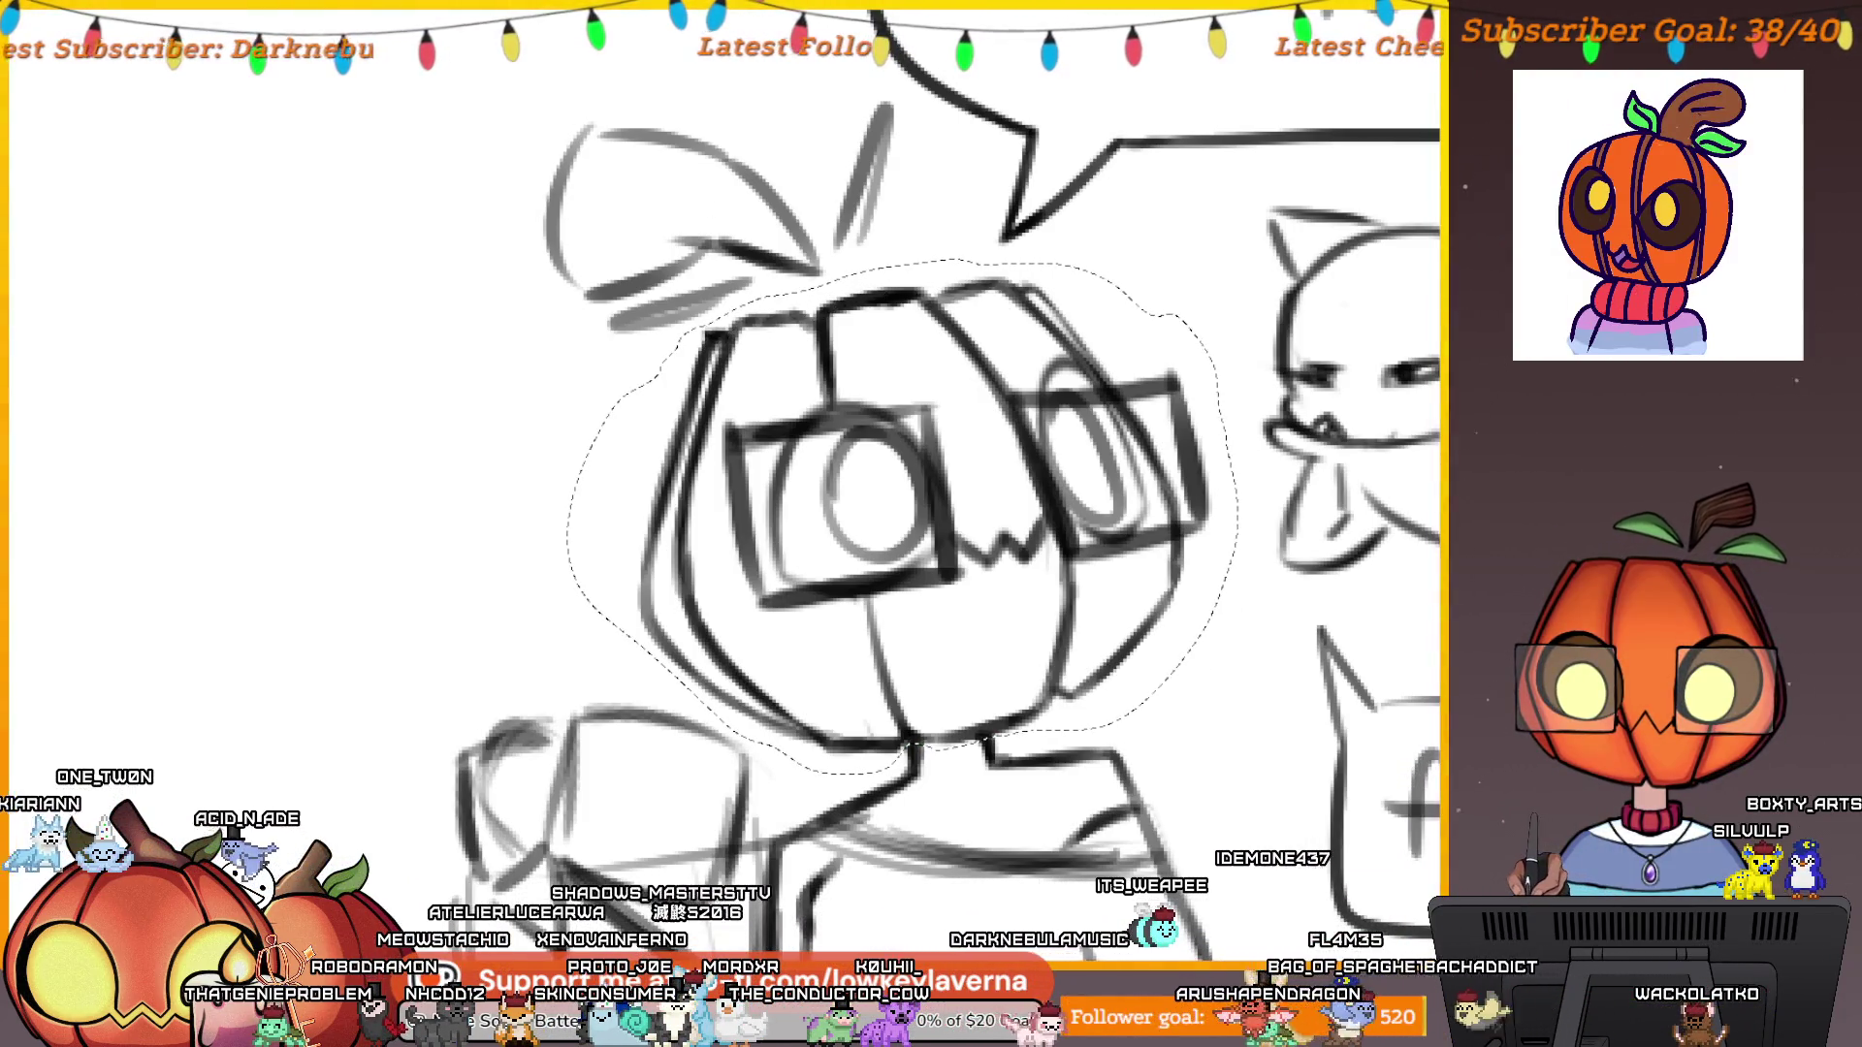
key(ctrl+t)
key(Return)
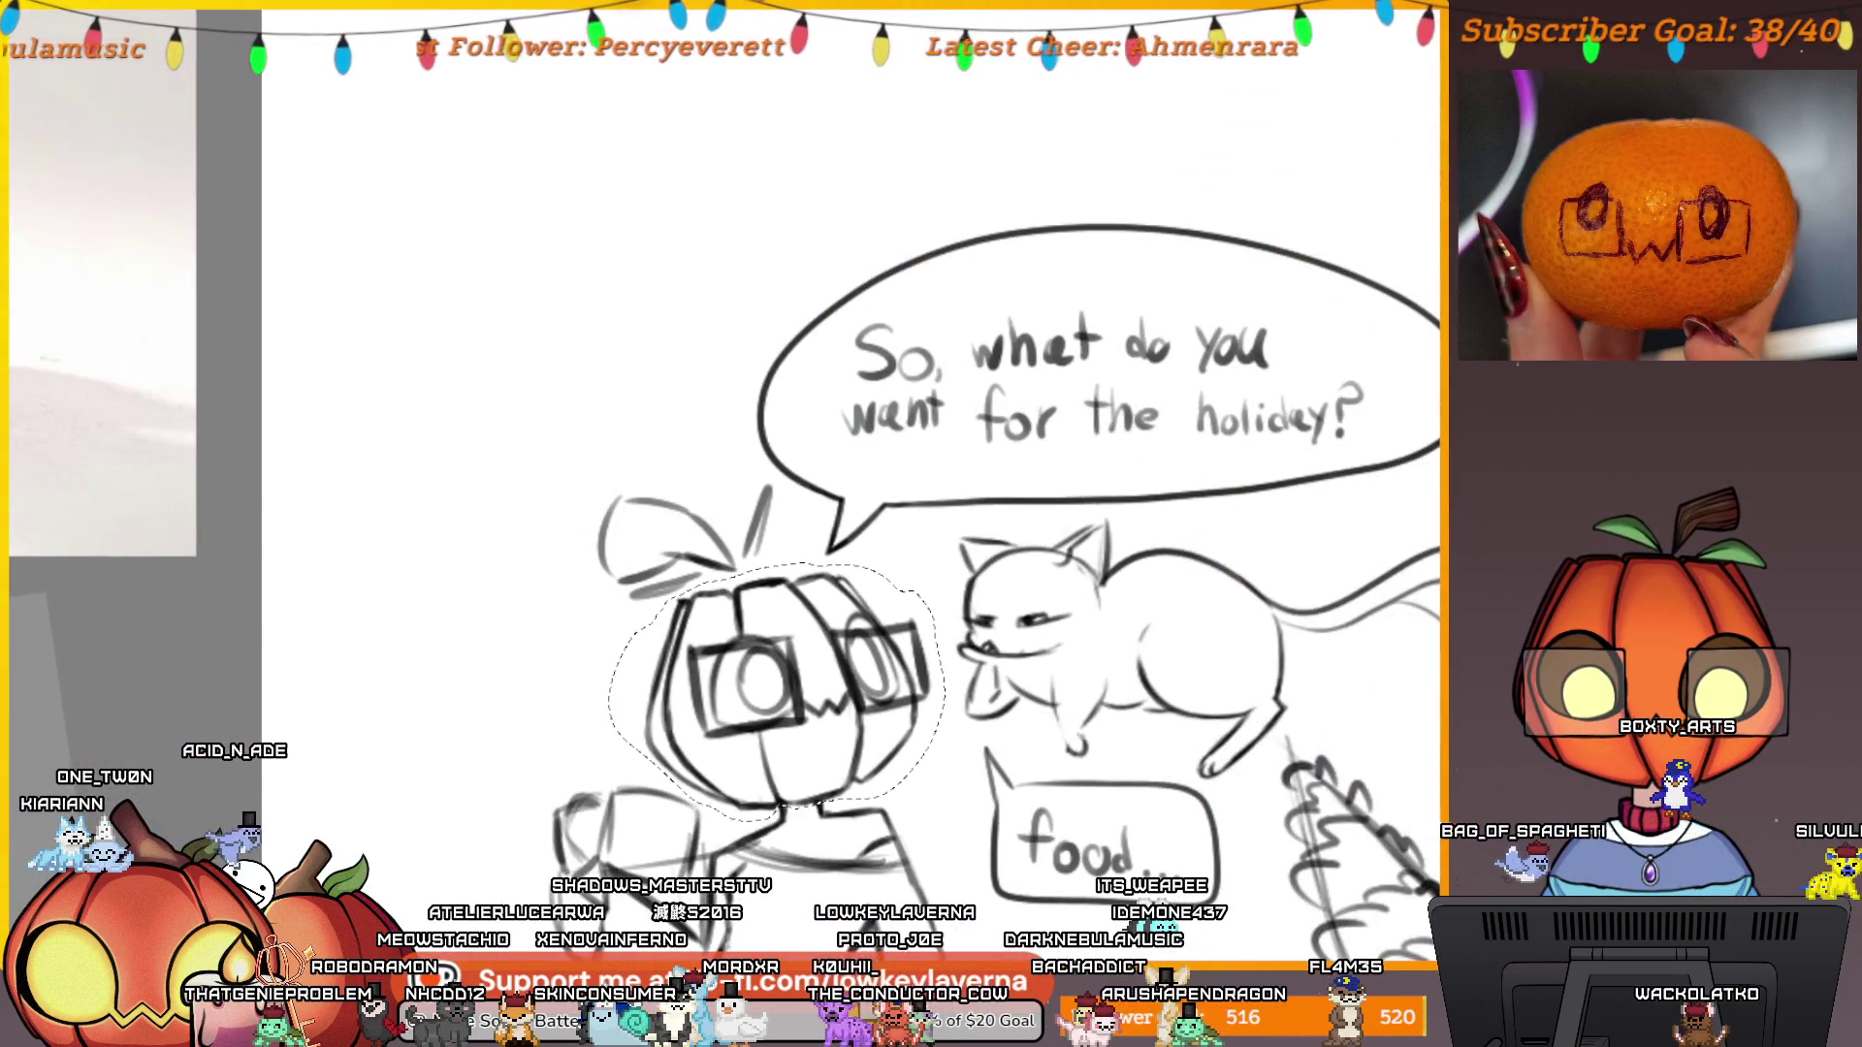
Paste a duplicate pumpkin head and move it up onto the upper panel.
key(ctrl+d)
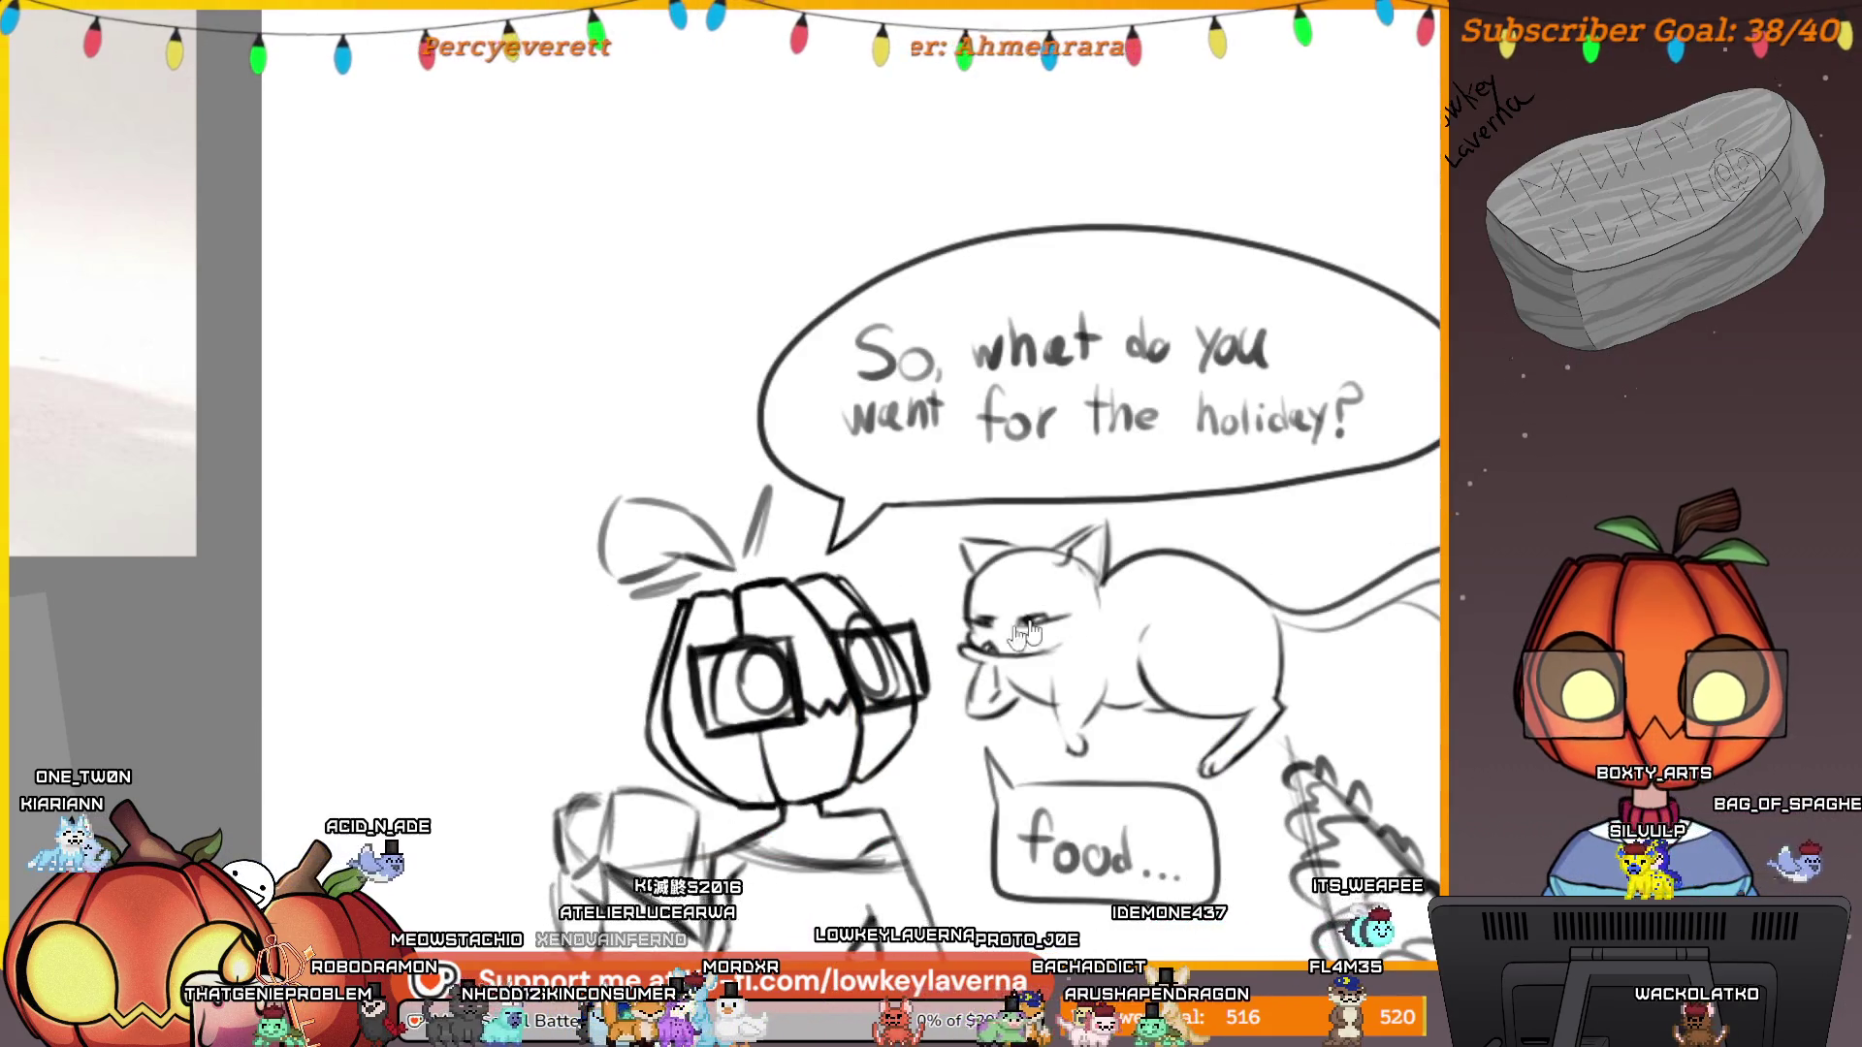
key(ctrl+v)
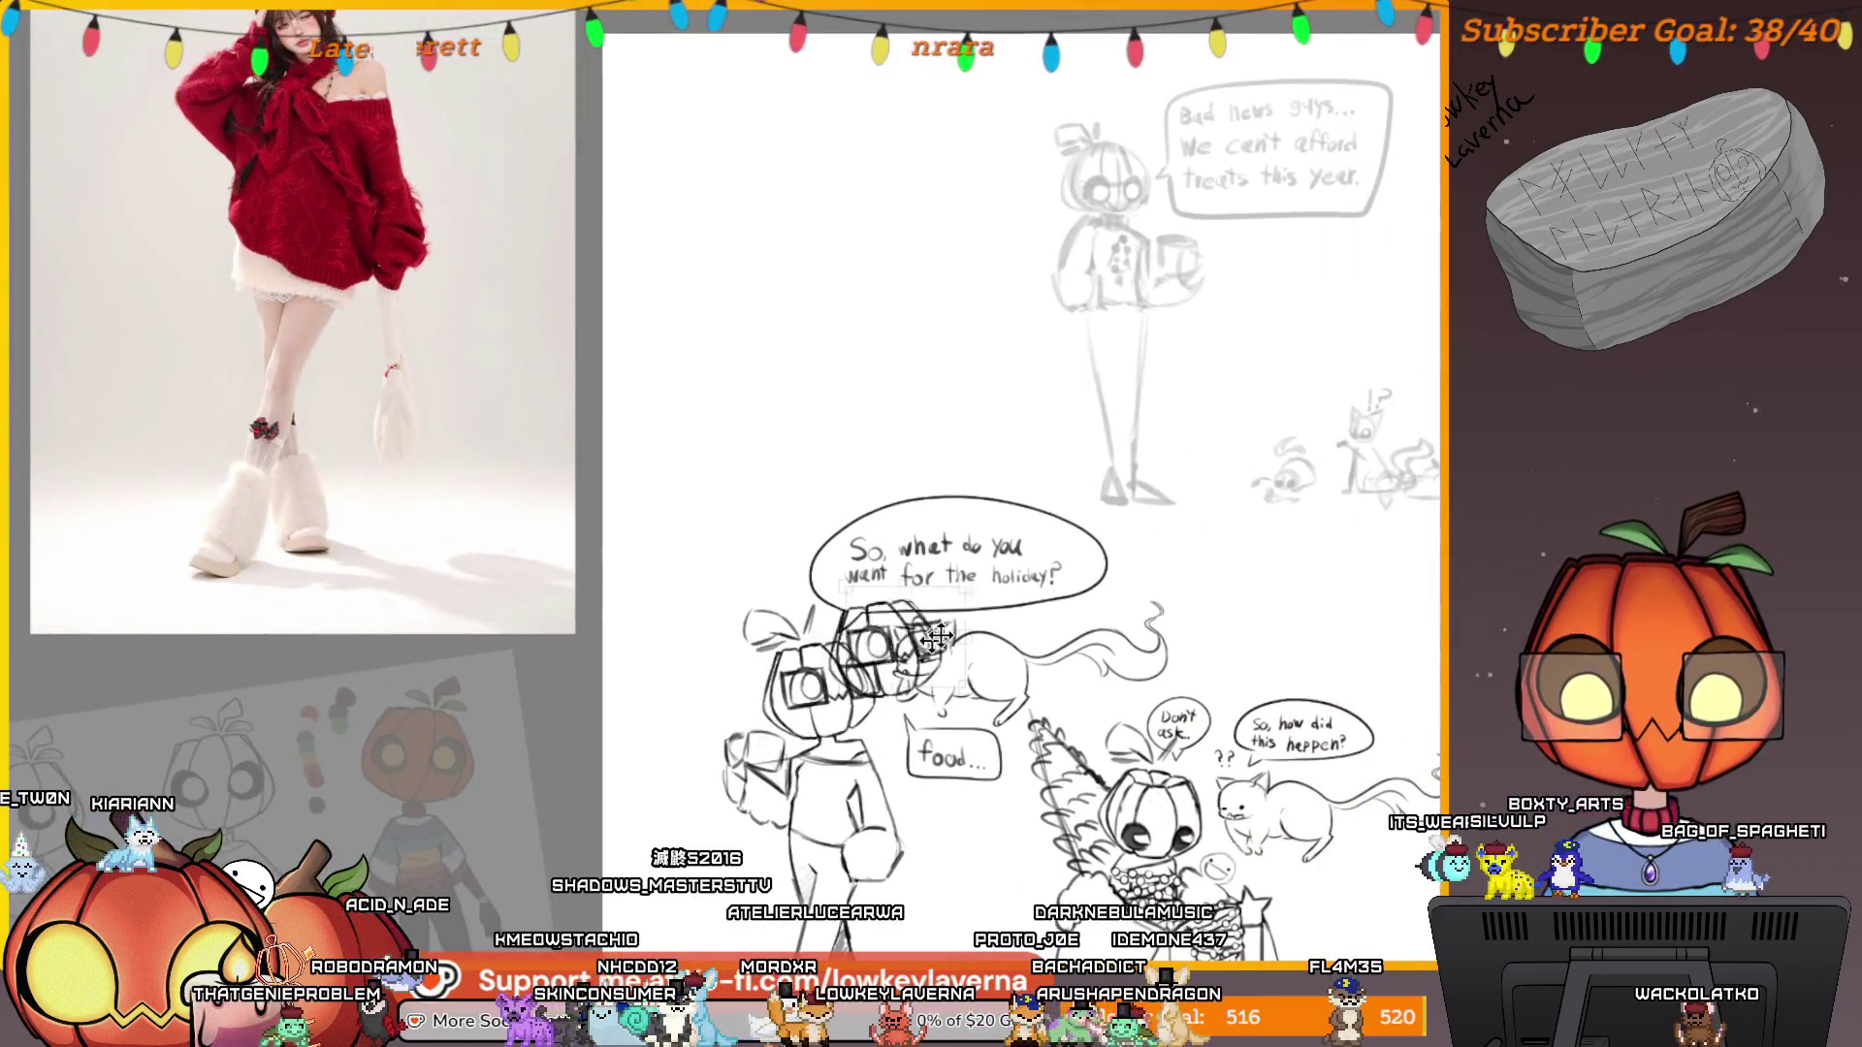
drag(985, 702, 1301, 428)
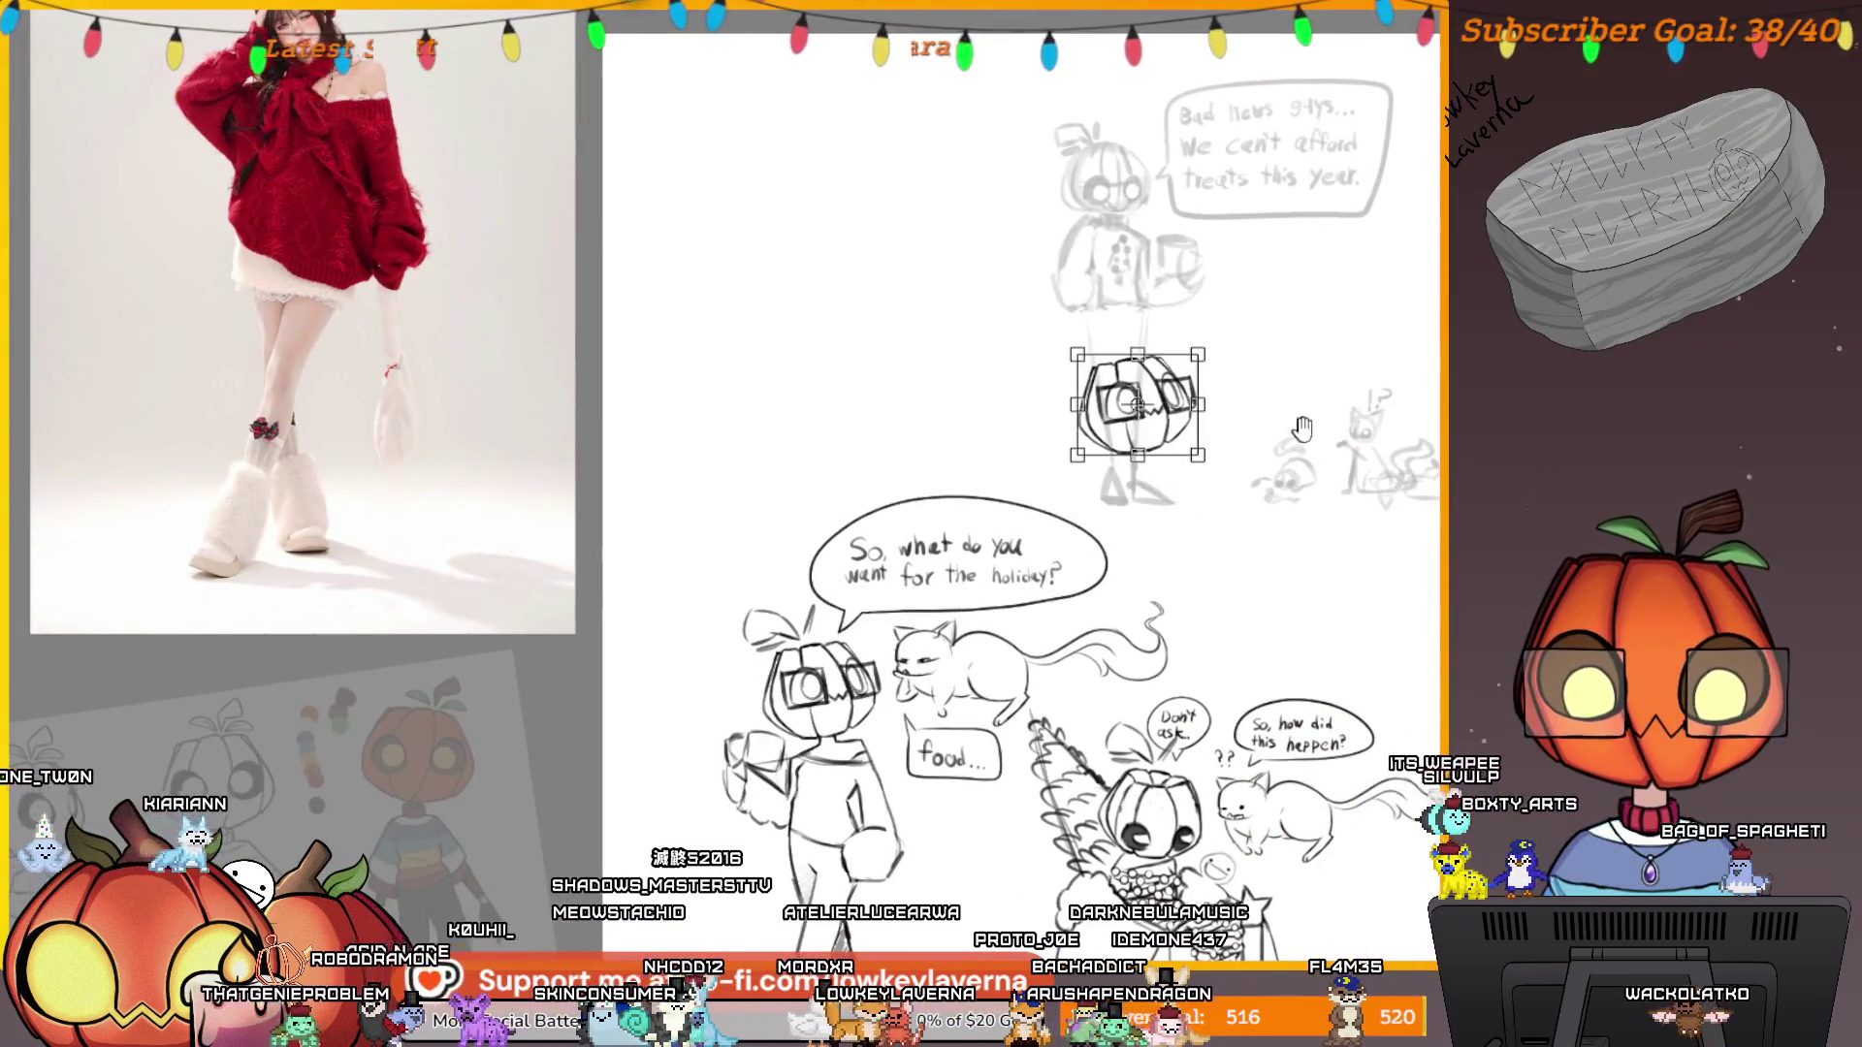
Place the copied head tilted over the sketched figure's face.
scroll(1154, 784, up, 5)
mouse_move(1154, 784)
mouse_down()
mouse_move(1154, 355)
mouse_move(1132, 210)
mouse_move(1132, 543)
mouse_up()
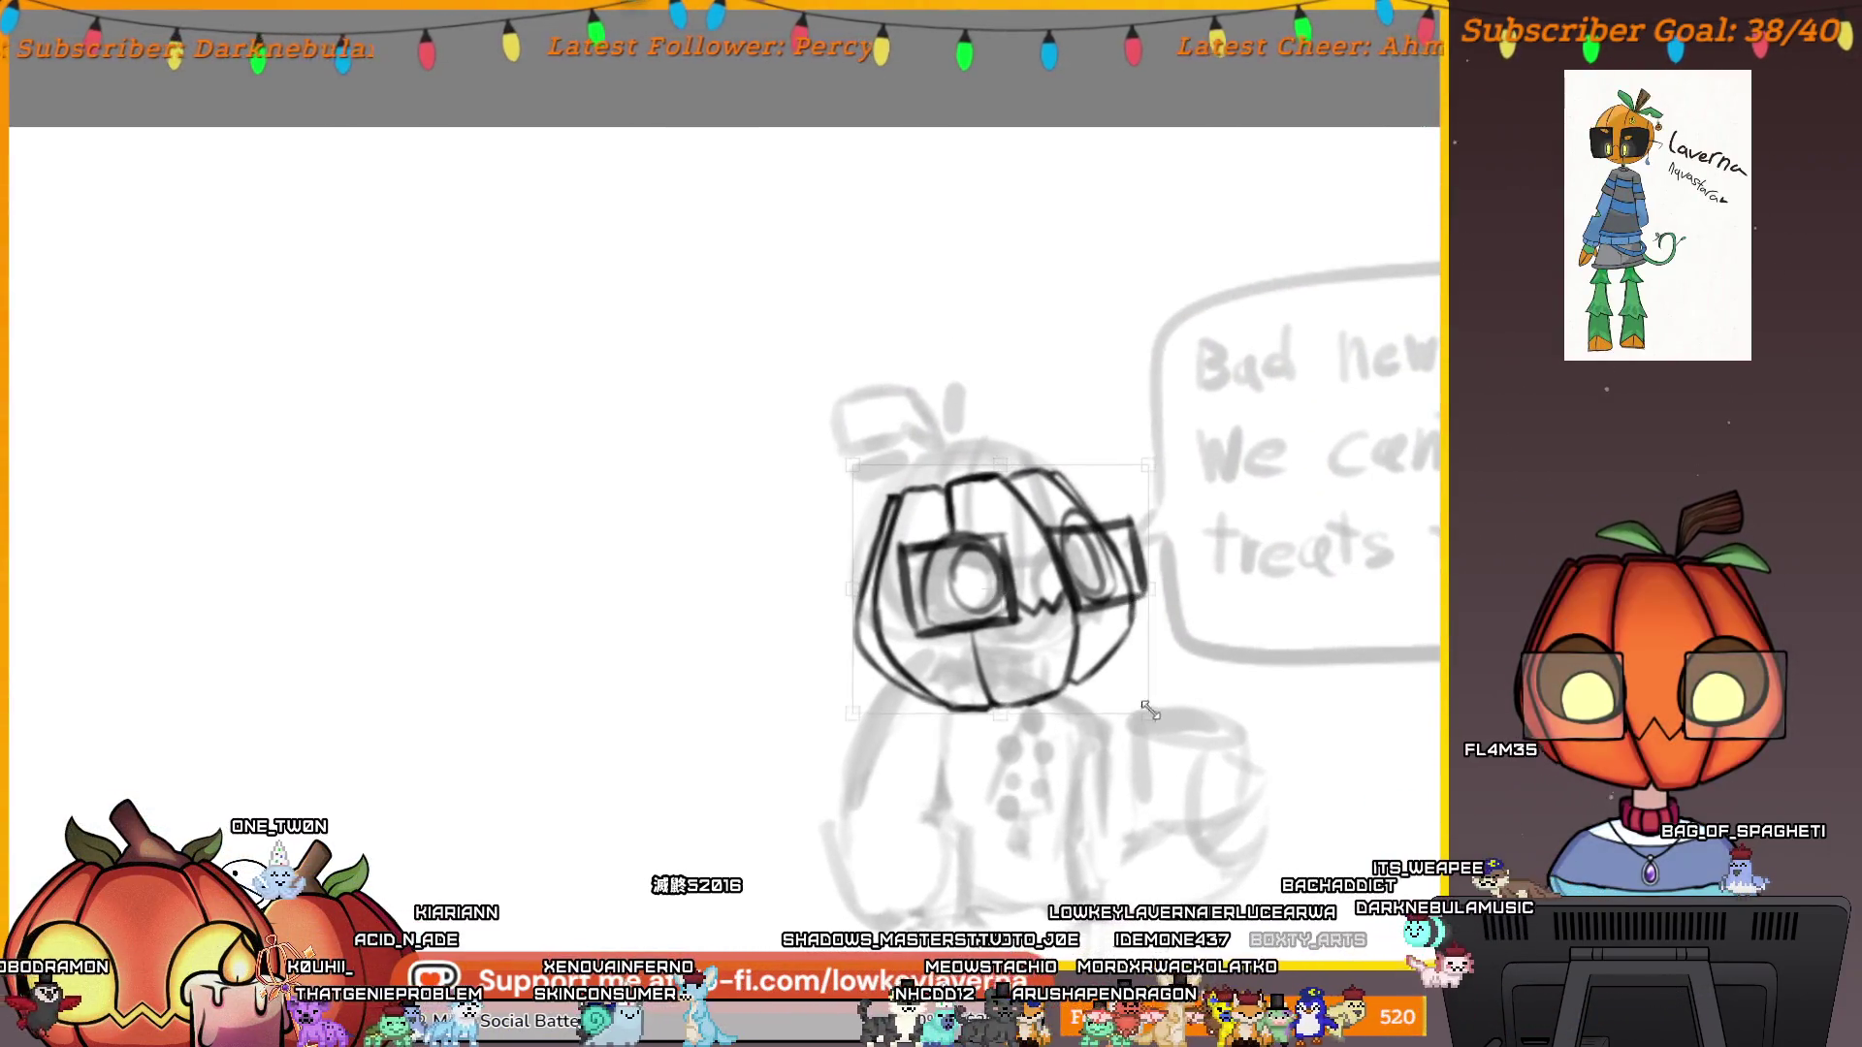
drag(1117, 659, 1083, 593)
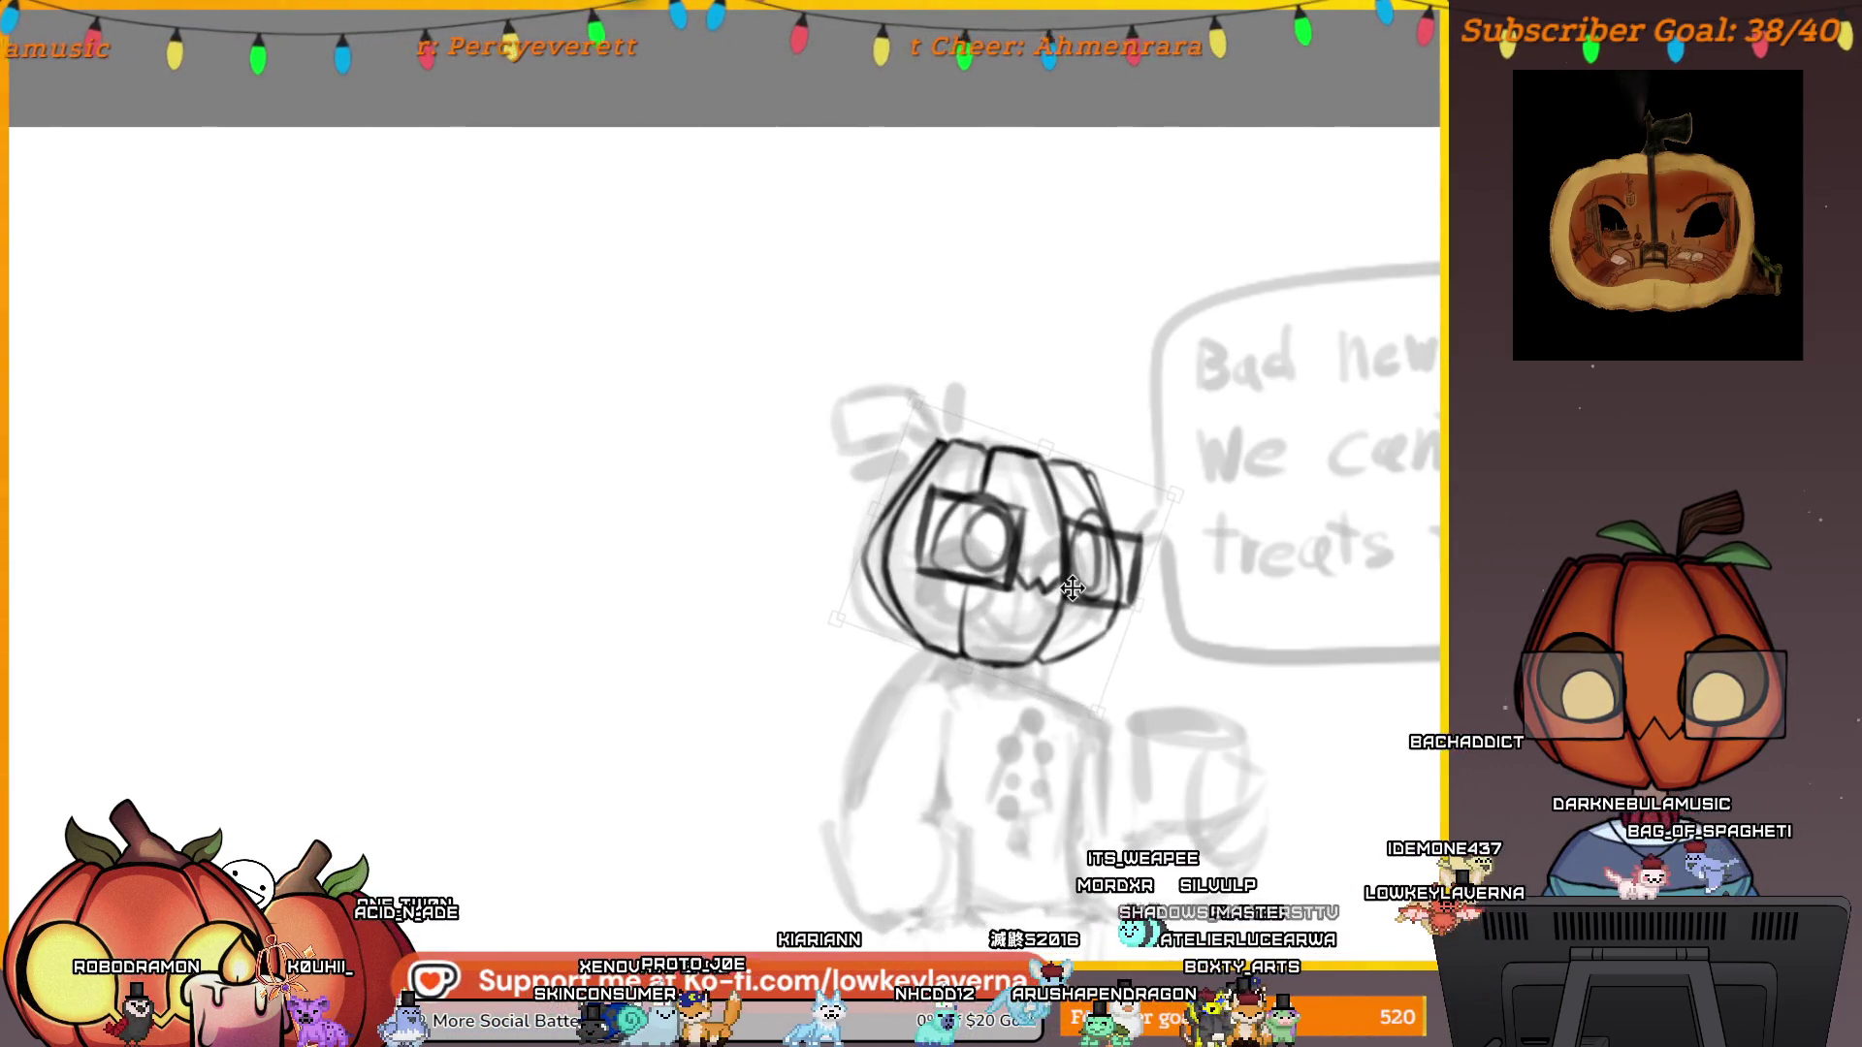
mouse_move(1124, 580)
mouse_down()
mouse_move(1117, 611)
mouse_move(1062, 582)
mouse_up()
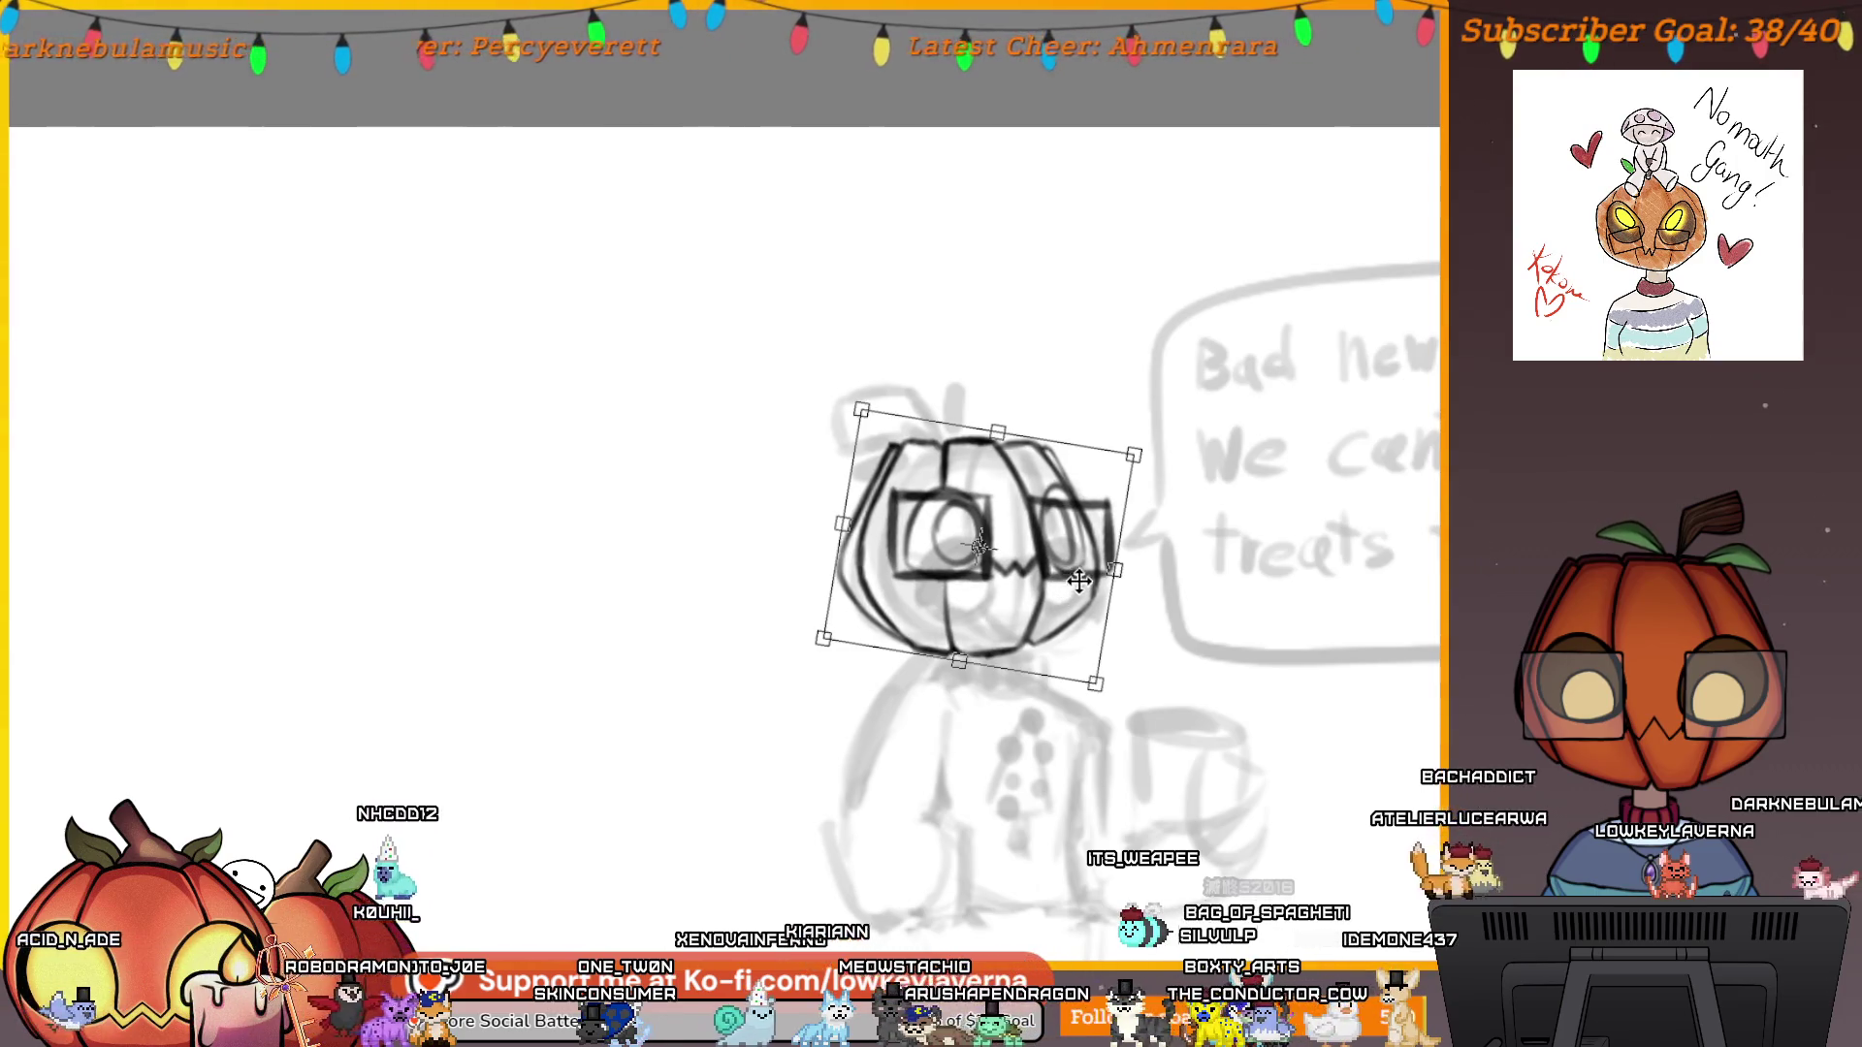
key(Return)
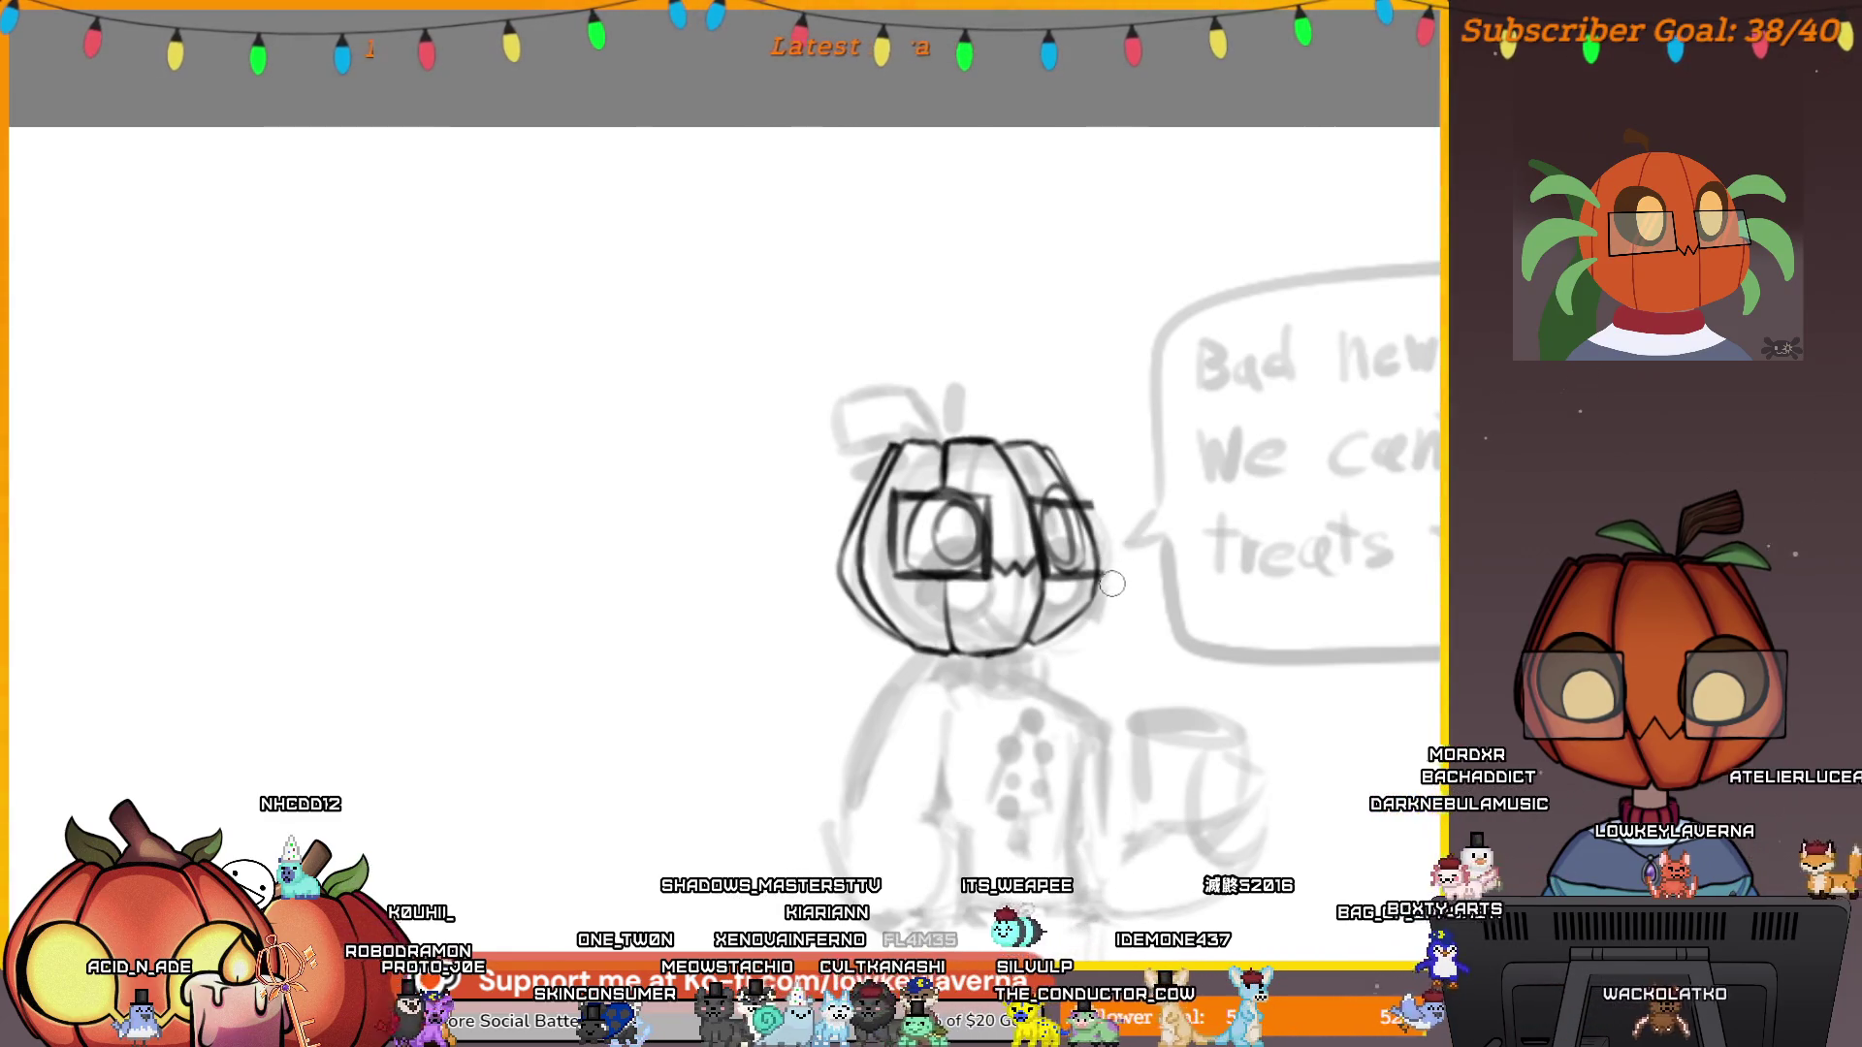
Erase the glasses from the pumpkin face and mirror the view.
drag(1076, 540, 1088, 557)
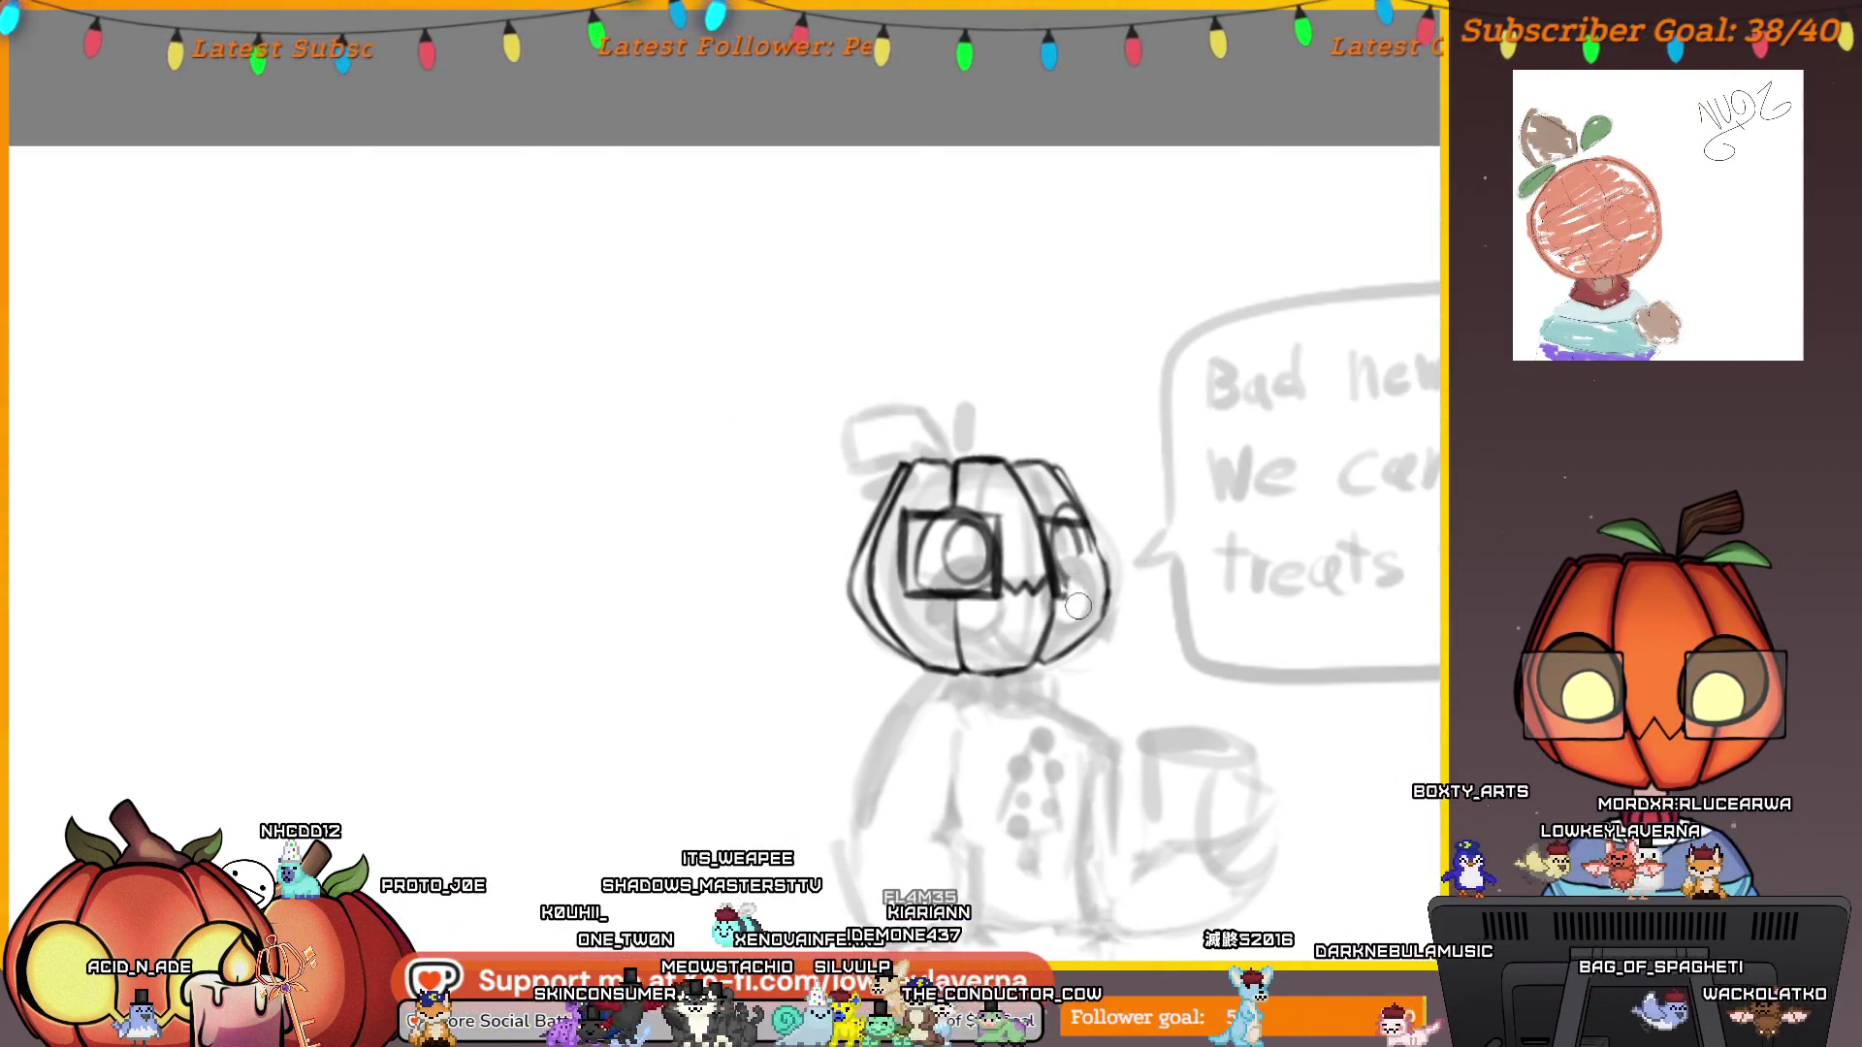
mouse_move(1013, 565)
mouse_down()
mouse_move(974, 557)
mouse_move(972, 588)
mouse_up()
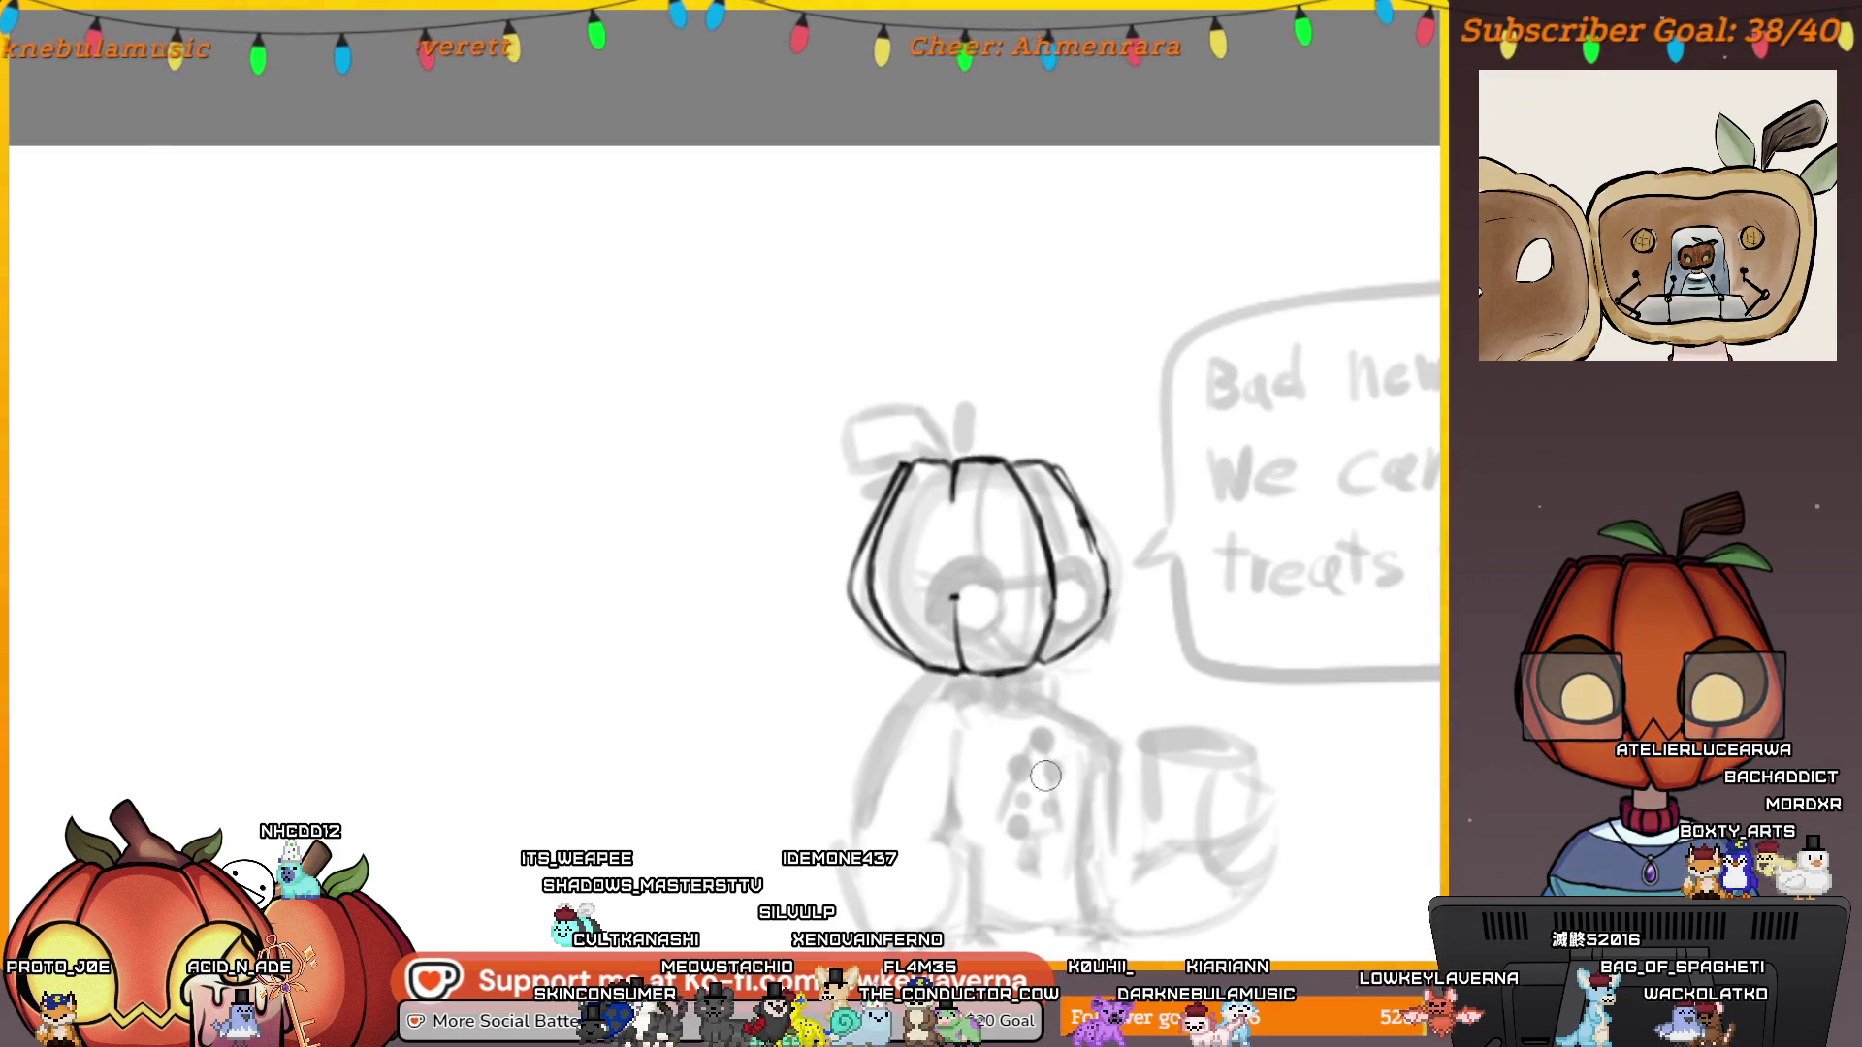
key(m)
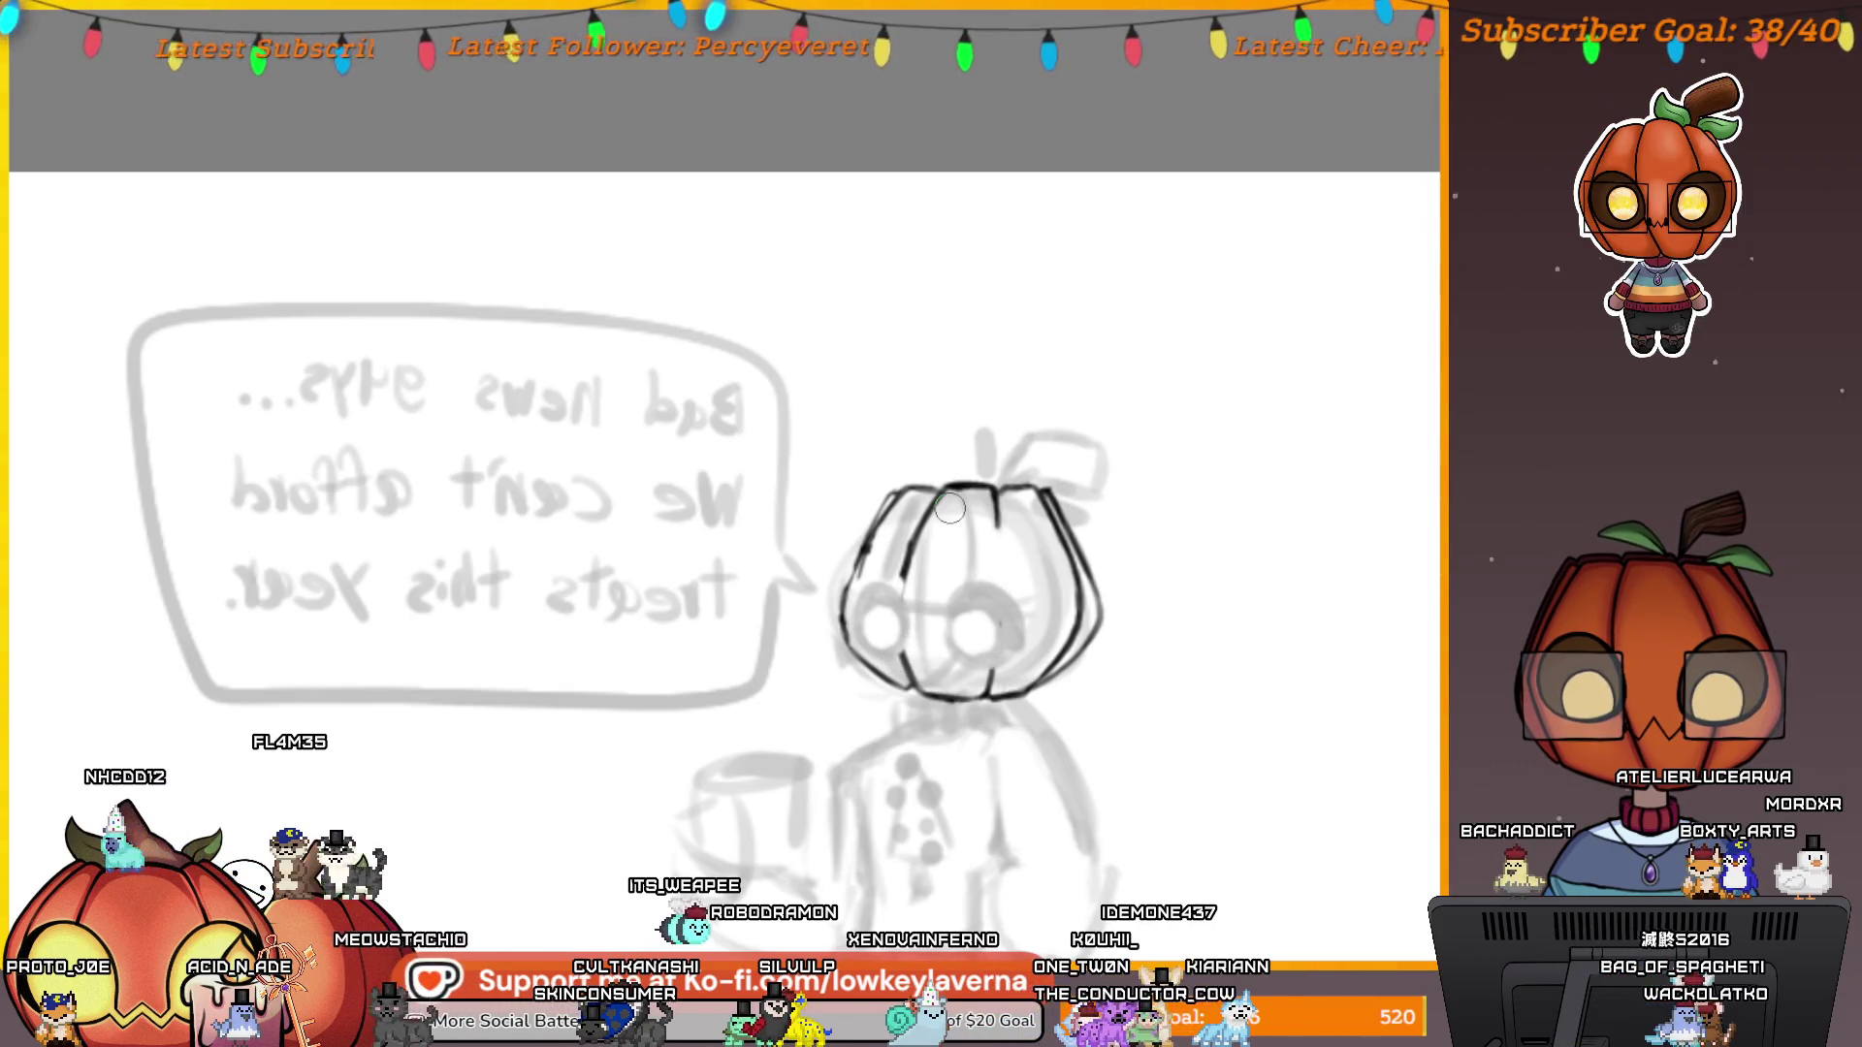
Redo the dark curved arc along the top of the right glasses lens.
scroll(969, 514, down, 5)
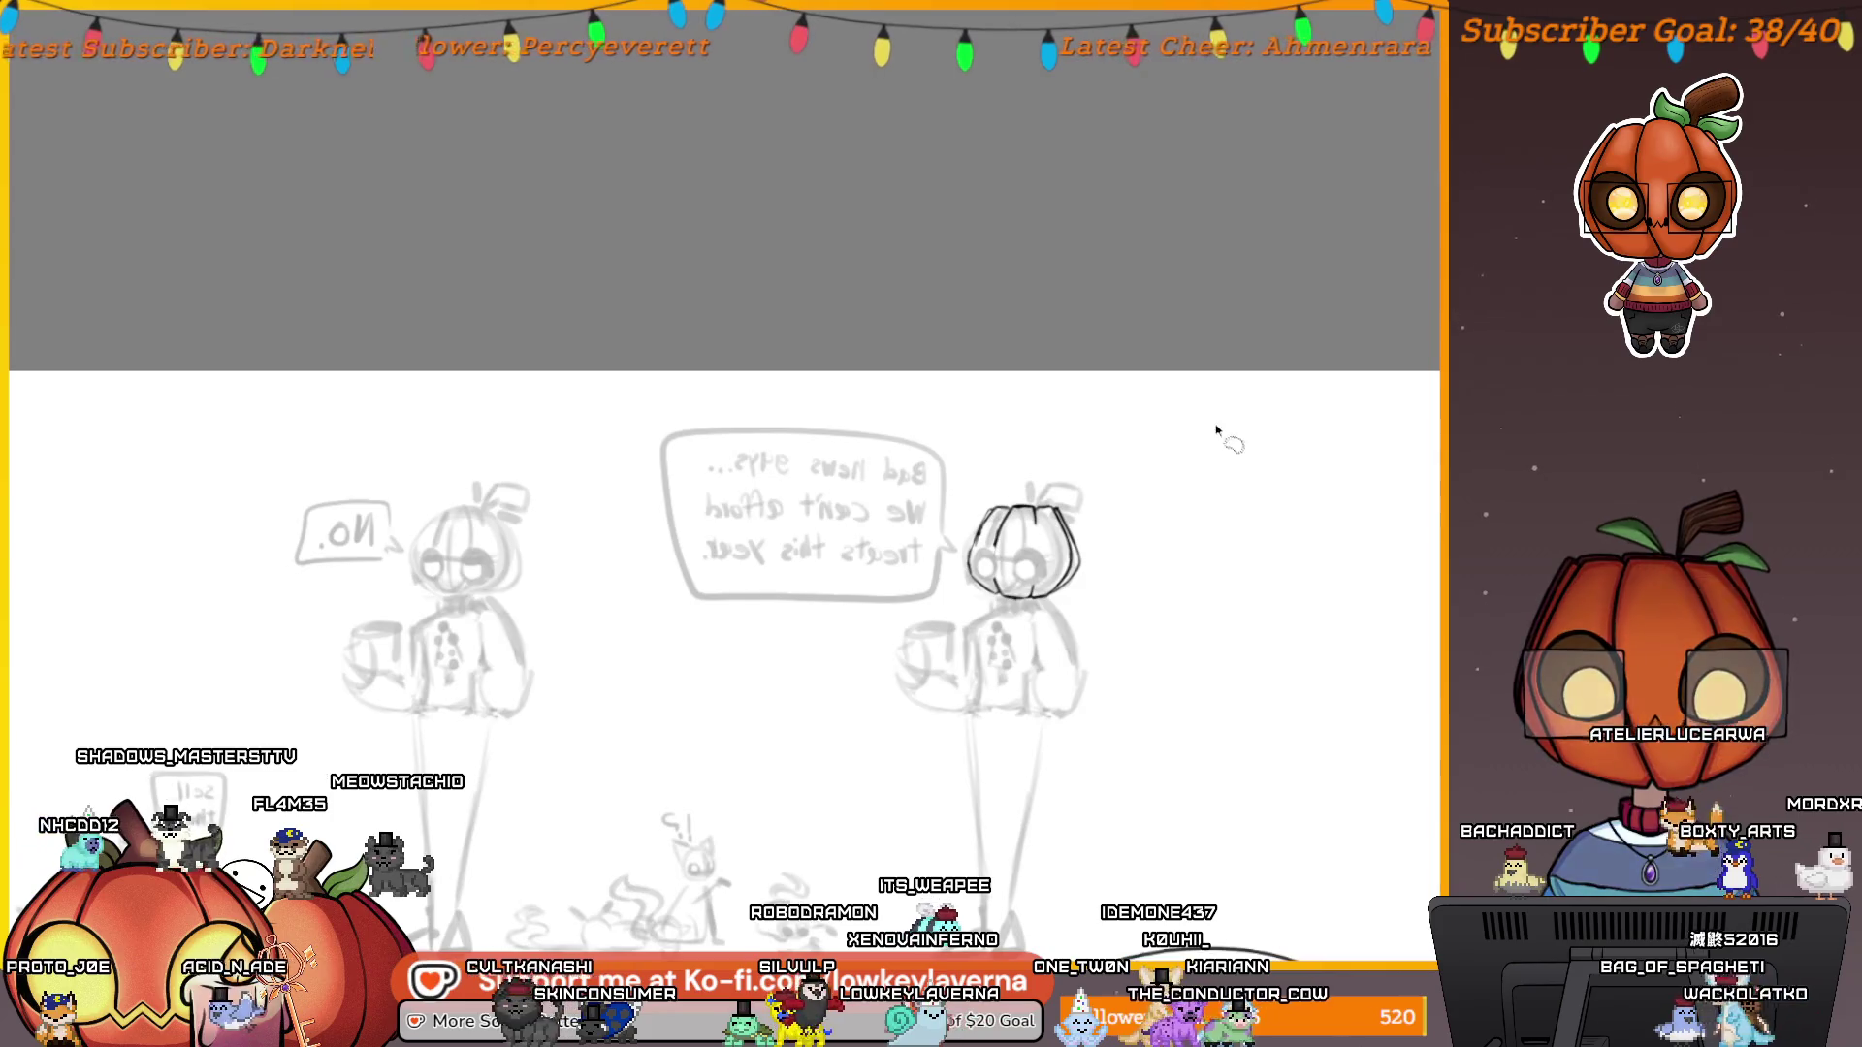
scroll(987, 678, up, 5)
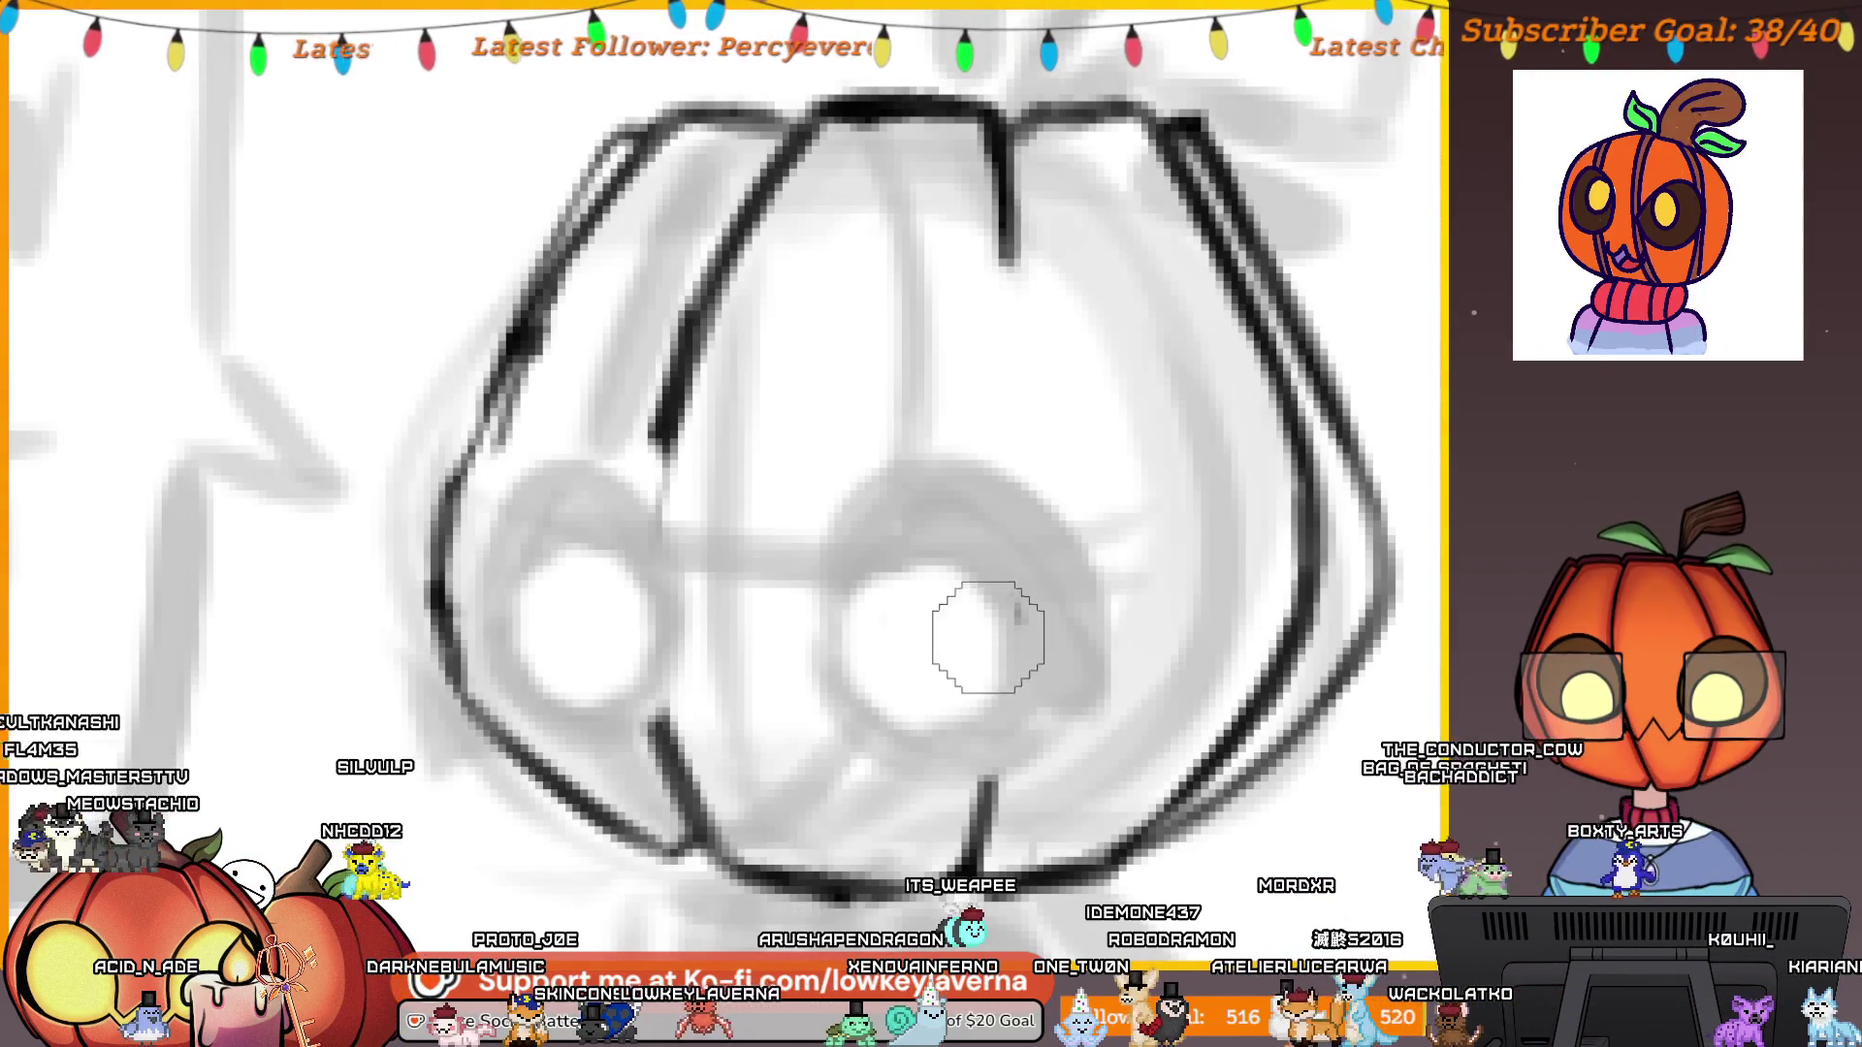
scroll(980, 591, up, 5)
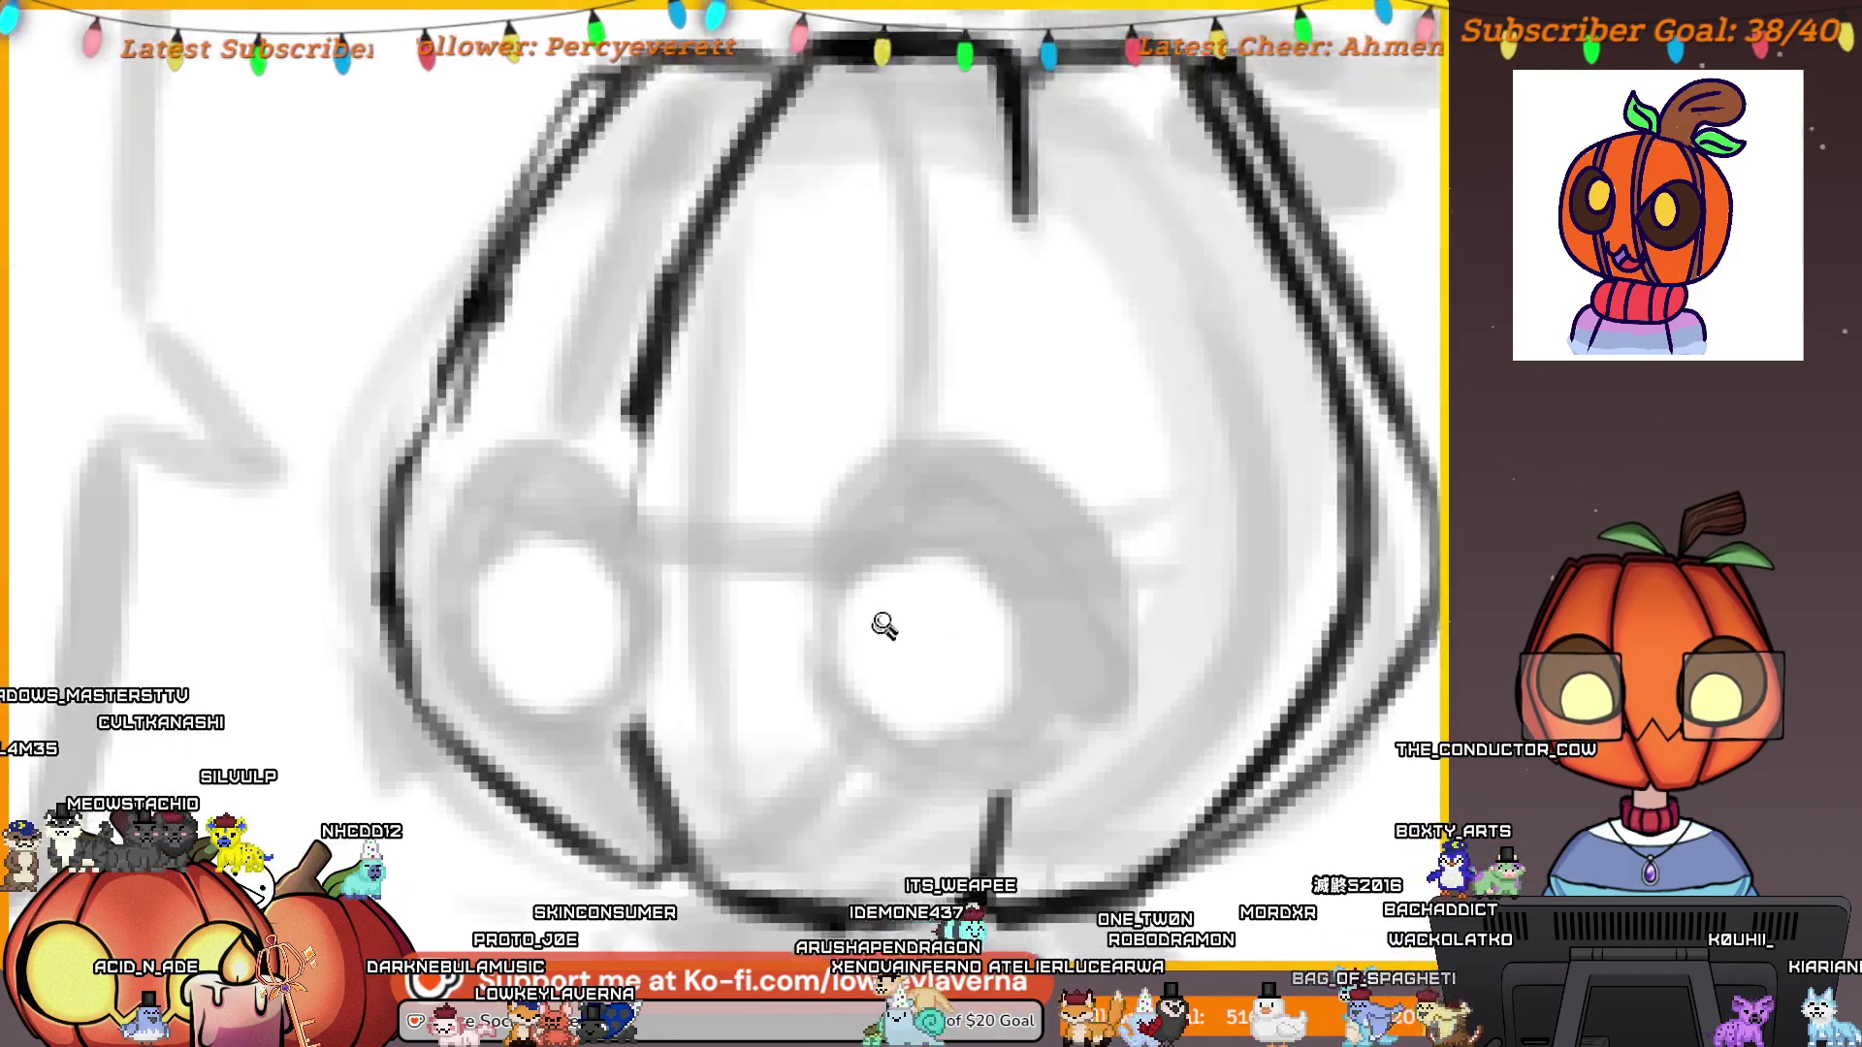
key(ctrl+z)
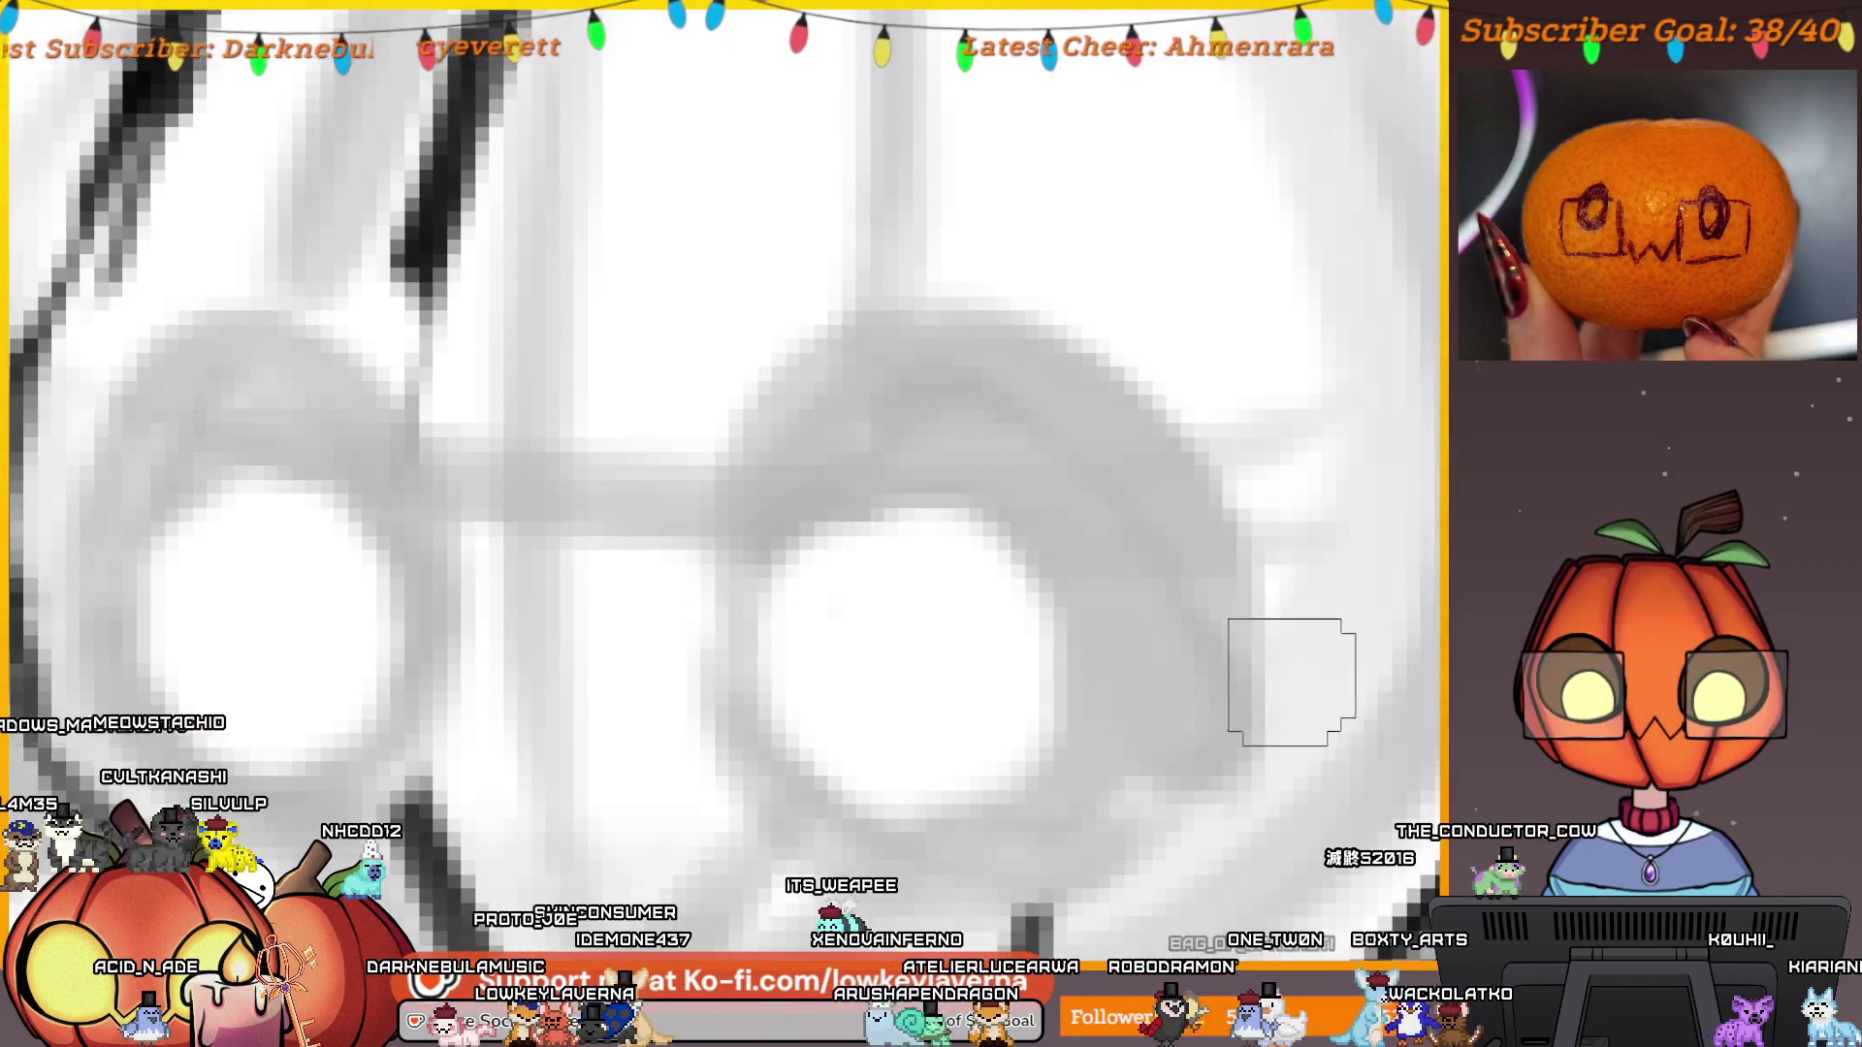
drag(699, 697, 1322, 698)
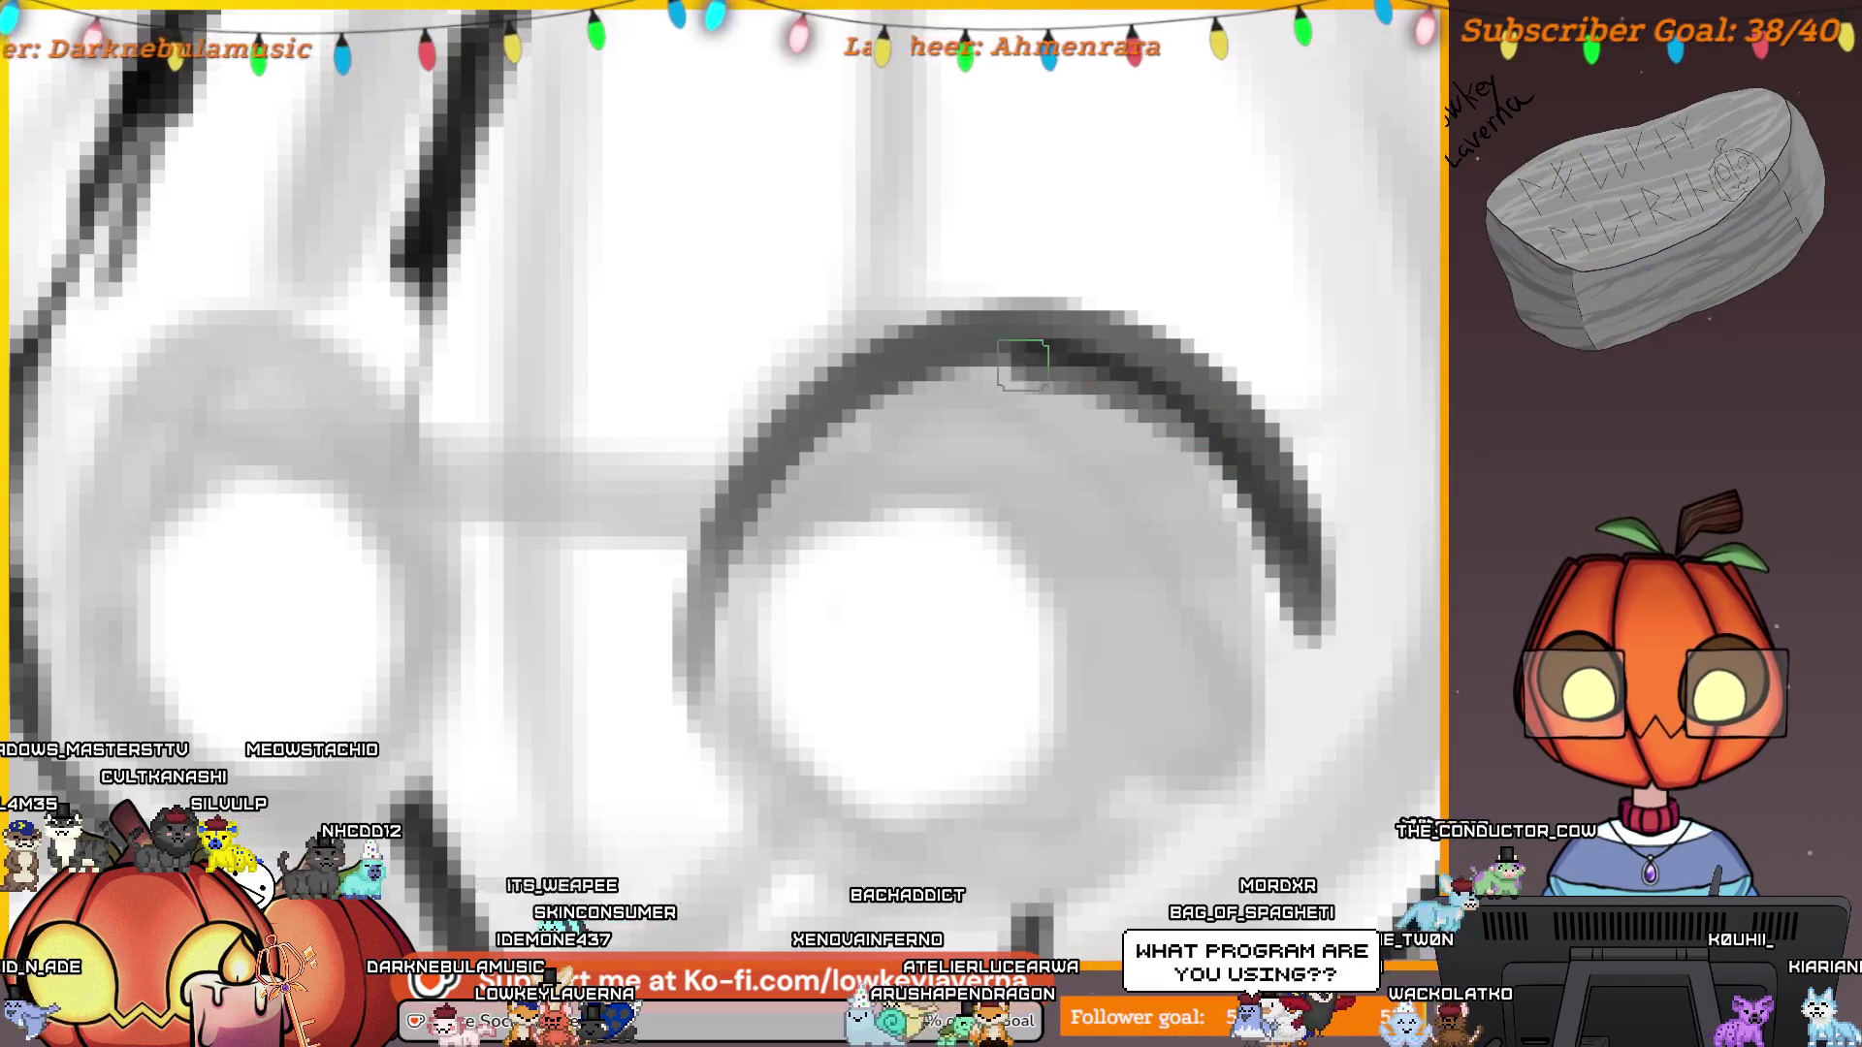
scroll(1072, 623, down, 5)
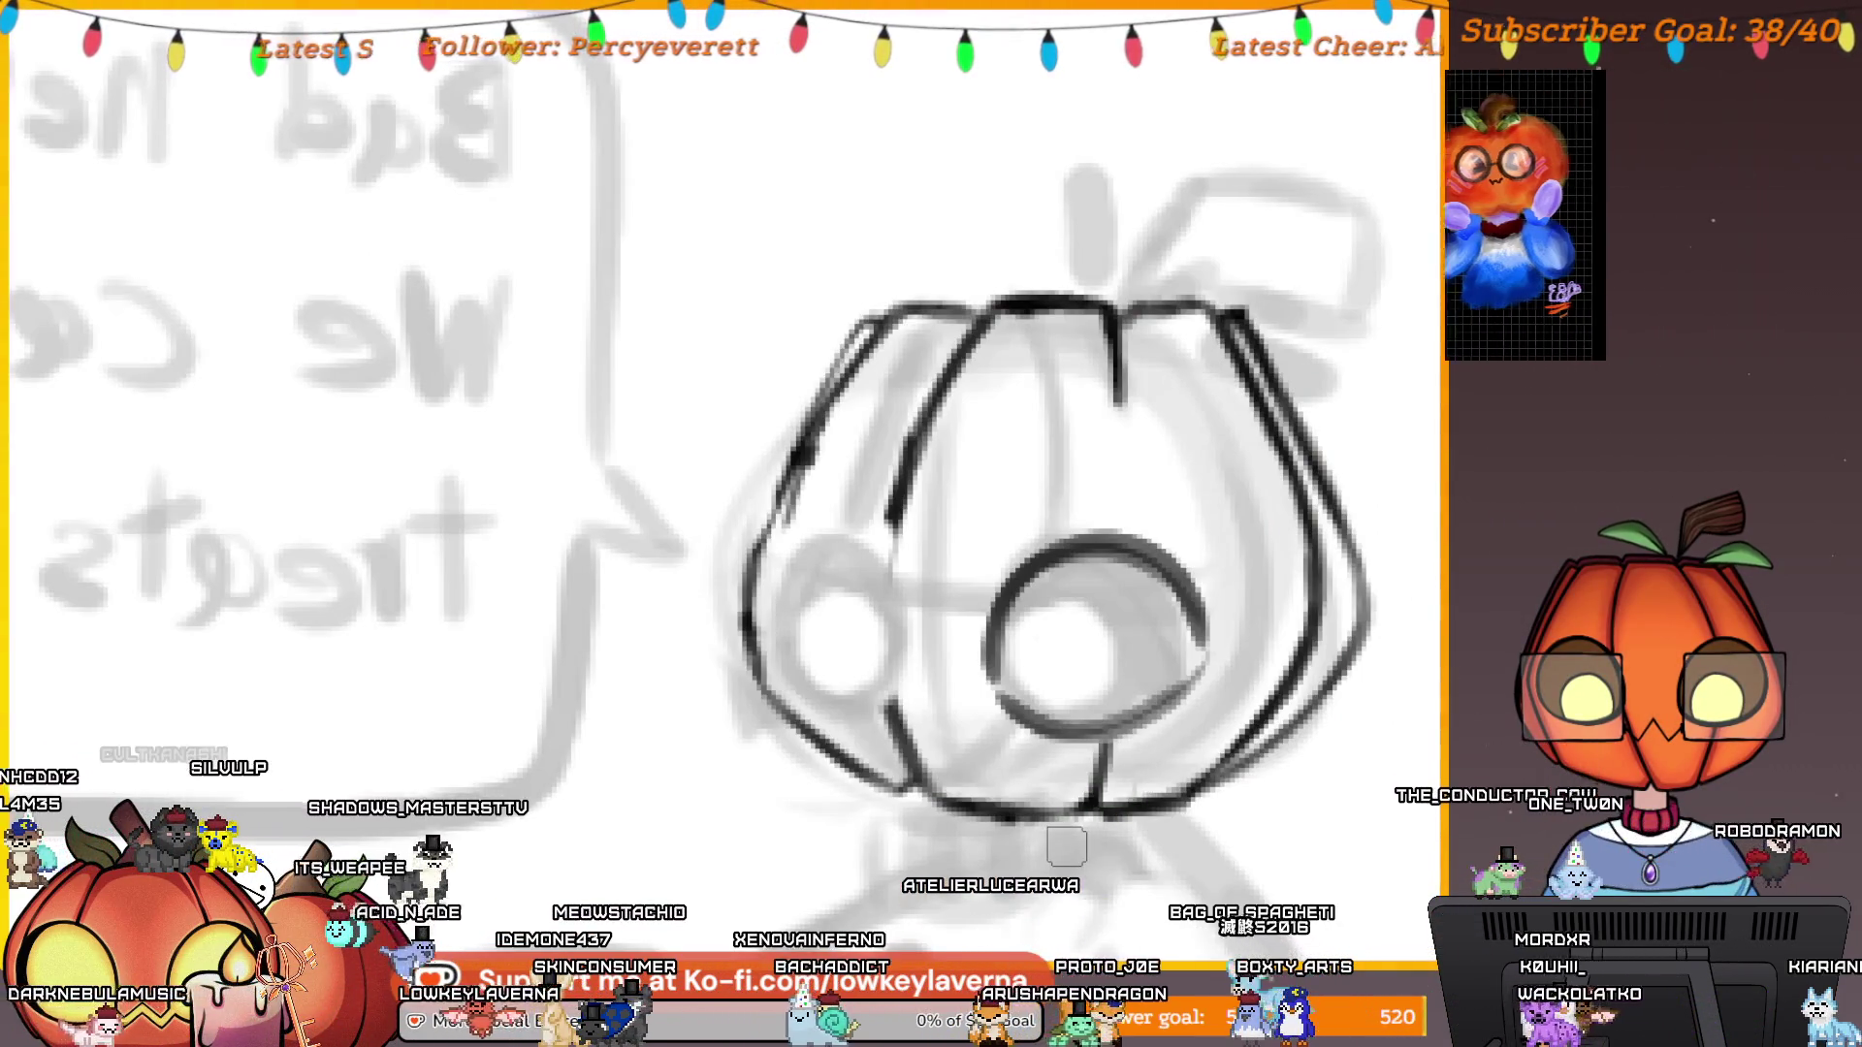
drag(1161, 472, 1001, 860)
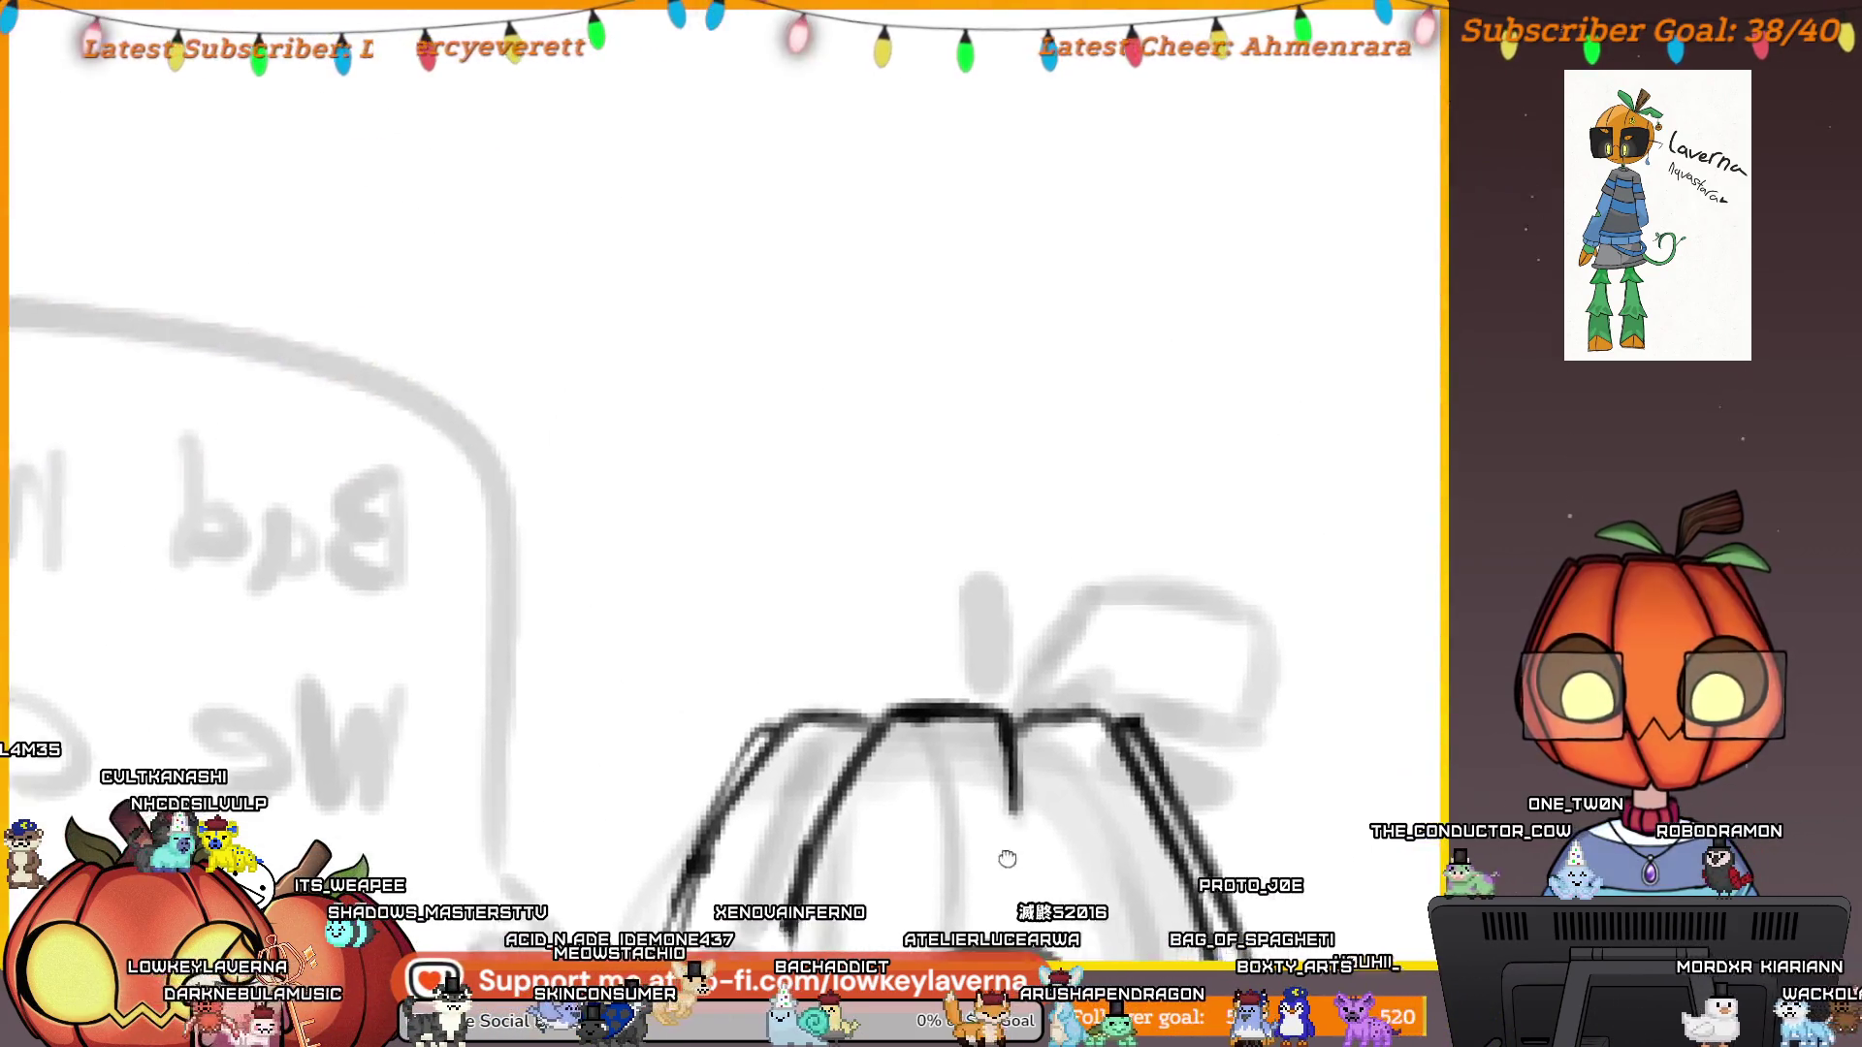
drag(776, 263, 775, 488)
drag(863, 357, 866, 475)
drag(877, 388, 940, 342)
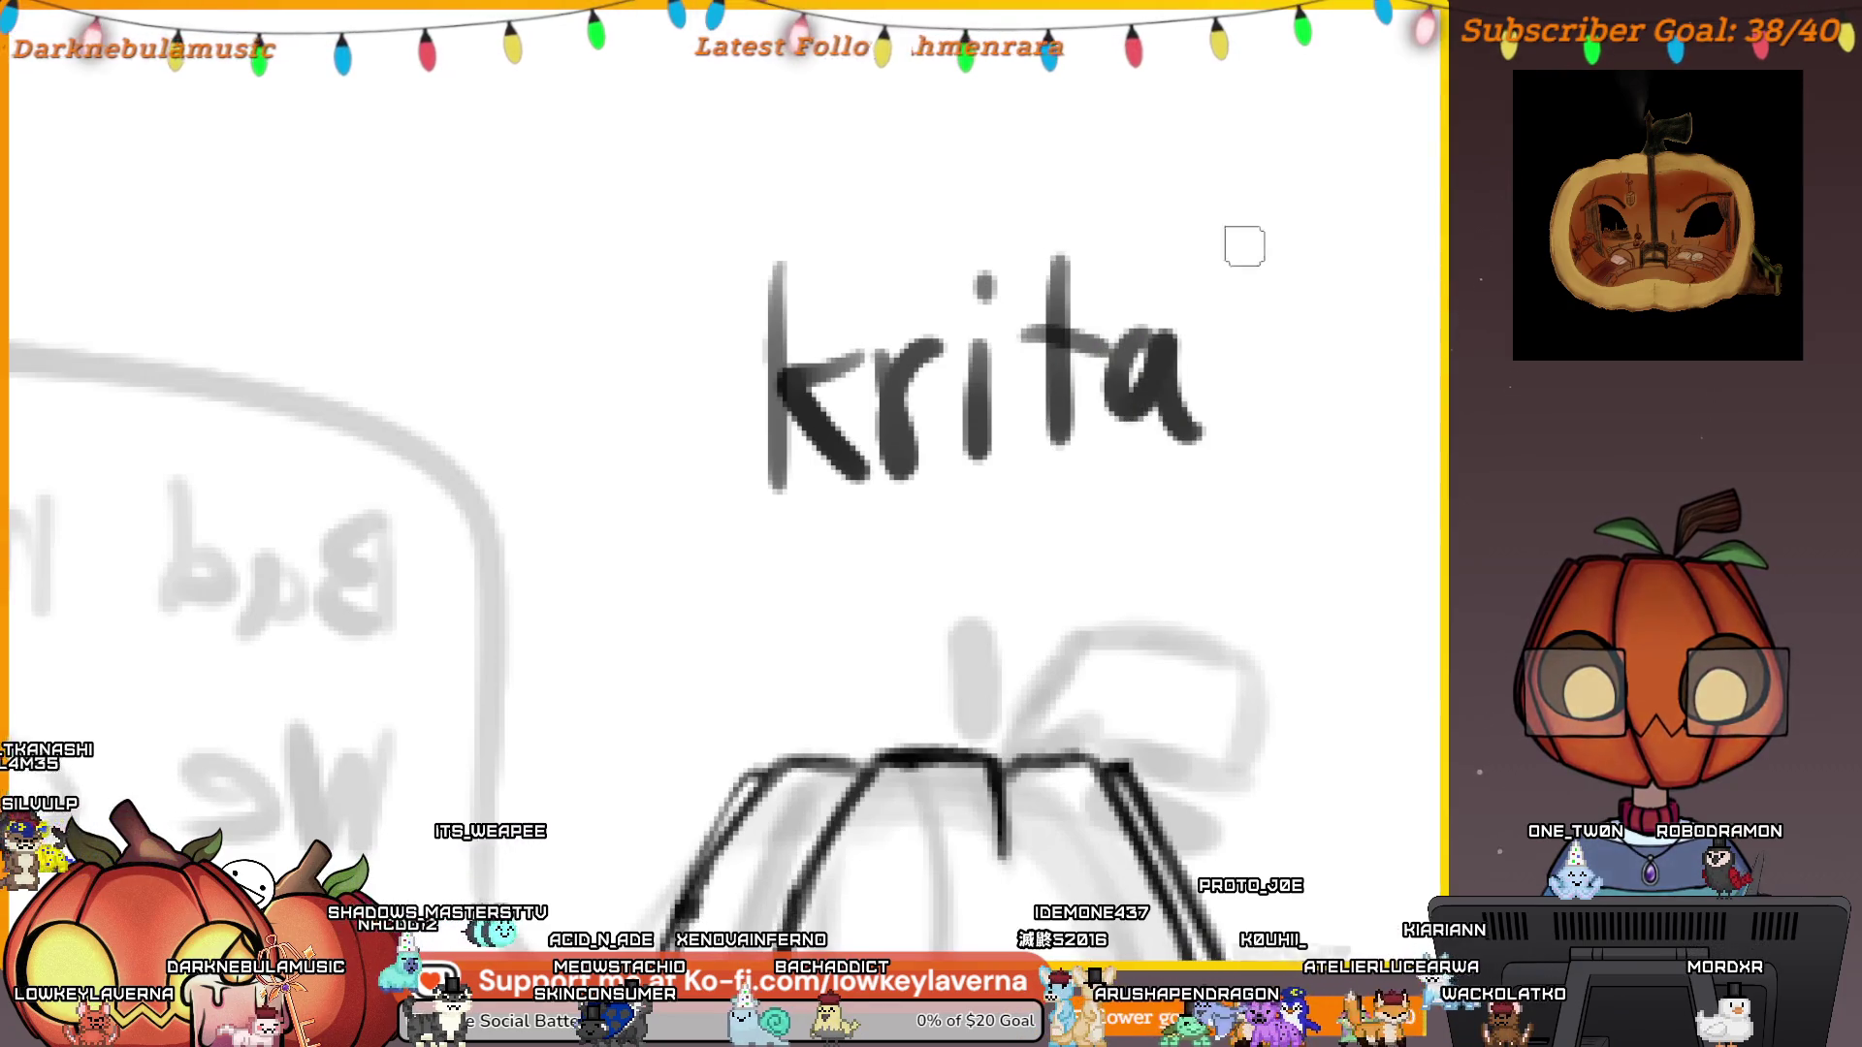
drag(1251, 241, 1224, 407)
click(1236, 438)
mouse_move(732, 505)
mouse_down()
mouse_move(1288, 480)
mouse_move(1149, 545)
mouse_up()
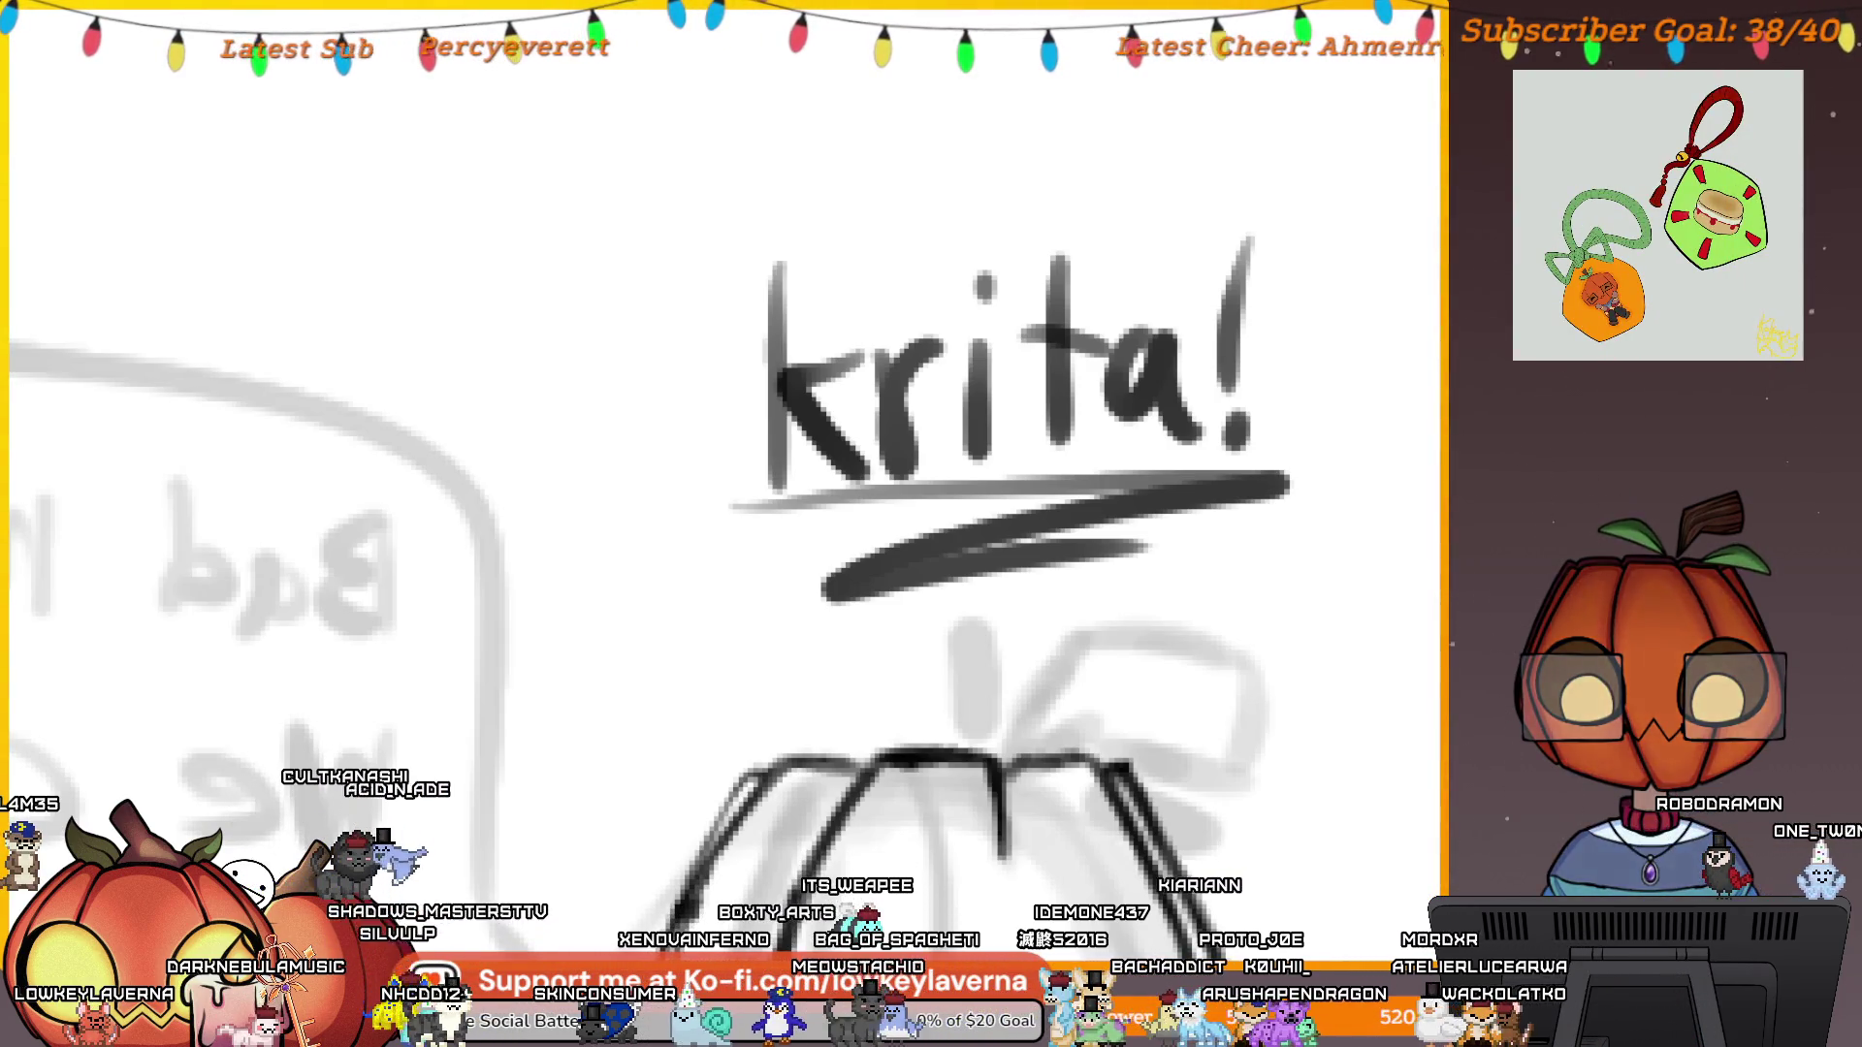
key(ctrl+z)
key(ctrl+z)
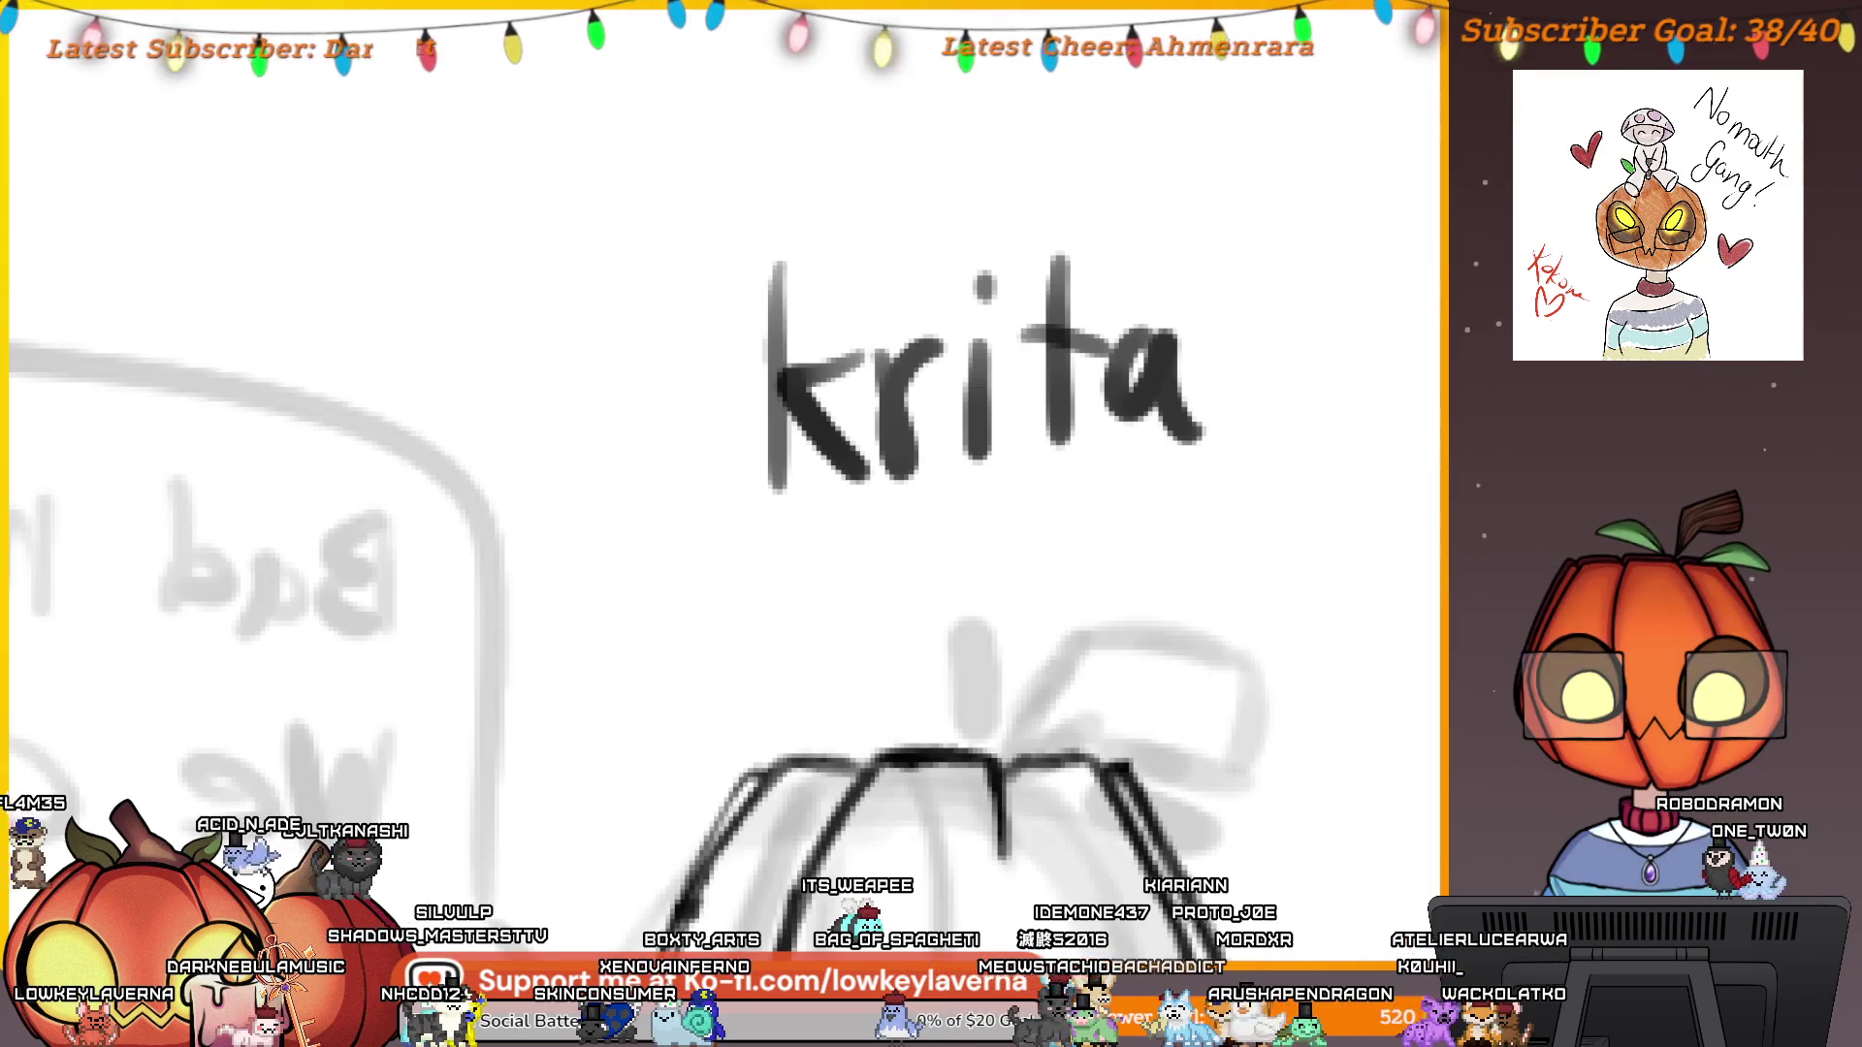
key(ctrl+z)
key(ctrl+z)
key(ctrl+z)
key(ctrl+z)
key(ctrl+z)
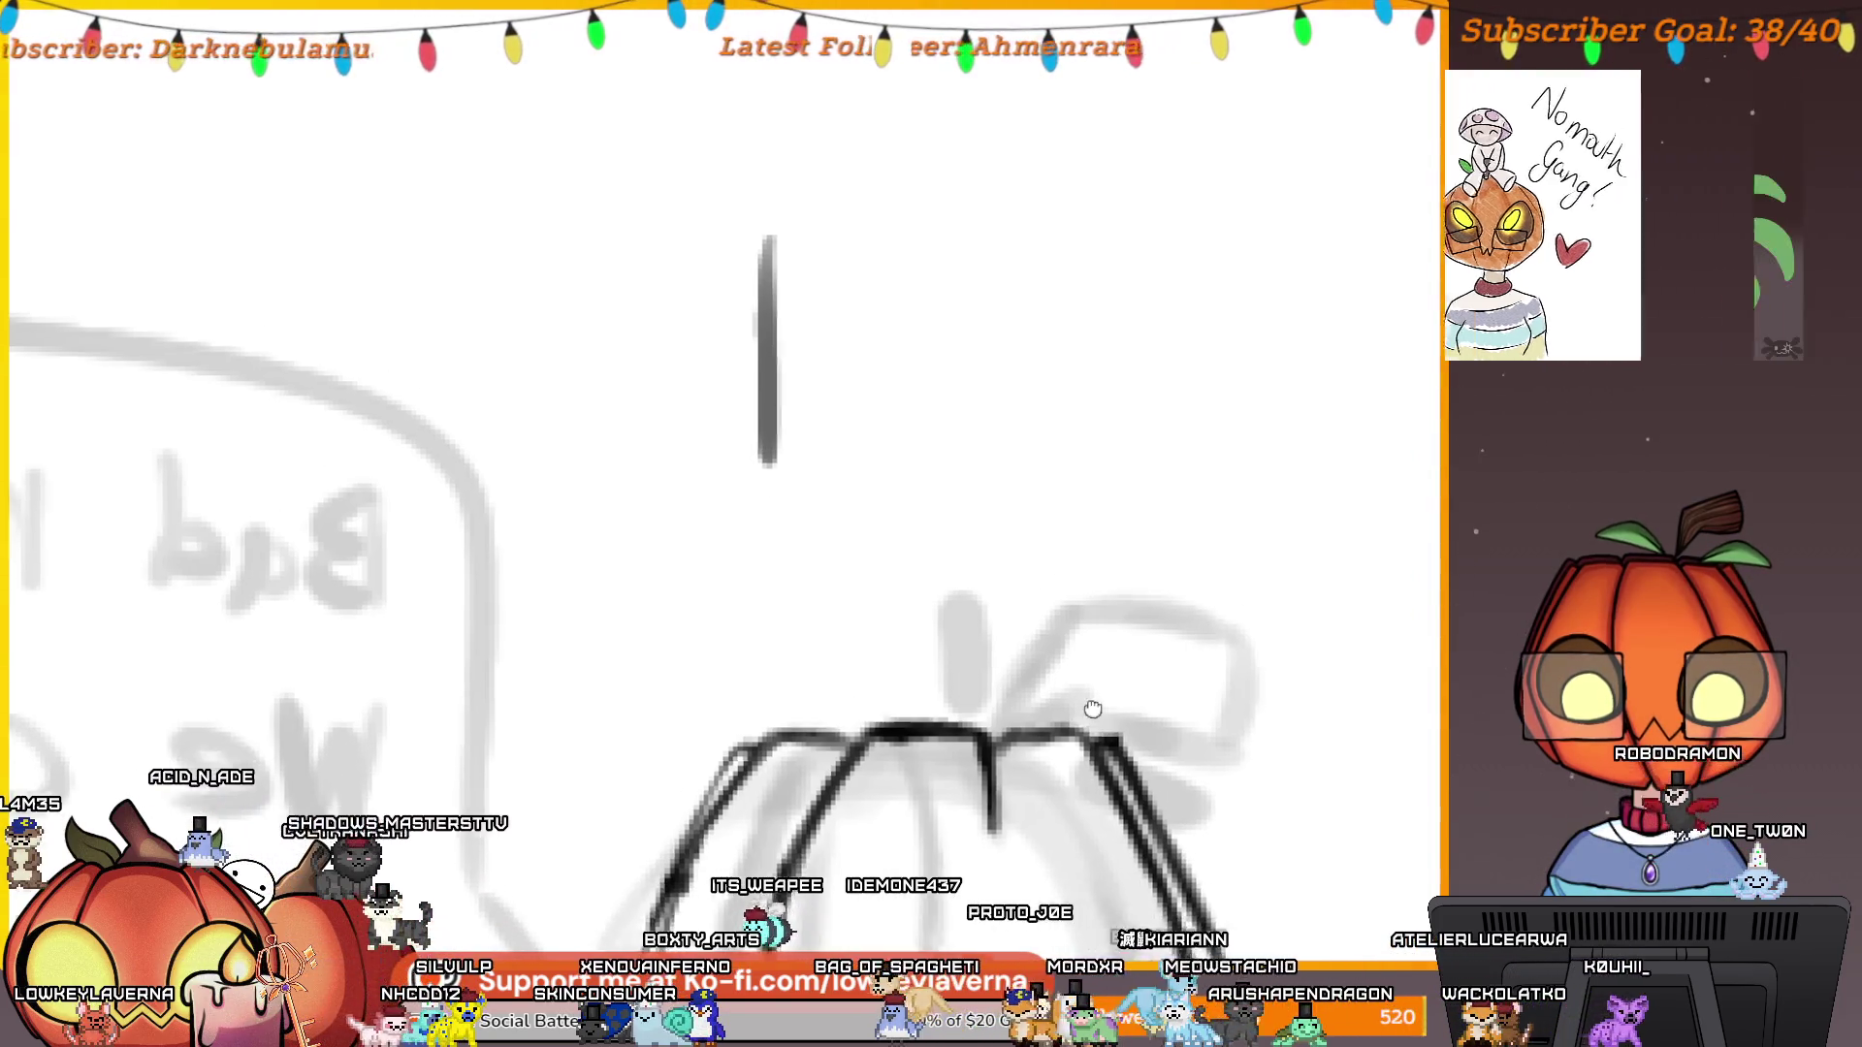
key(ctrl+z)
Ink the lower edge and top of the pumpkin's eye rings.
scroll(1087, 706, up, 3)
scroll(1135, 504, up, 2)
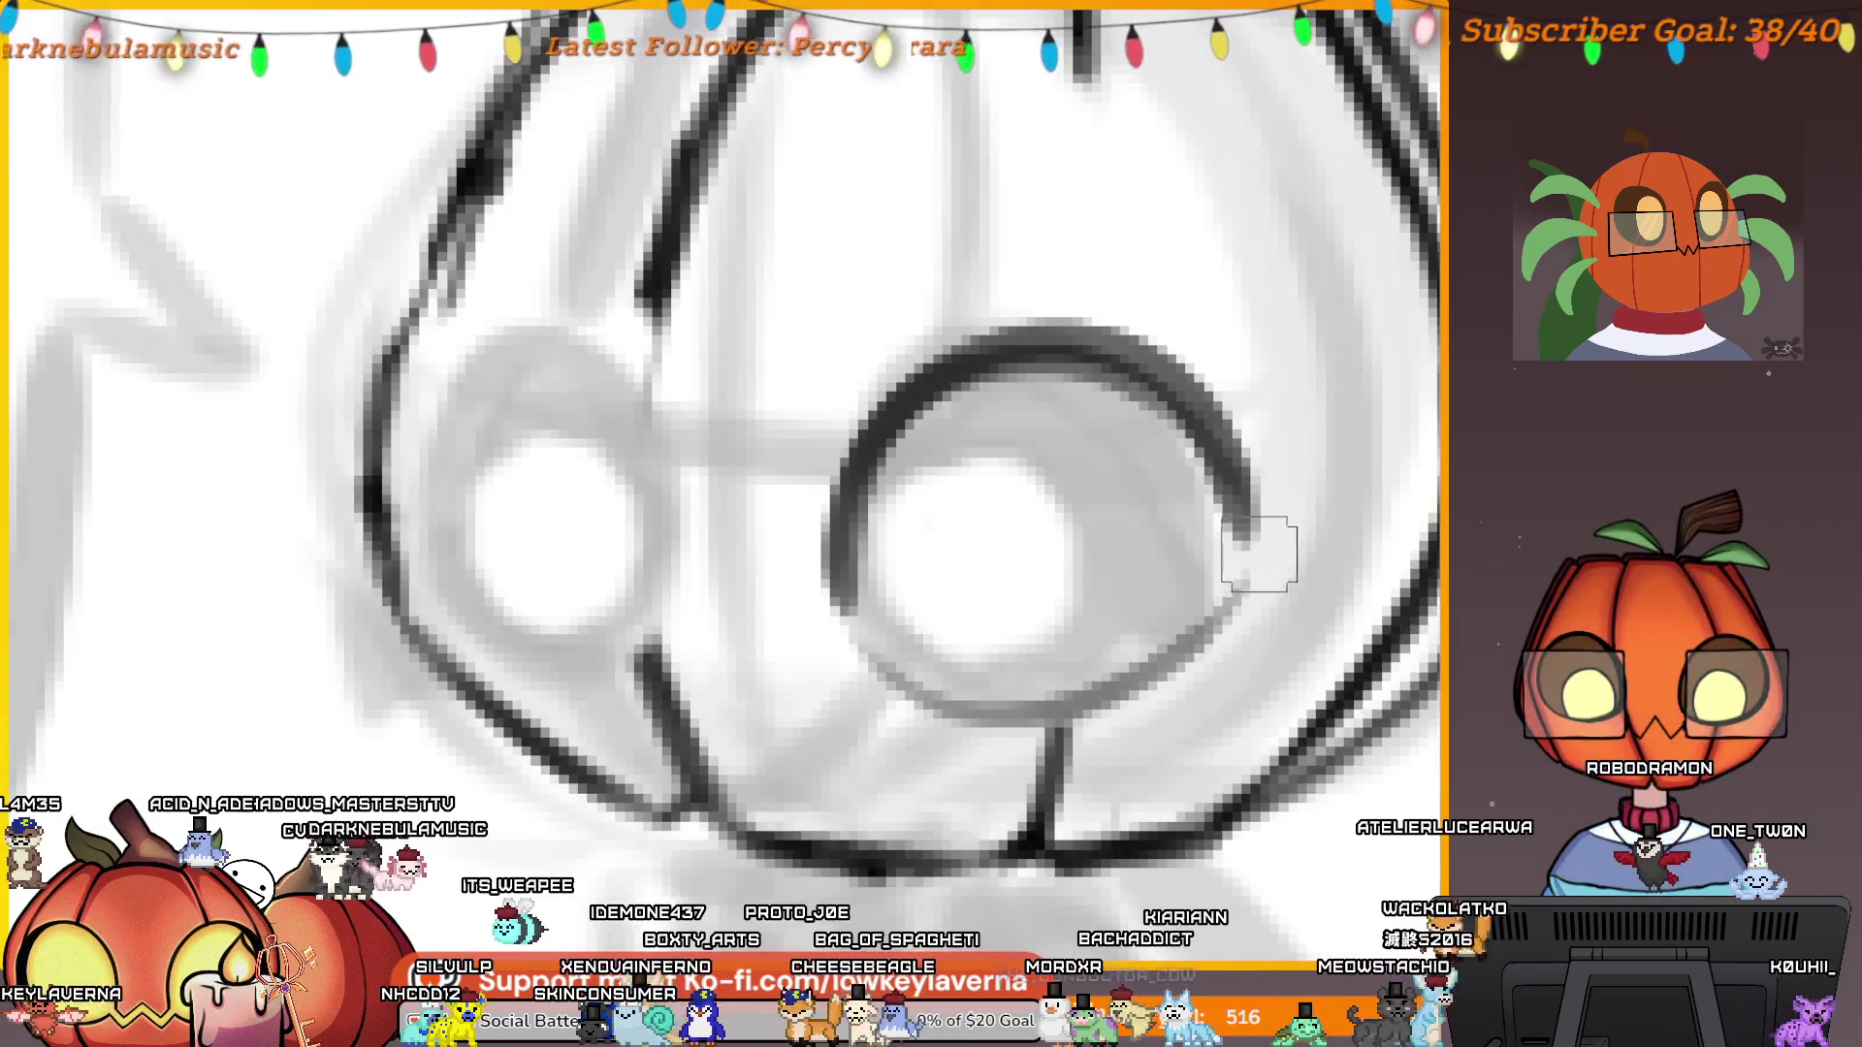
scroll(1089, 649, up, 1)
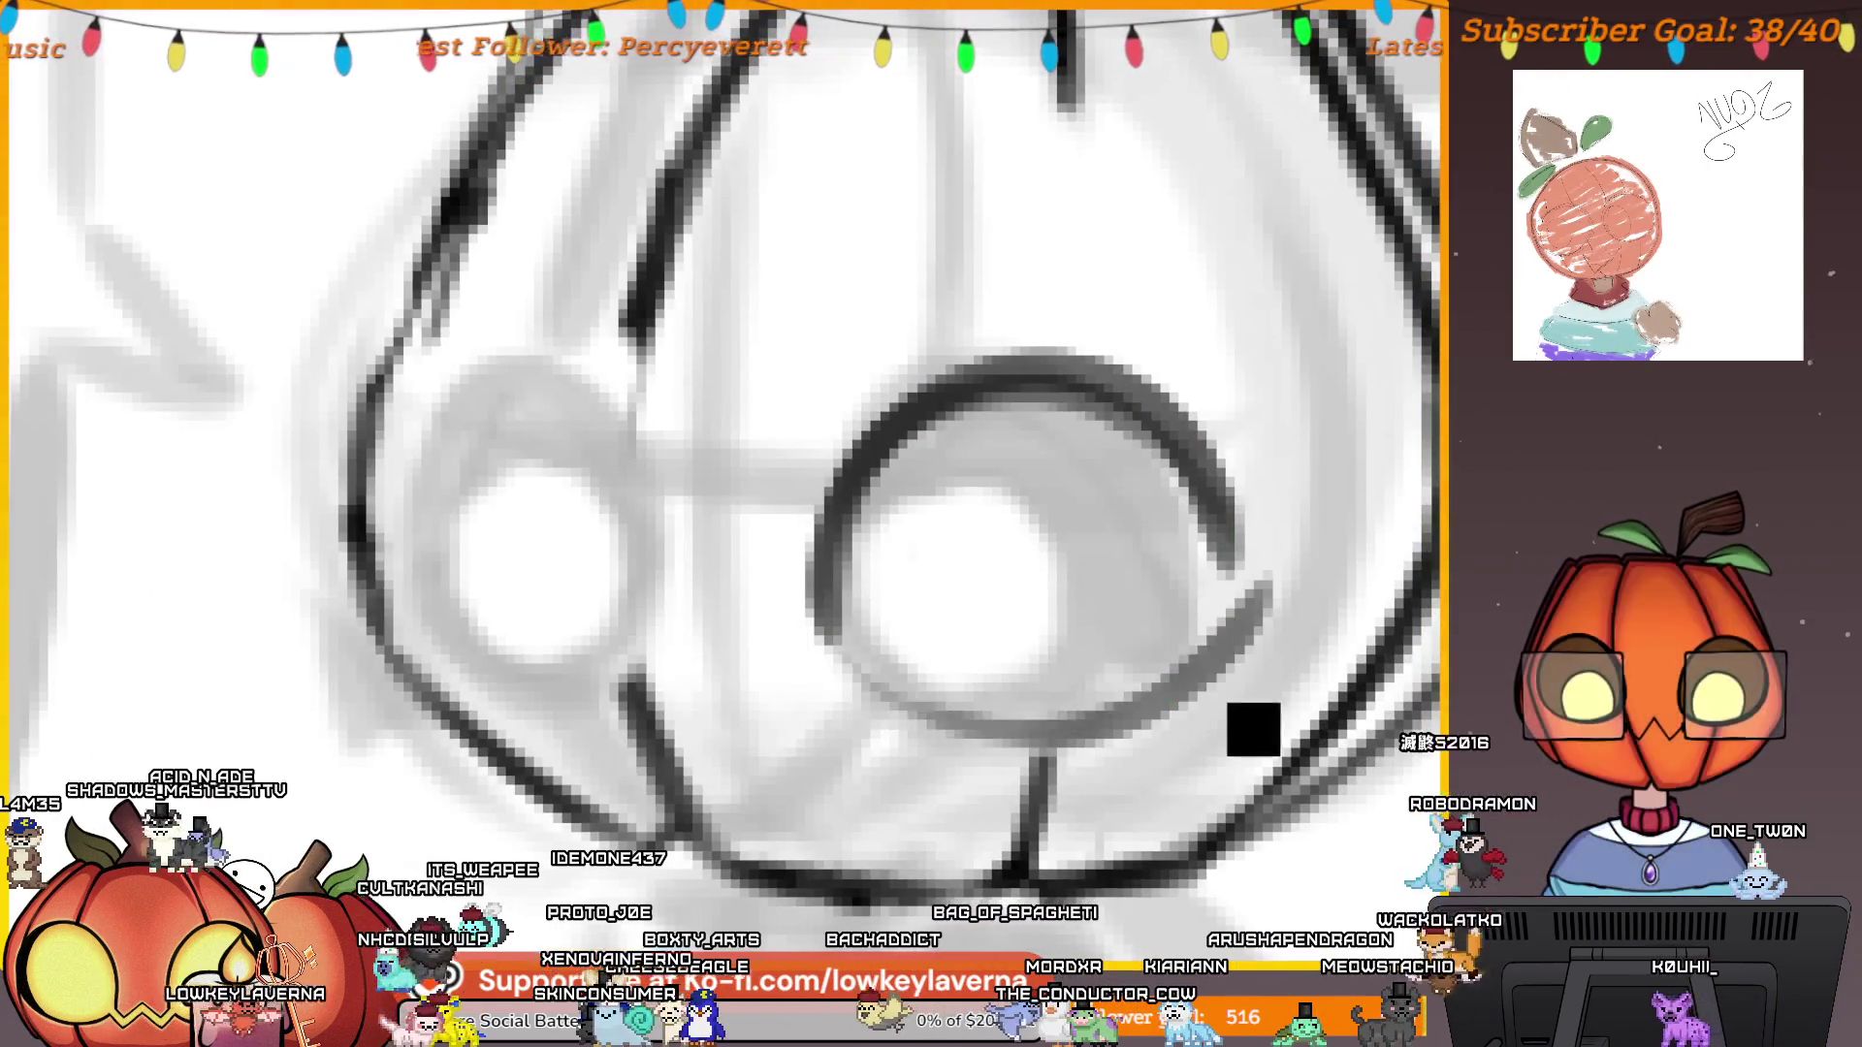
drag(820, 679, 1150, 611)
drag(1034, 569, 1036, 591)
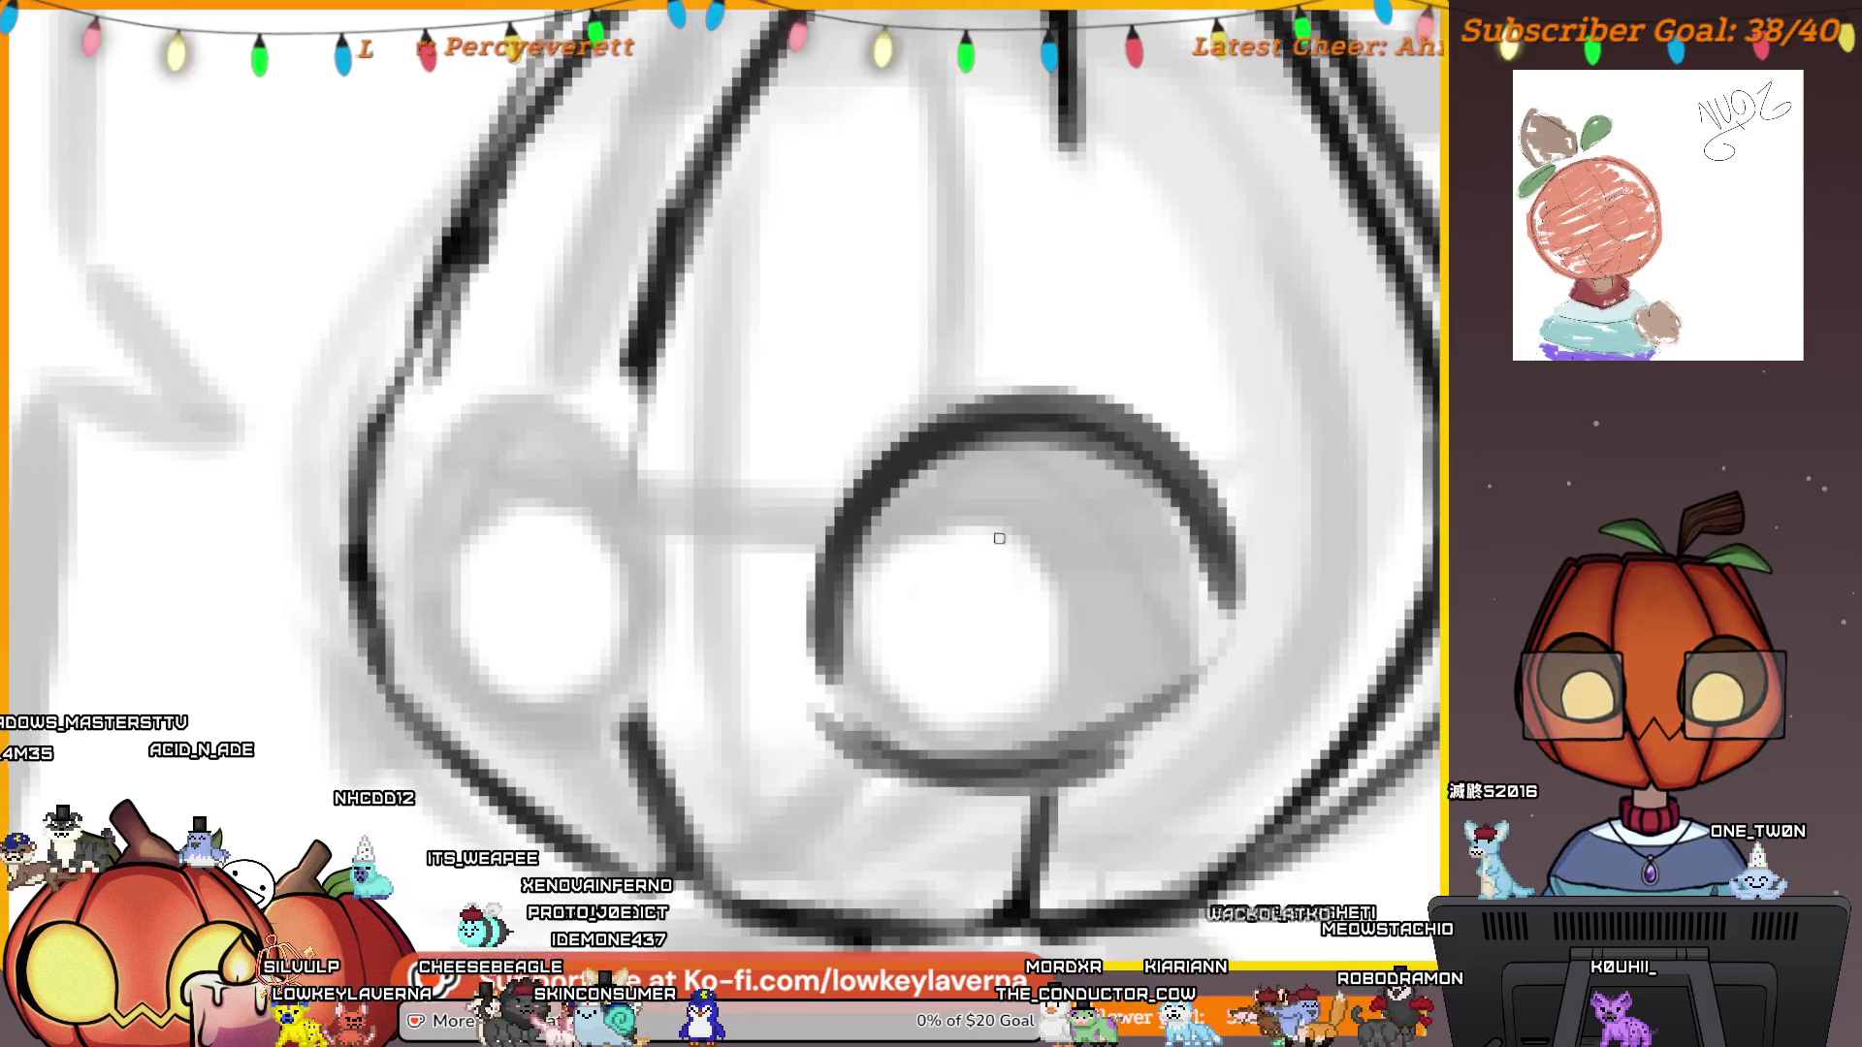
mouse_move(941, 514)
mouse_down()
mouse_move(866, 651)
mouse_move(973, 687)
mouse_up()
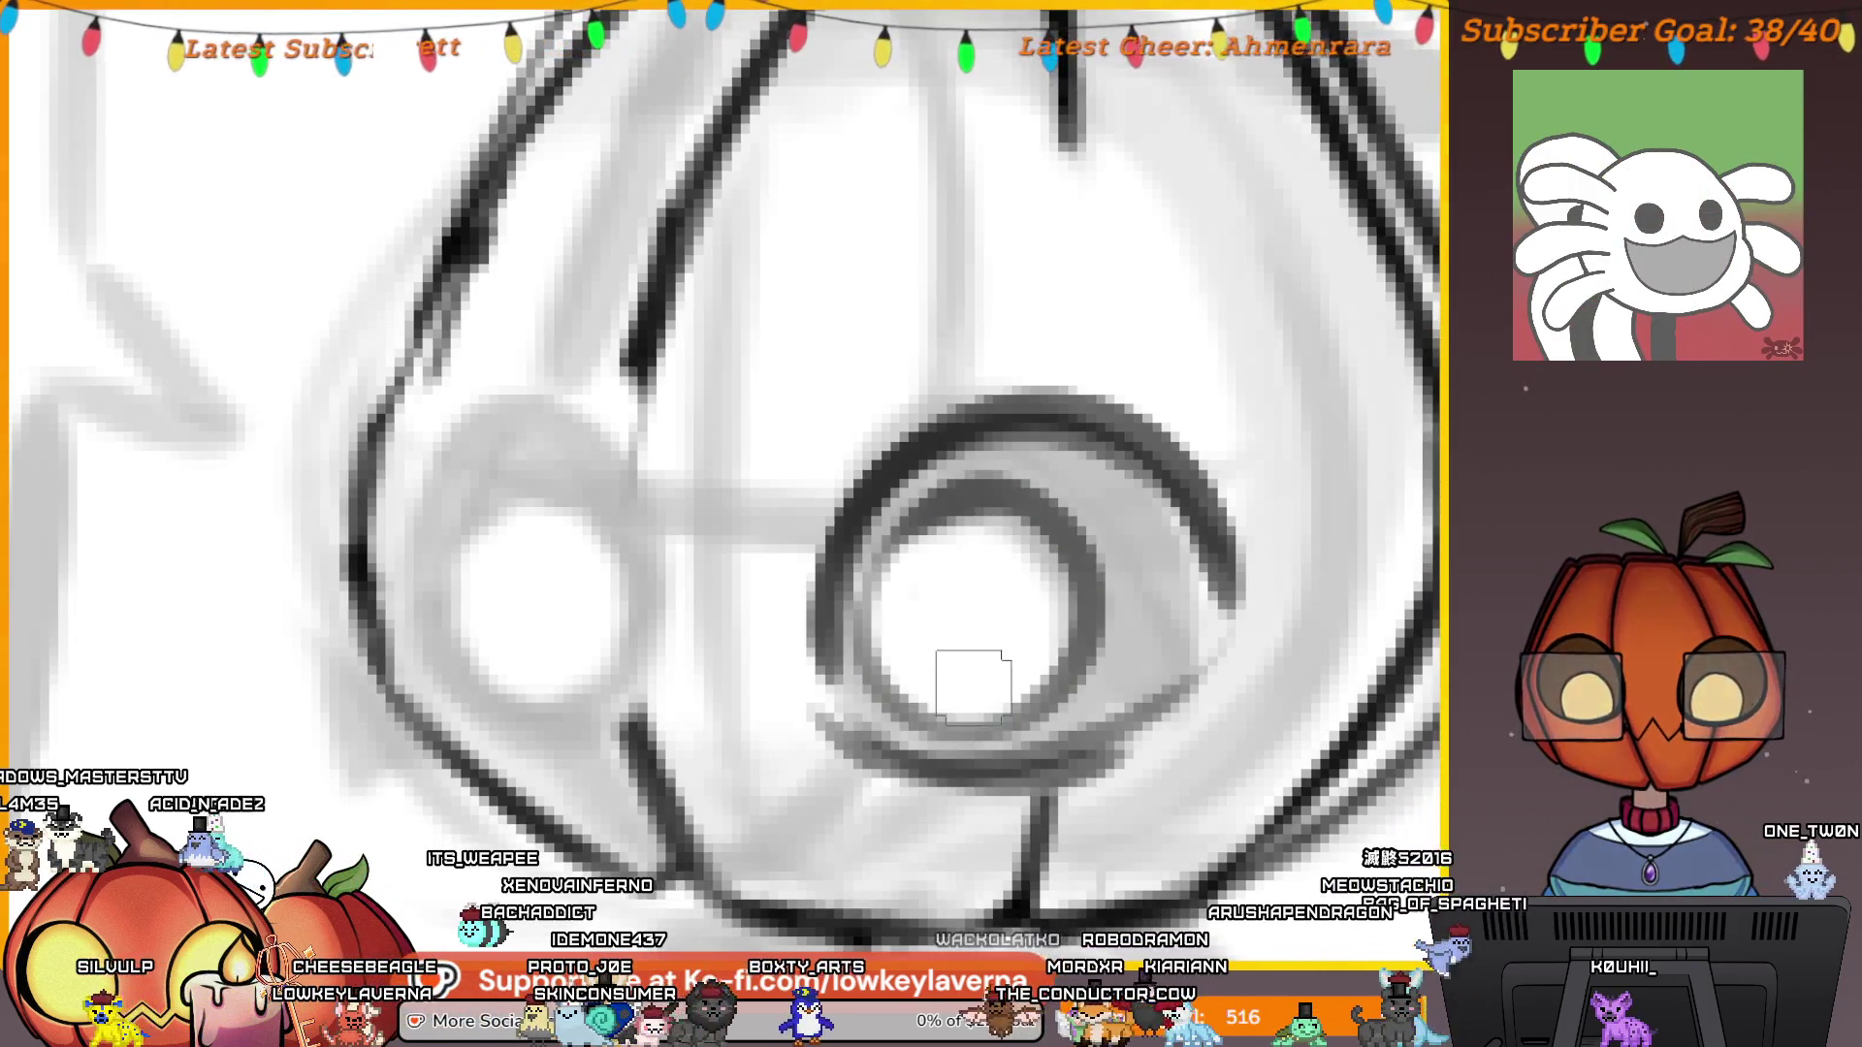
scroll(1048, 684, down, 5)
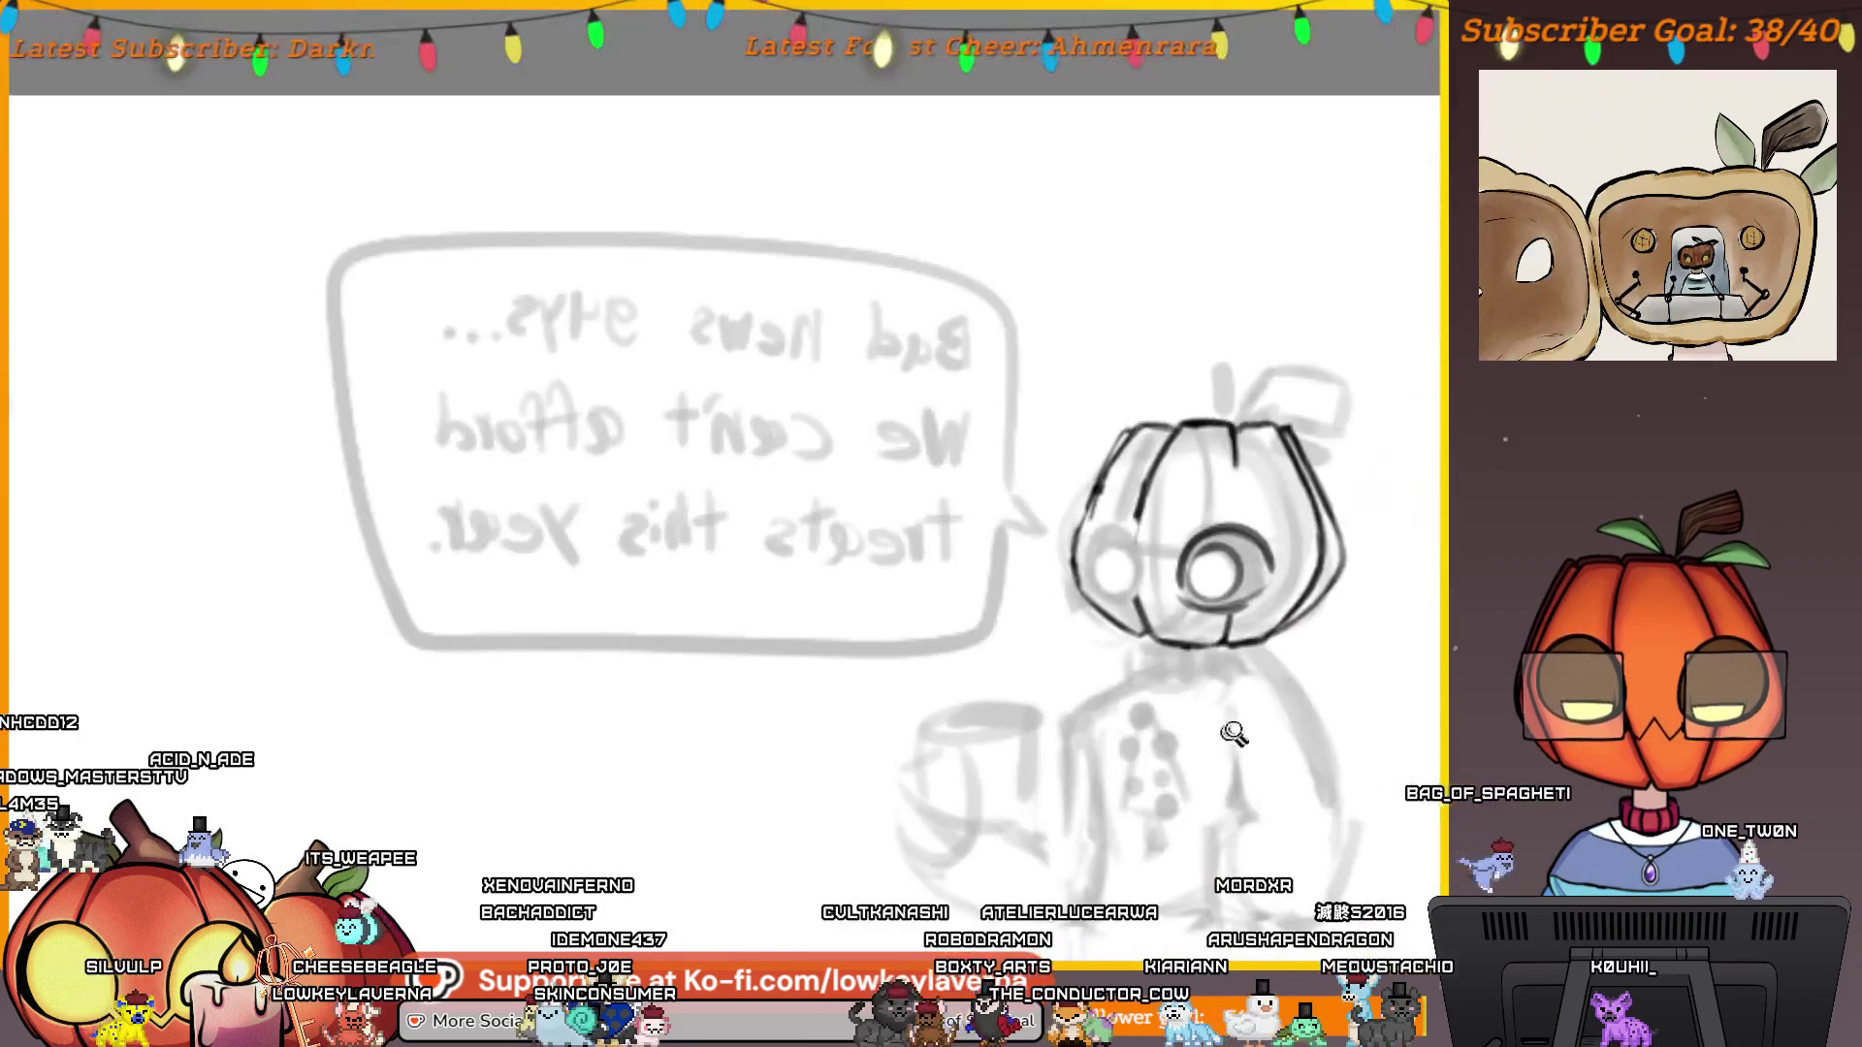
scroll(1113, 469, up, 5)
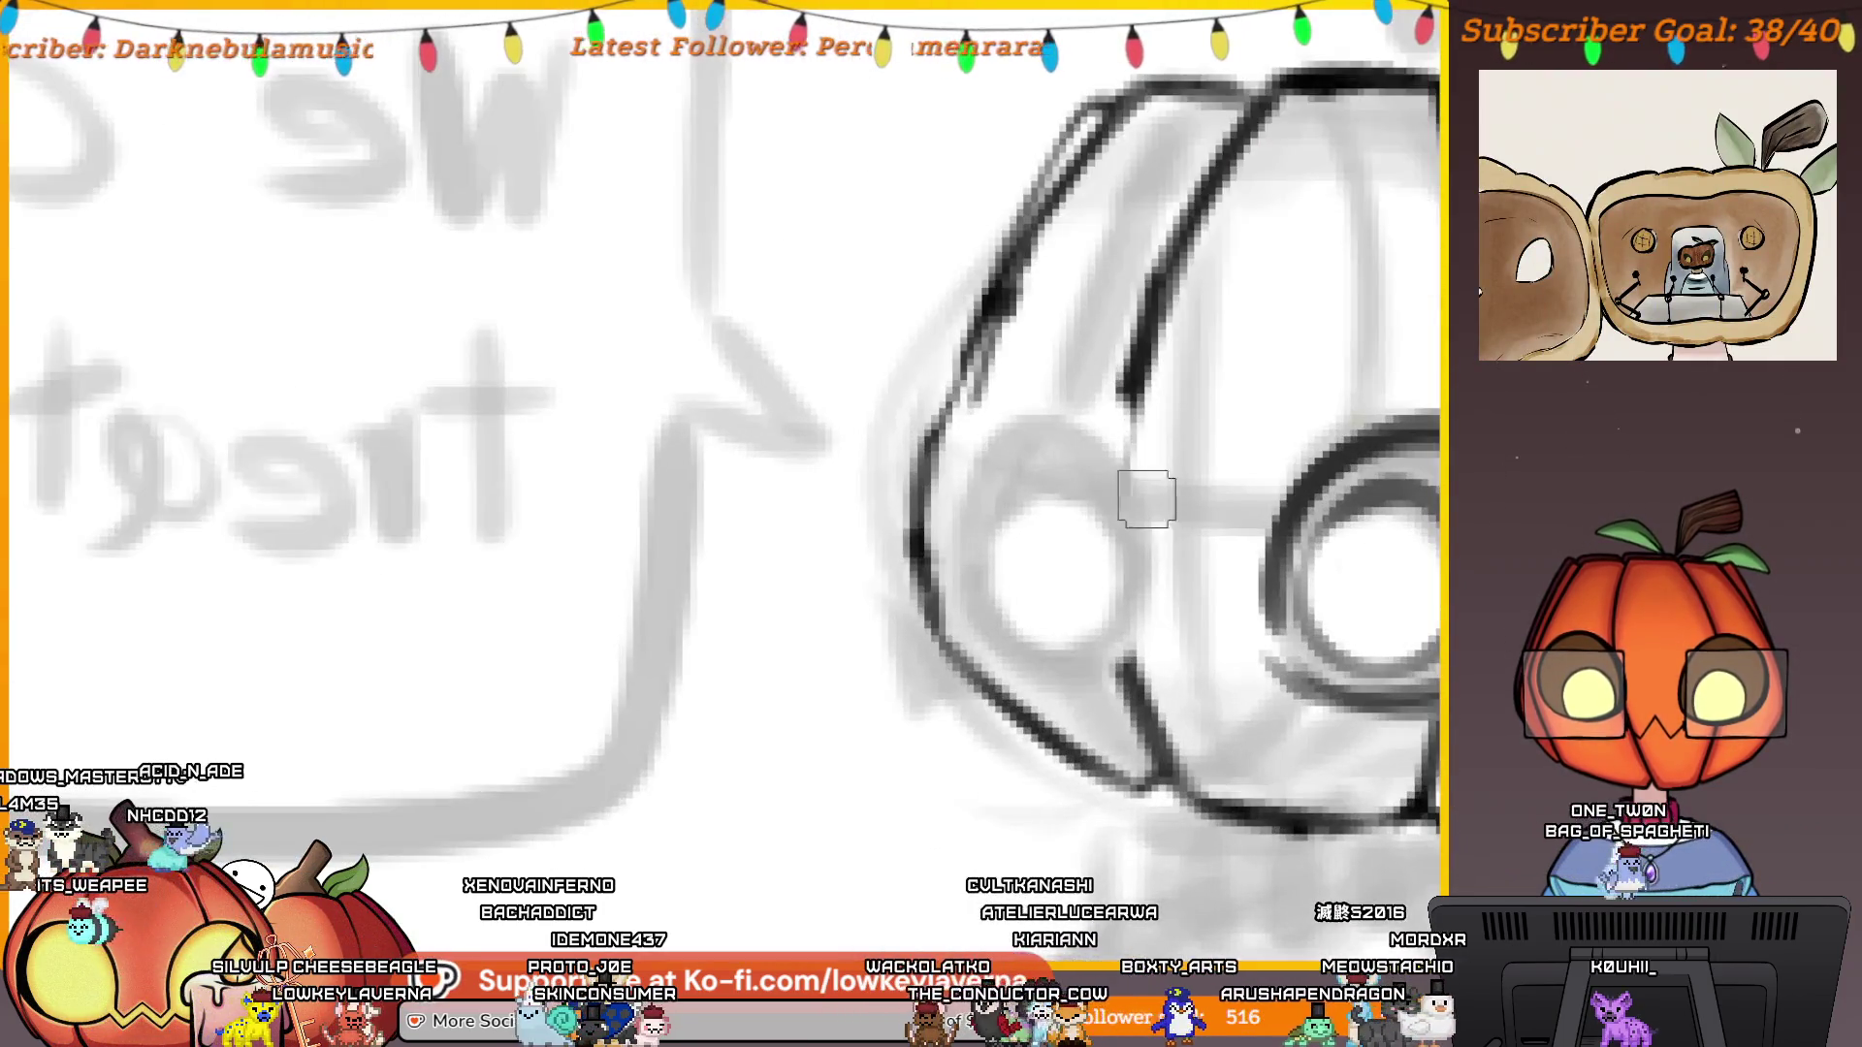
drag(1159, 611, 966, 609)
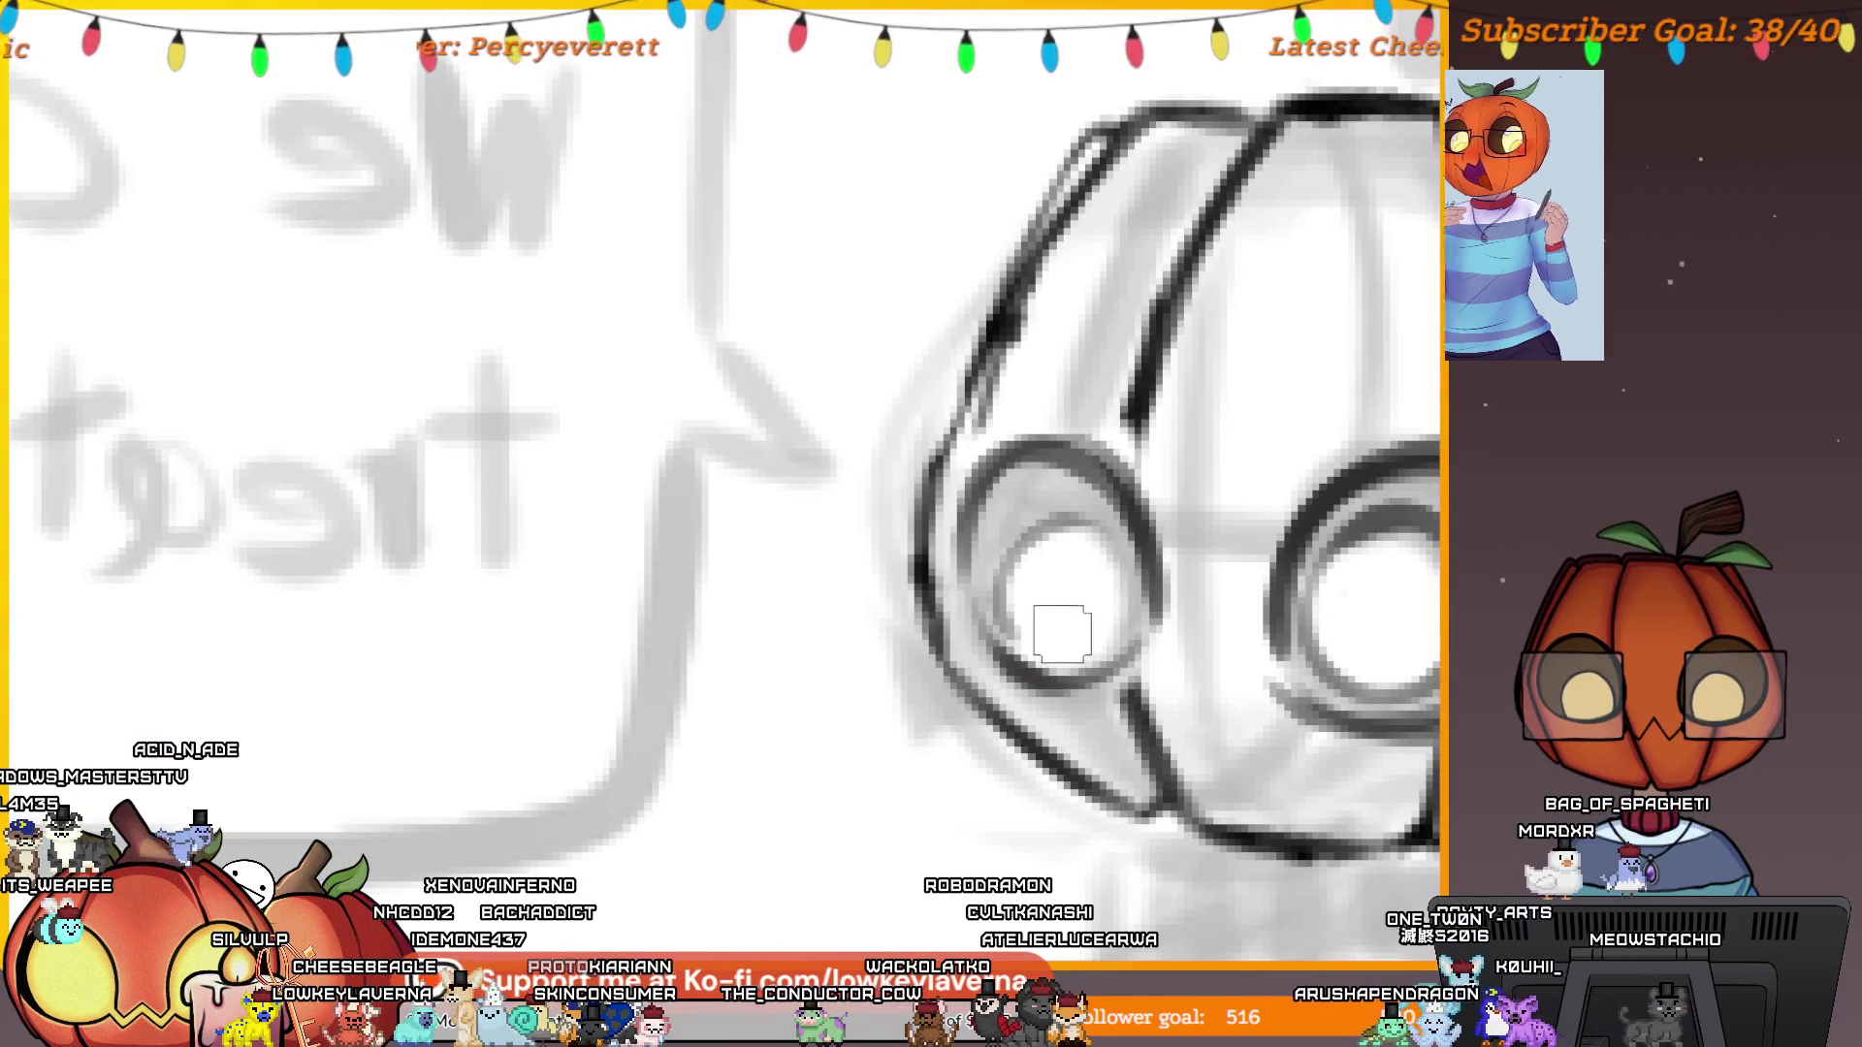
Lighten the grey shading inside both eyes with a light brush.
scroll(1100, 531, down, 5)
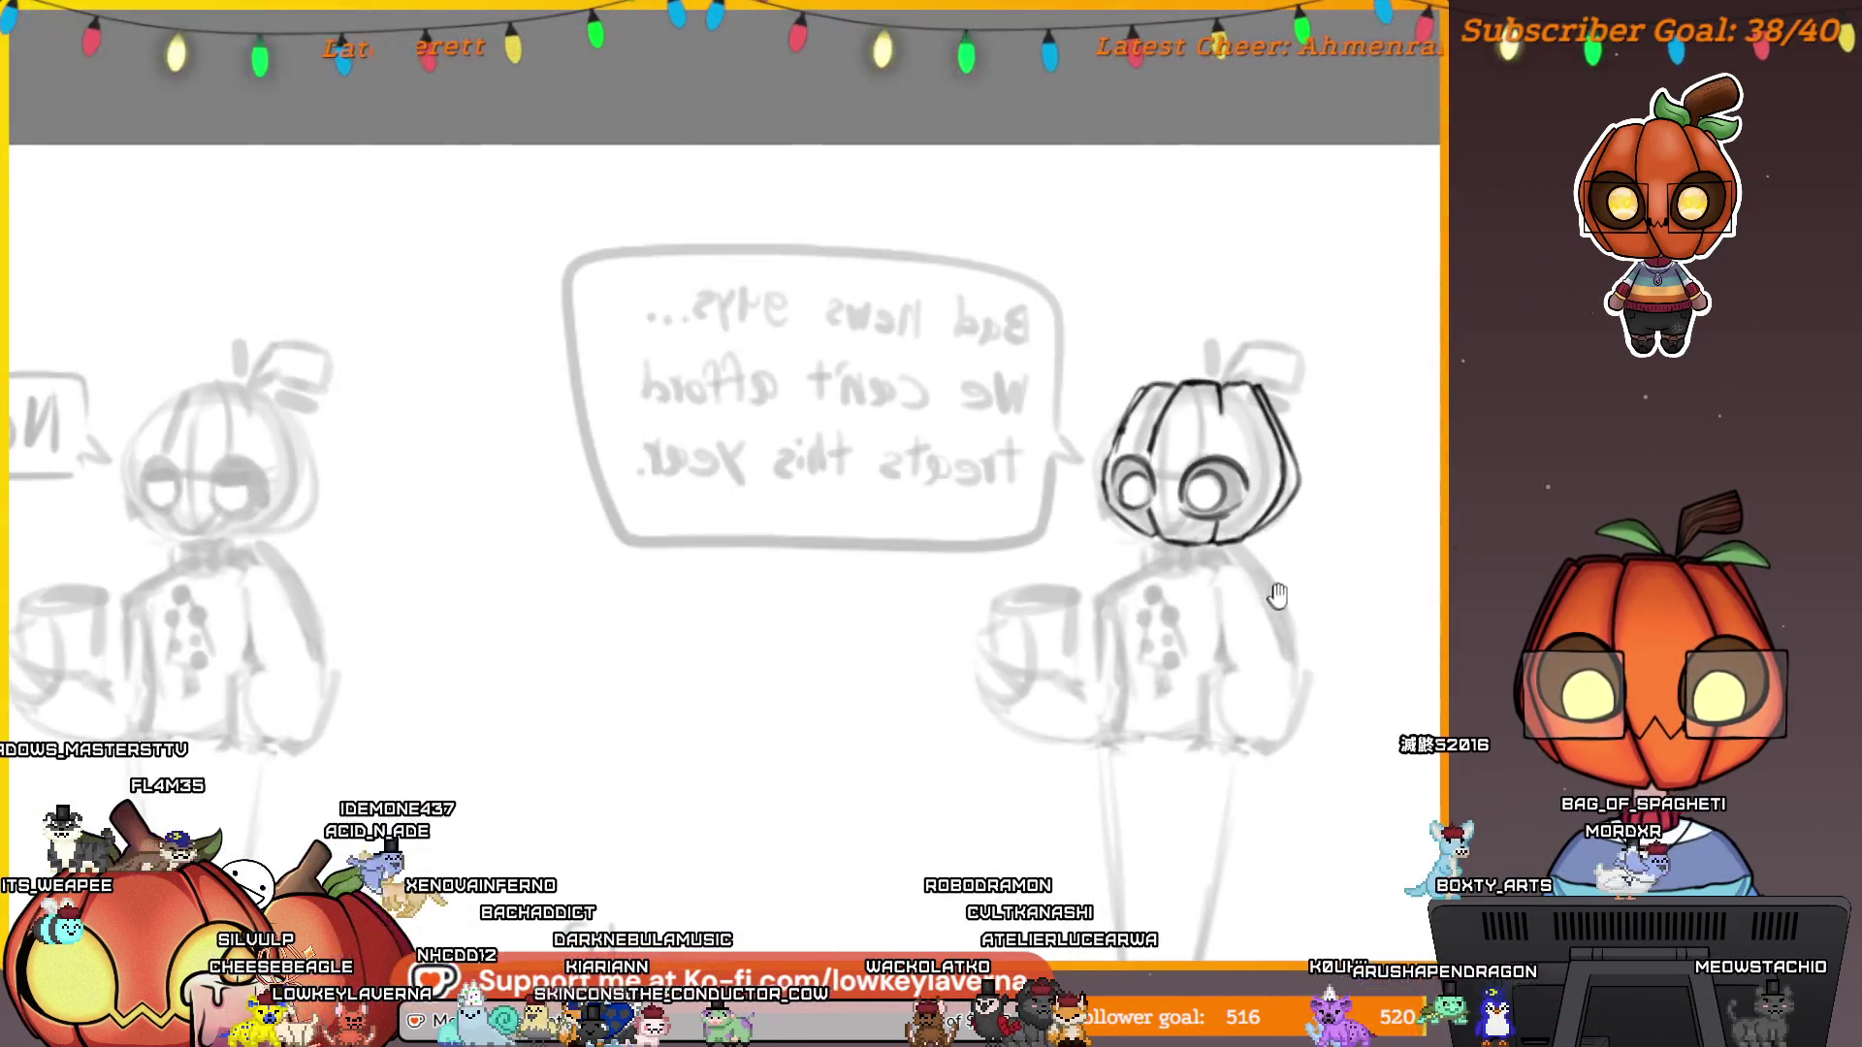
scroll(1266, 525, up, 5)
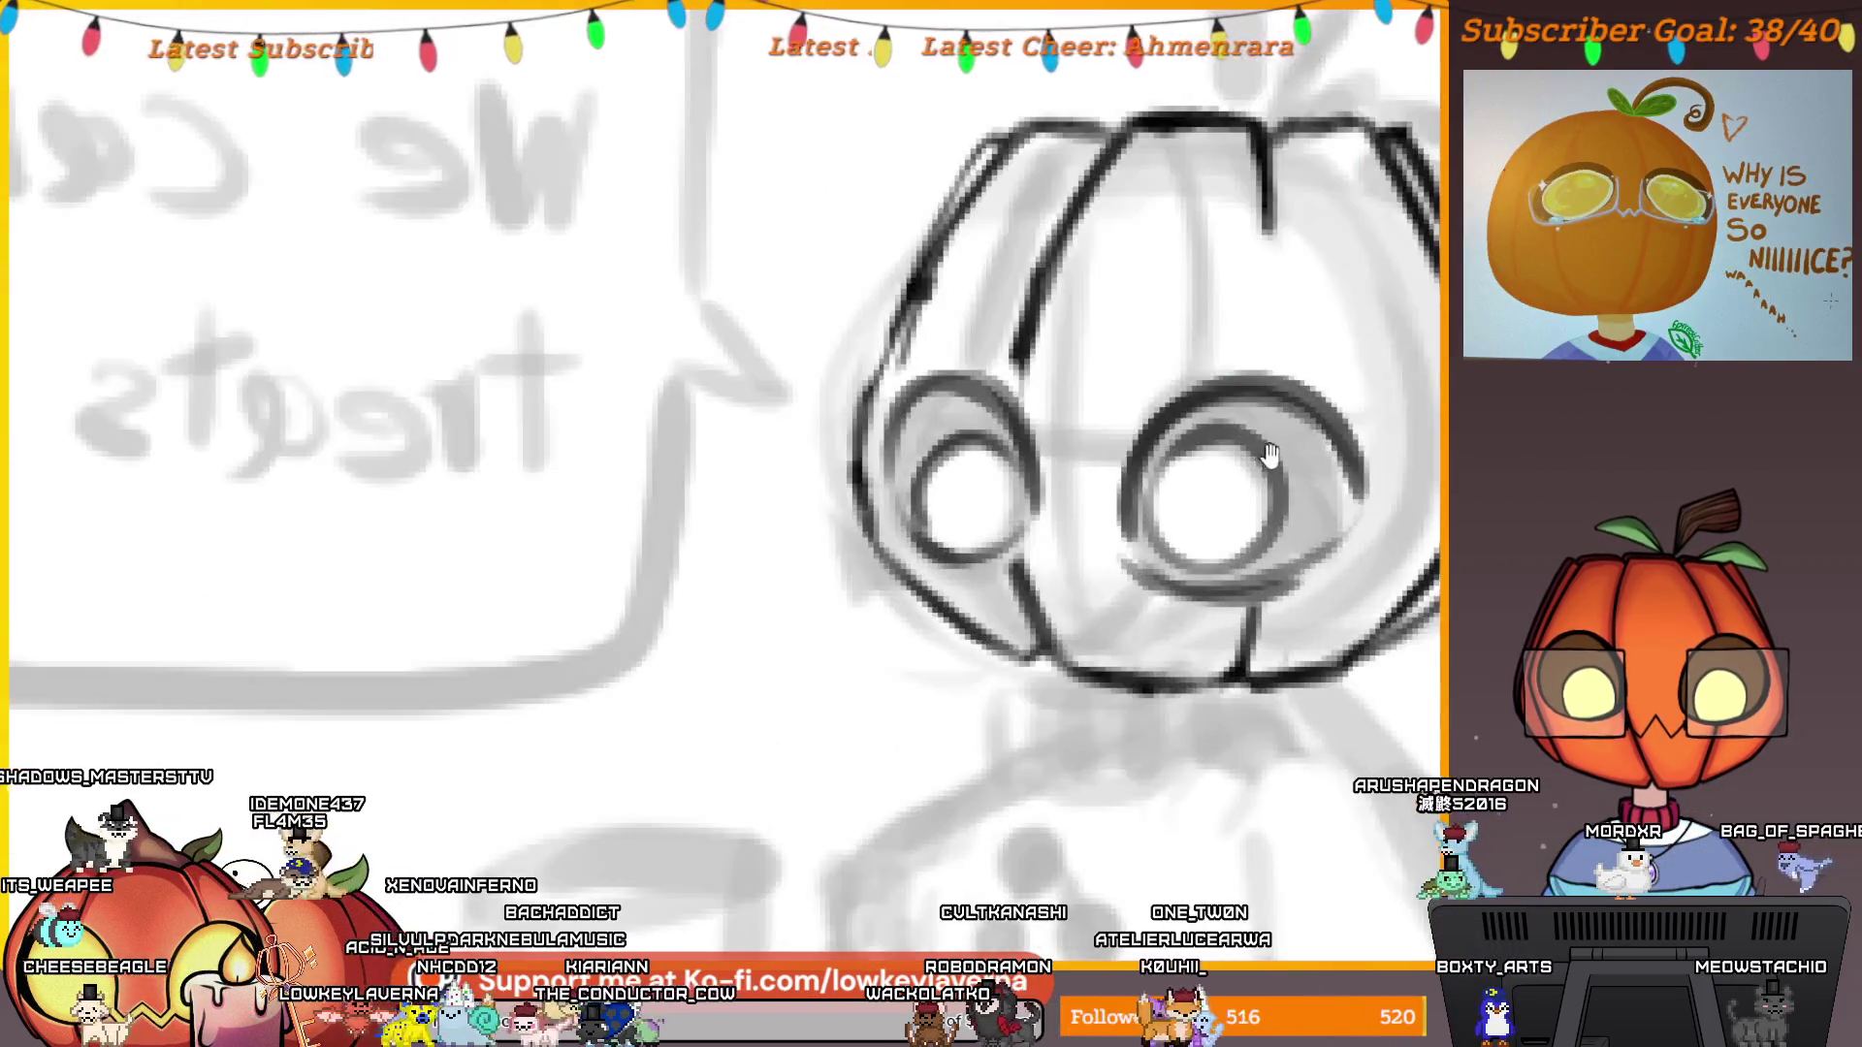
mouse_move(1189, 666)
mouse_down()
mouse_move(1206, 602)
mouse_move(1184, 615)
mouse_up()
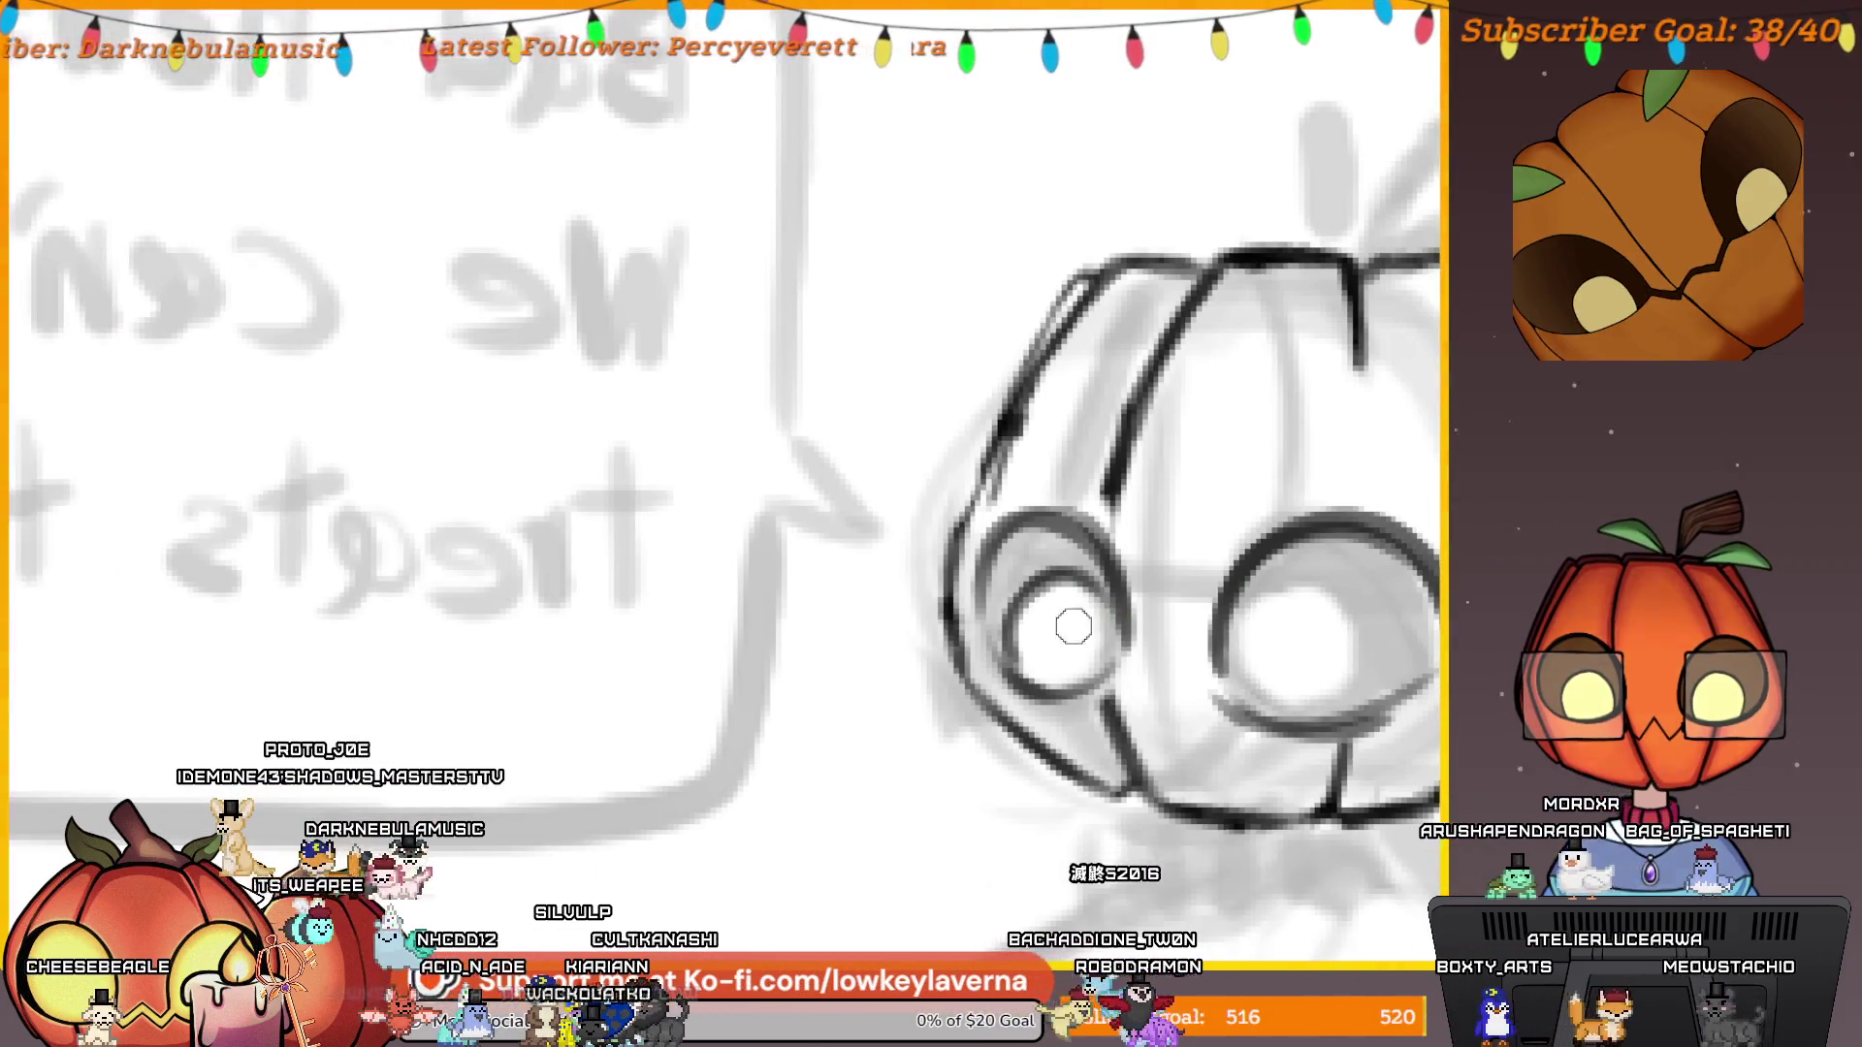
mouse_move(1073, 624)
mouse_down()
mouse_move(1080, 607)
mouse_move(1032, 620)
mouse_up()
scroll(1135, 562, down, 5)
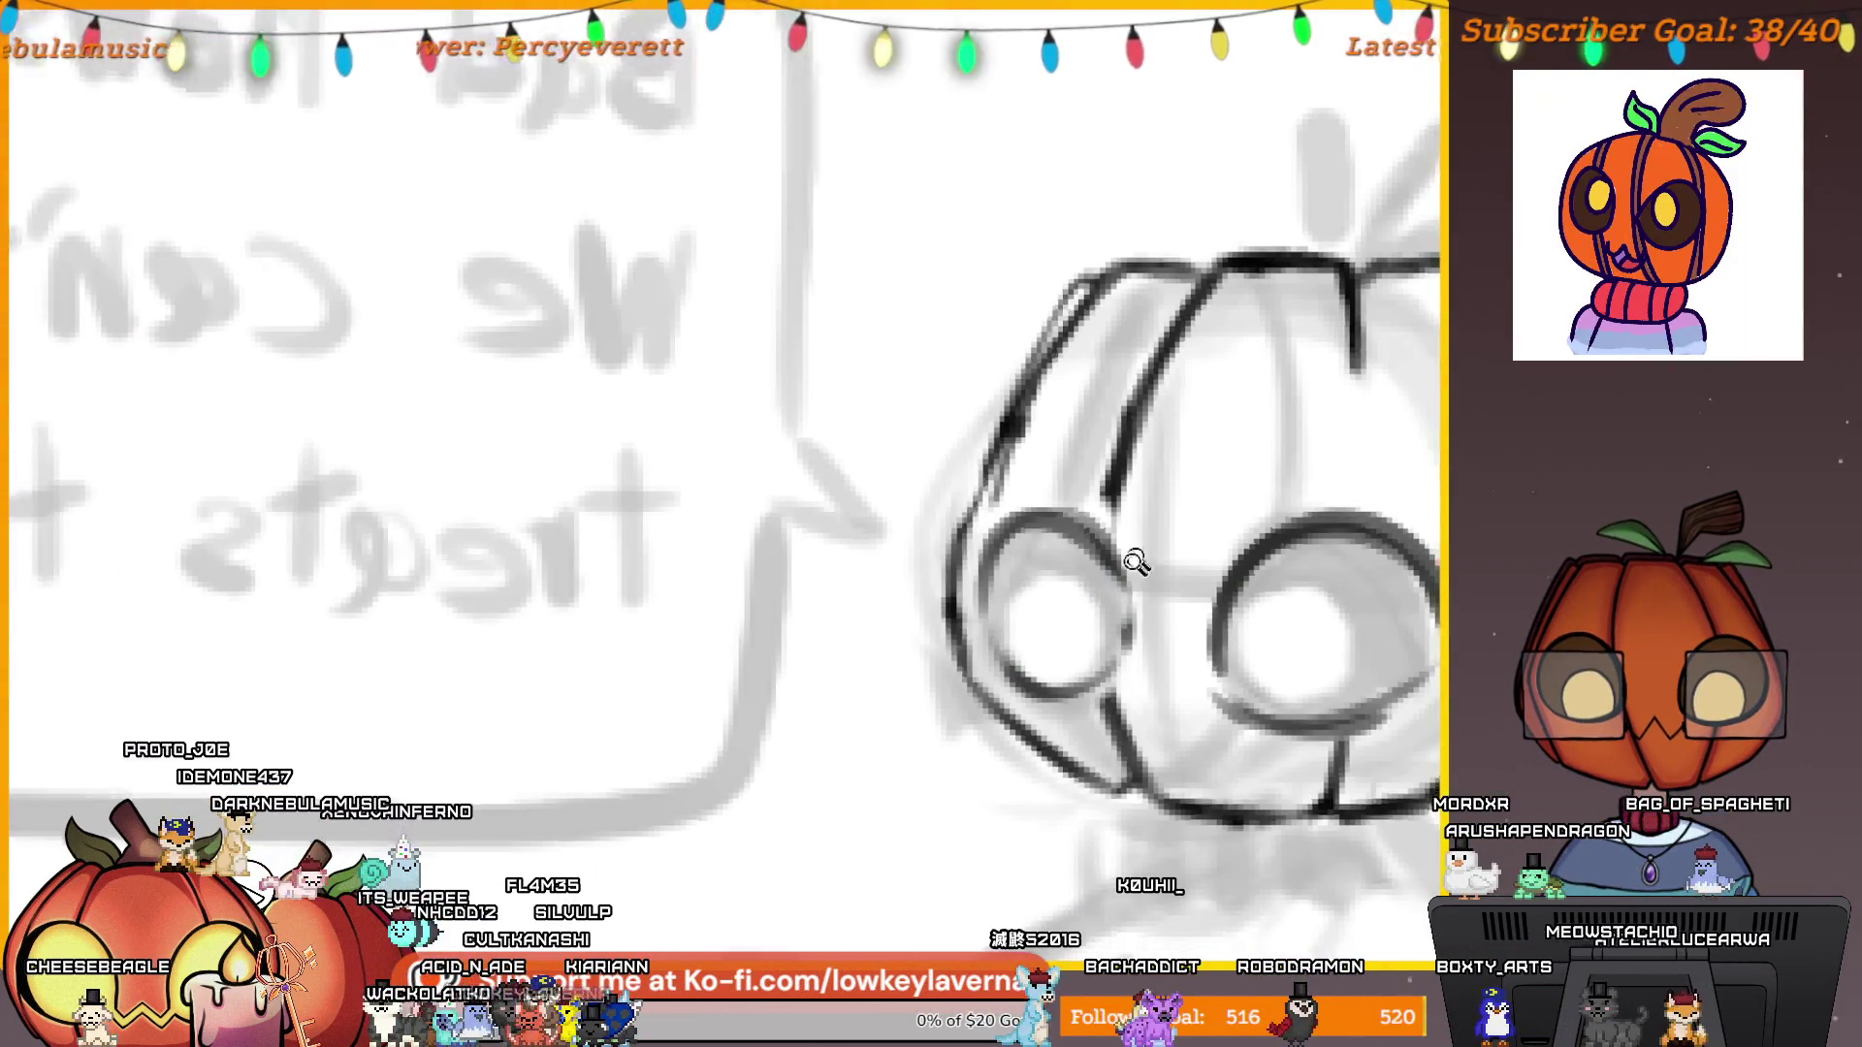
Unmirror the view and bring the pumpkin and speech bubble into view.
key(m)
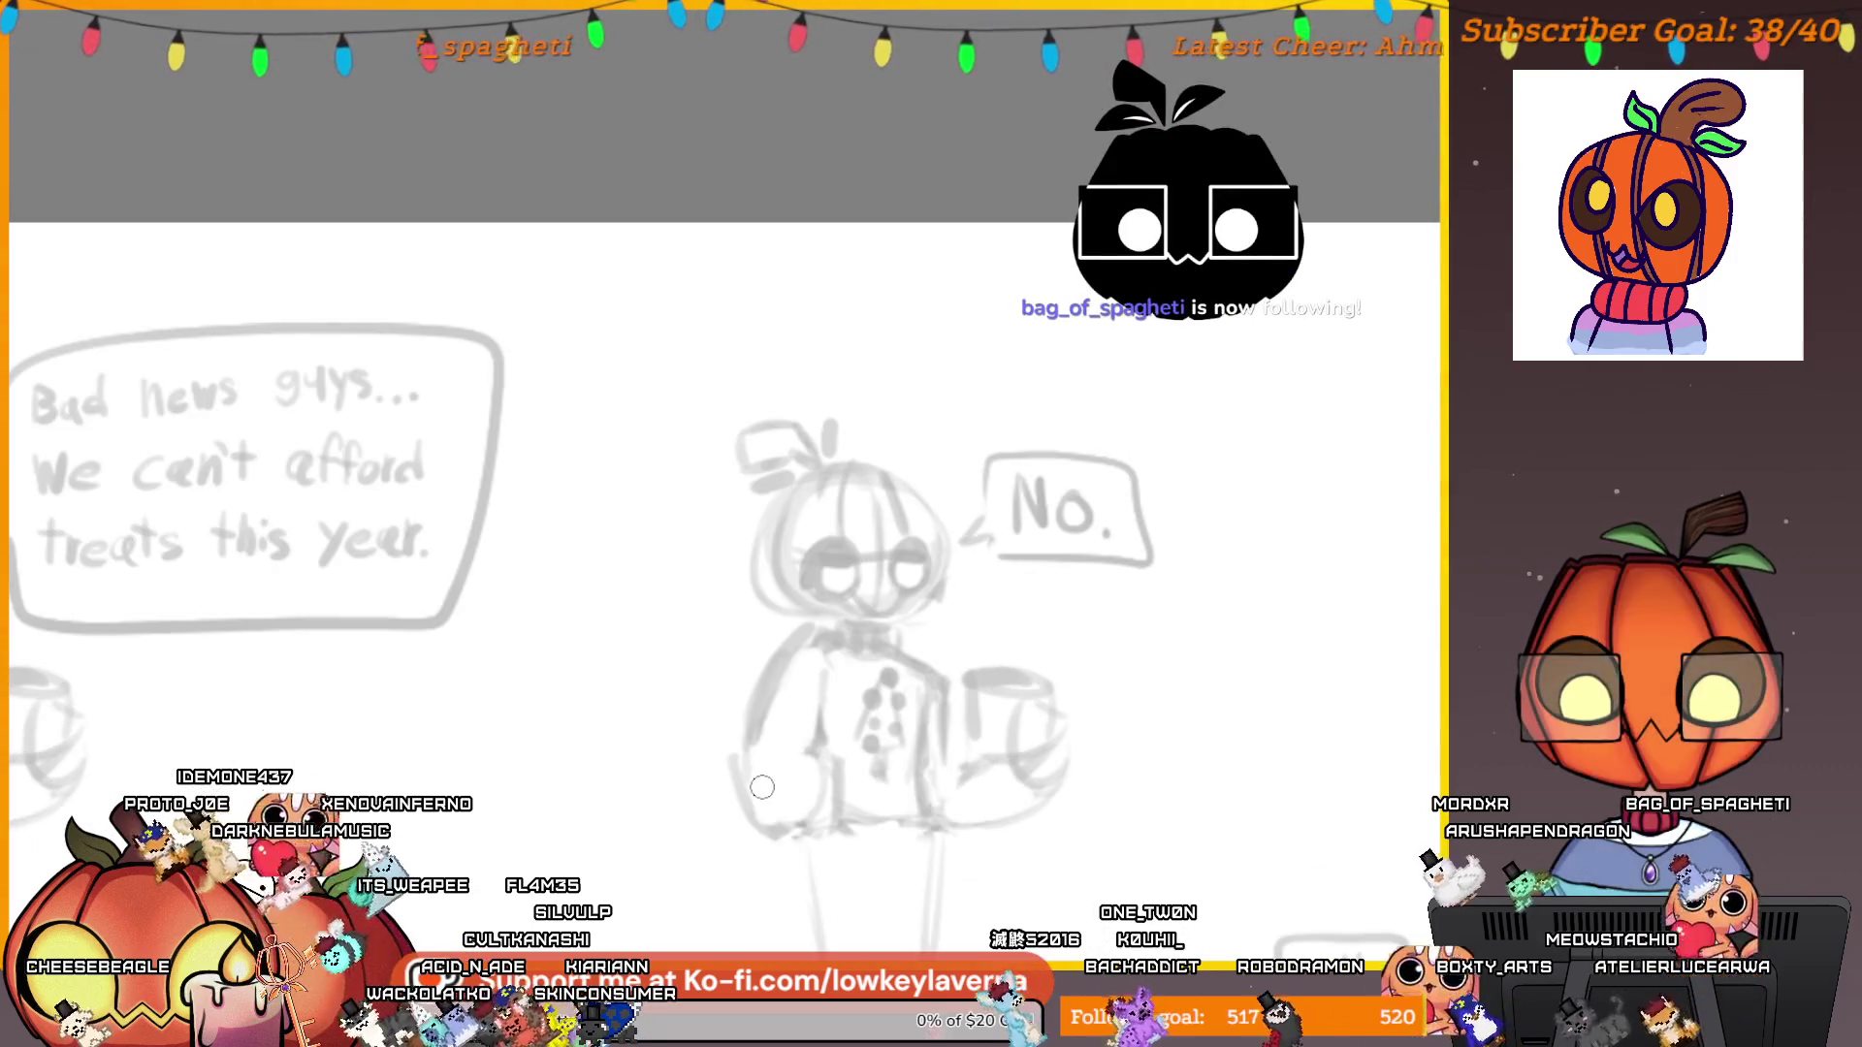
drag(824, 764, 1174, 765)
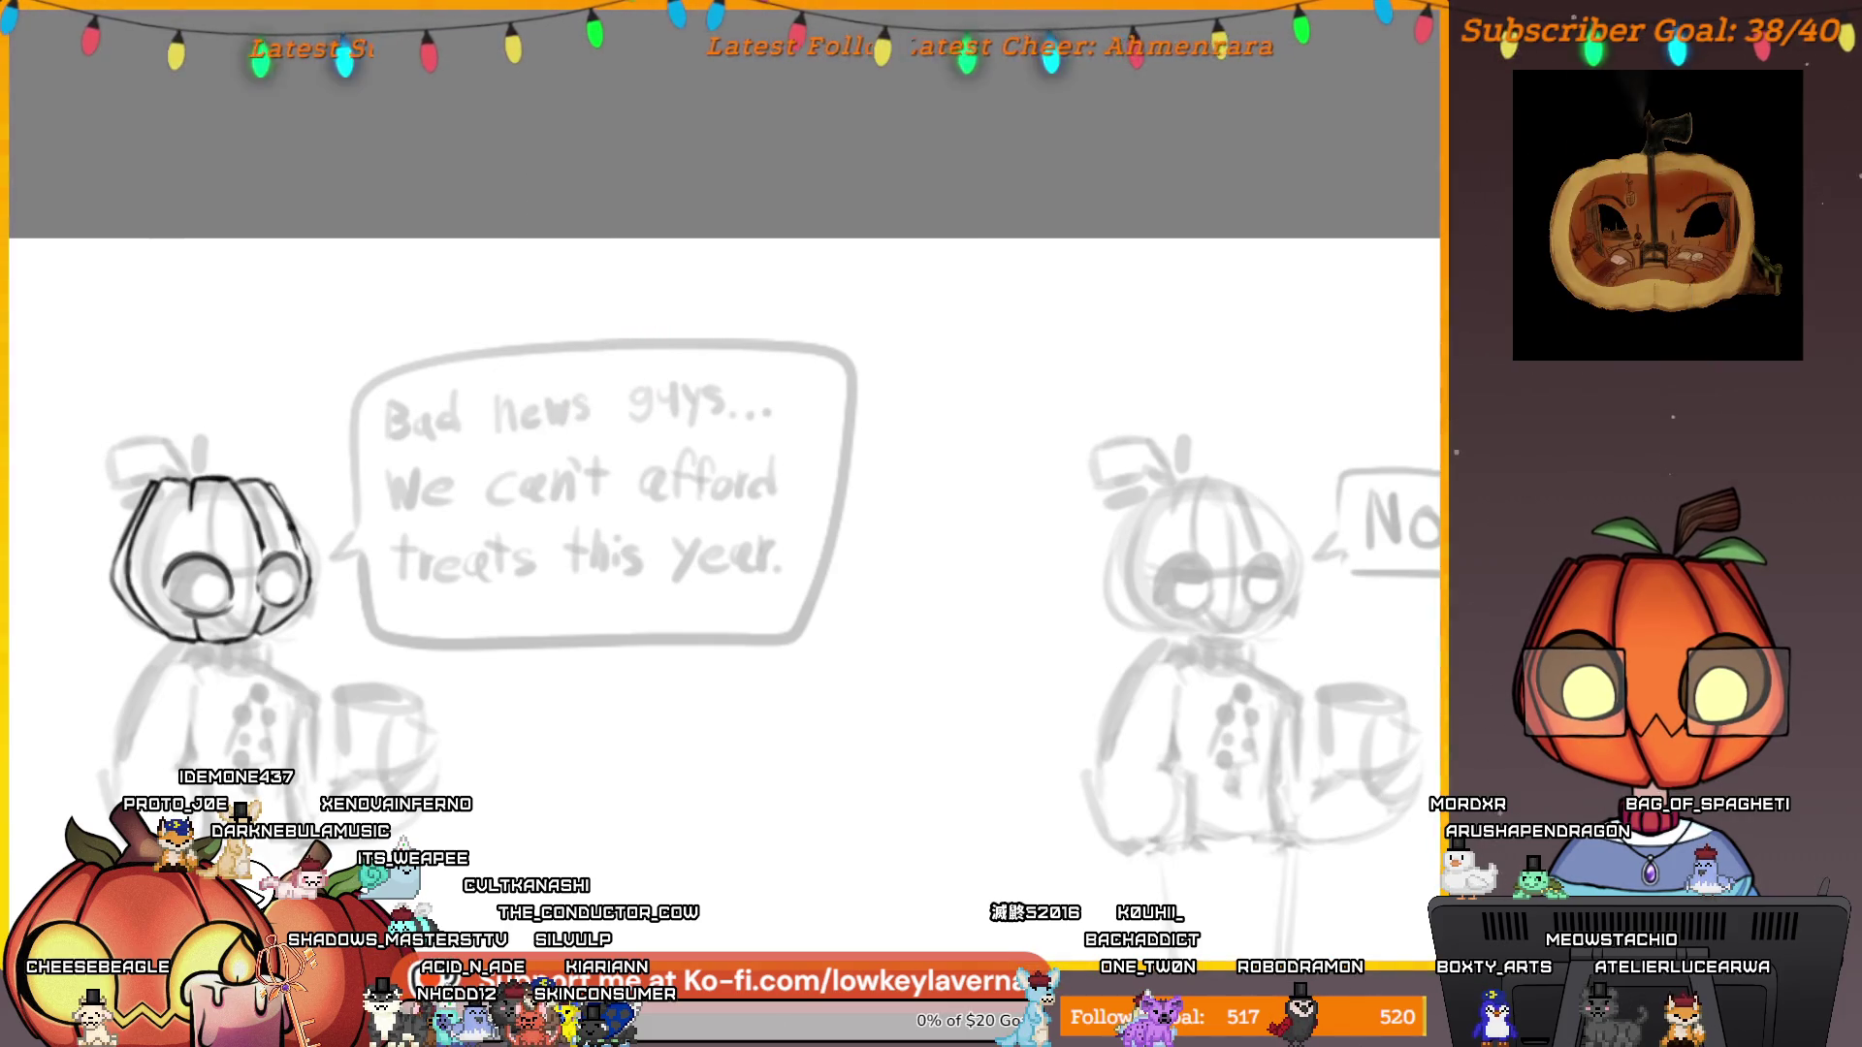
drag(700, 763, 1294, 736)
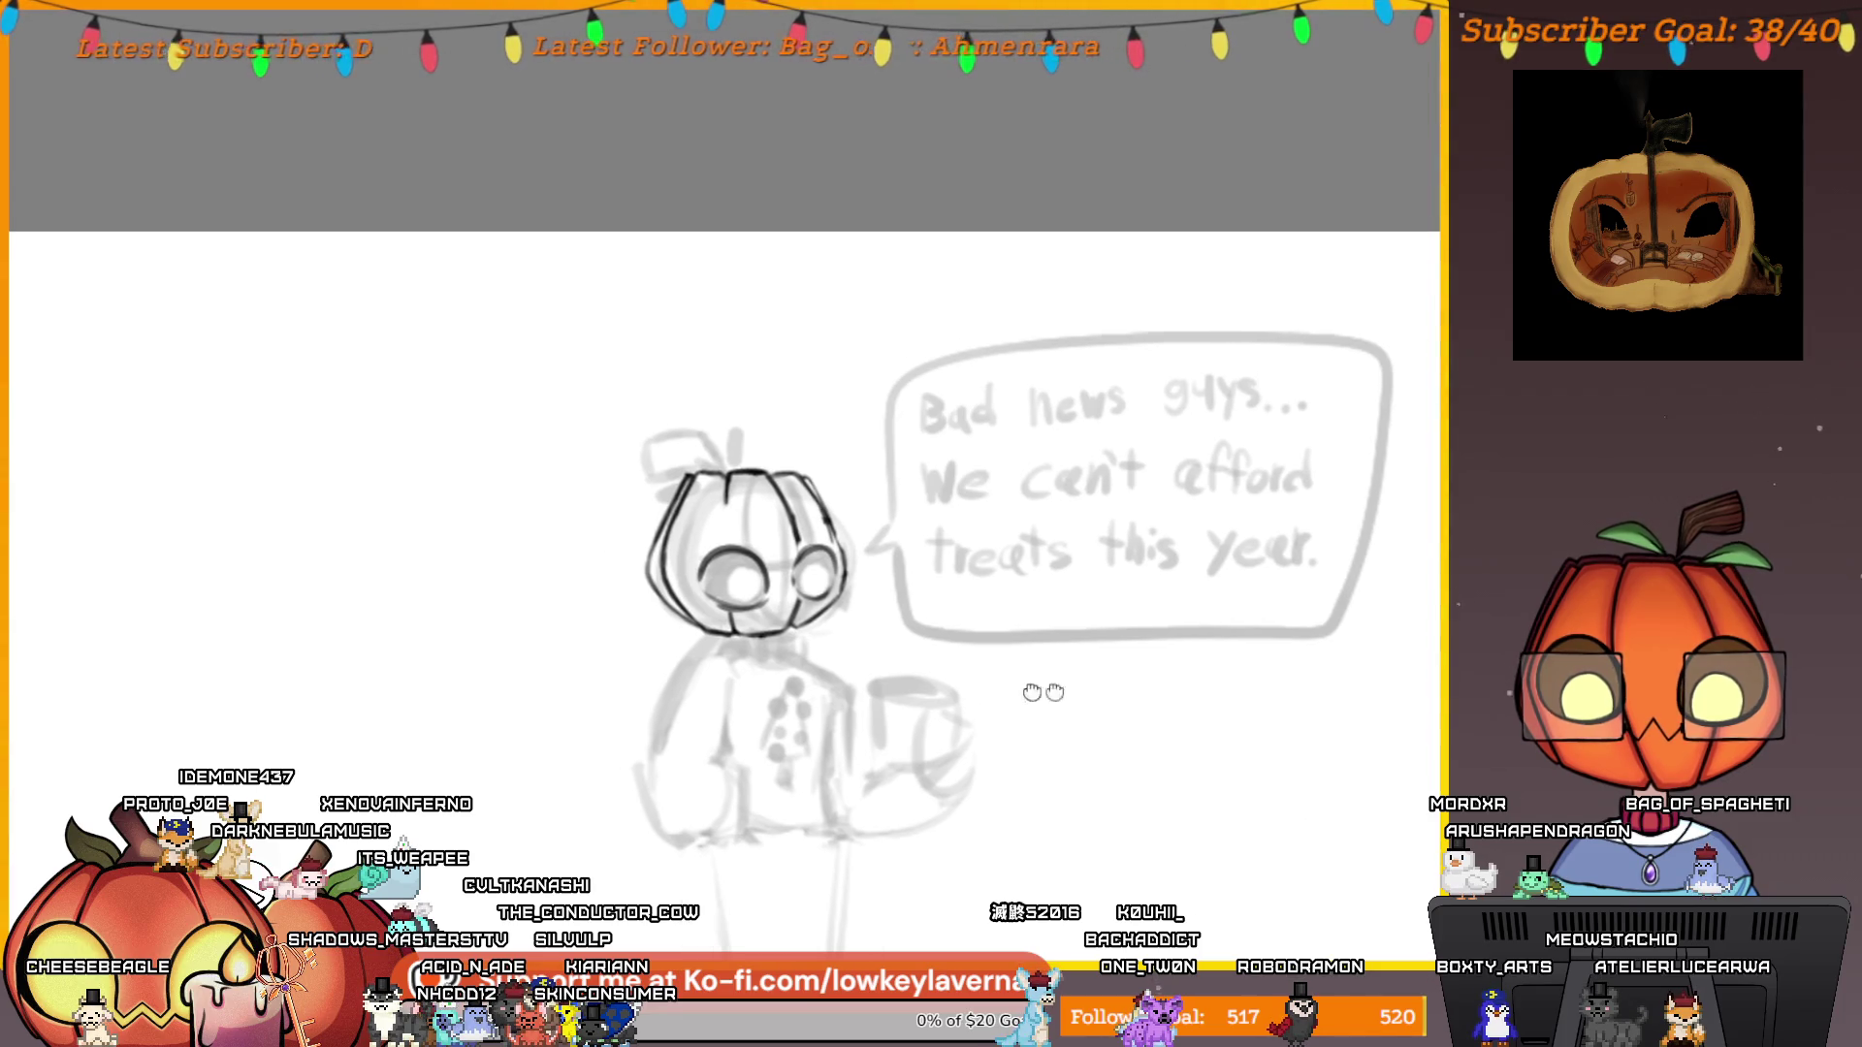
scroll(1220, 635, up, 5)
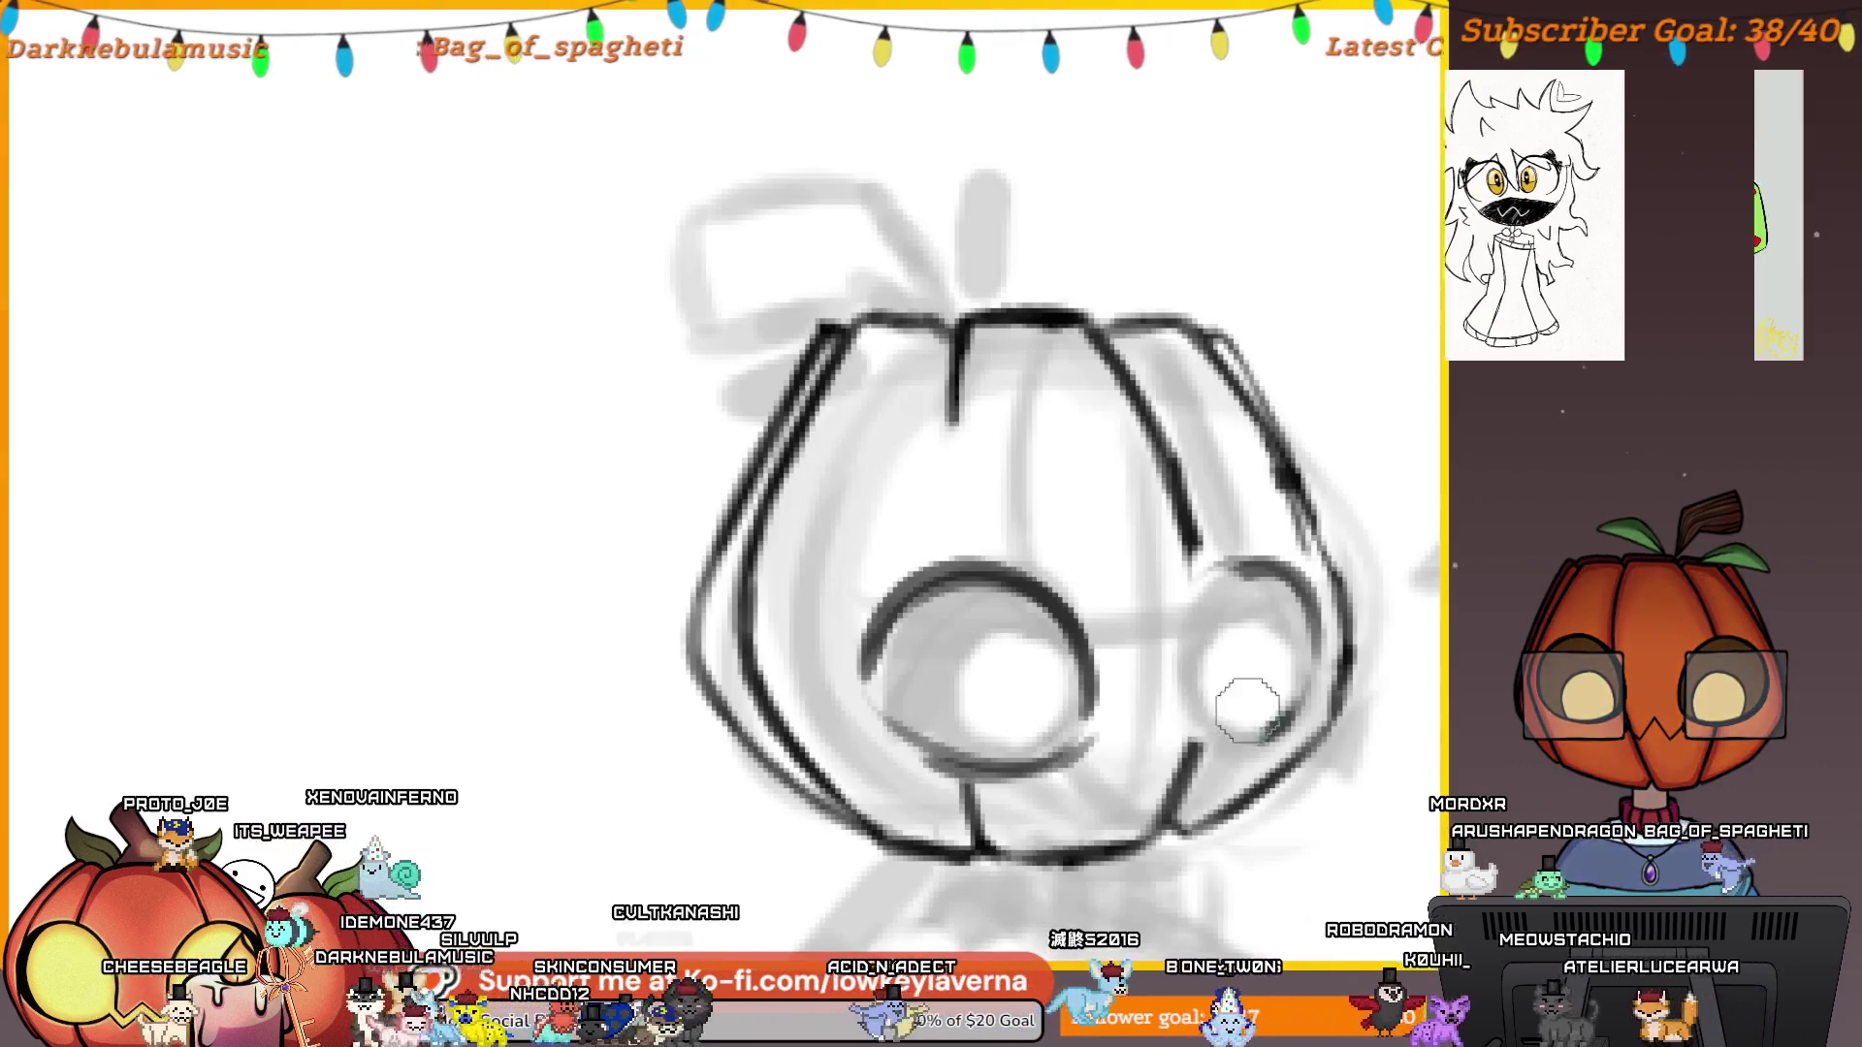
Replace the right-eye circle with a cleaner dark arc.
key(ctrl+z)
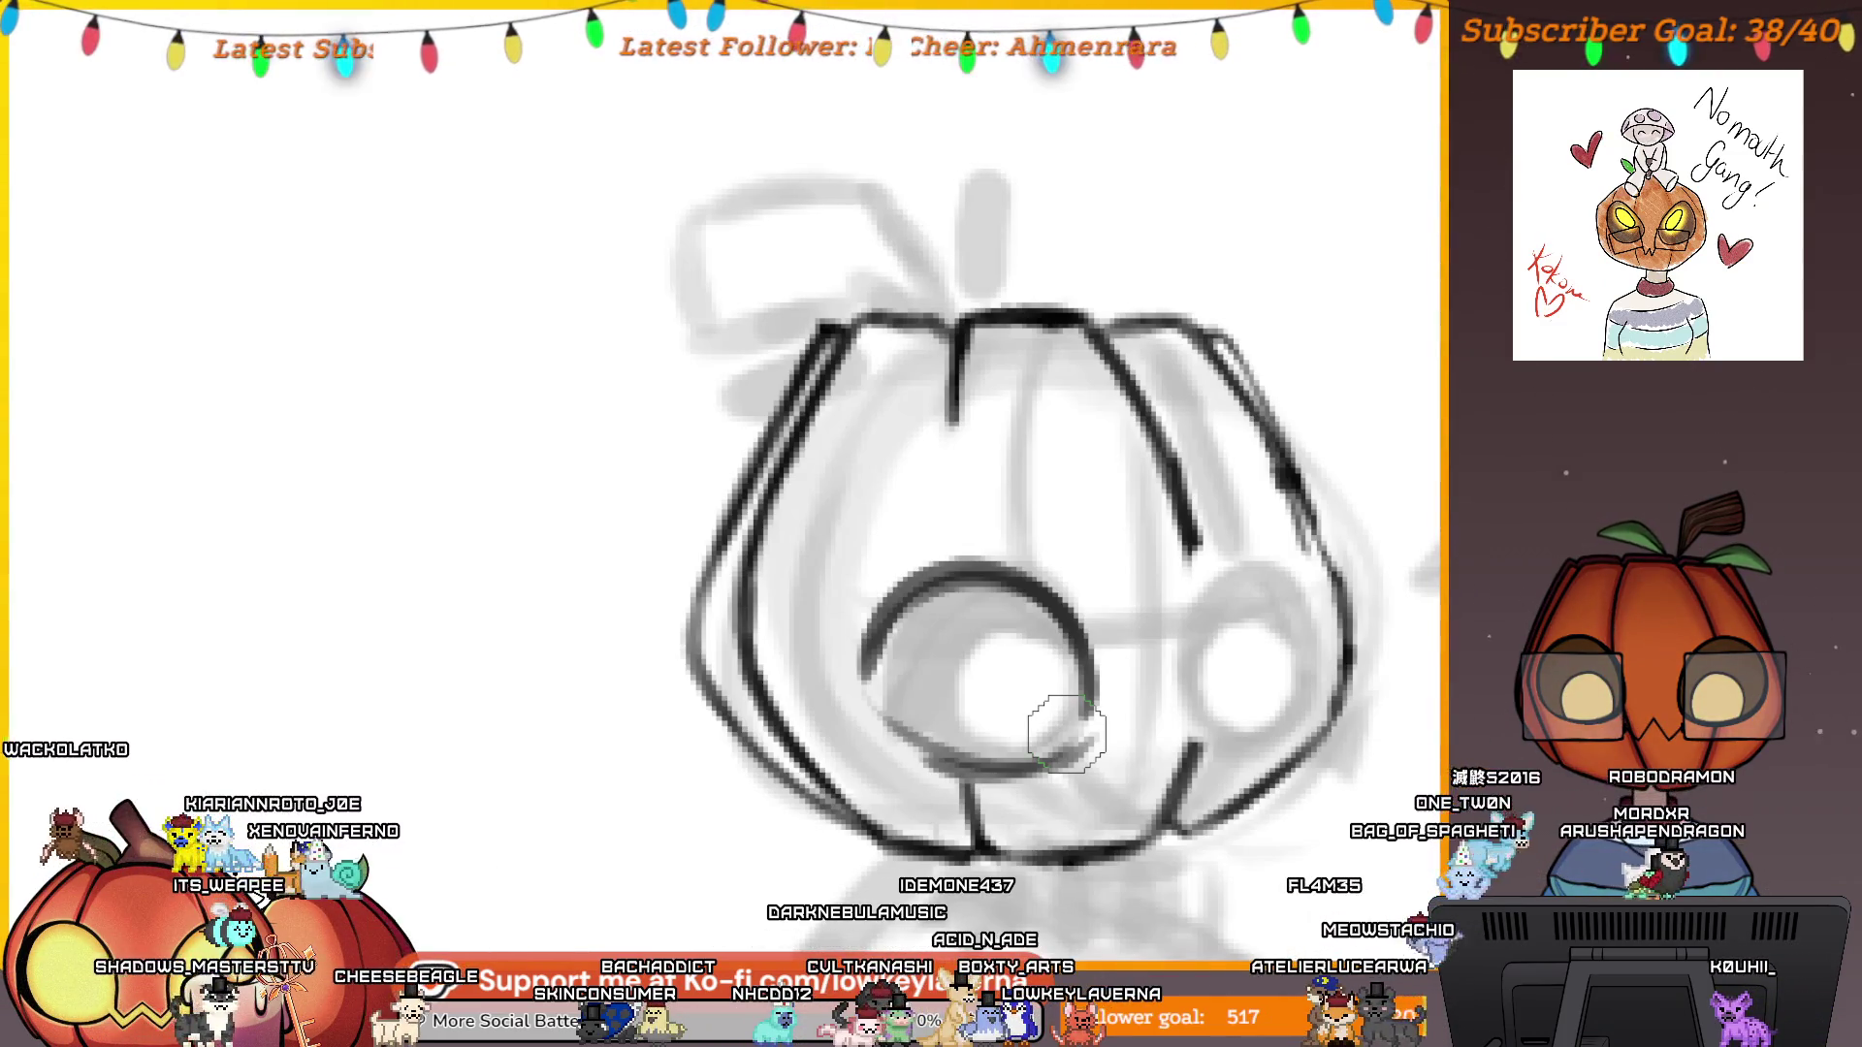
scroll(1260, 649, up, 5)
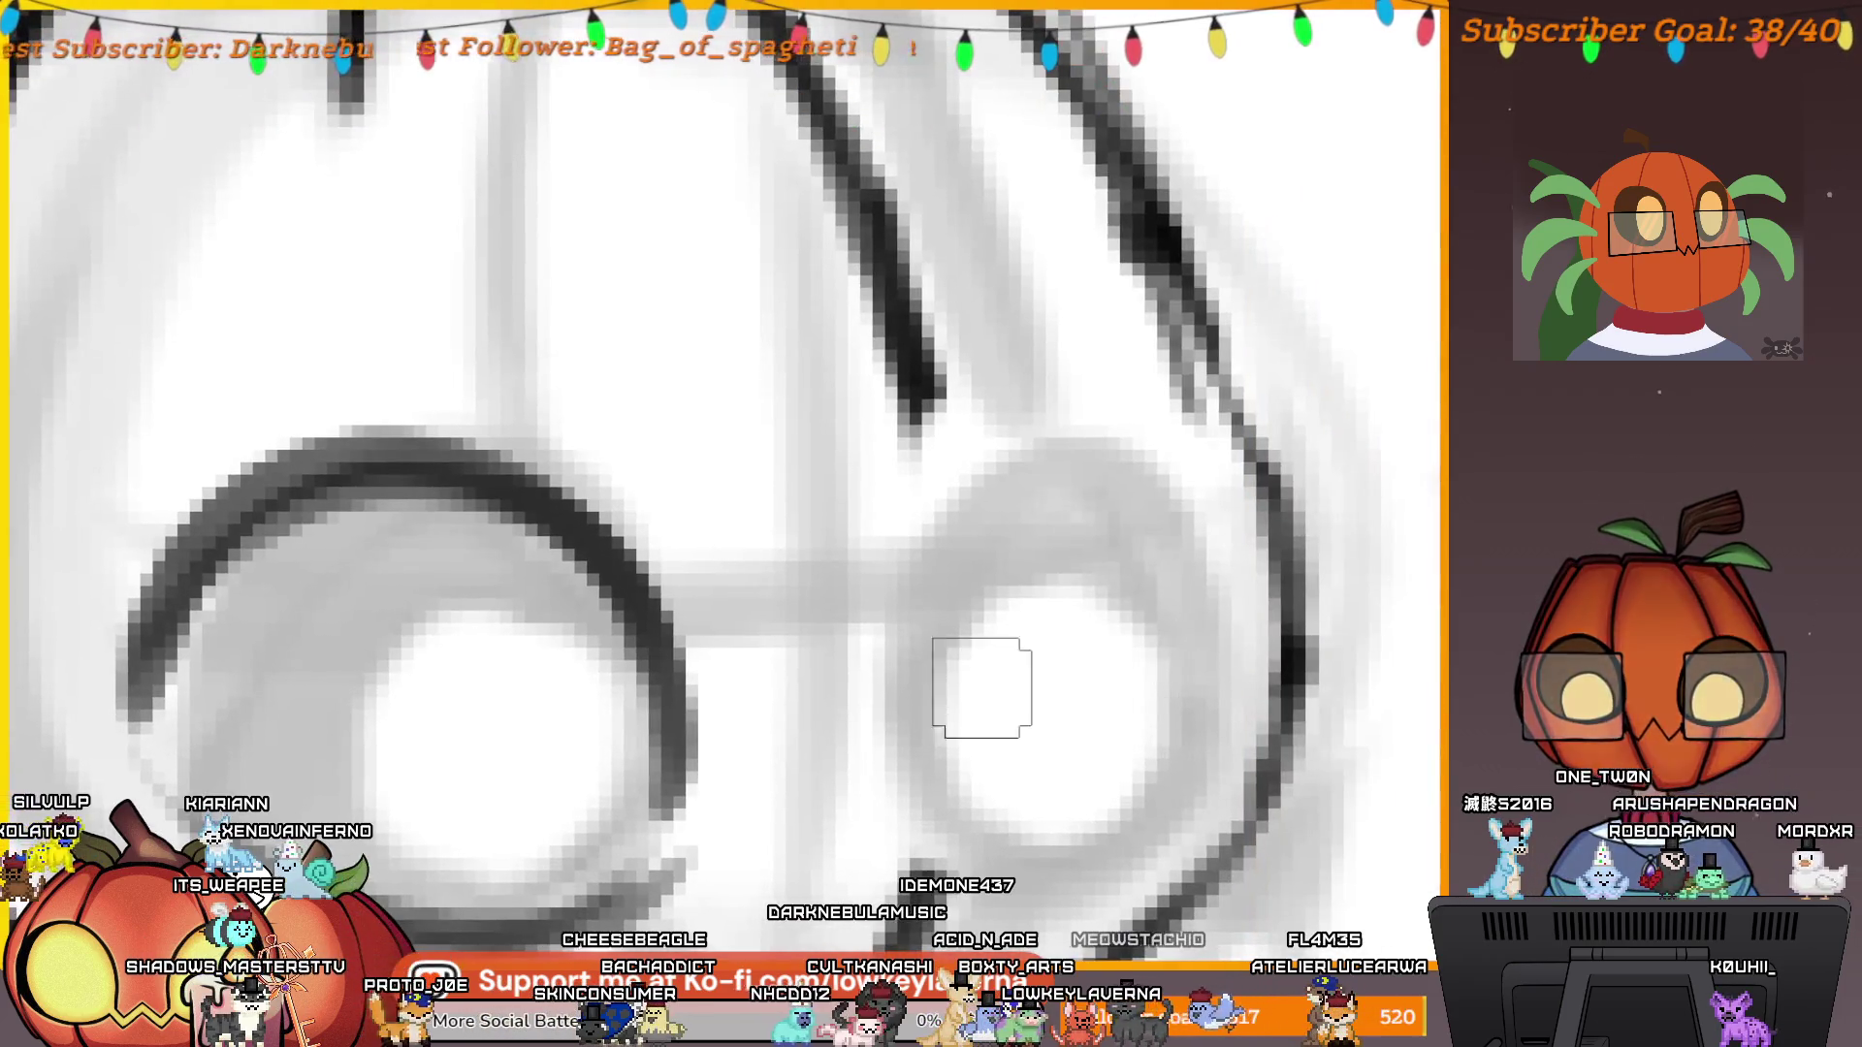
mouse_move(946, 669)
mouse_down()
mouse_move(1033, 510)
mouse_move(1205, 707)
mouse_up()
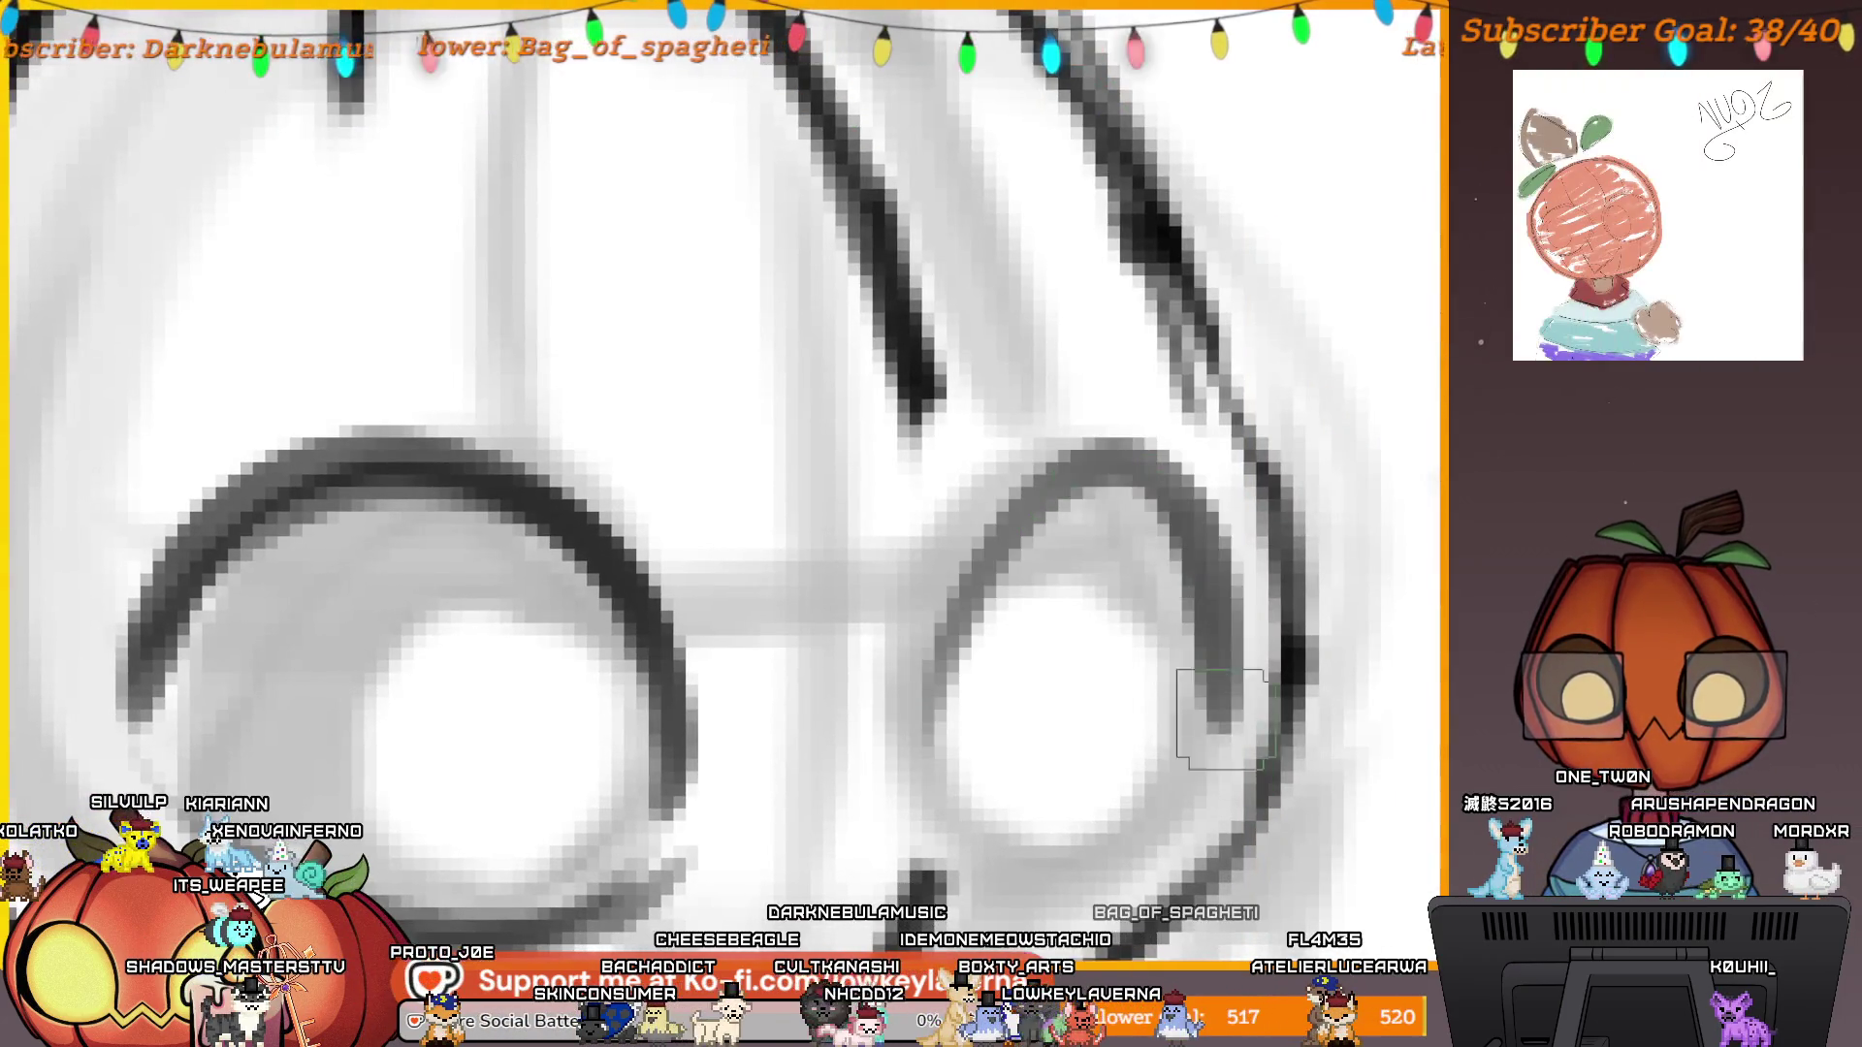
key(ctrl+z)
drag(922, 760, 1241, 720)
scroll(1065, 884, down, 5)
Darken the vertical line between the pumpkin's eyes.
drag(1135, 576, 1184, 567)
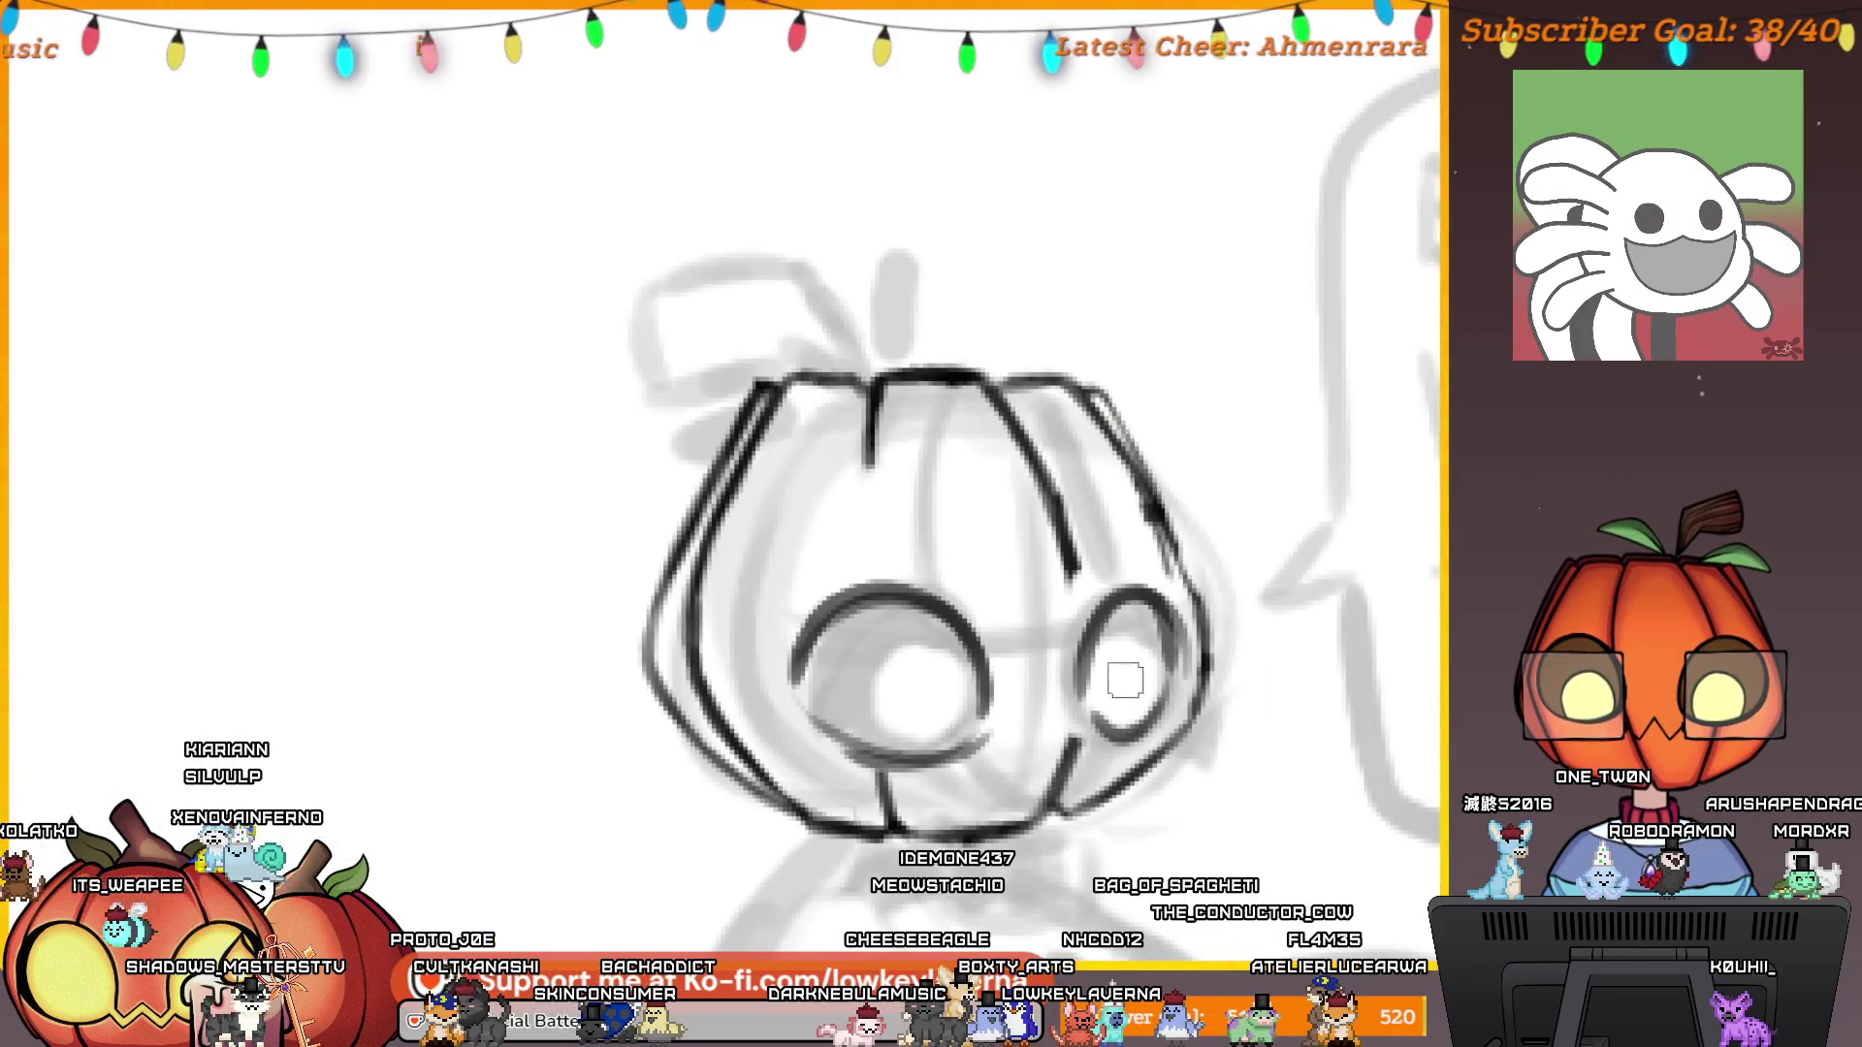
mouse_move(1074, 582)
mouse_down()
mouse_move(1076, 727)
mouse_move(1088, 628)
mouse_up()
mouse_move(910, 461)
mouse_down()
mouse_move(999, 509)
mouse_move(957, 578)
mouse_up()
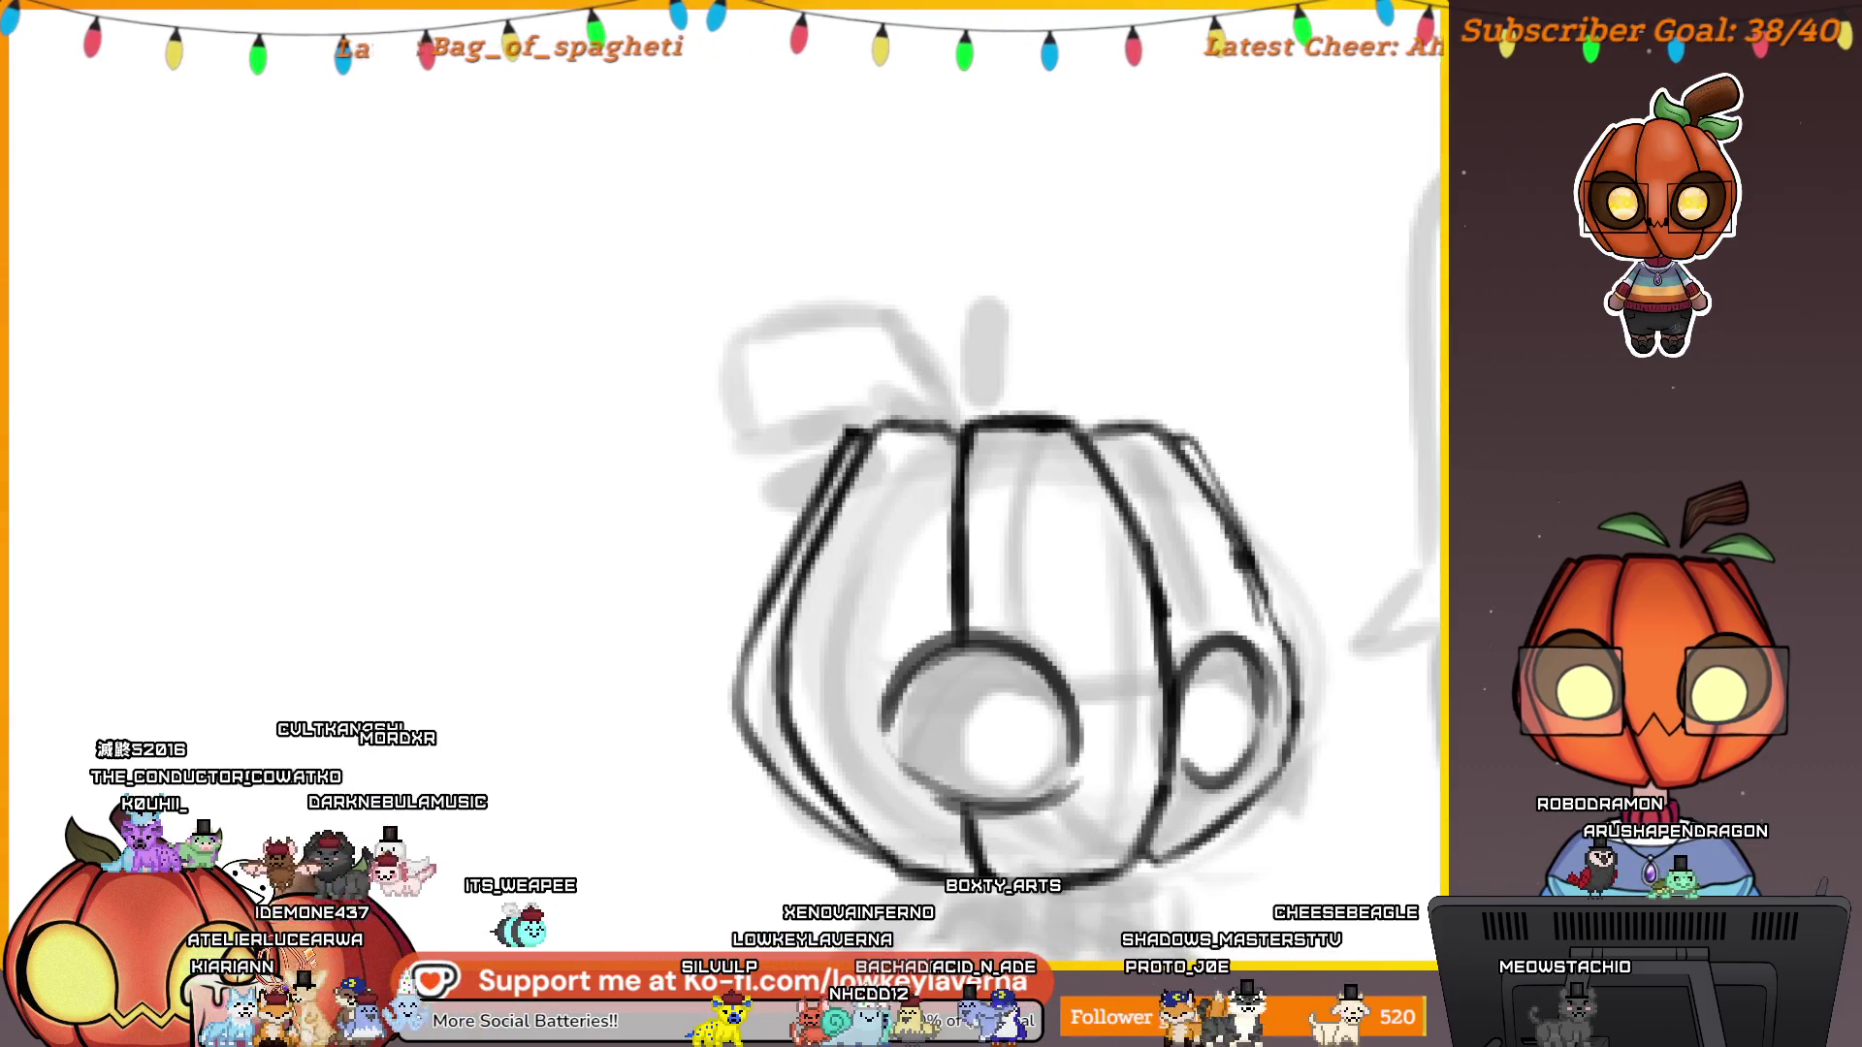
Add an eyelid stroke and grey arcs inside the eyes, then darken the eye ring.
scroll(1185, 800, up, 10)
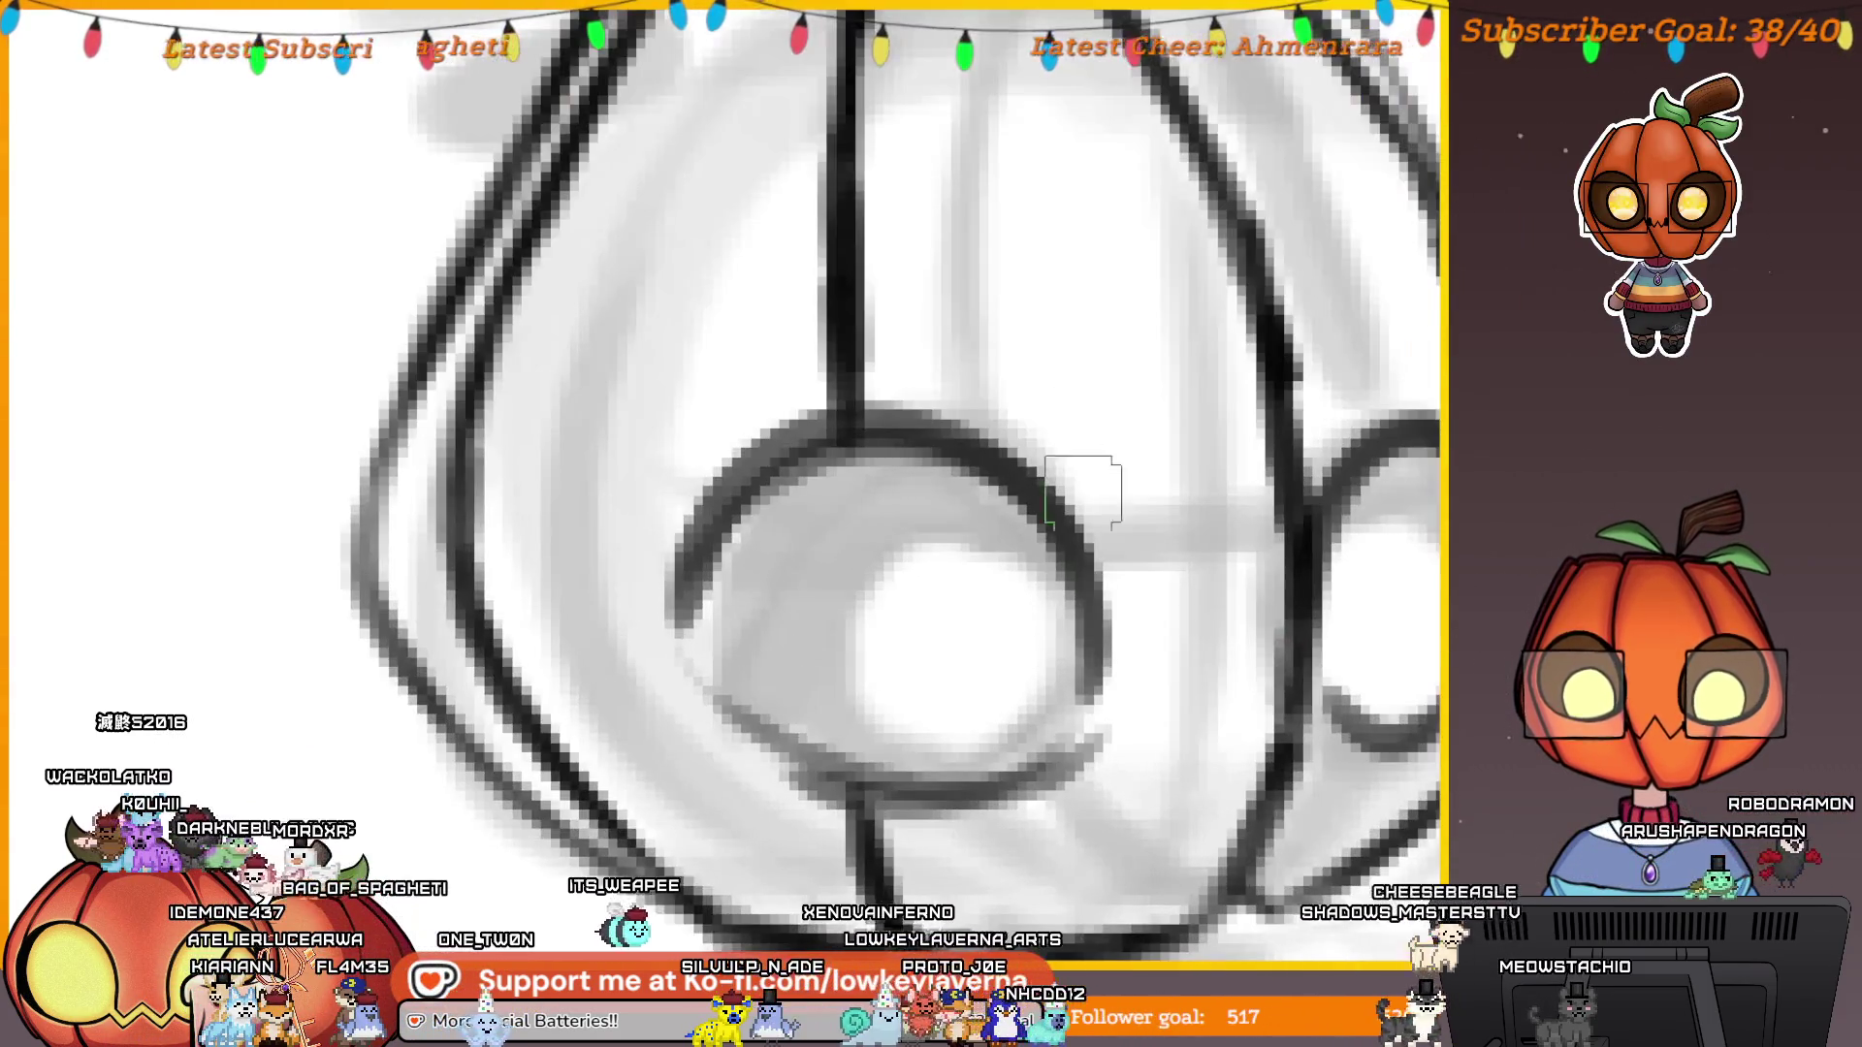
scroll(1212, 579, up, 1)
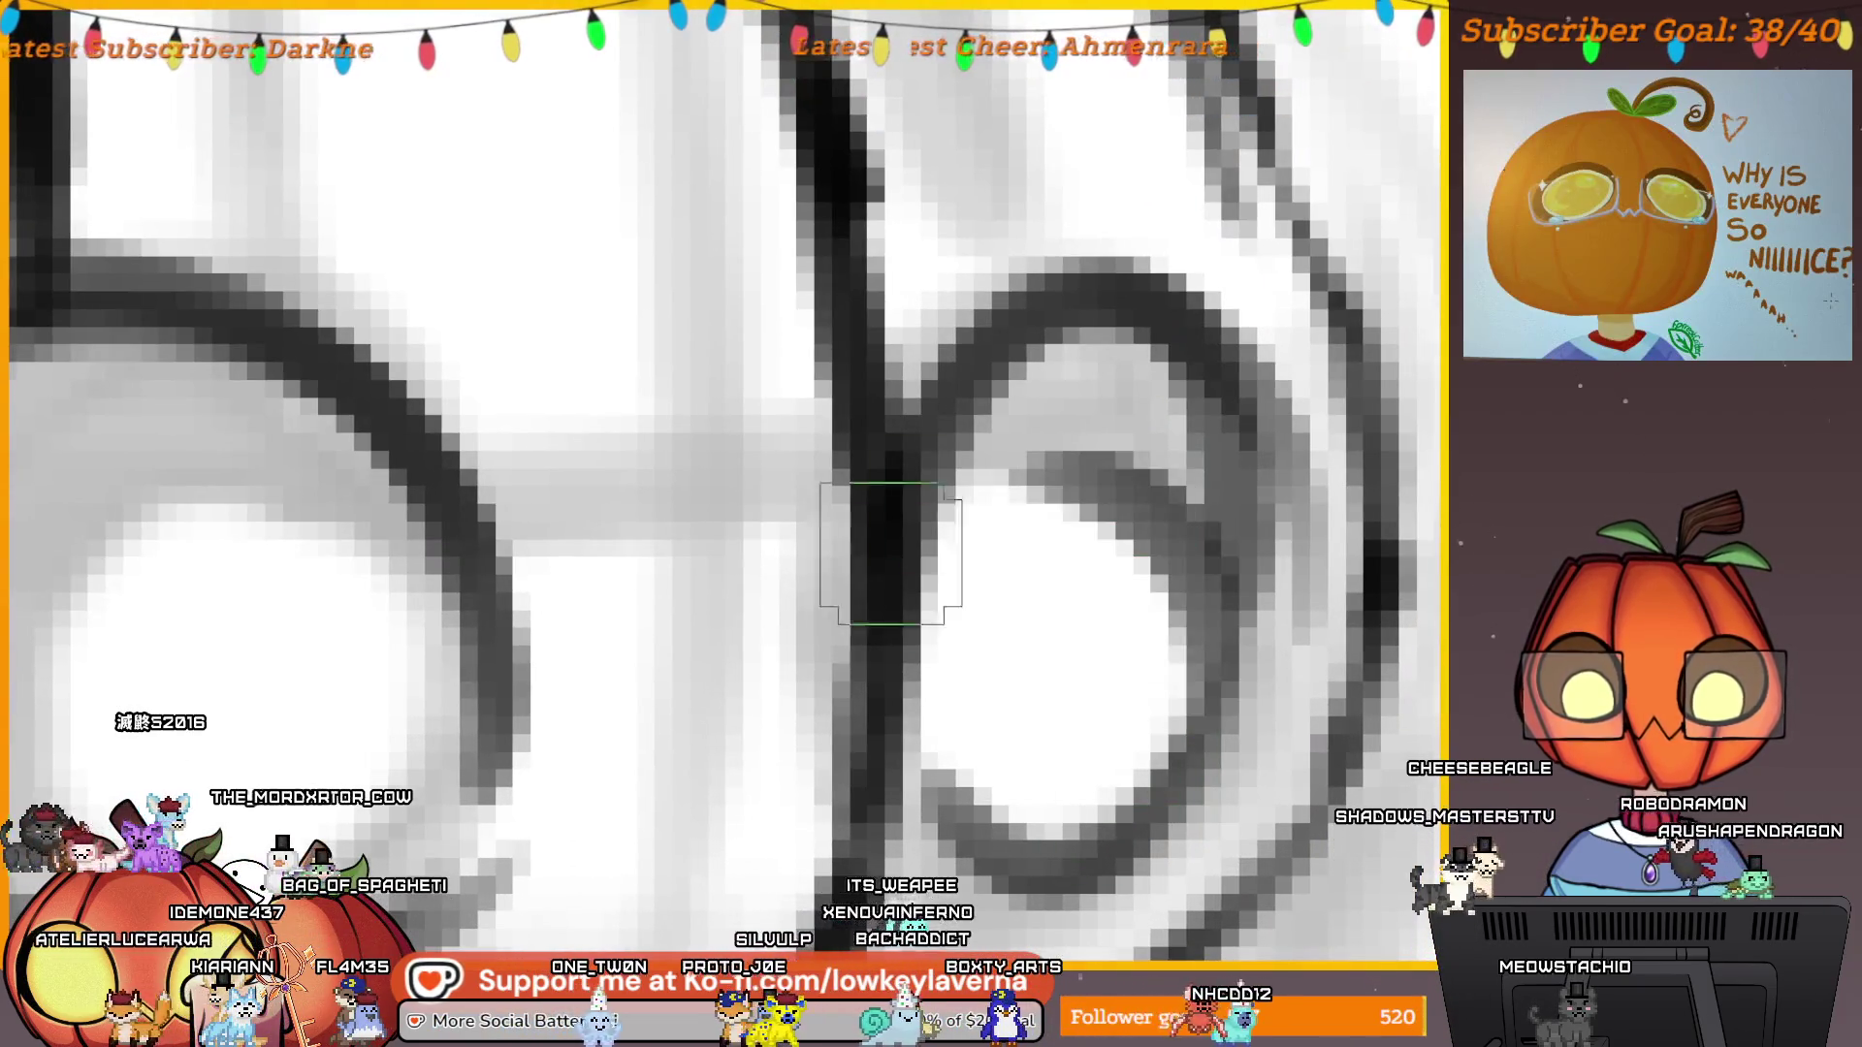
drag(931, 504, 1115, 494)
scroll(1163, 543, down, 10)
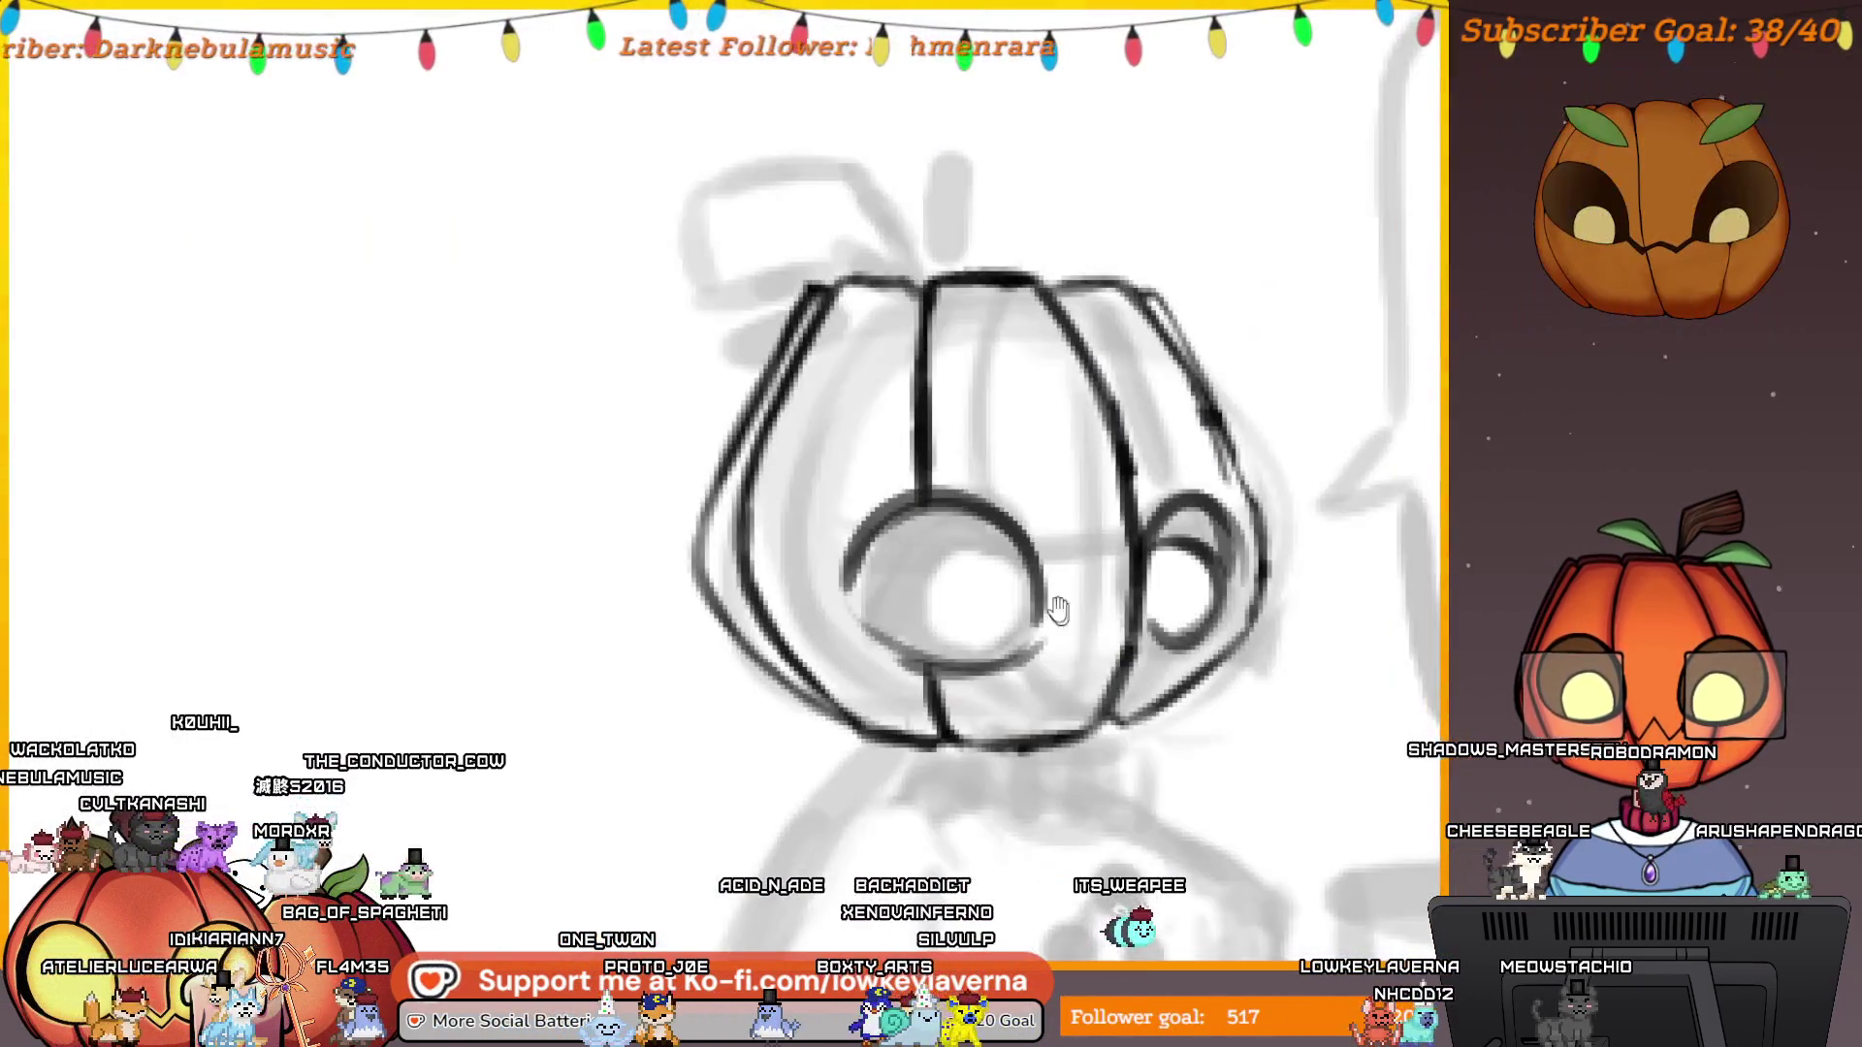
scroll(1139, 707, up, 9)
drag(1301, 643, 1245, 617)
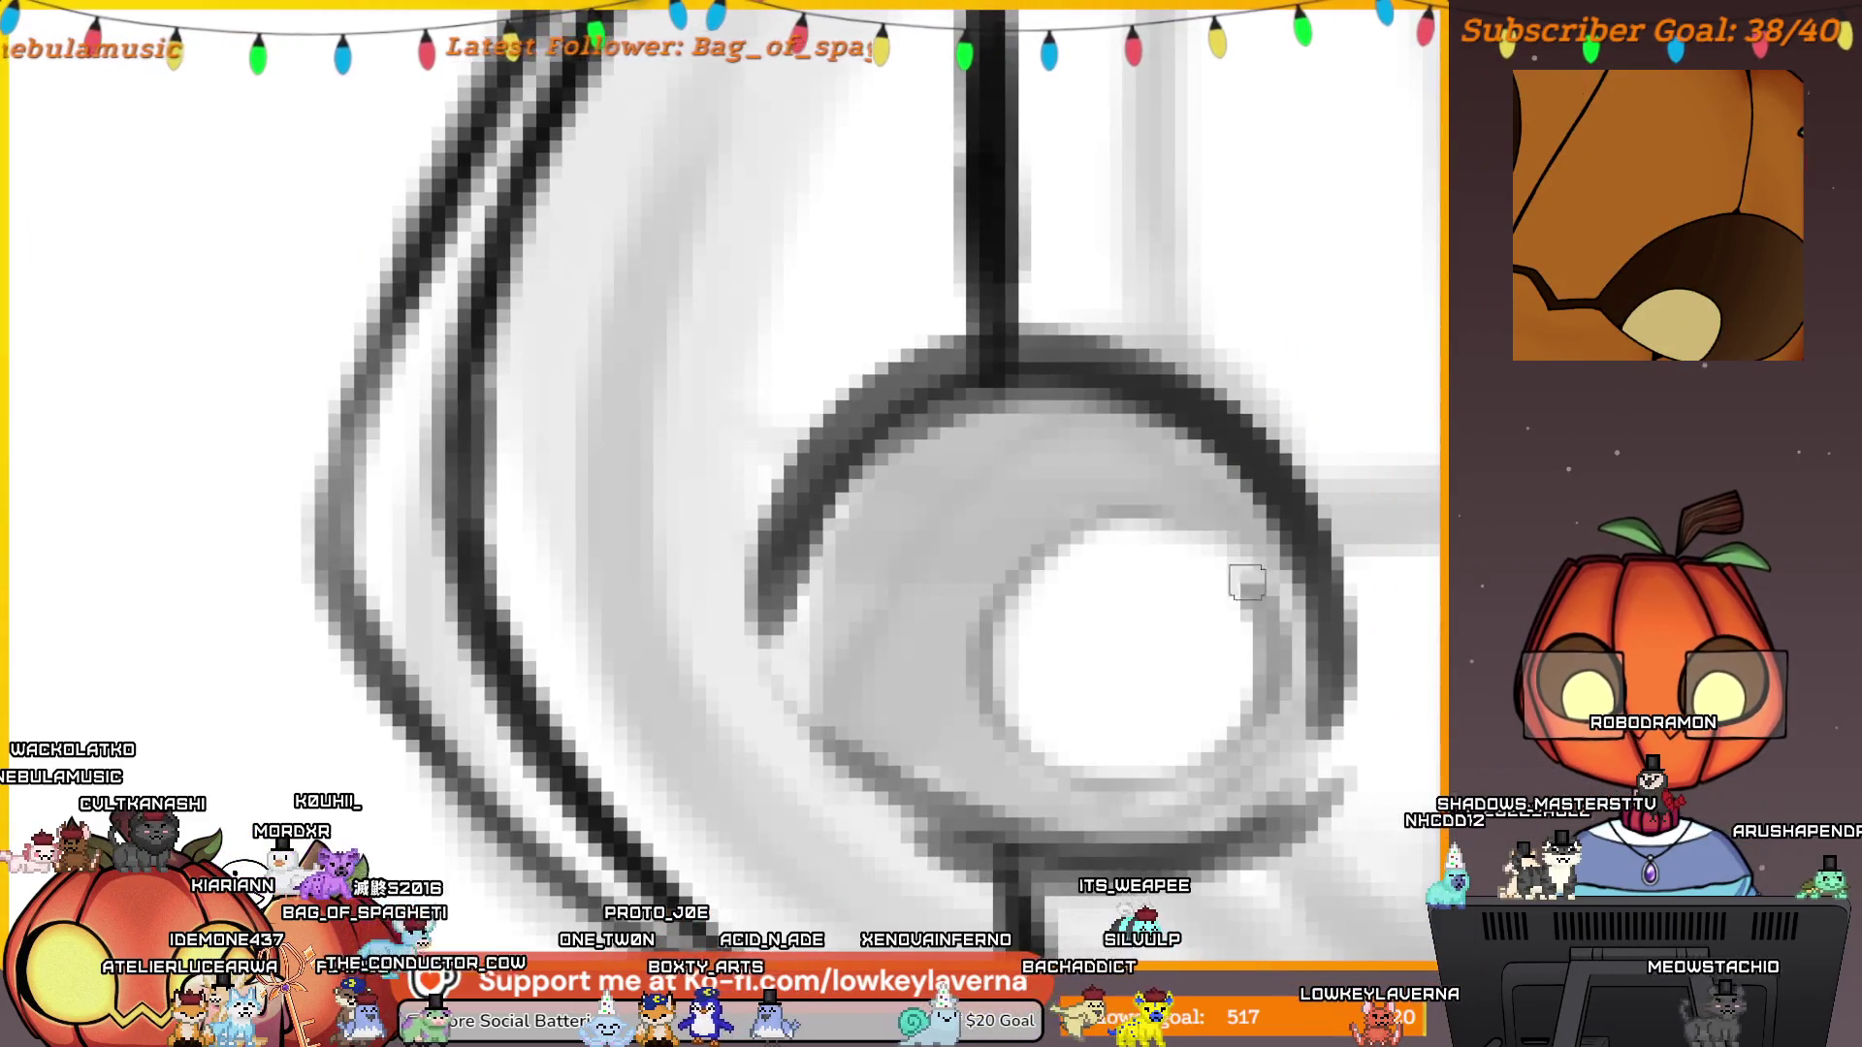
mouse_move(1028, 528)
mouse_down()
mouse_move(1106, 809)
mouse_move(1122, 632)
mouse_move(1047, 542)
mouse_move(964, 635)
mouse_up()
drag(1094, 533, 1212, 678)
Lighten the dark inner ring around the pumpkin's right eye.
scroll(1147, 698, down, 5)
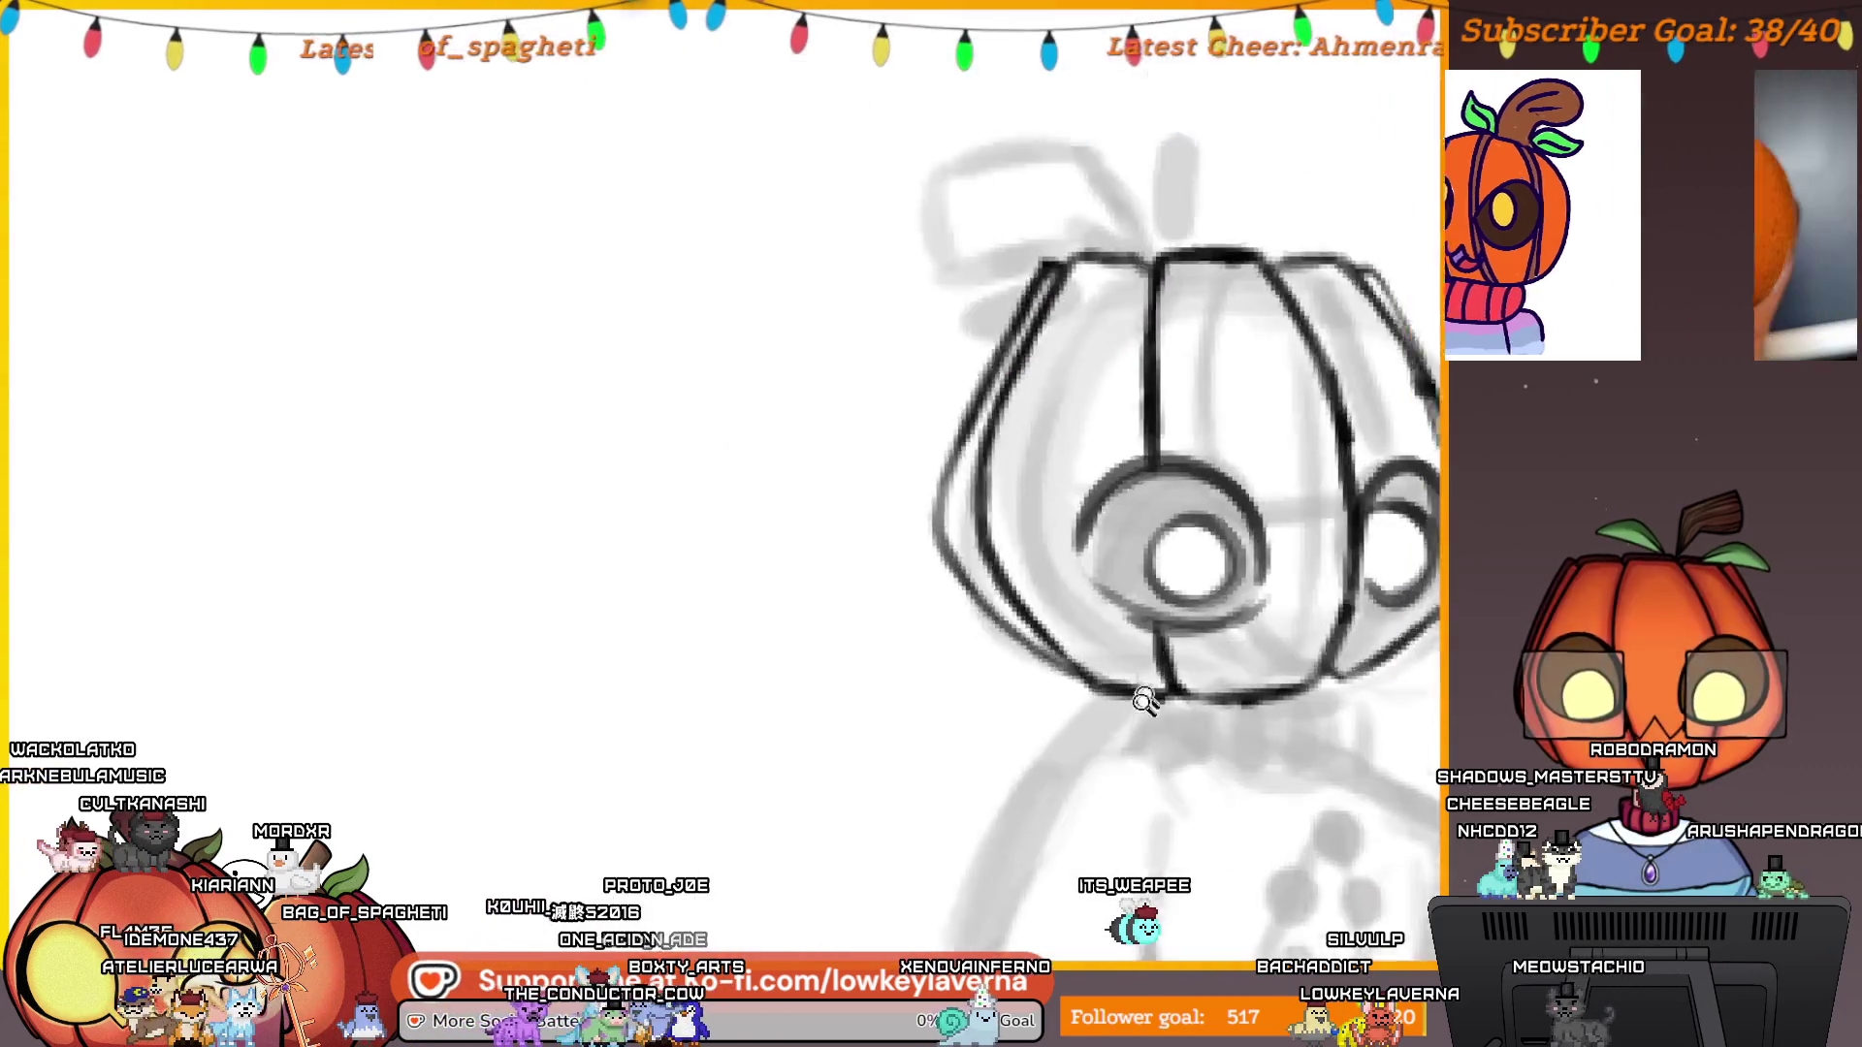
scroll(1147, 698, up, 5)
mouse_move(357, 696)
mouse_down()
mouse_move(1164, 679)
mouse_move(1261, 640)
mouse_up()
scroll(1093, 616, down, 3)
scroll(1074, 661, down, 1)
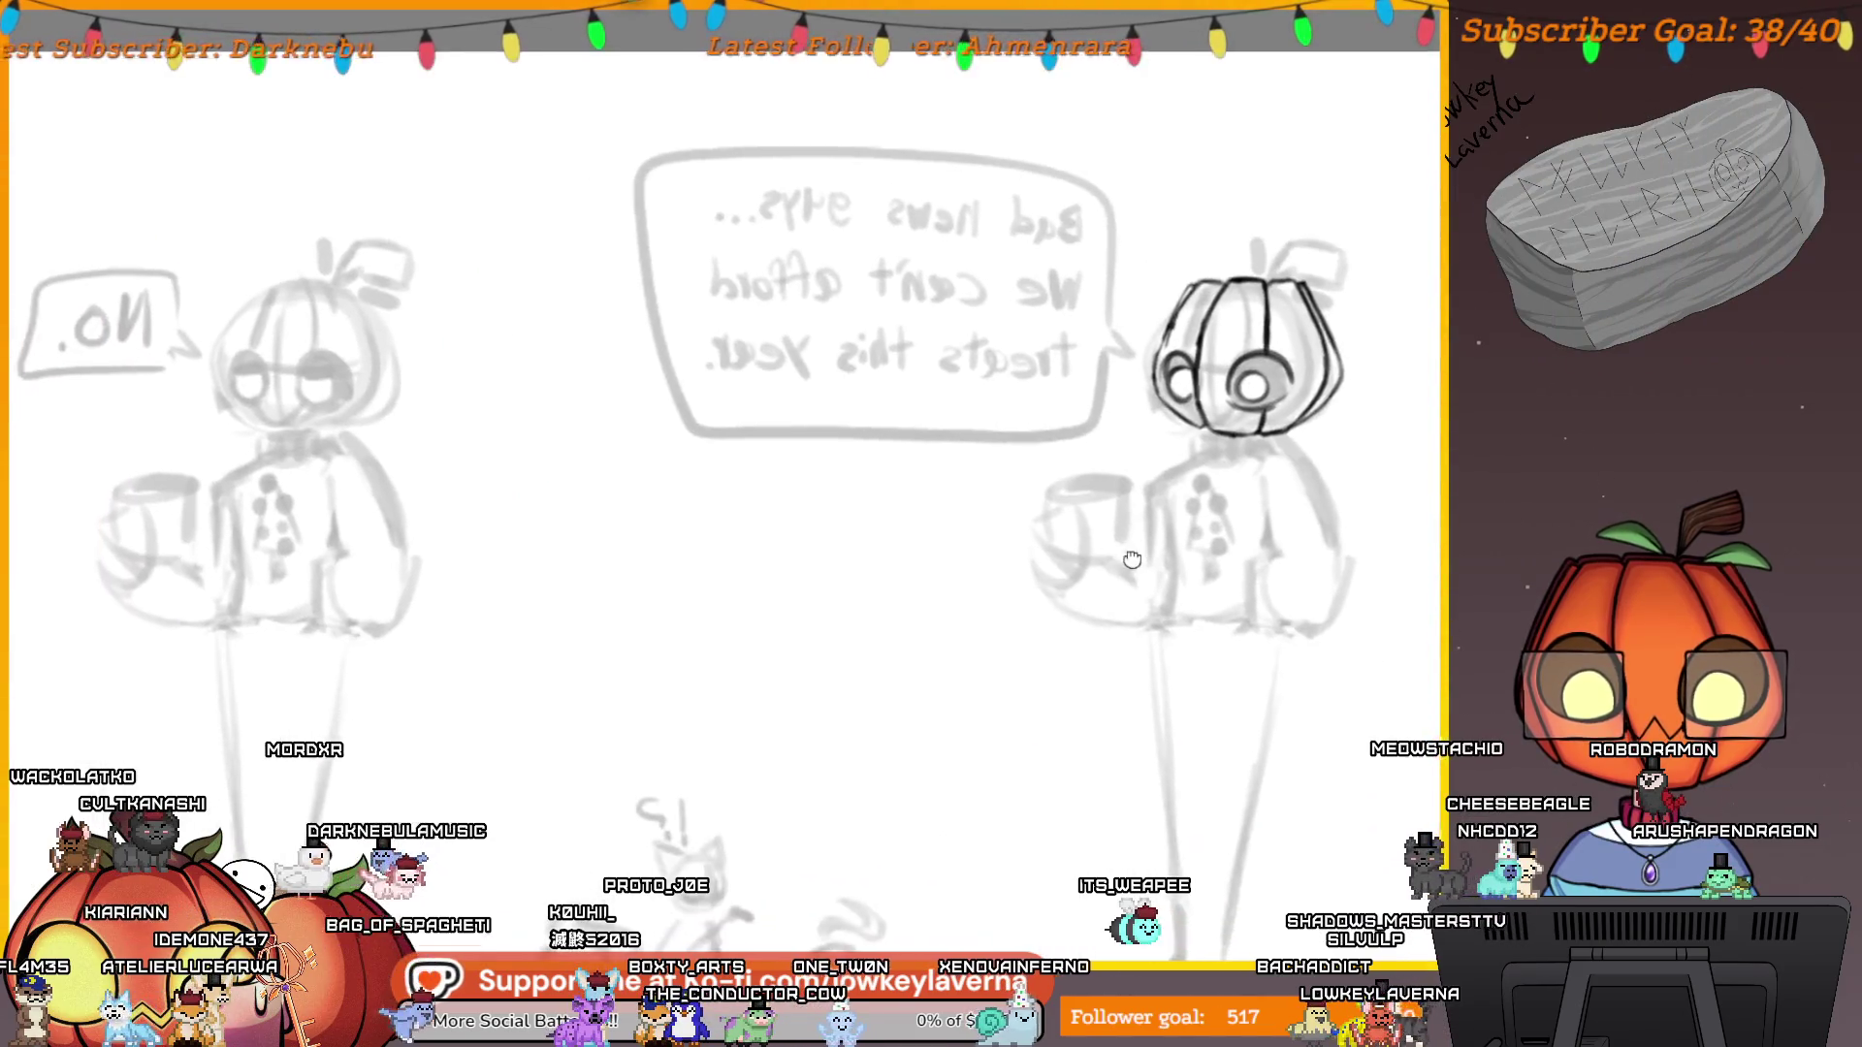
drag(1123, 554, 970, 684)
scroll(936, 700, up, 8)
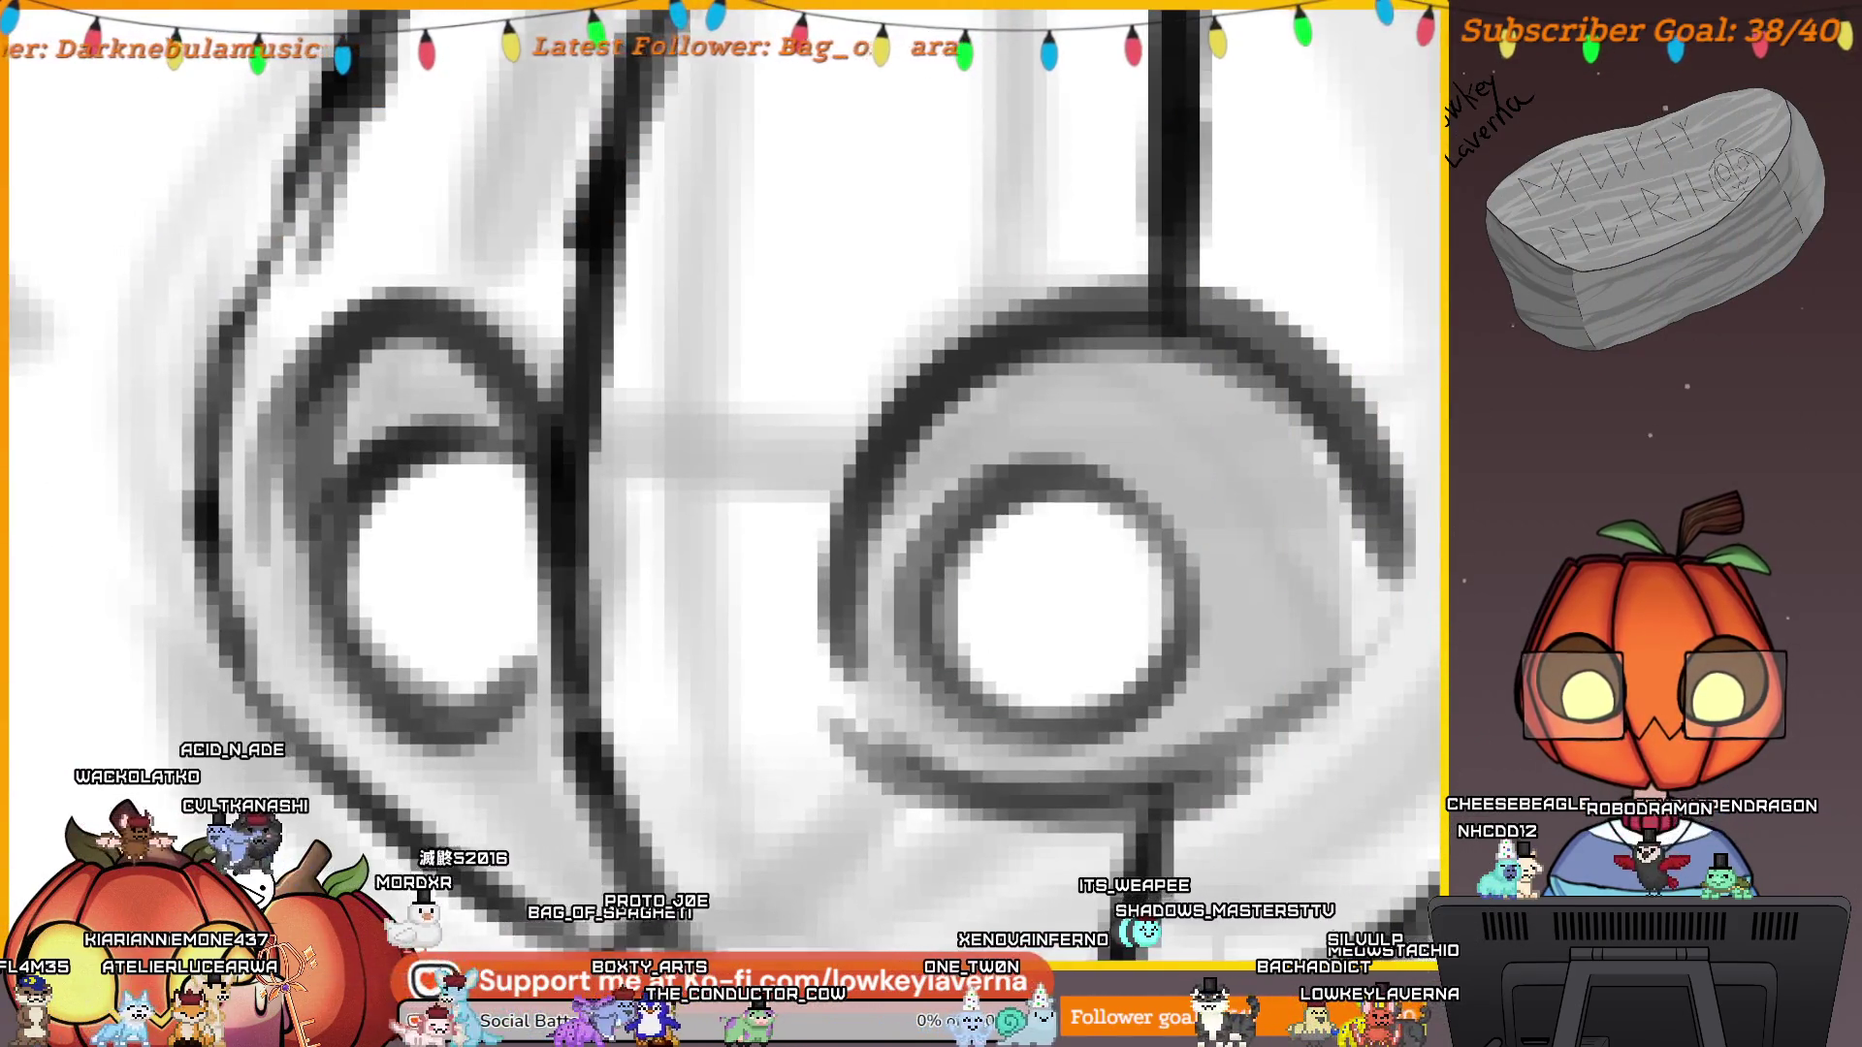
scroll(1101, 611, up, 3)
mouse_move(1093, 535)
mouse_down()
mouse_move(993, 735)
mouse_move(947, 631)
mouse_move(1026, 399)
mouse_move(1185, 691)
mouse_move(1018, 545)
mouse_move(853, 563)
mouse_move(873, 602)
mouse_up()
scroll(1052, 690, down, 6)
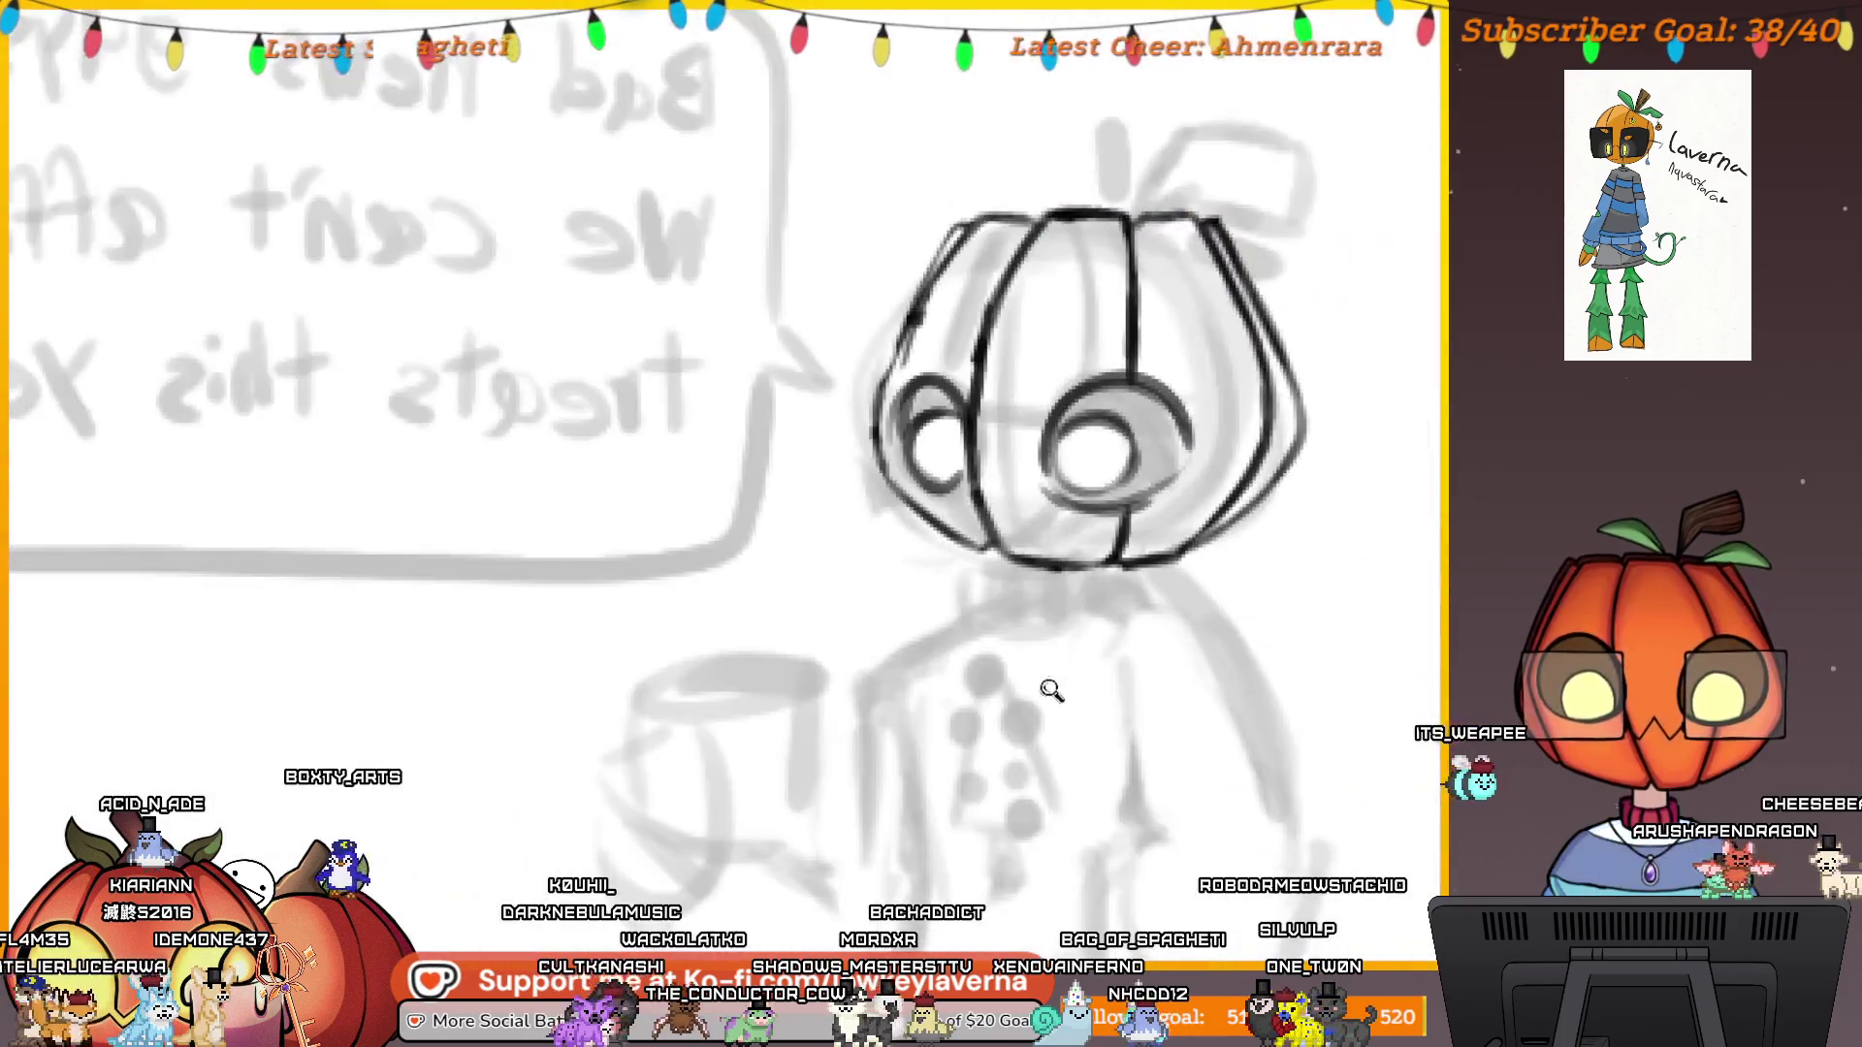
scroll(1052, 690, up, 2)
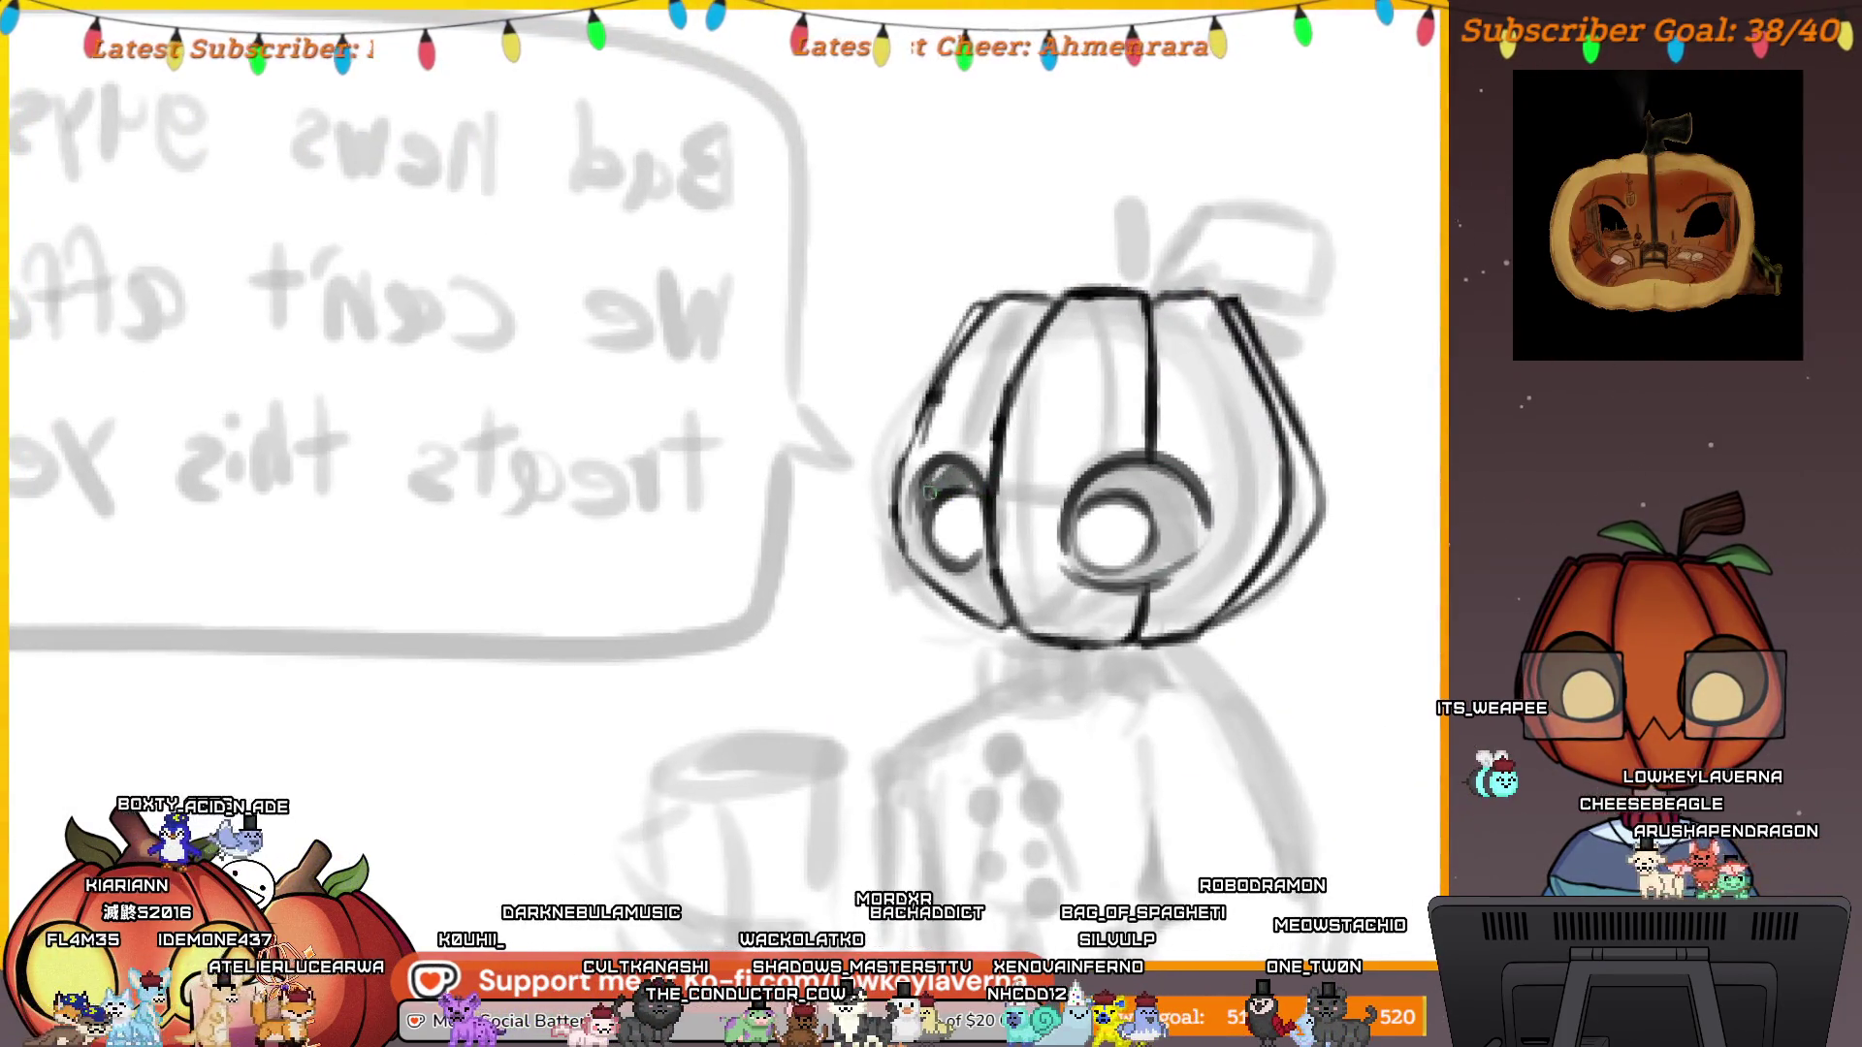
scroll(1163, 468, down, 2)
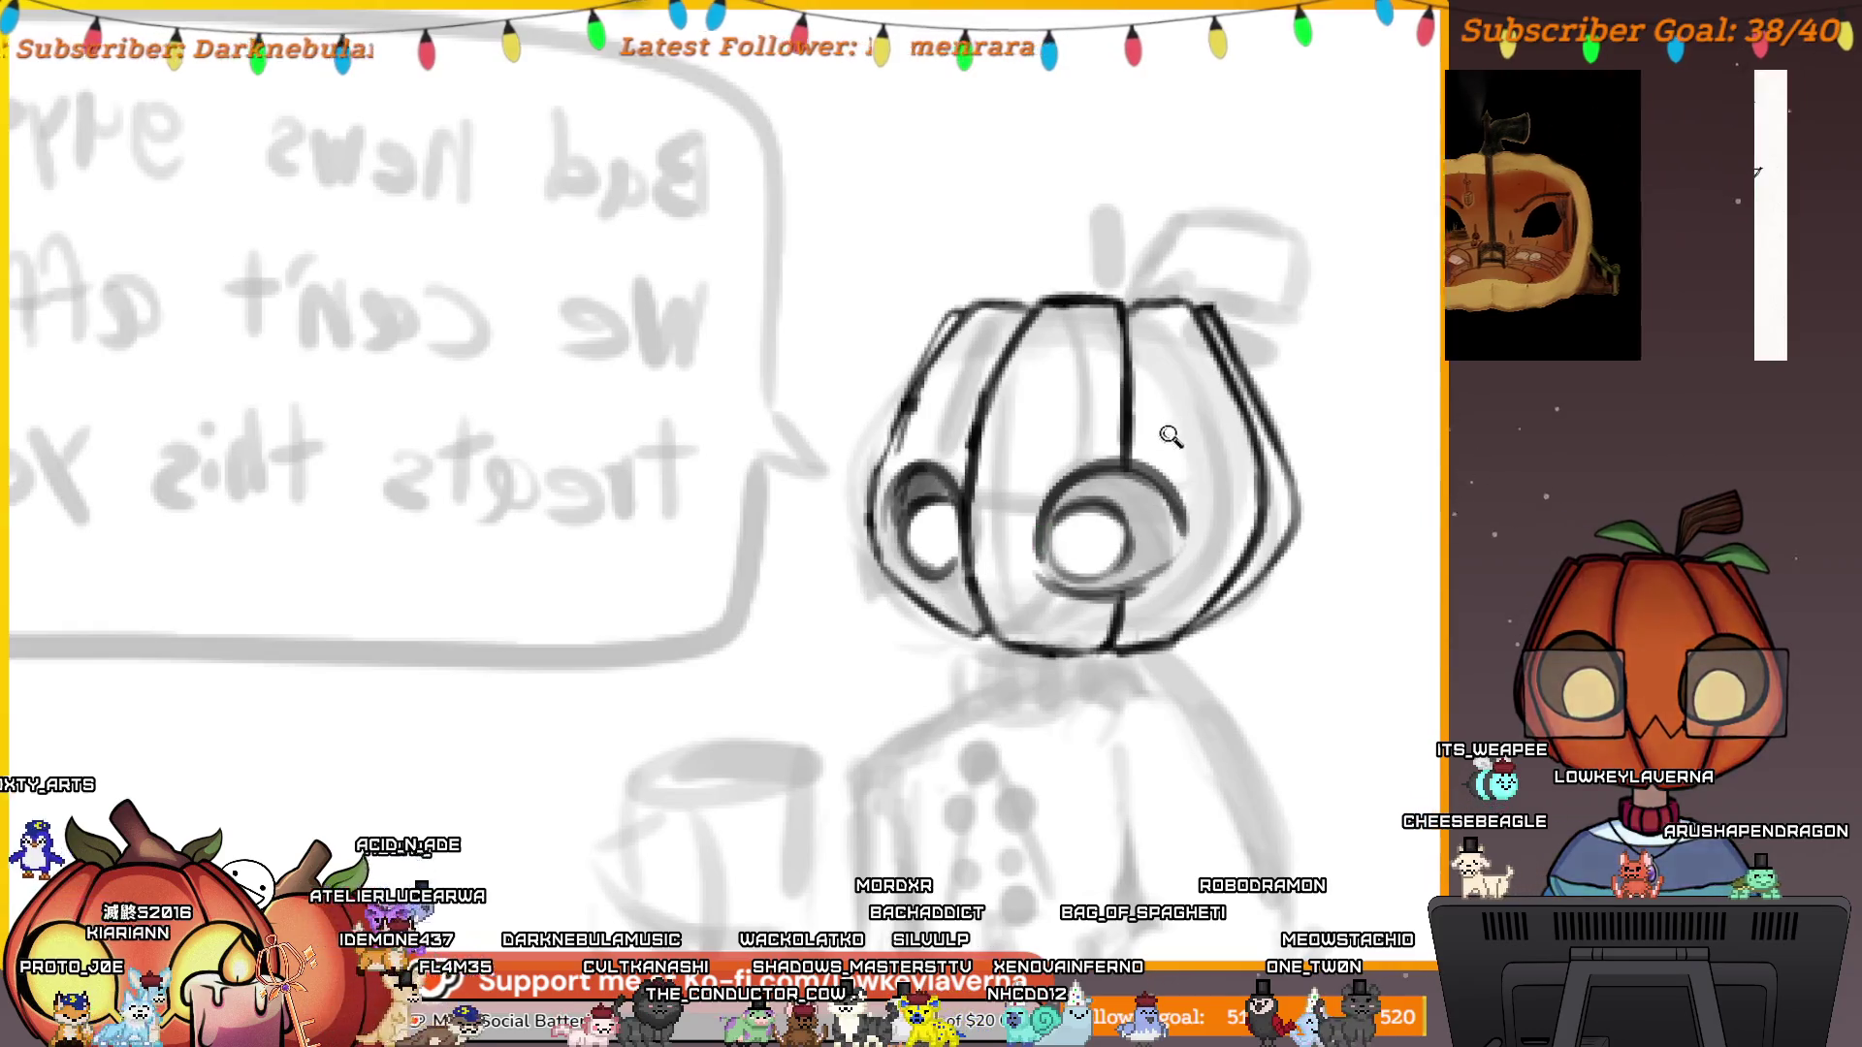
scroll(1167, 428, down, 3)
drag(1282, 428, 1182, 486)
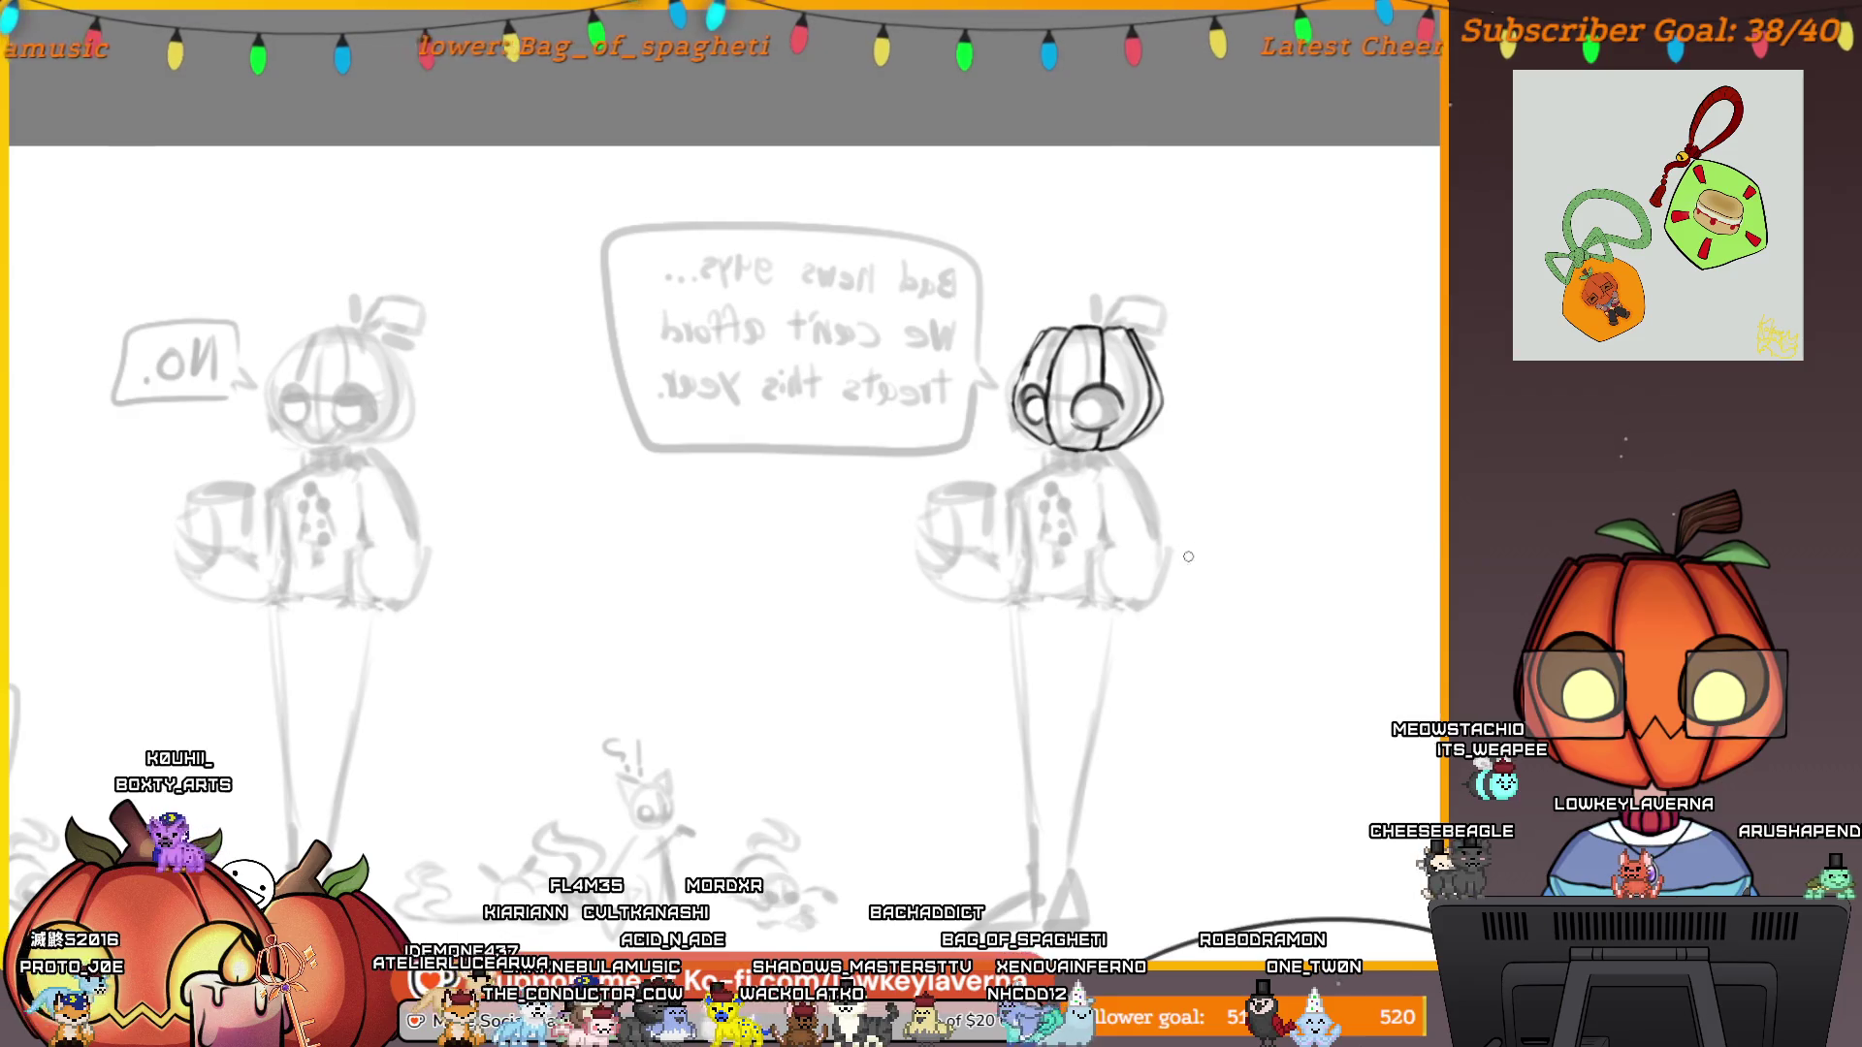
scroll(1049, 384, up, 4)
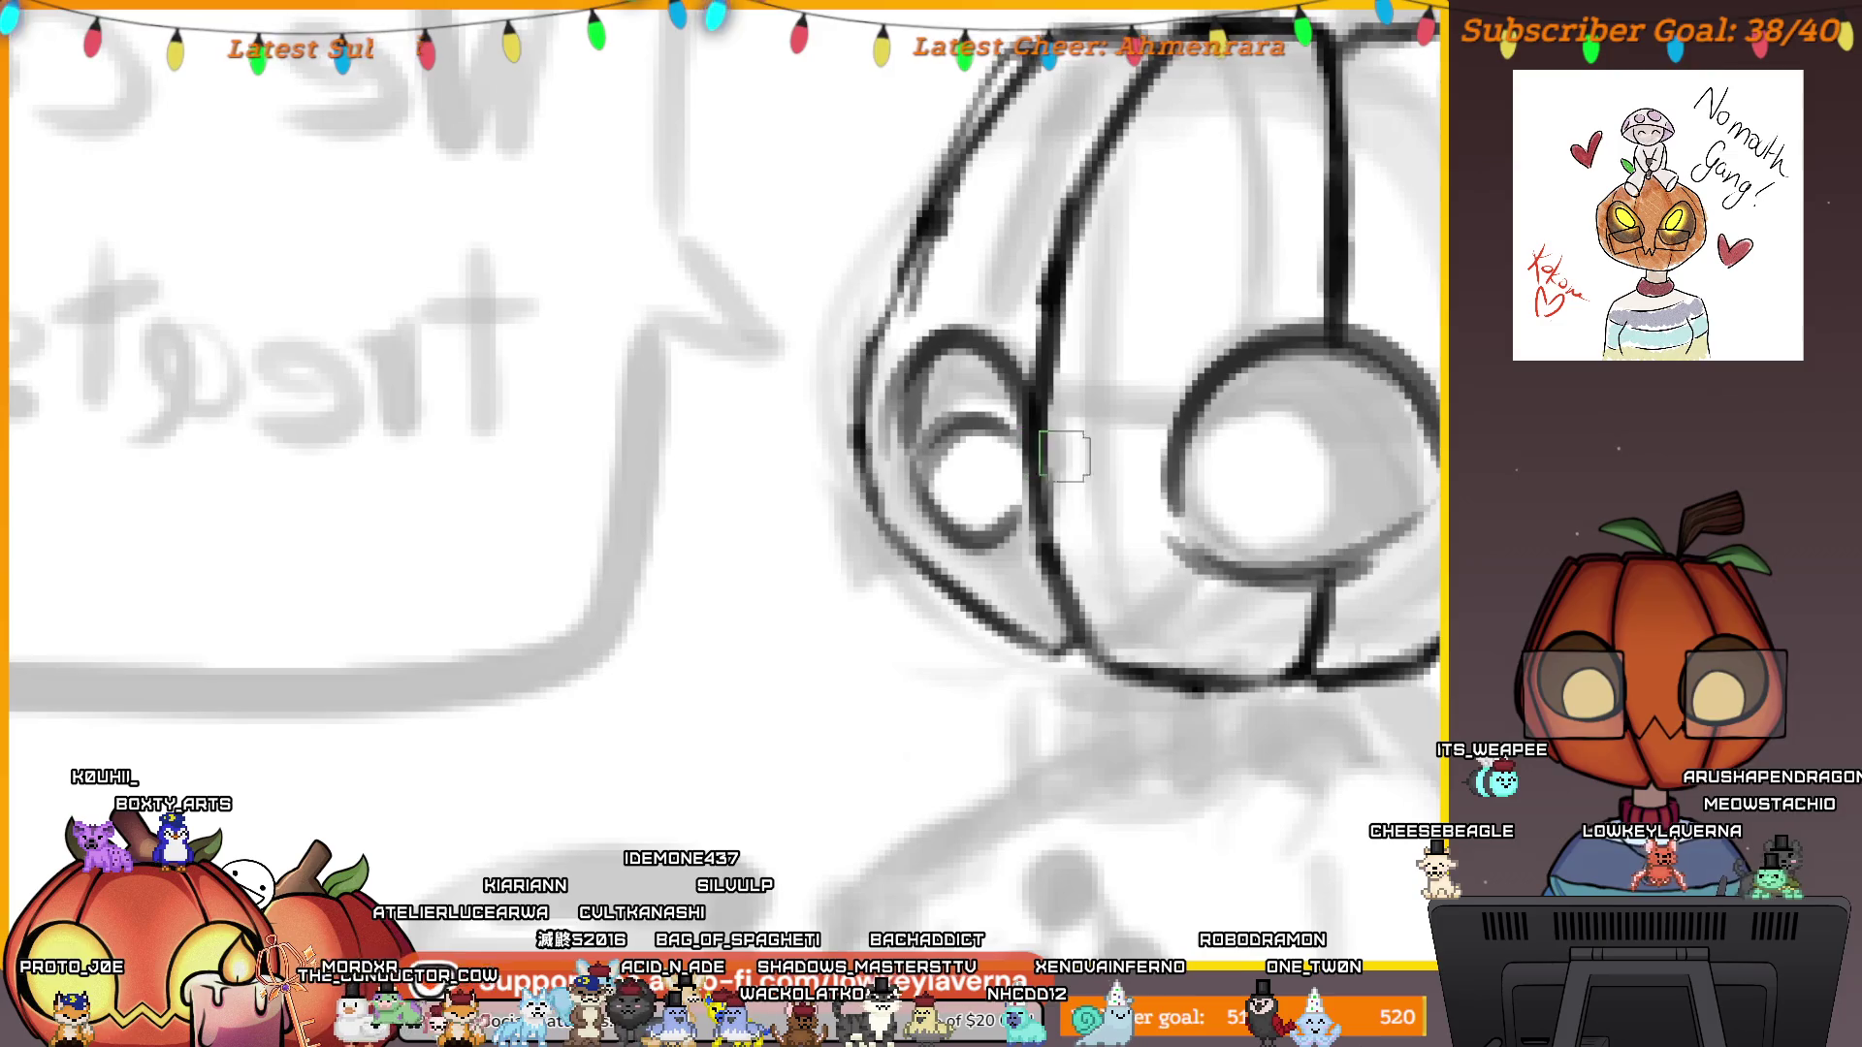
scroll(1063, 456, down, 2)
scroll(1122, 478, up, 3)
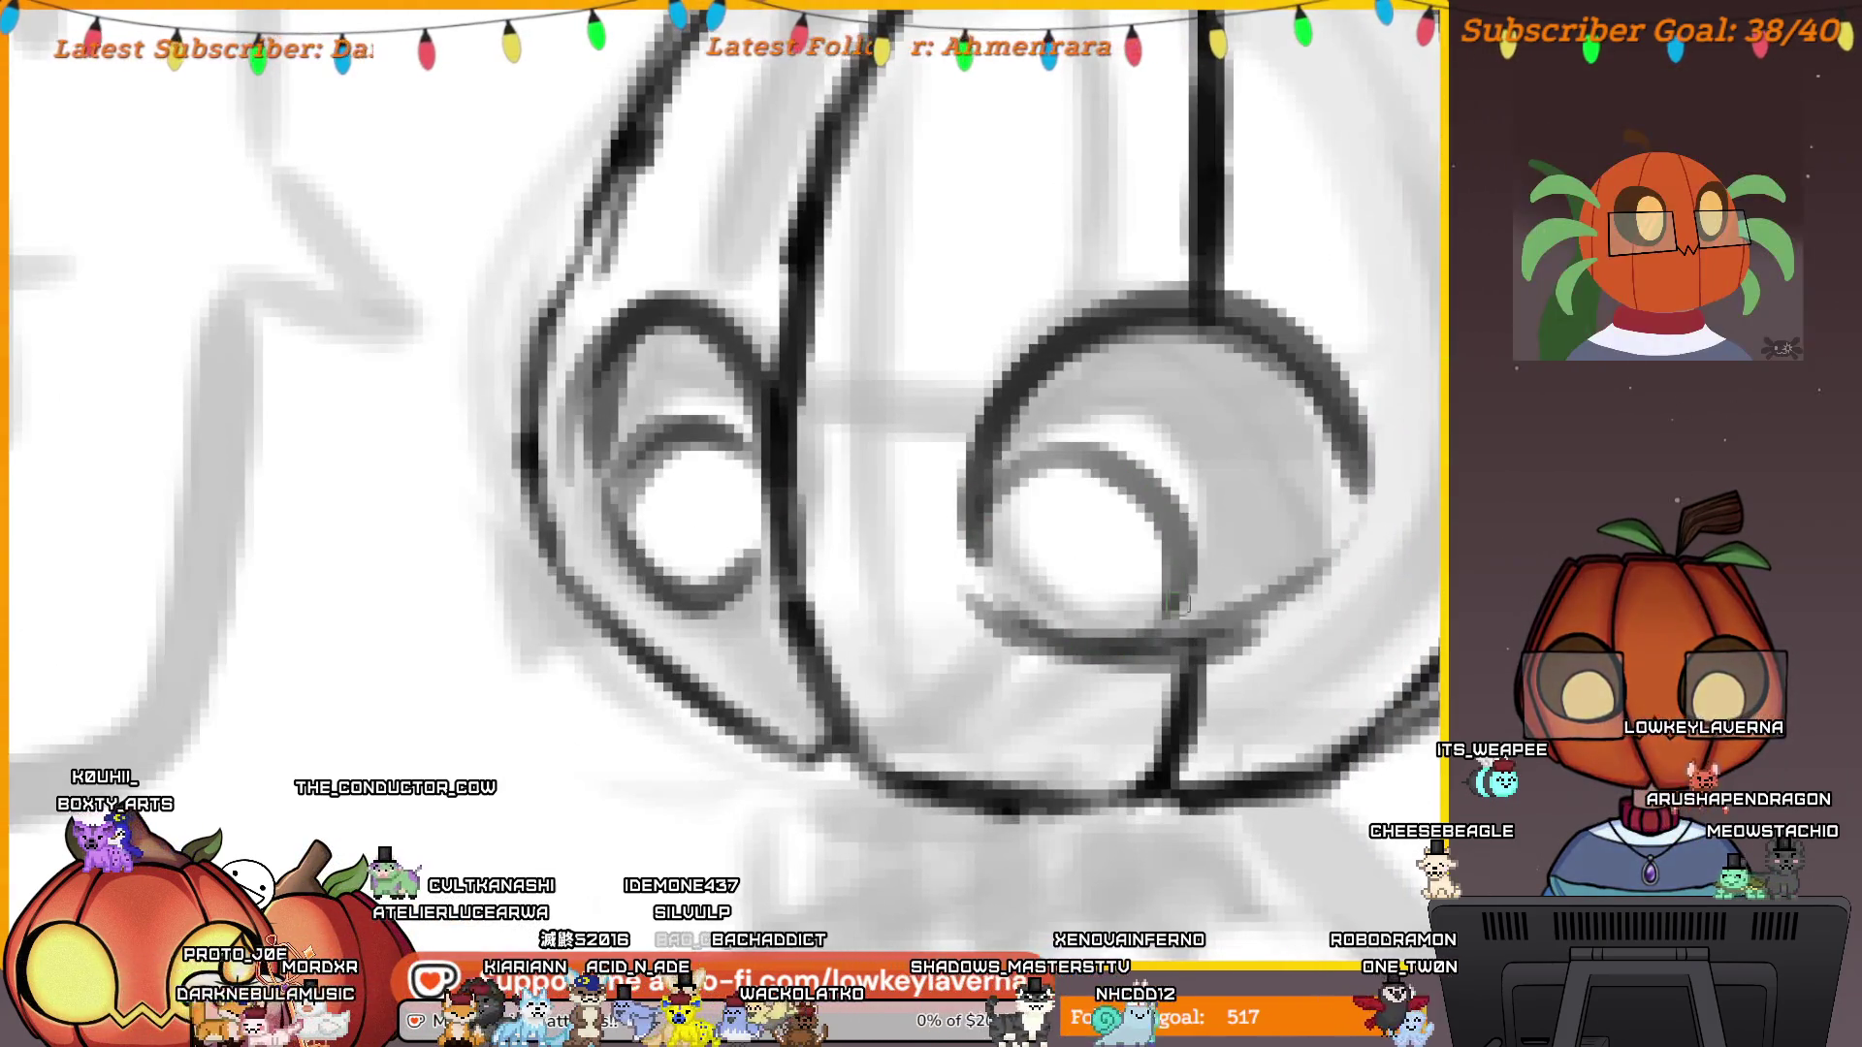
scroll(1135, 394, down, 4)
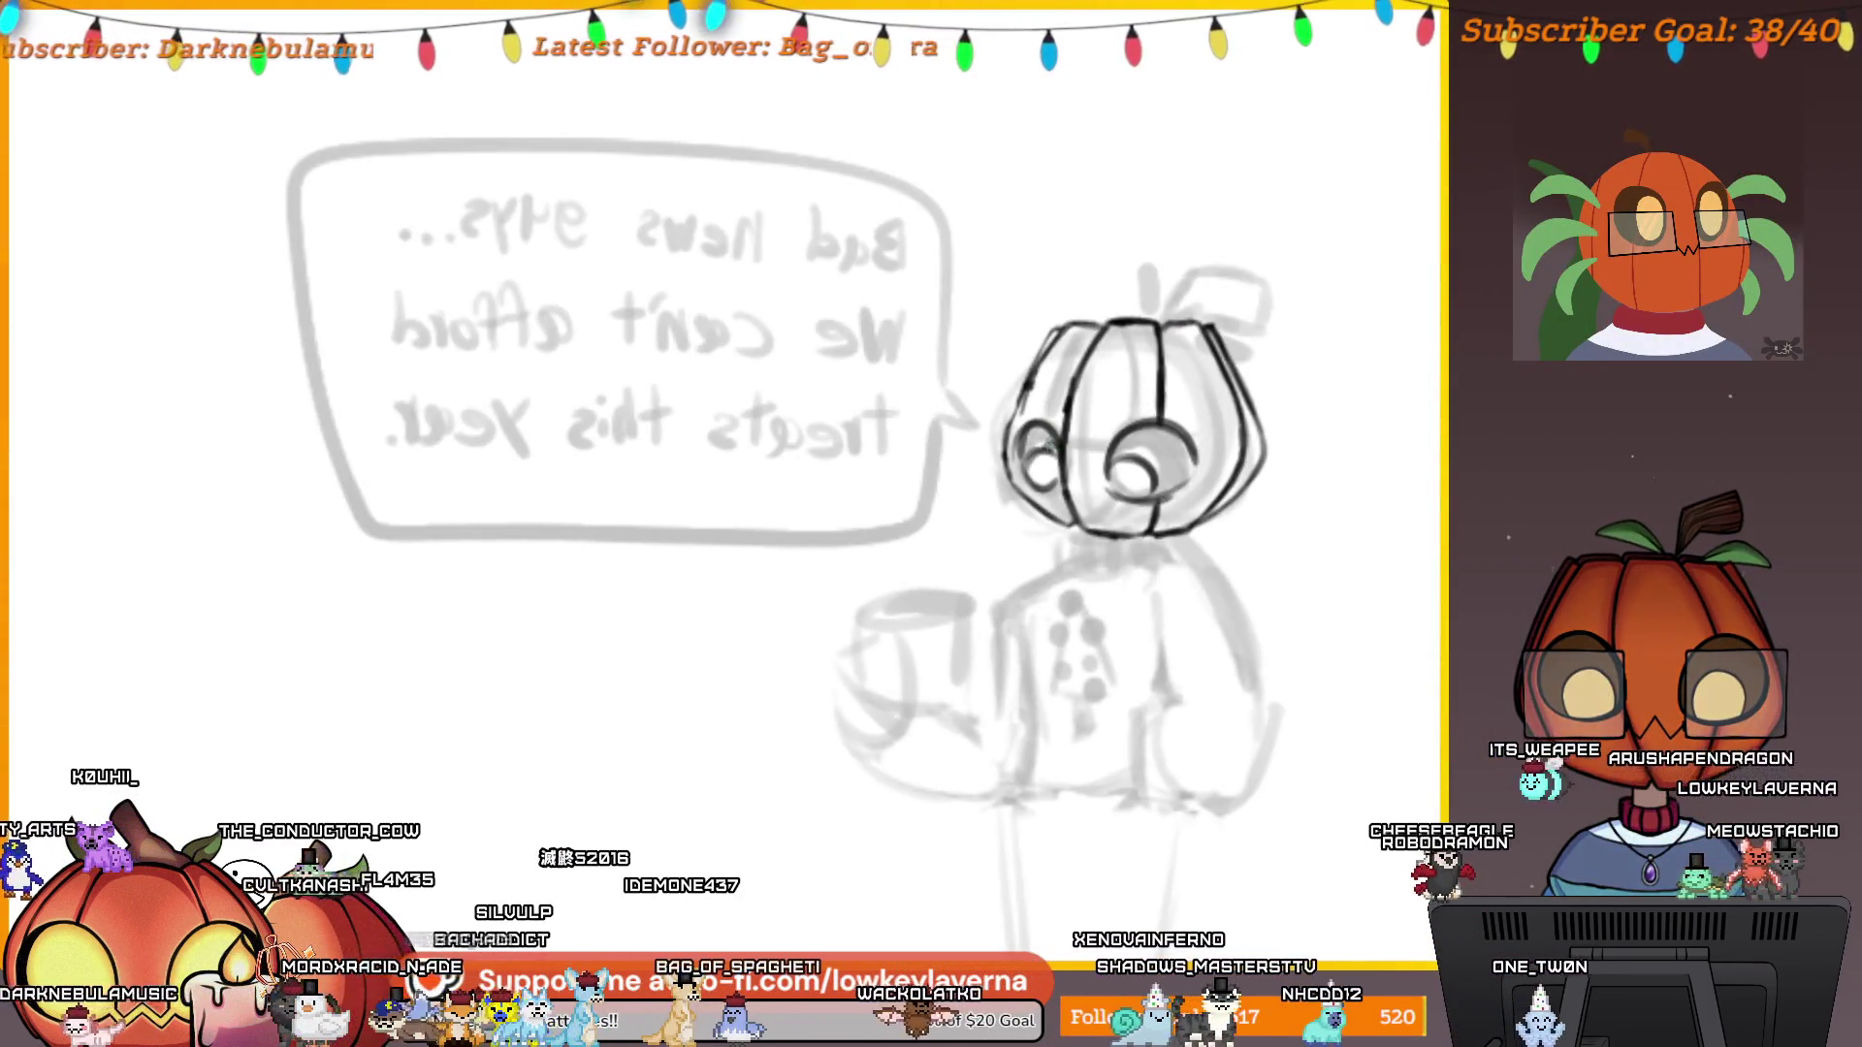
drag(1168, 429, 1125, 412)
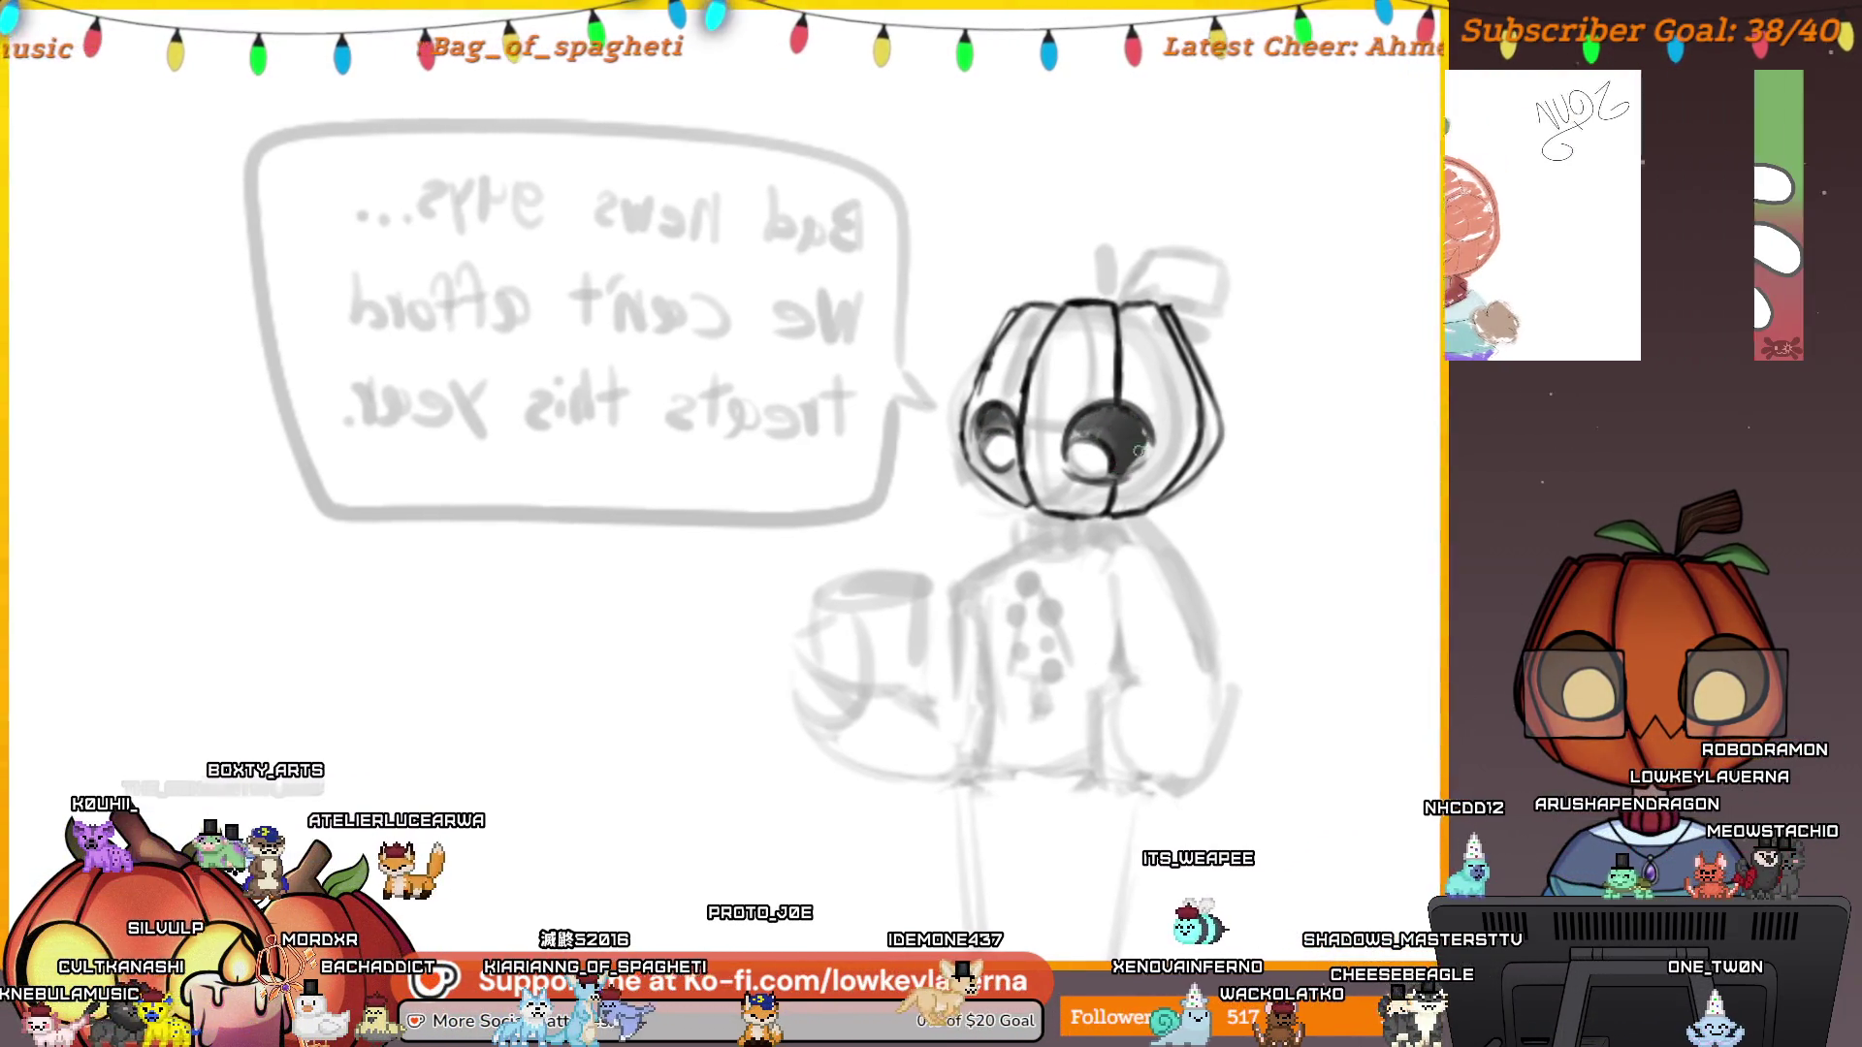
Shade both pumpkin eyes dark grey, leaving white highlights, and review the whole comic.
scroll(1160, 430, down, 3)
scroll(1161, 431, up, 2)
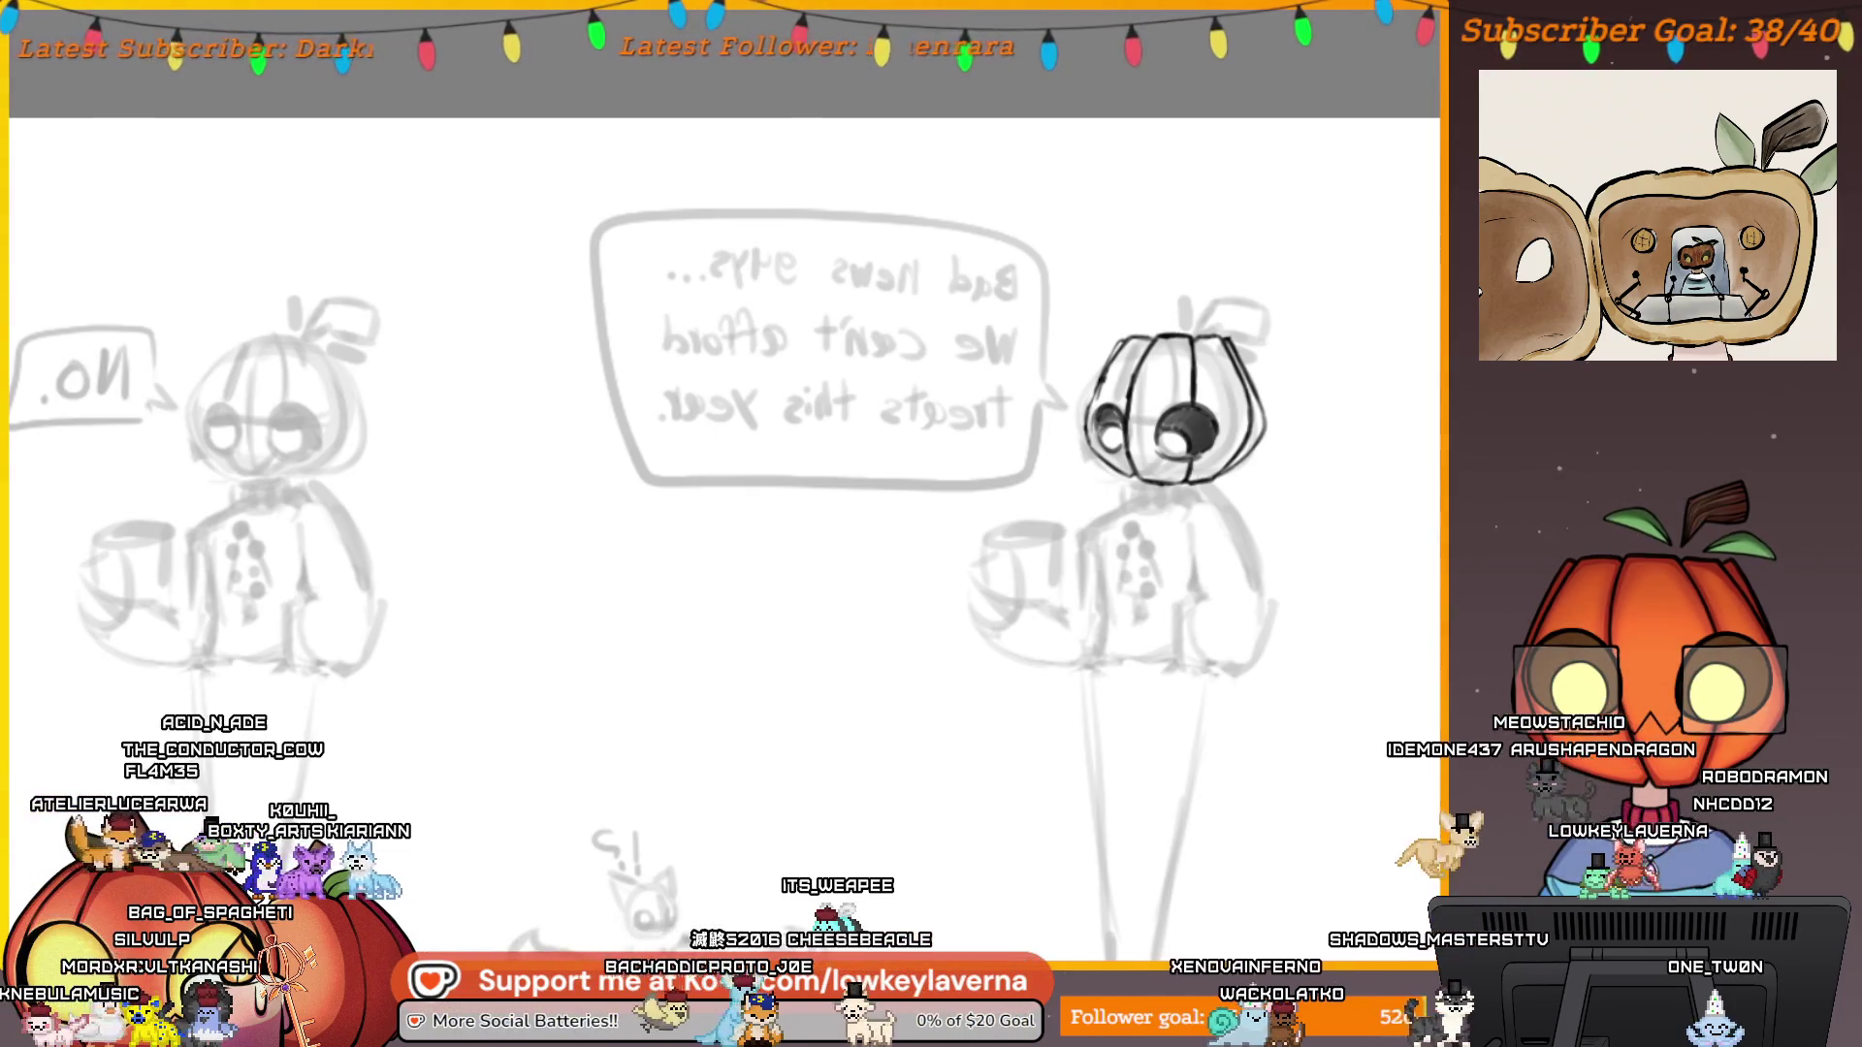
scroll(1181, 494, up, 2)
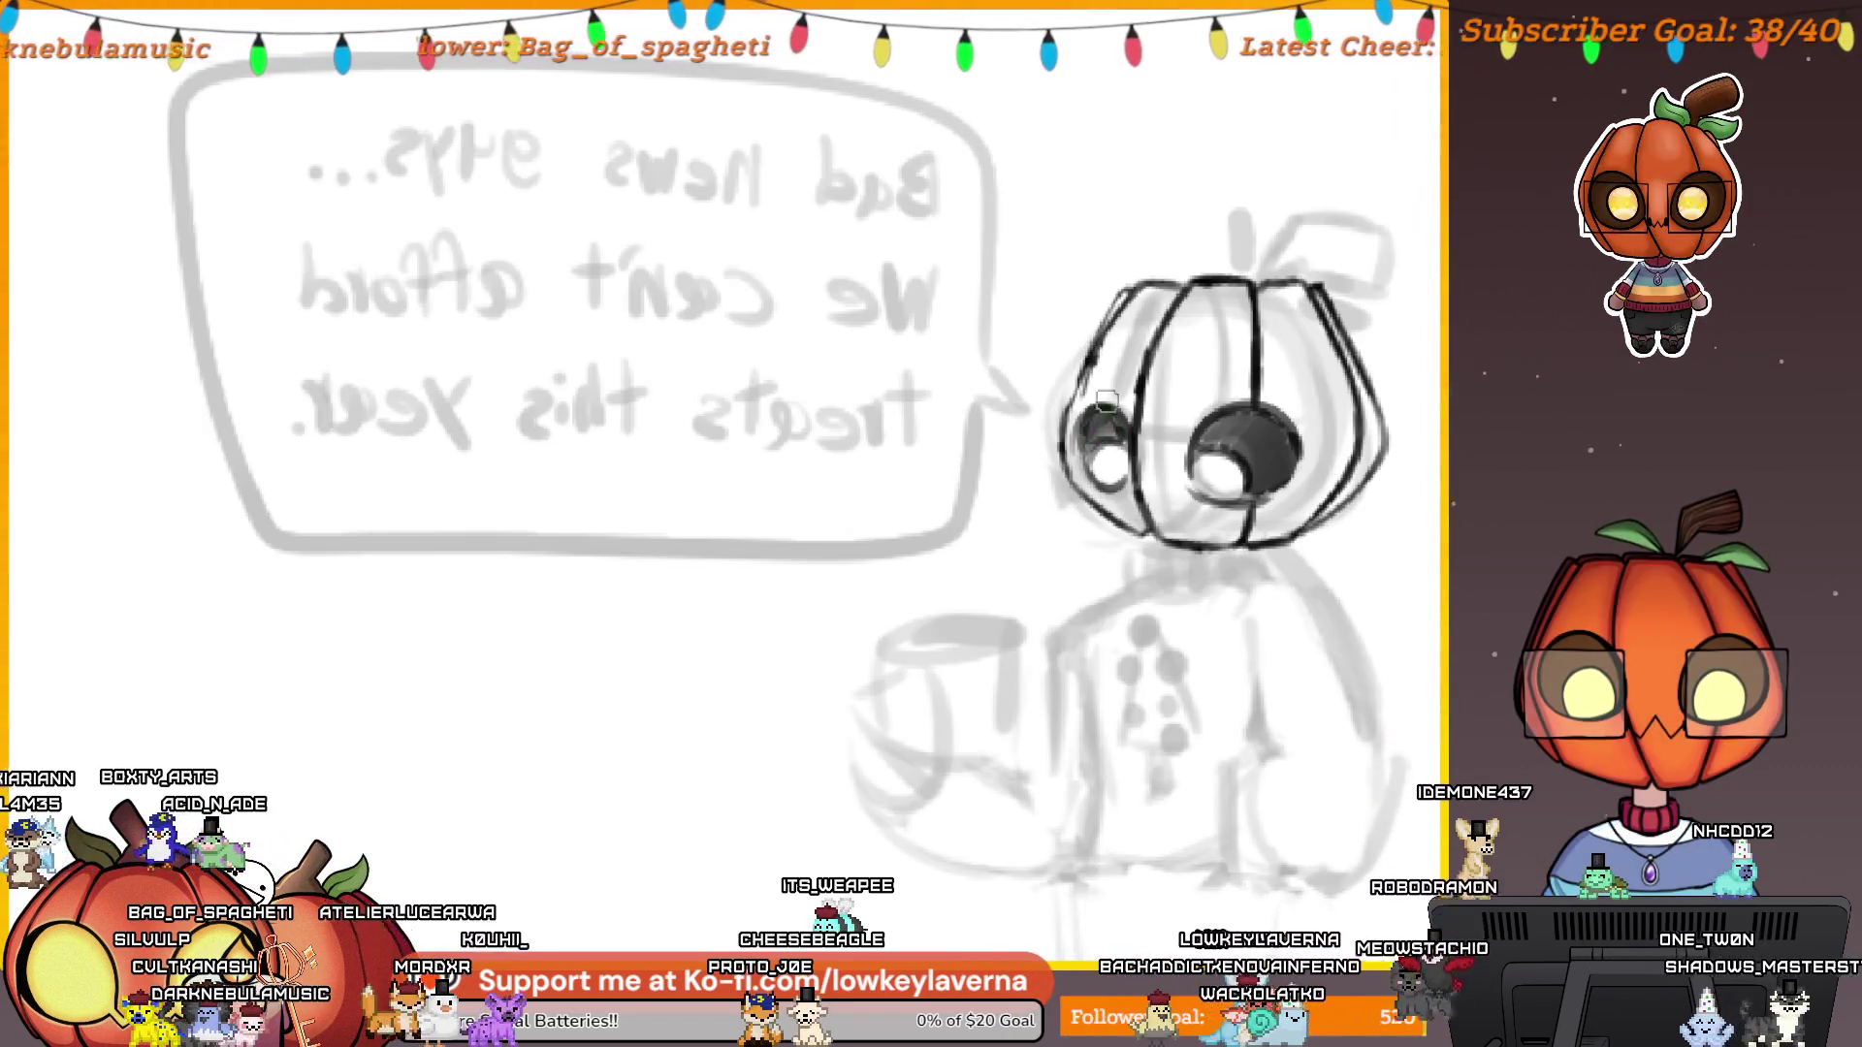
drag(1290, 325, 1192, 453)
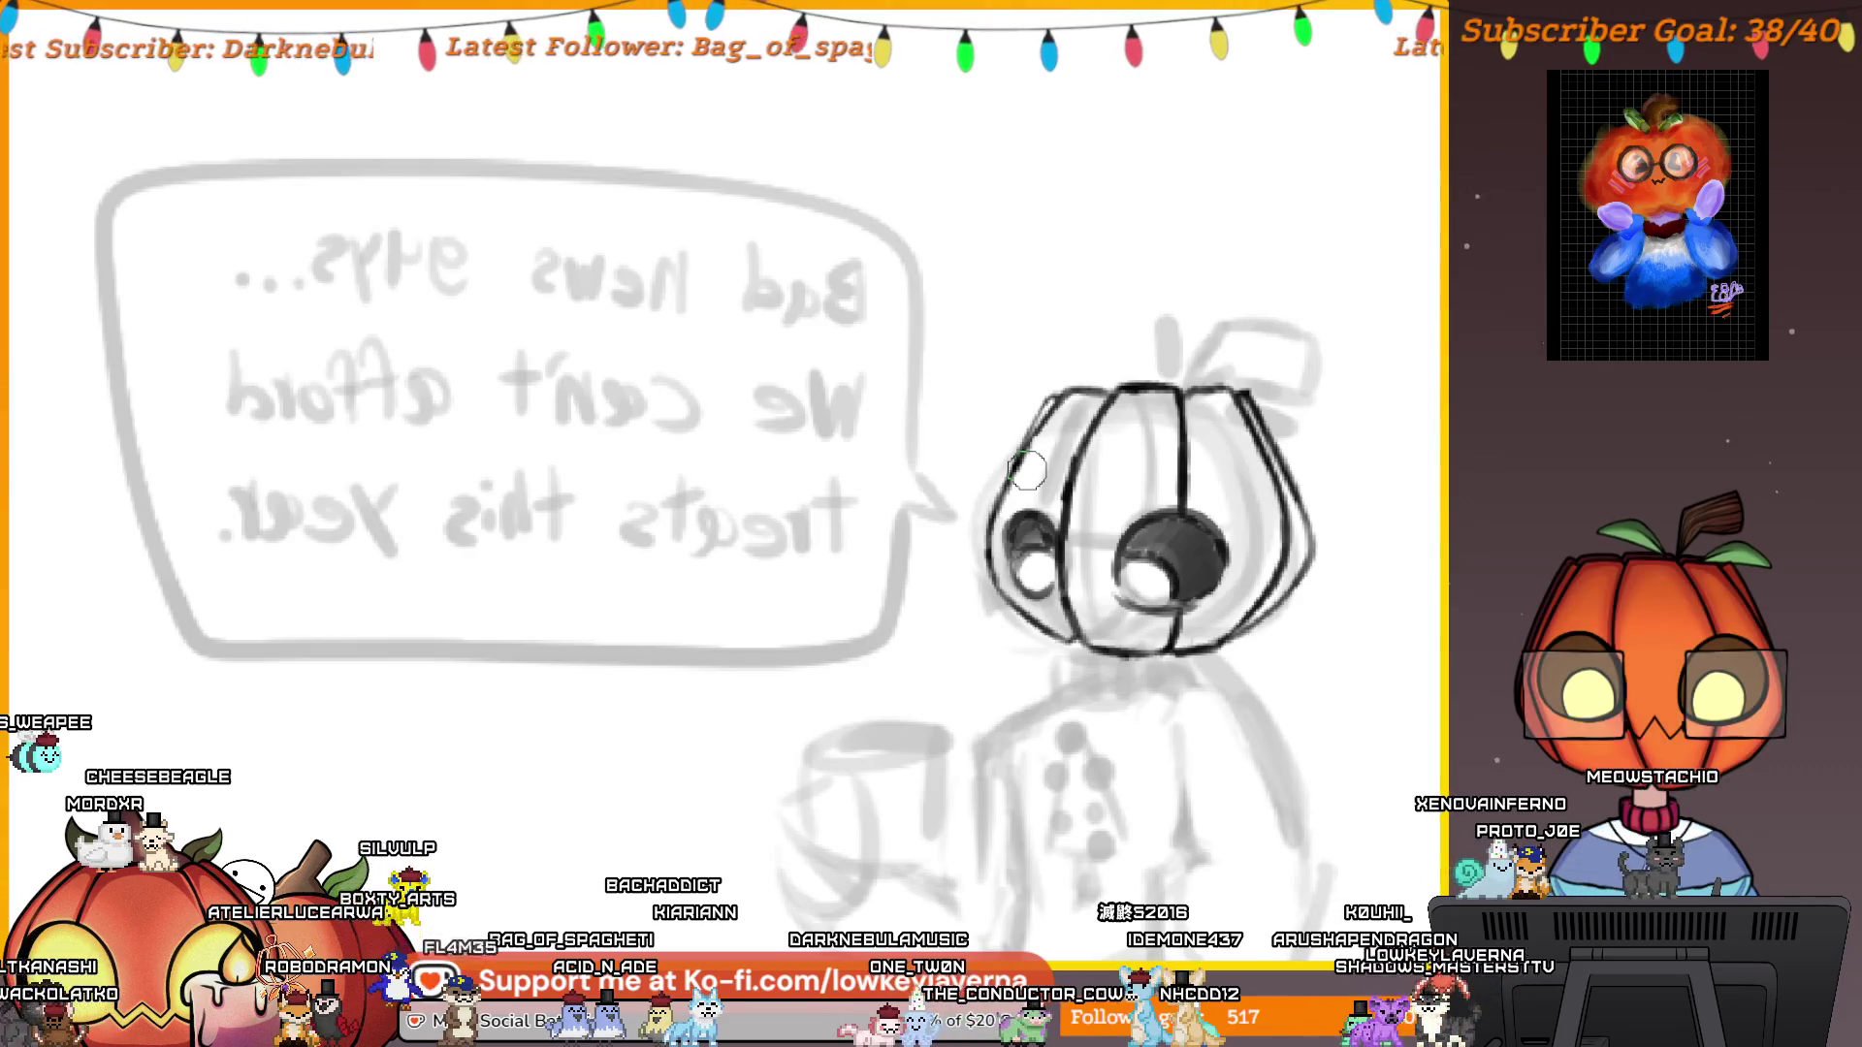
scroll(1222, 515, down, 3)
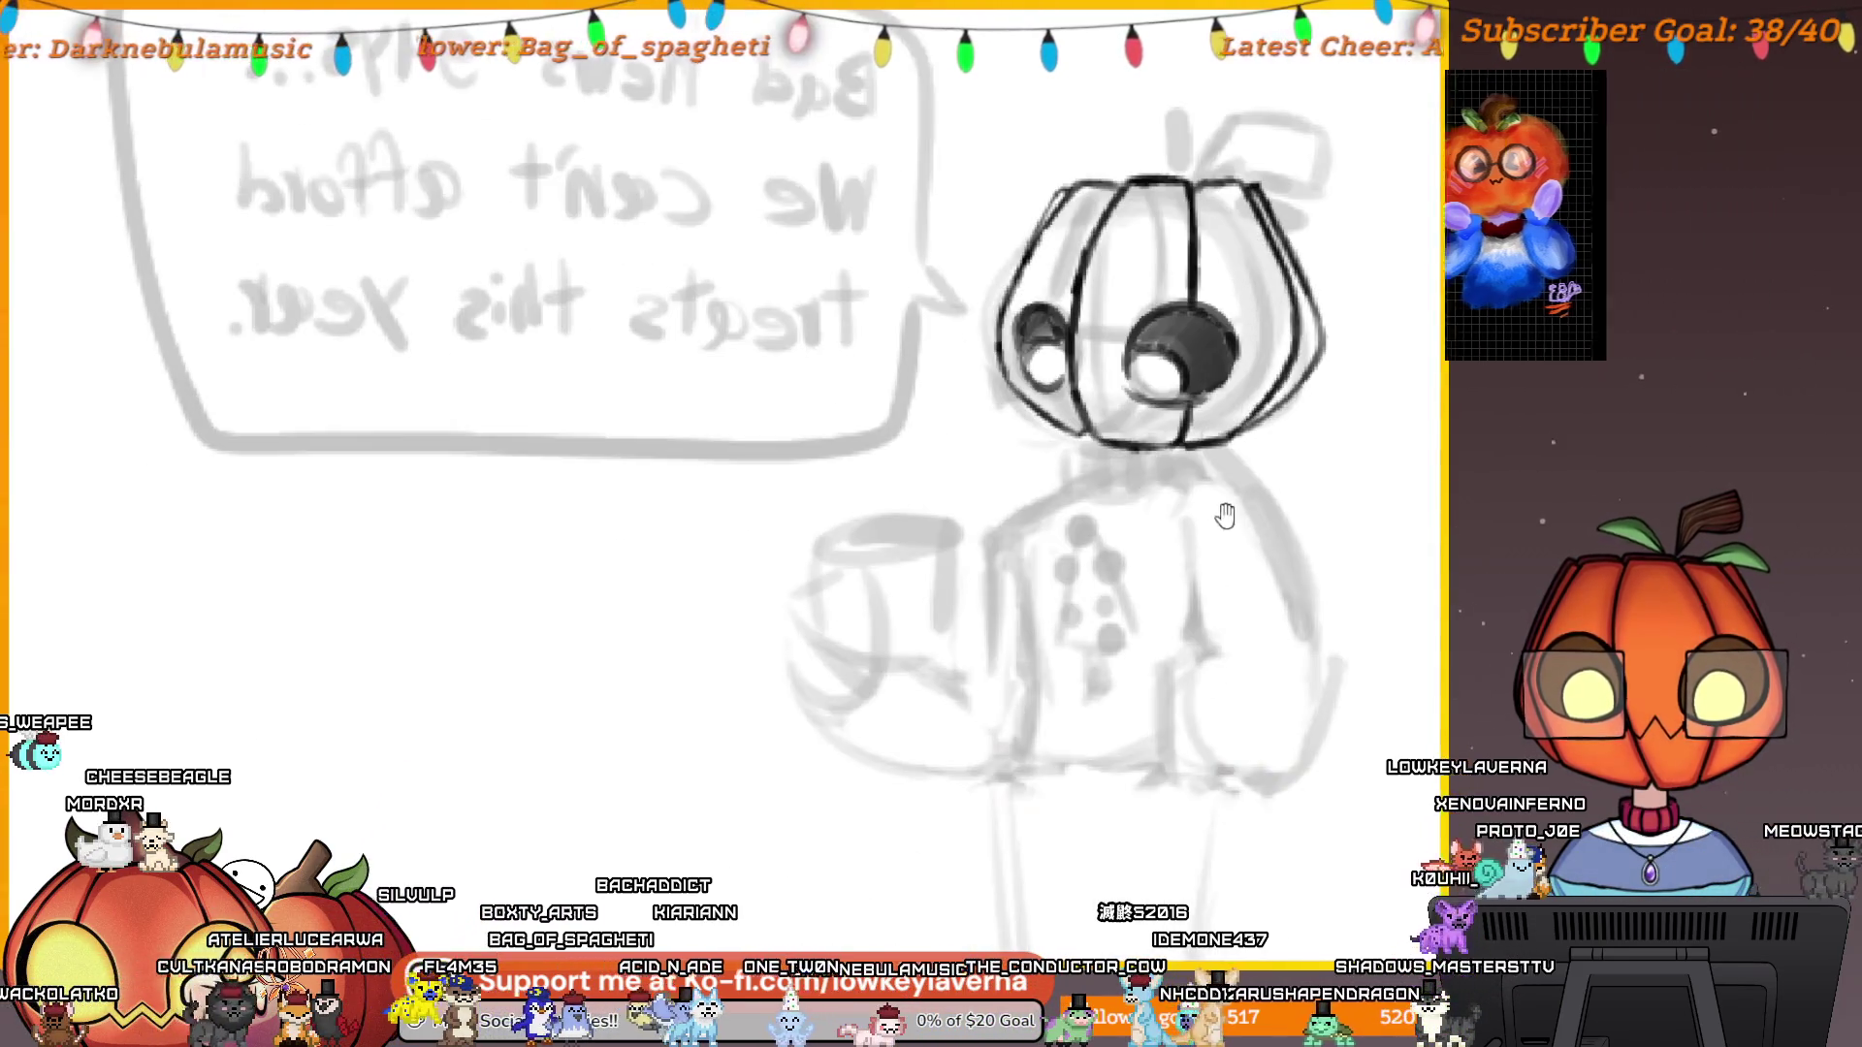
scroll(1196, 539, down, 5)
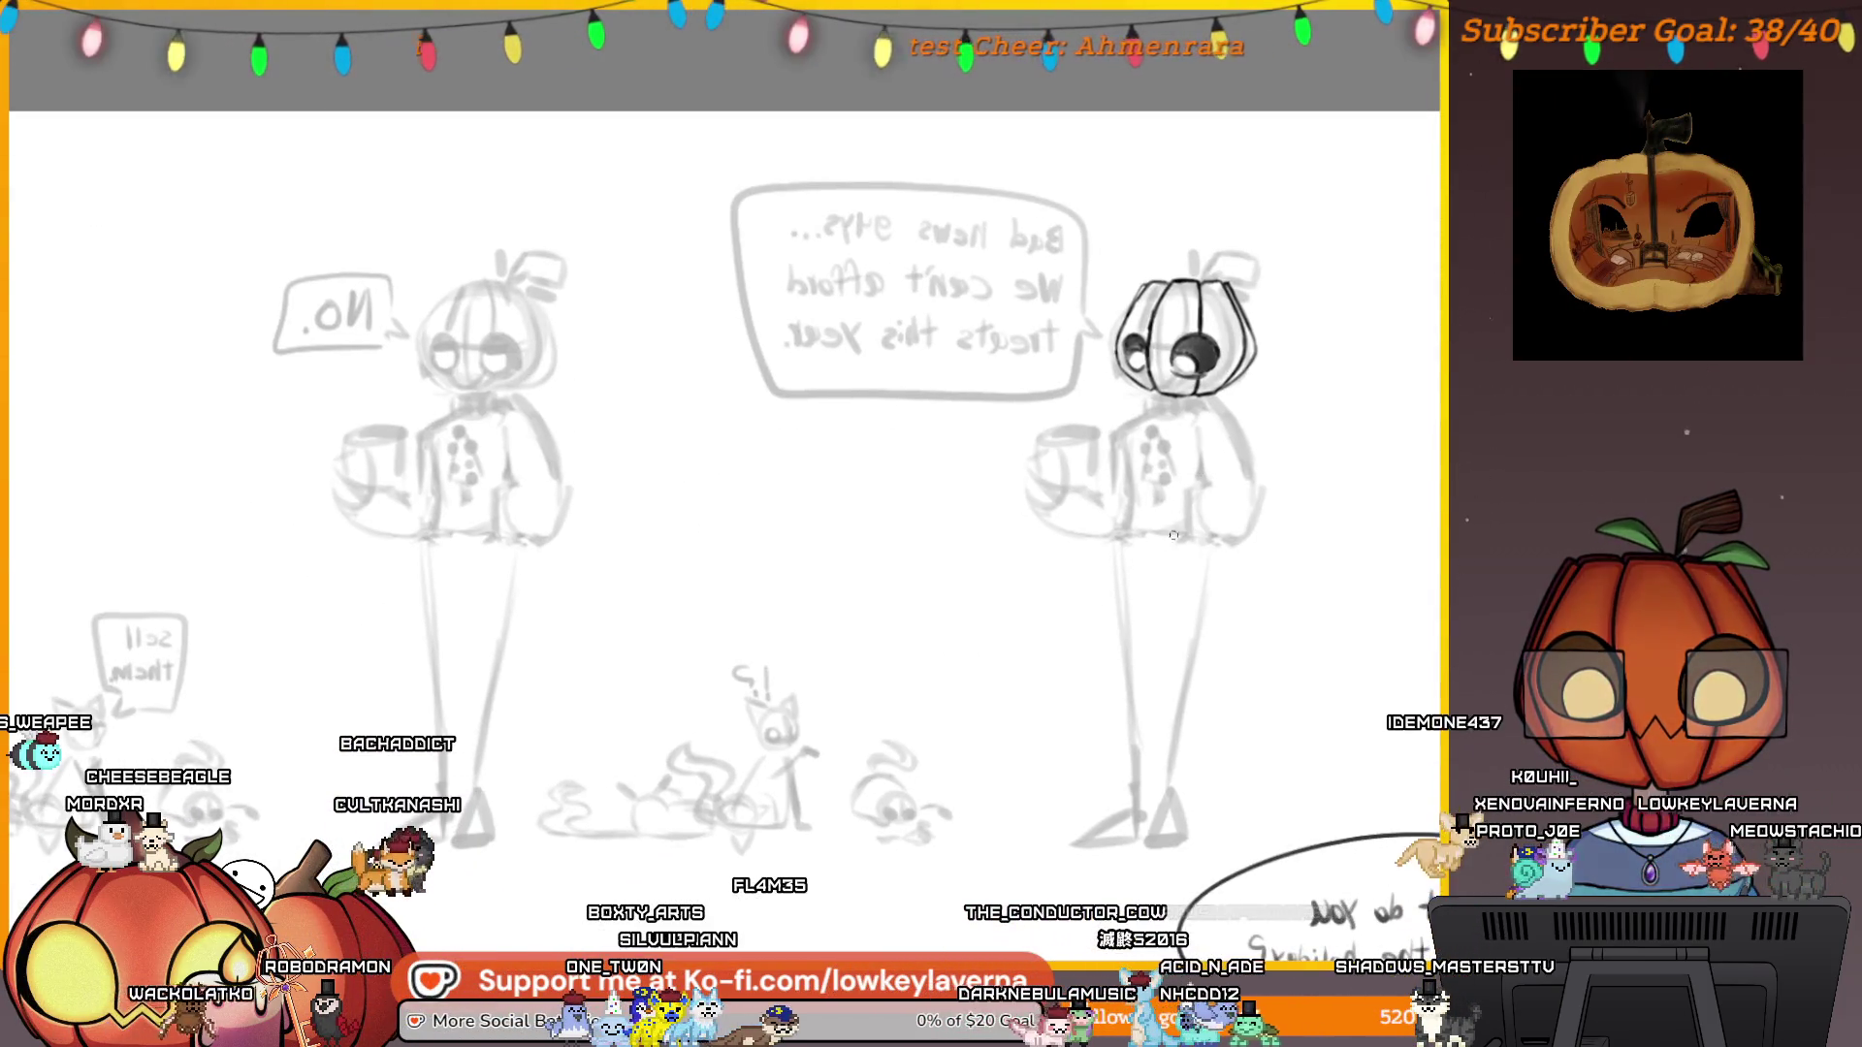
scroll(1176, 540, down, 1)
drag(1097, 735, 1140, 637)
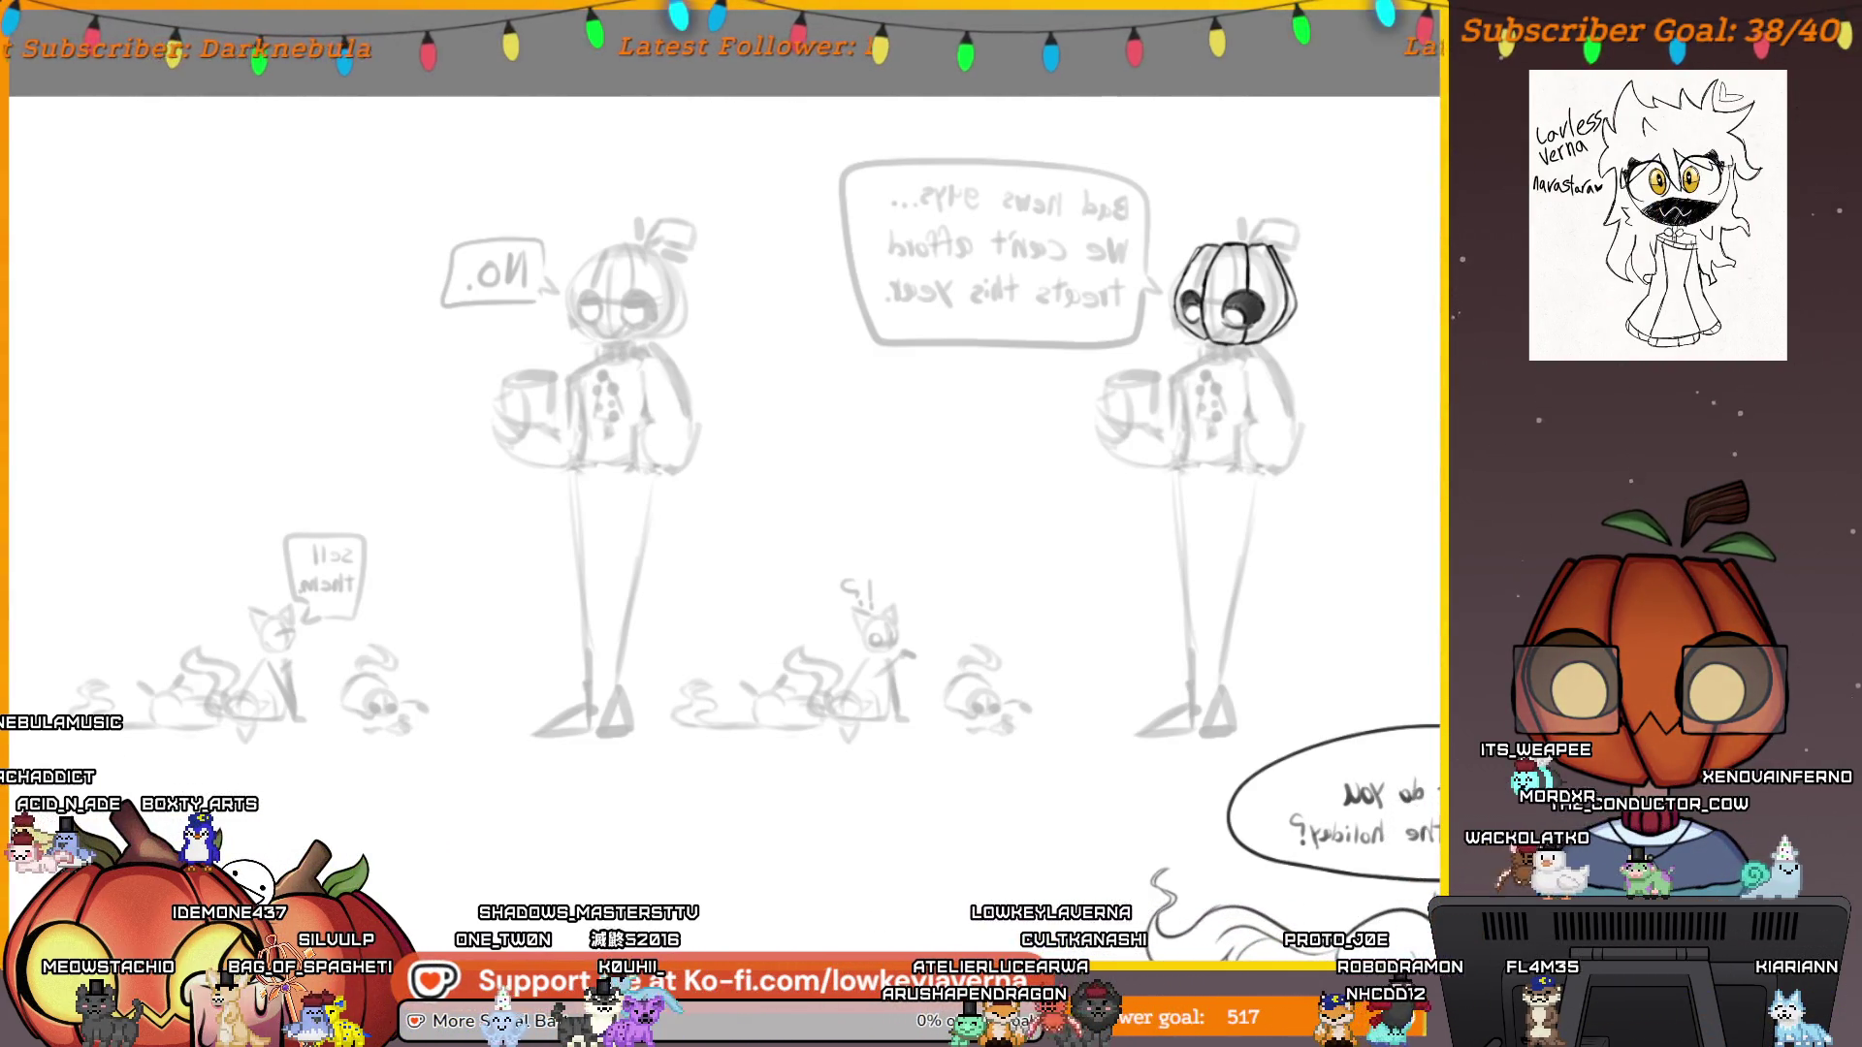
key(alt+Tab)
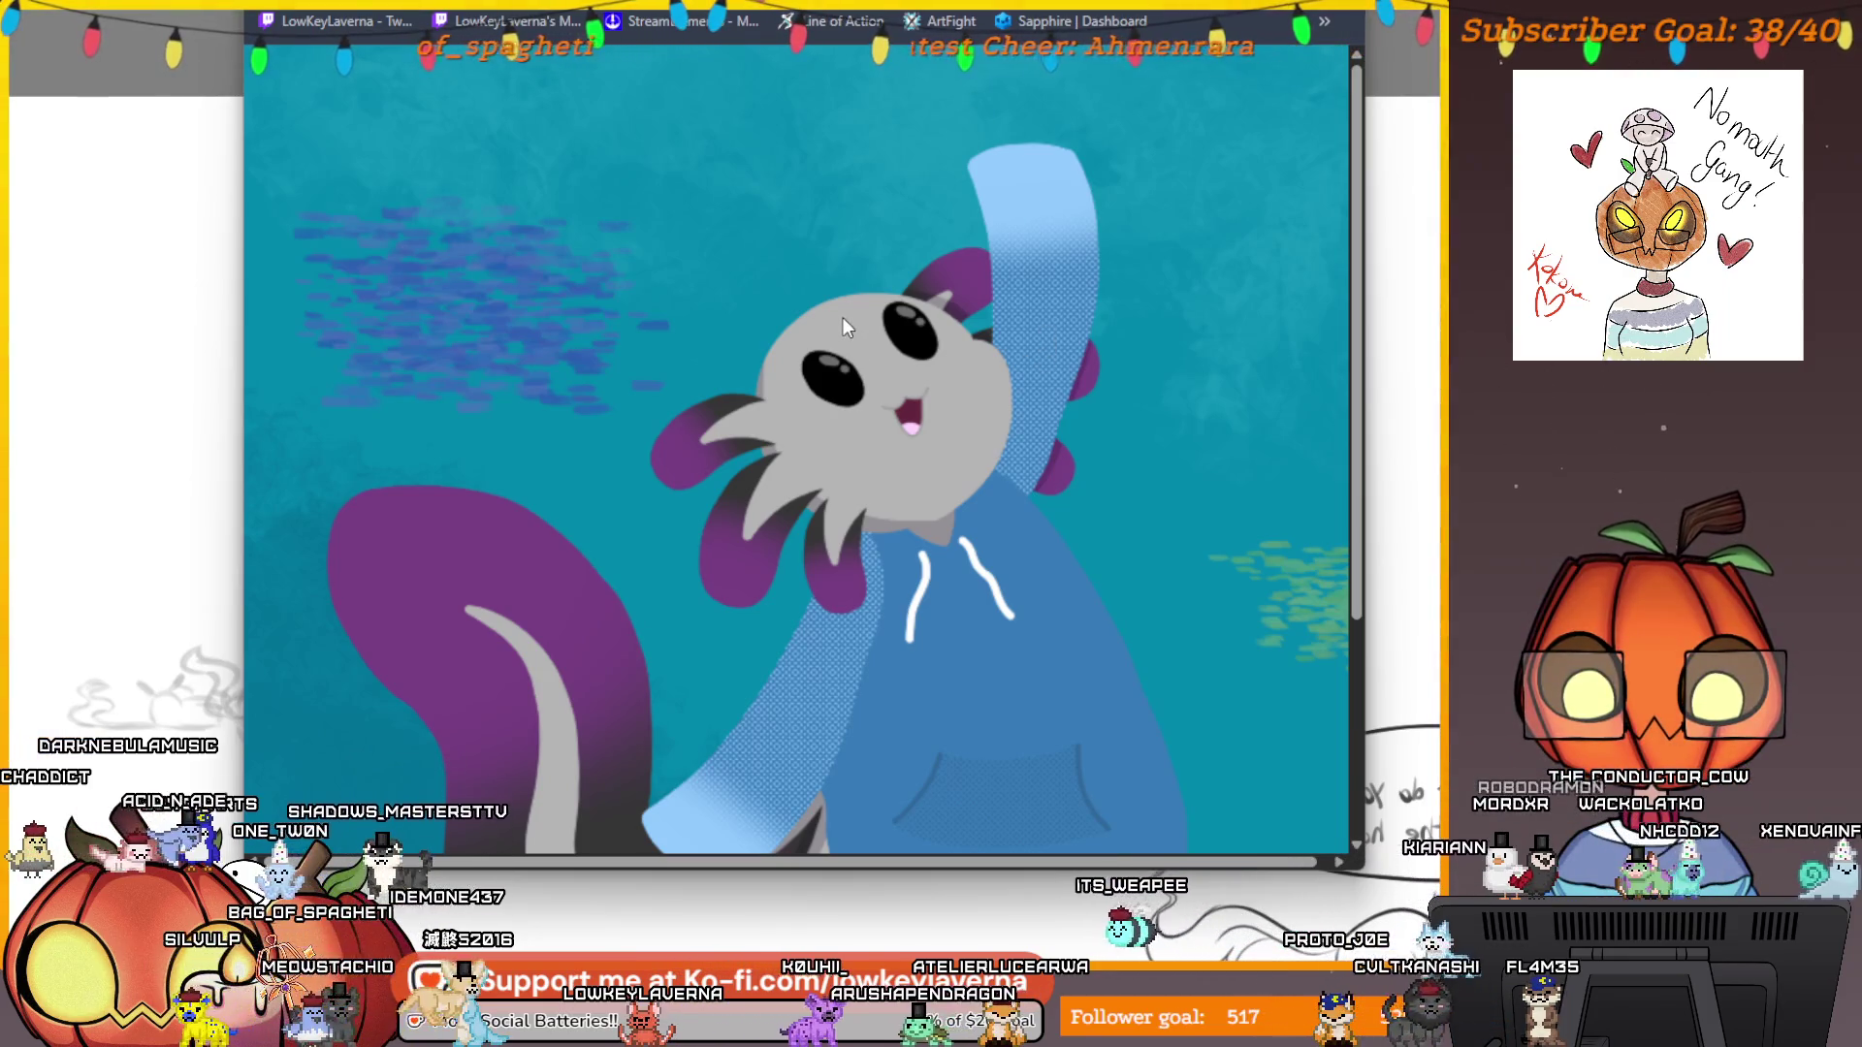
scroll(843, 319, down, 1)
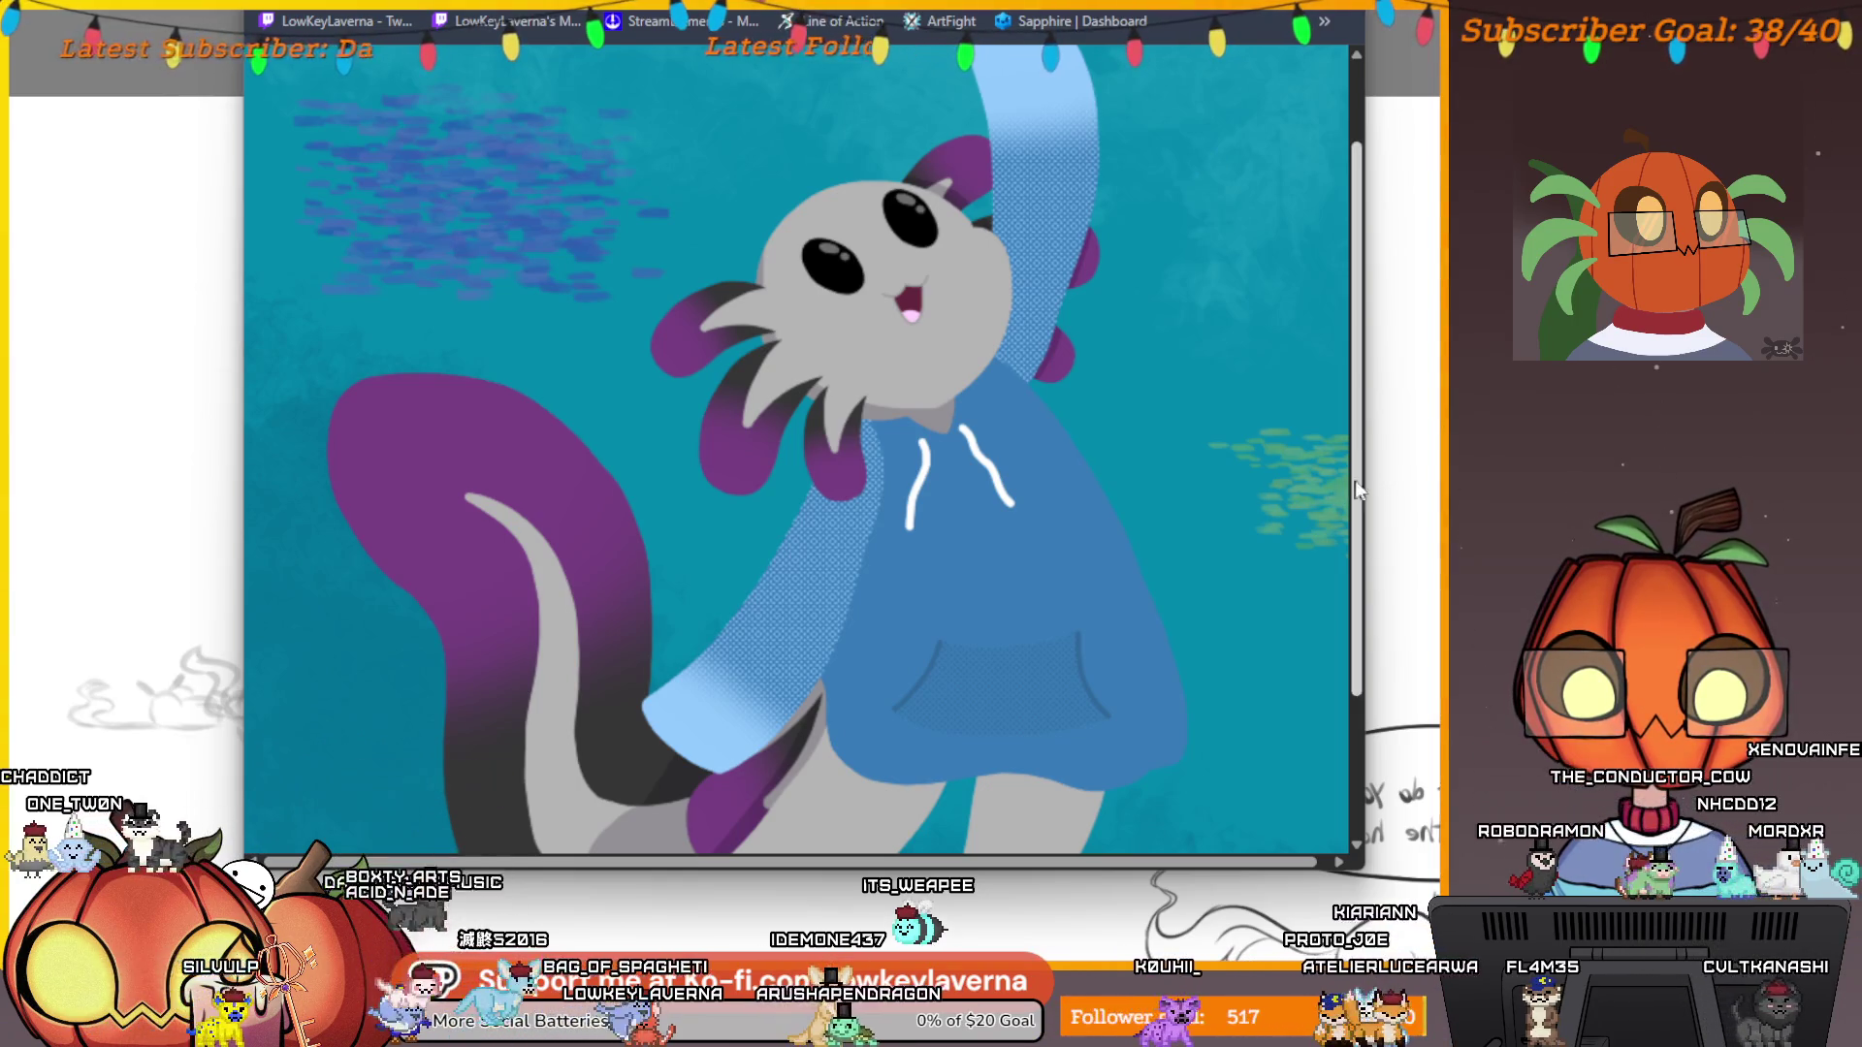
key(super+Up)
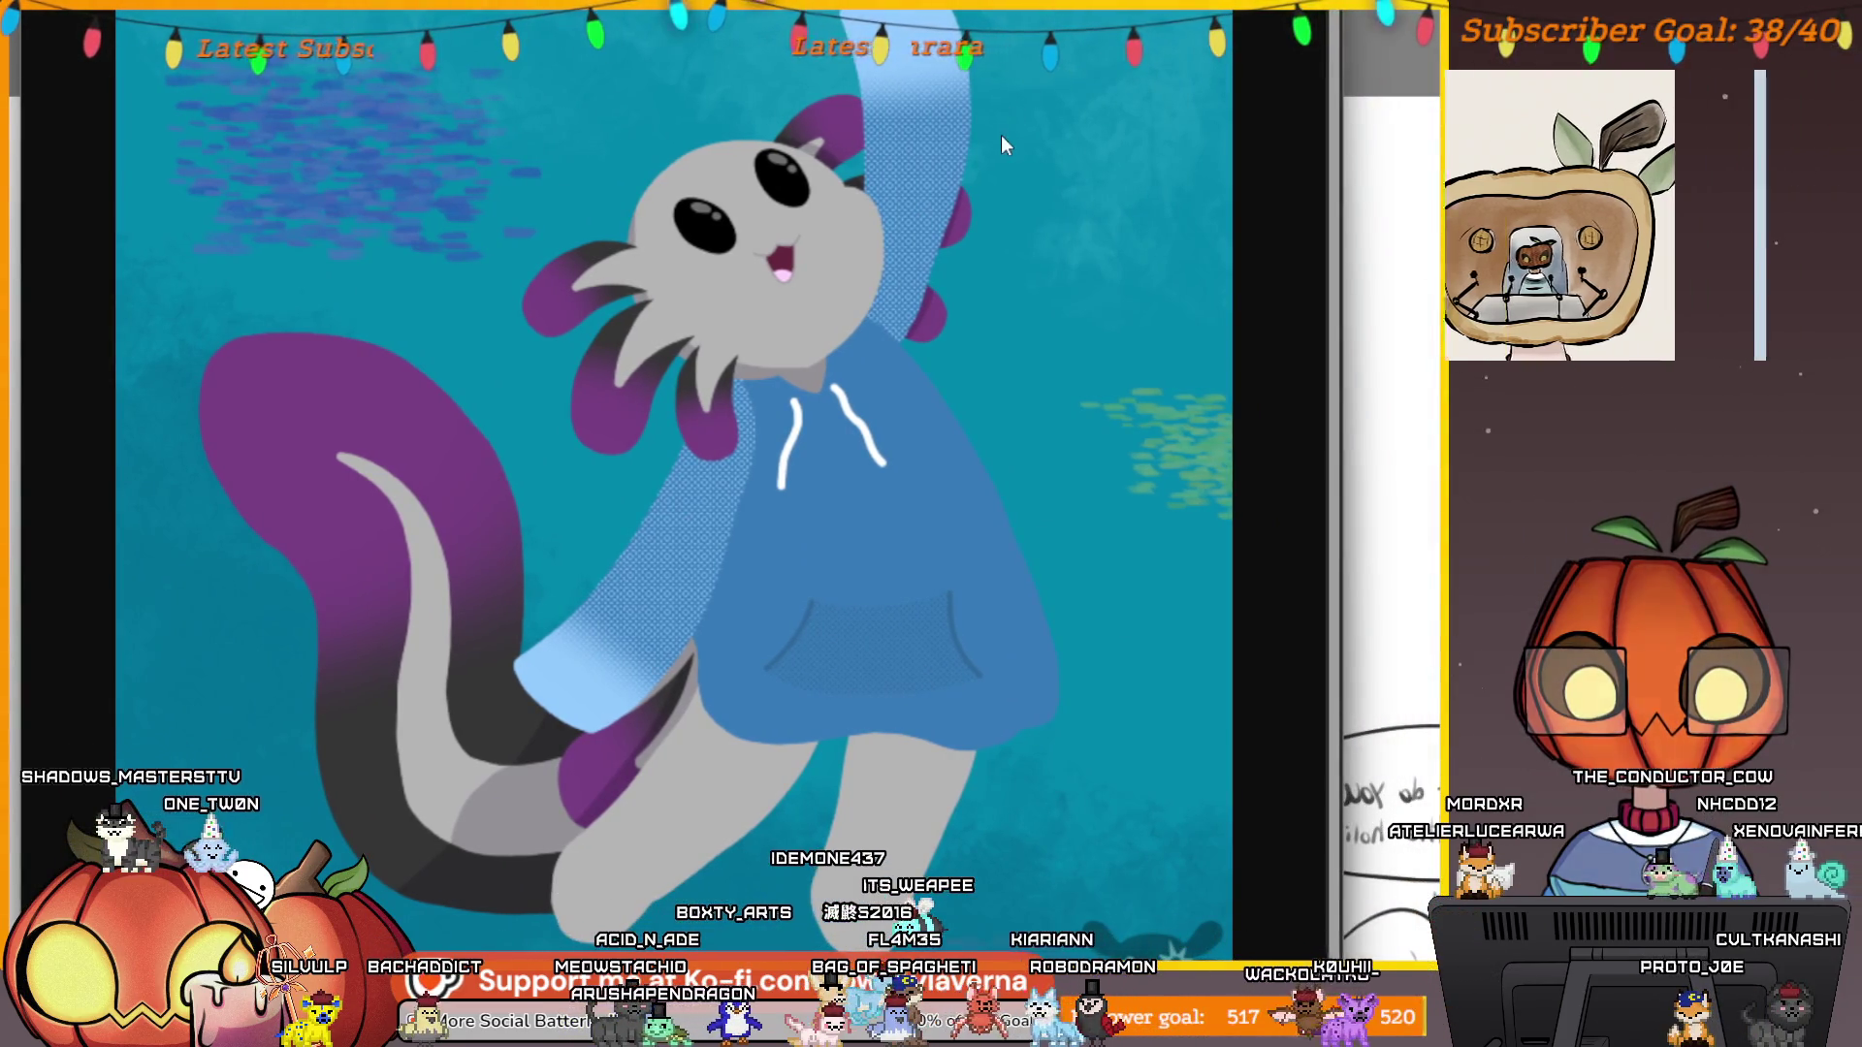
scroll(1090, 436, up, 1)
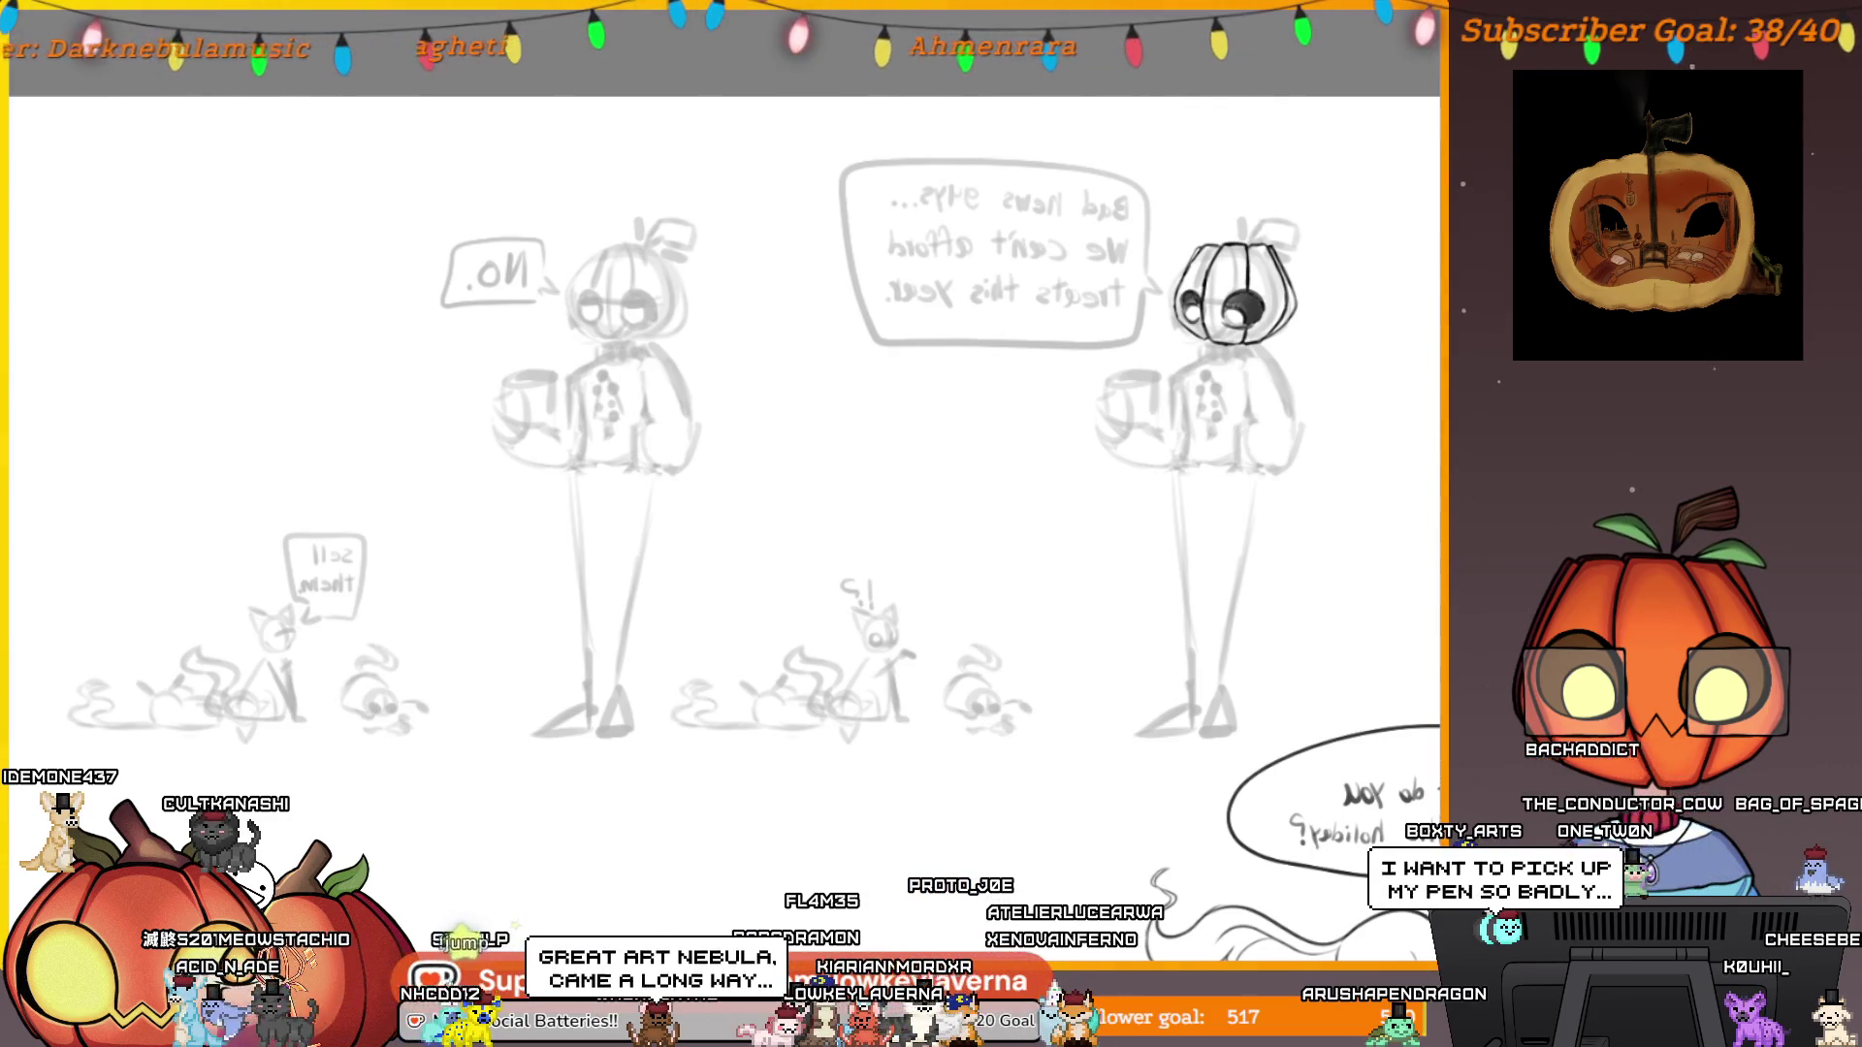
Lasso-select the pumpkin character's arm and torso, then zoom out and pan to the whole page.
drag(1361, 527, 1271, 546)
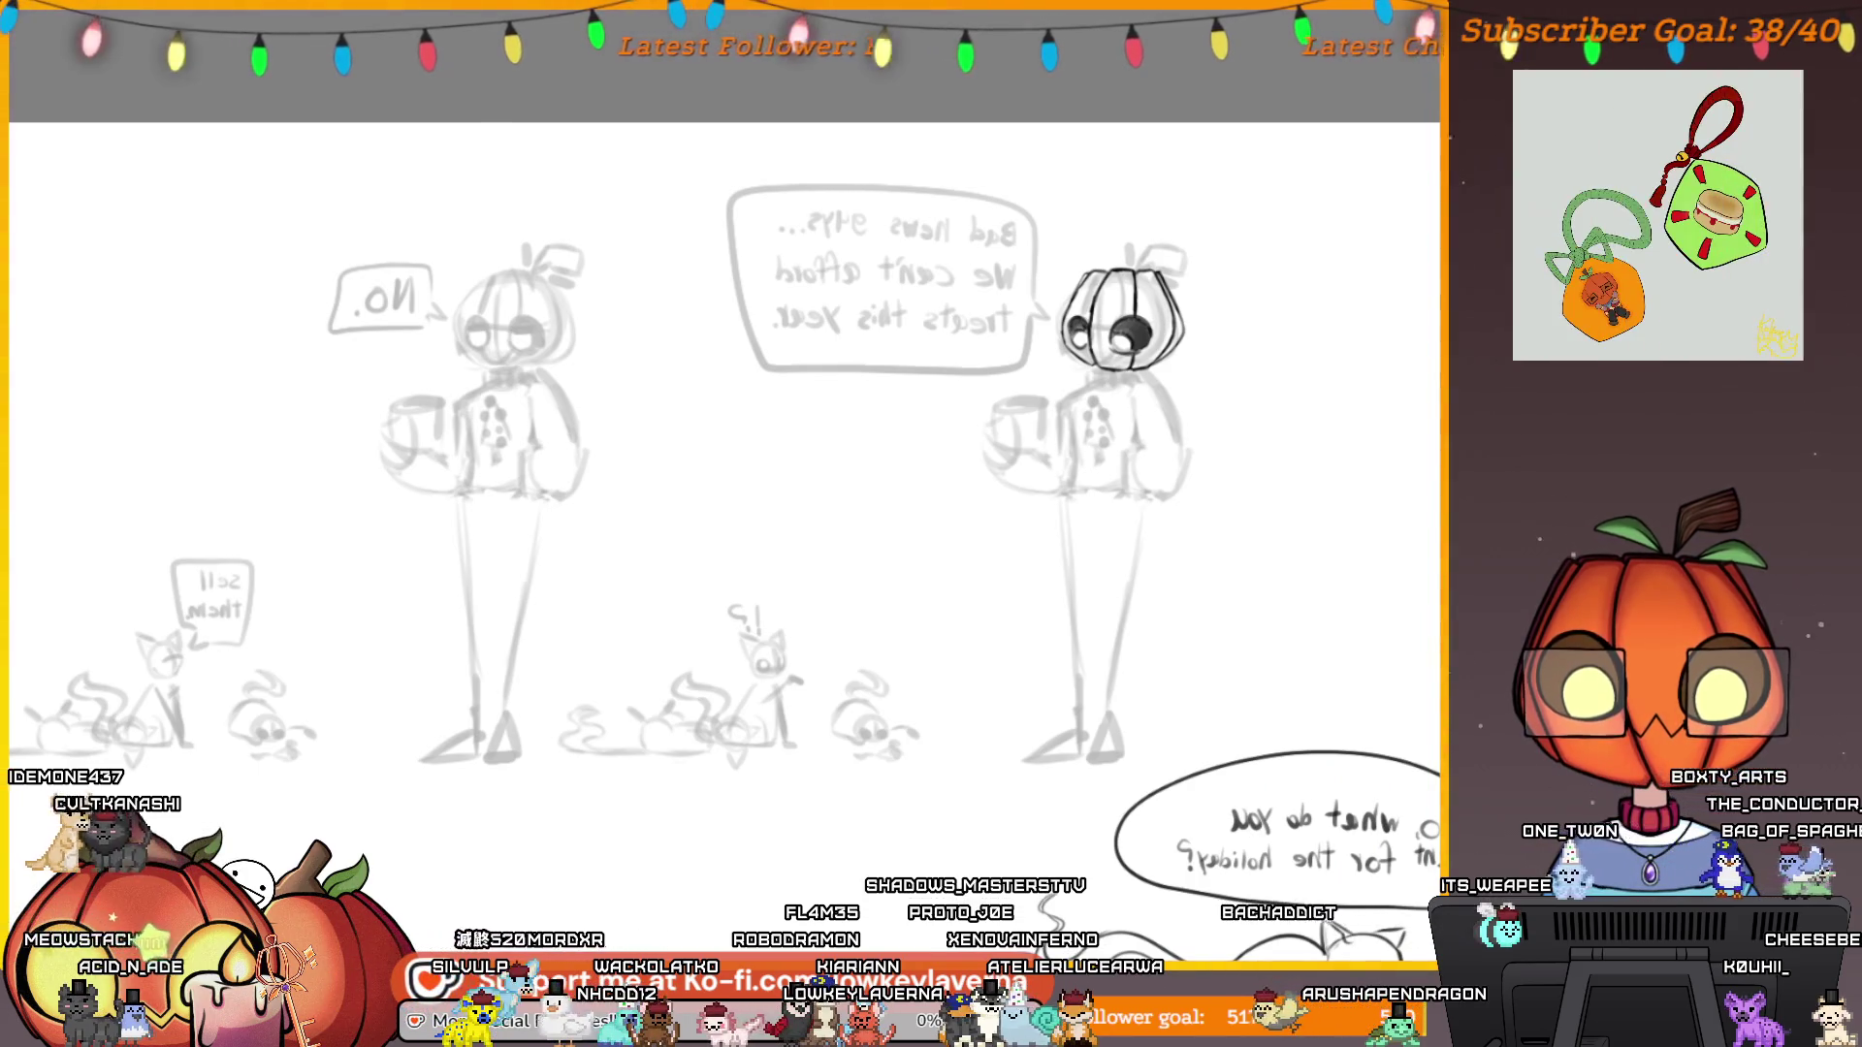
mouse_move(1358, 1038)
mouse_down()
mouse_move(1329, 1028)
mouse_move(1306, 755)
mouse_move(1142, 512)
mouse_move(977, 638)
mouse_up()
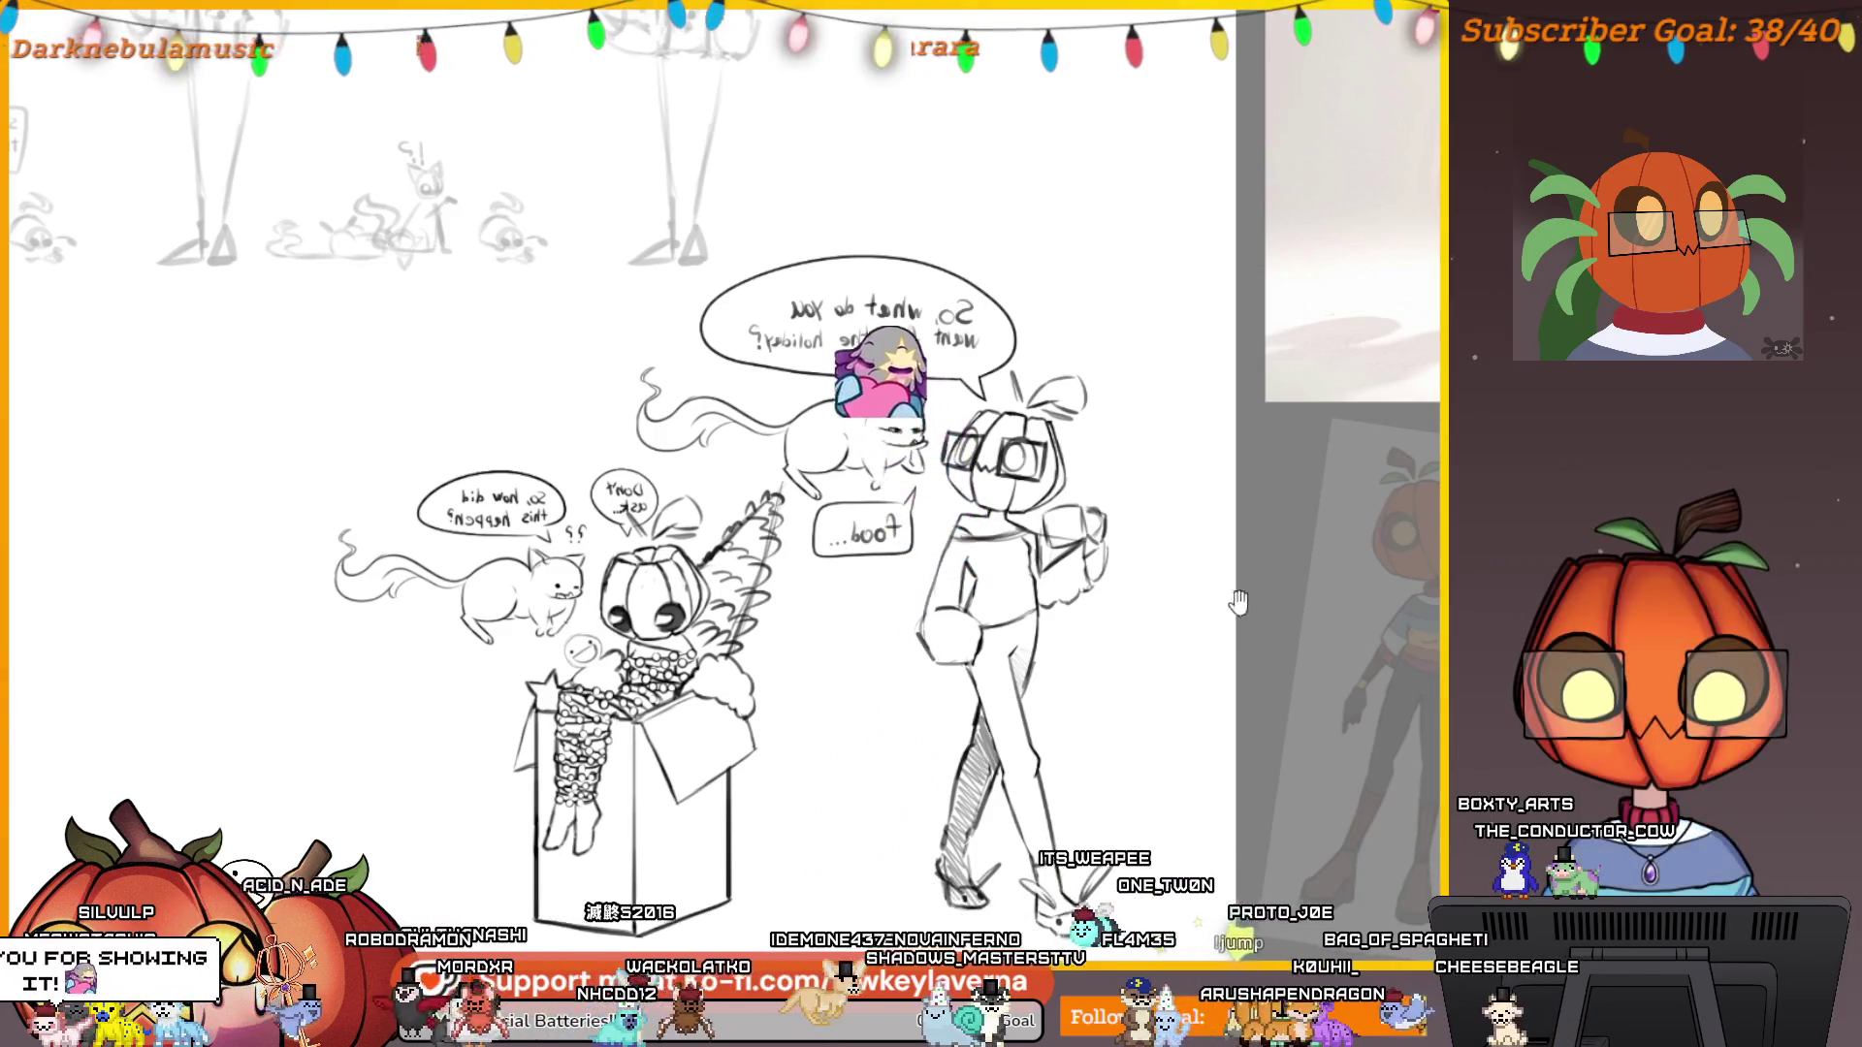
scroll(1240, 601, up, 5)
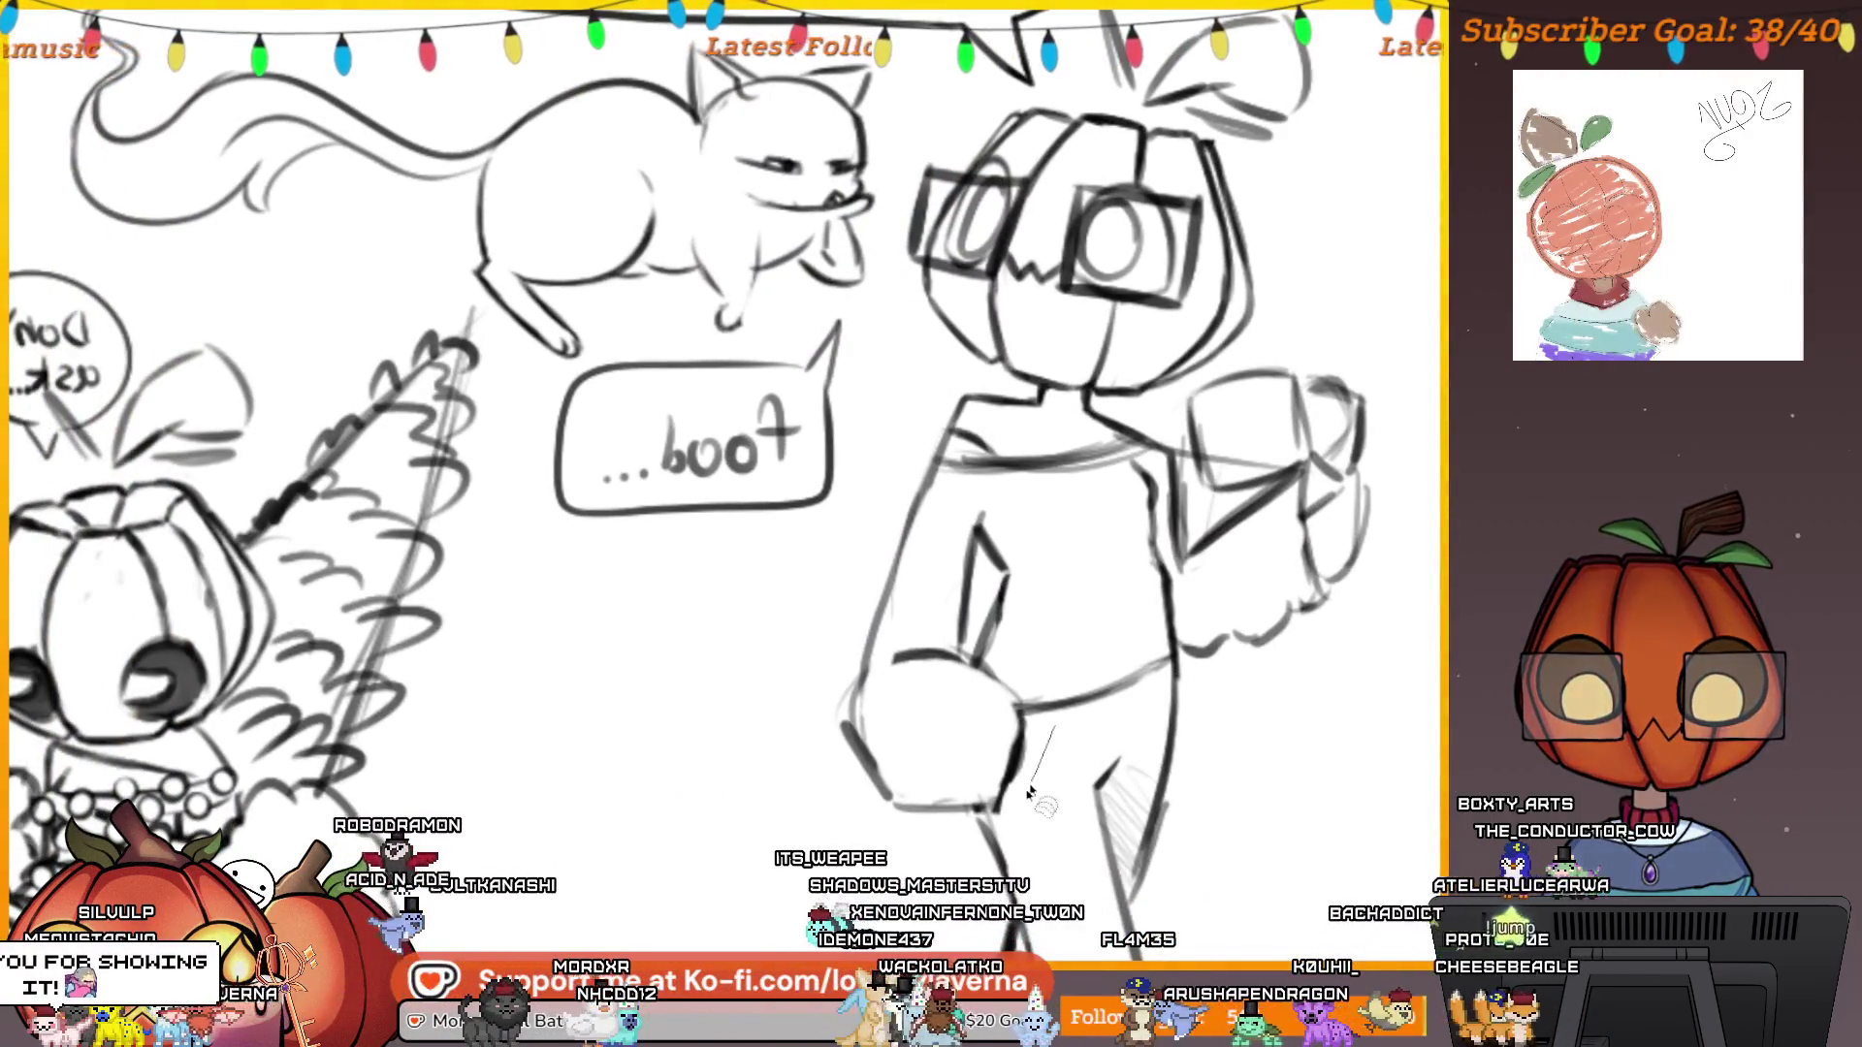
drag(970, 390, 1039, 391)
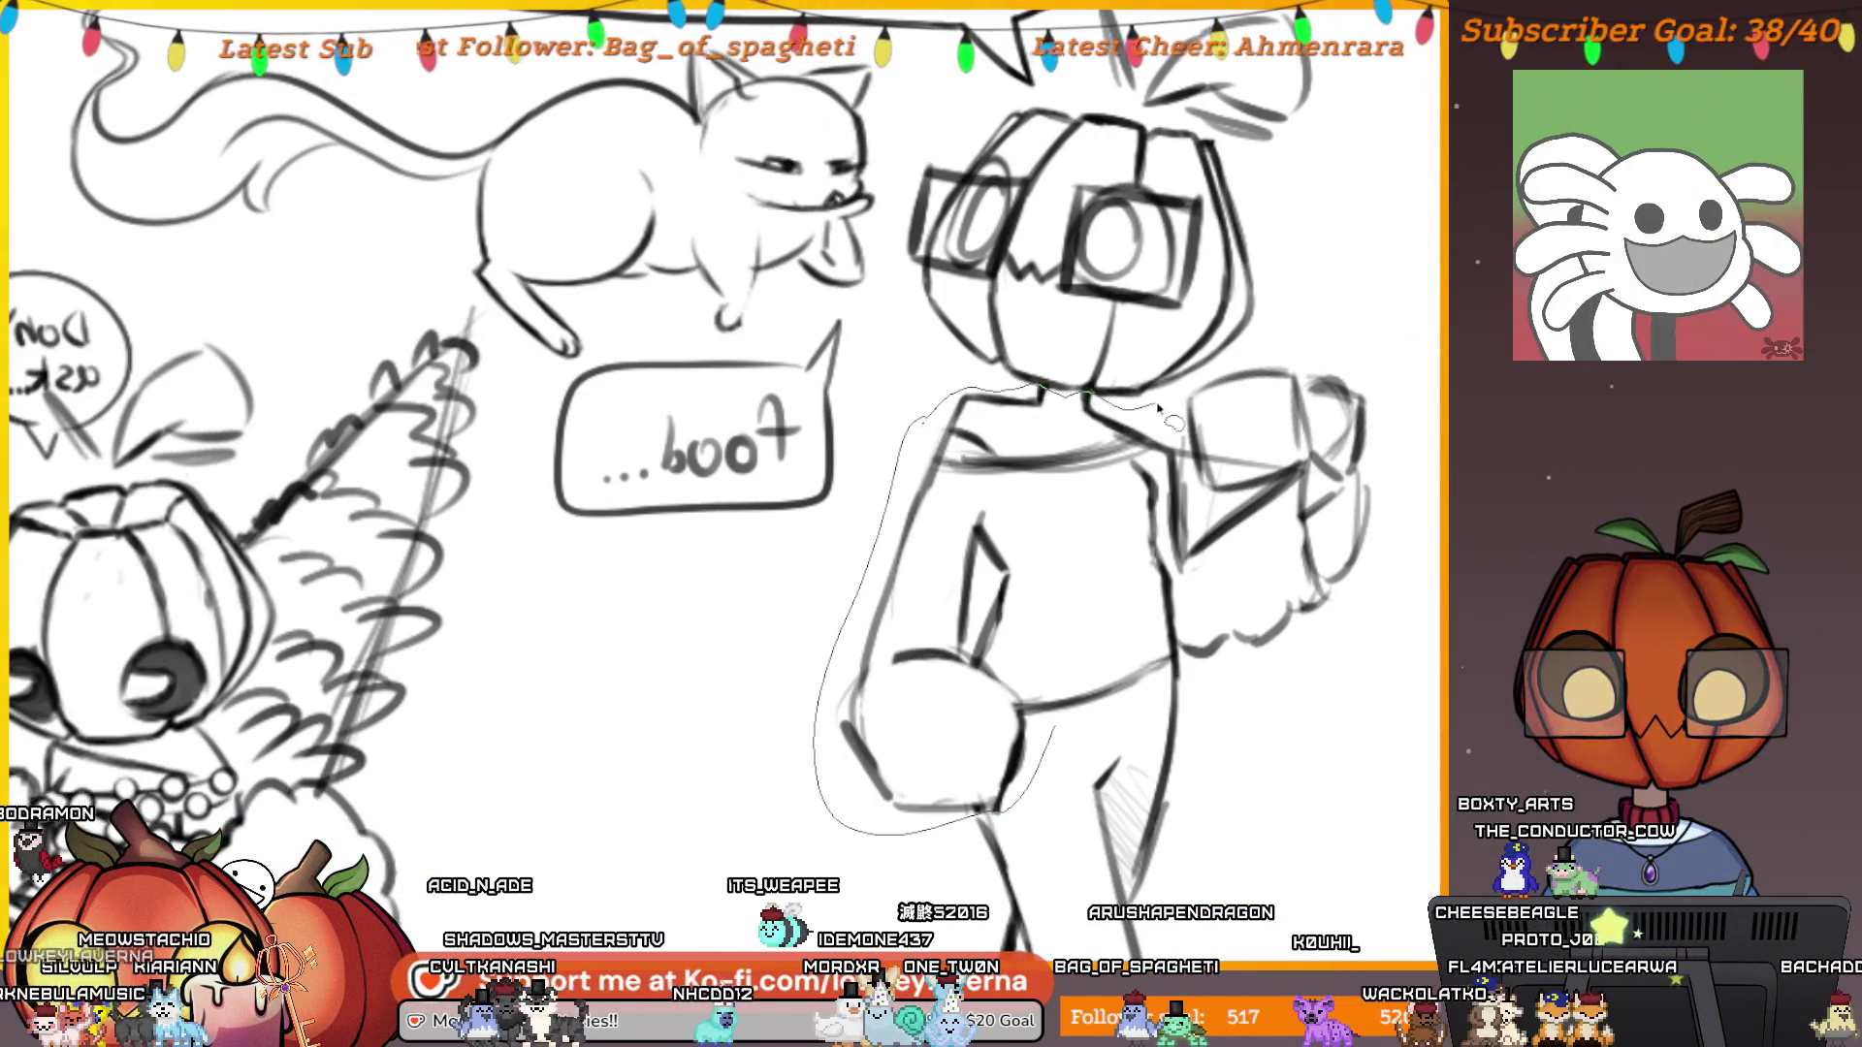
mouse_move(1406, 463)
mouse_down()
mouse_move(1396, 601)
mouse_move(1176, 667)
mouse_up()
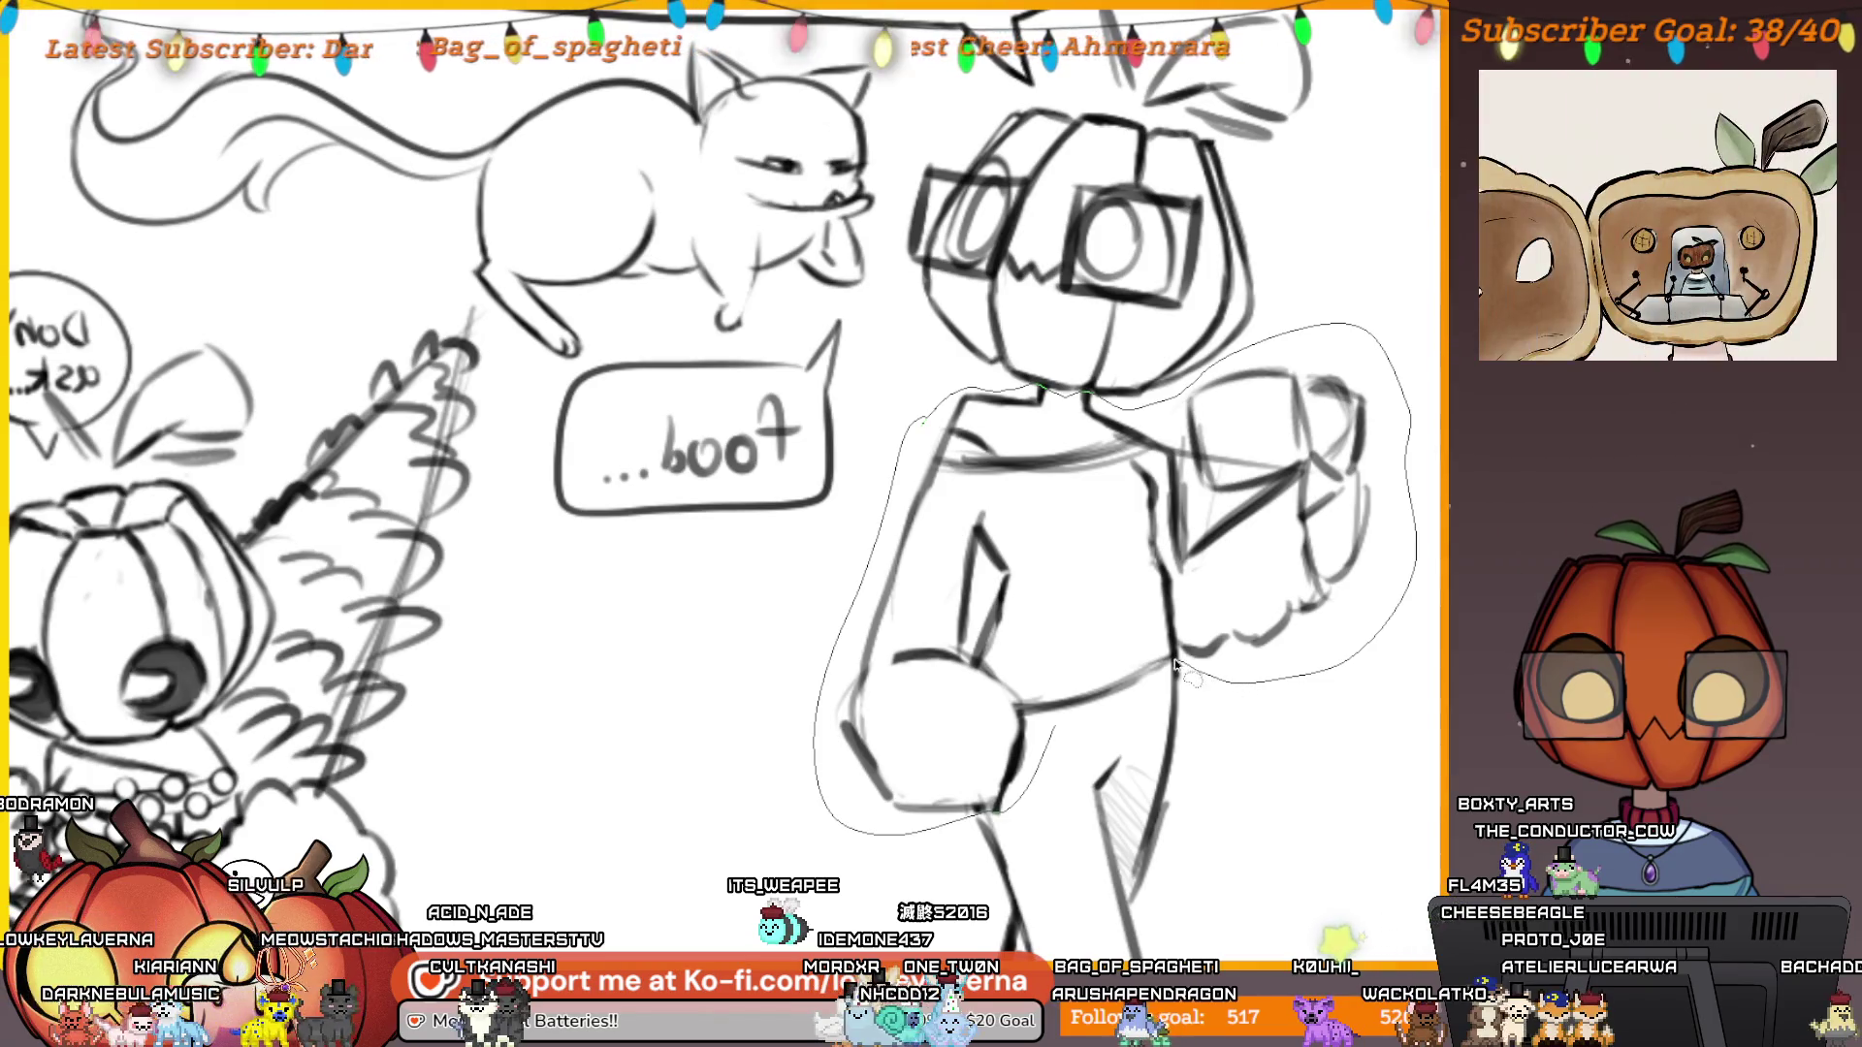
scroll(1227, 579, down, 5)
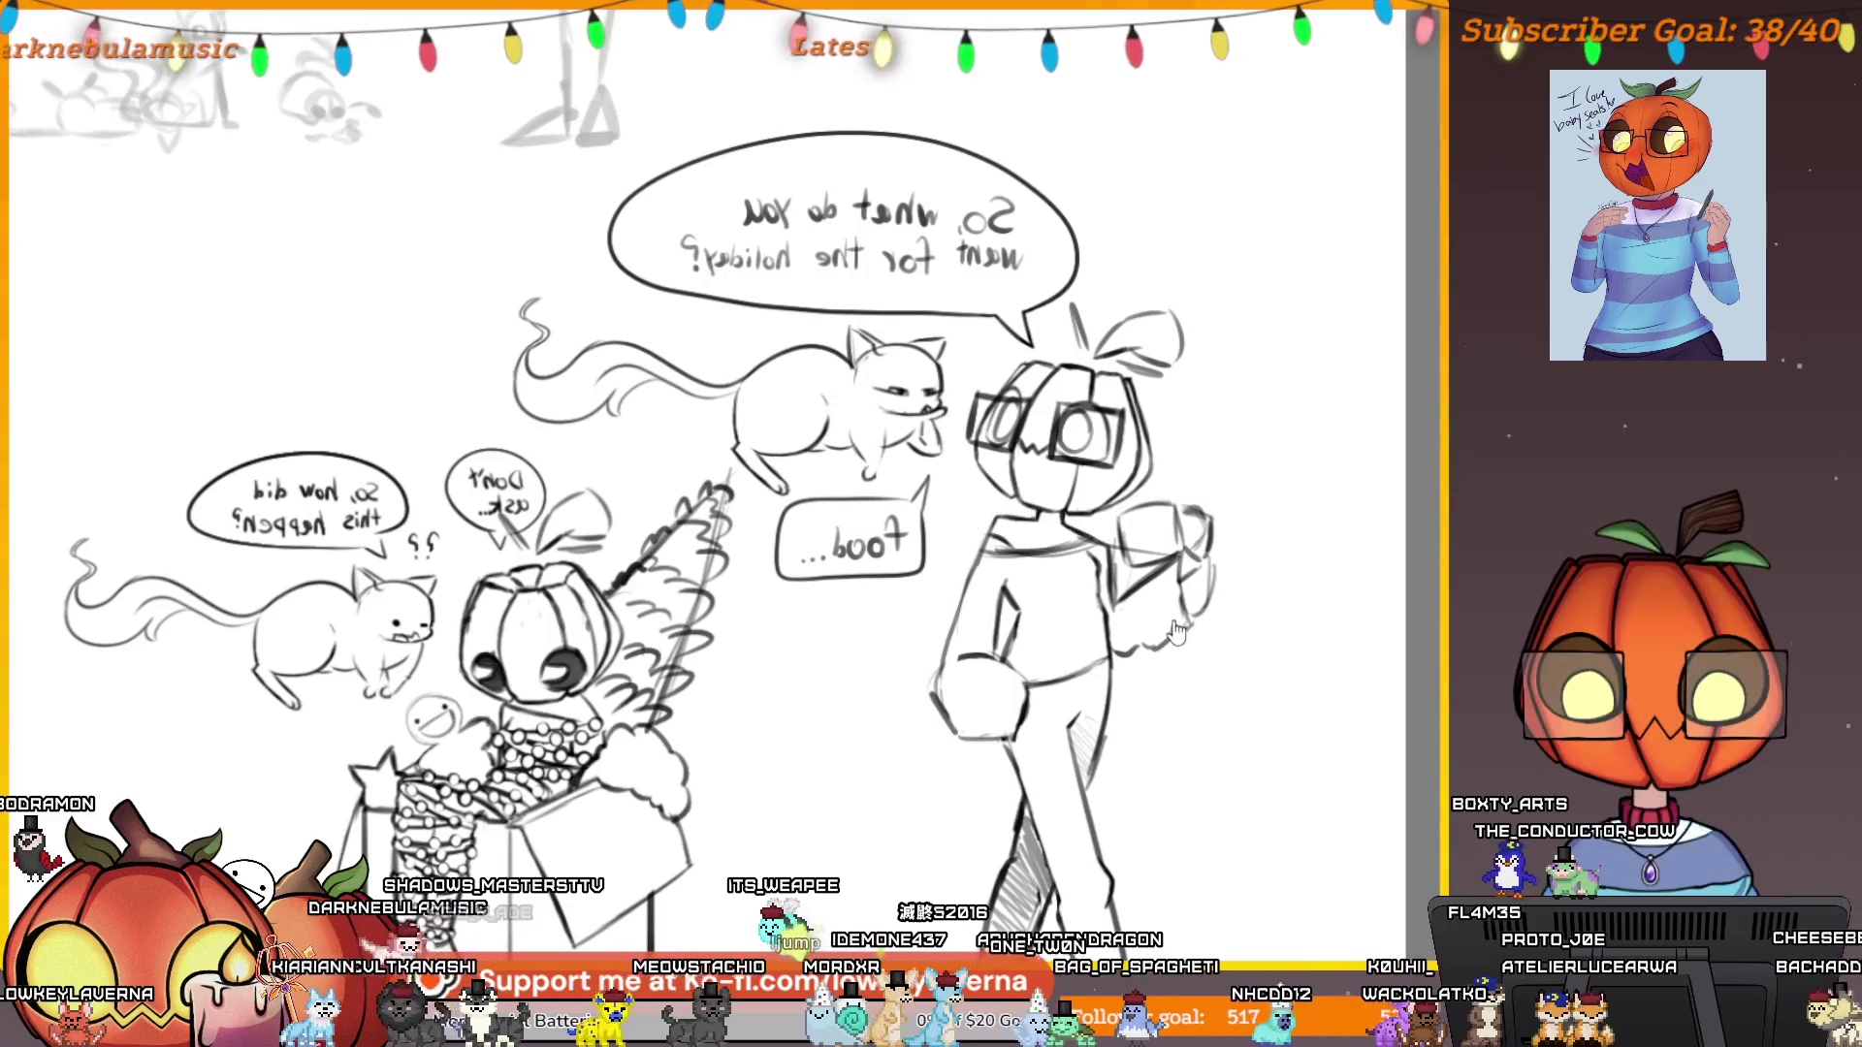
drag(1188, 567, 1184, 625)
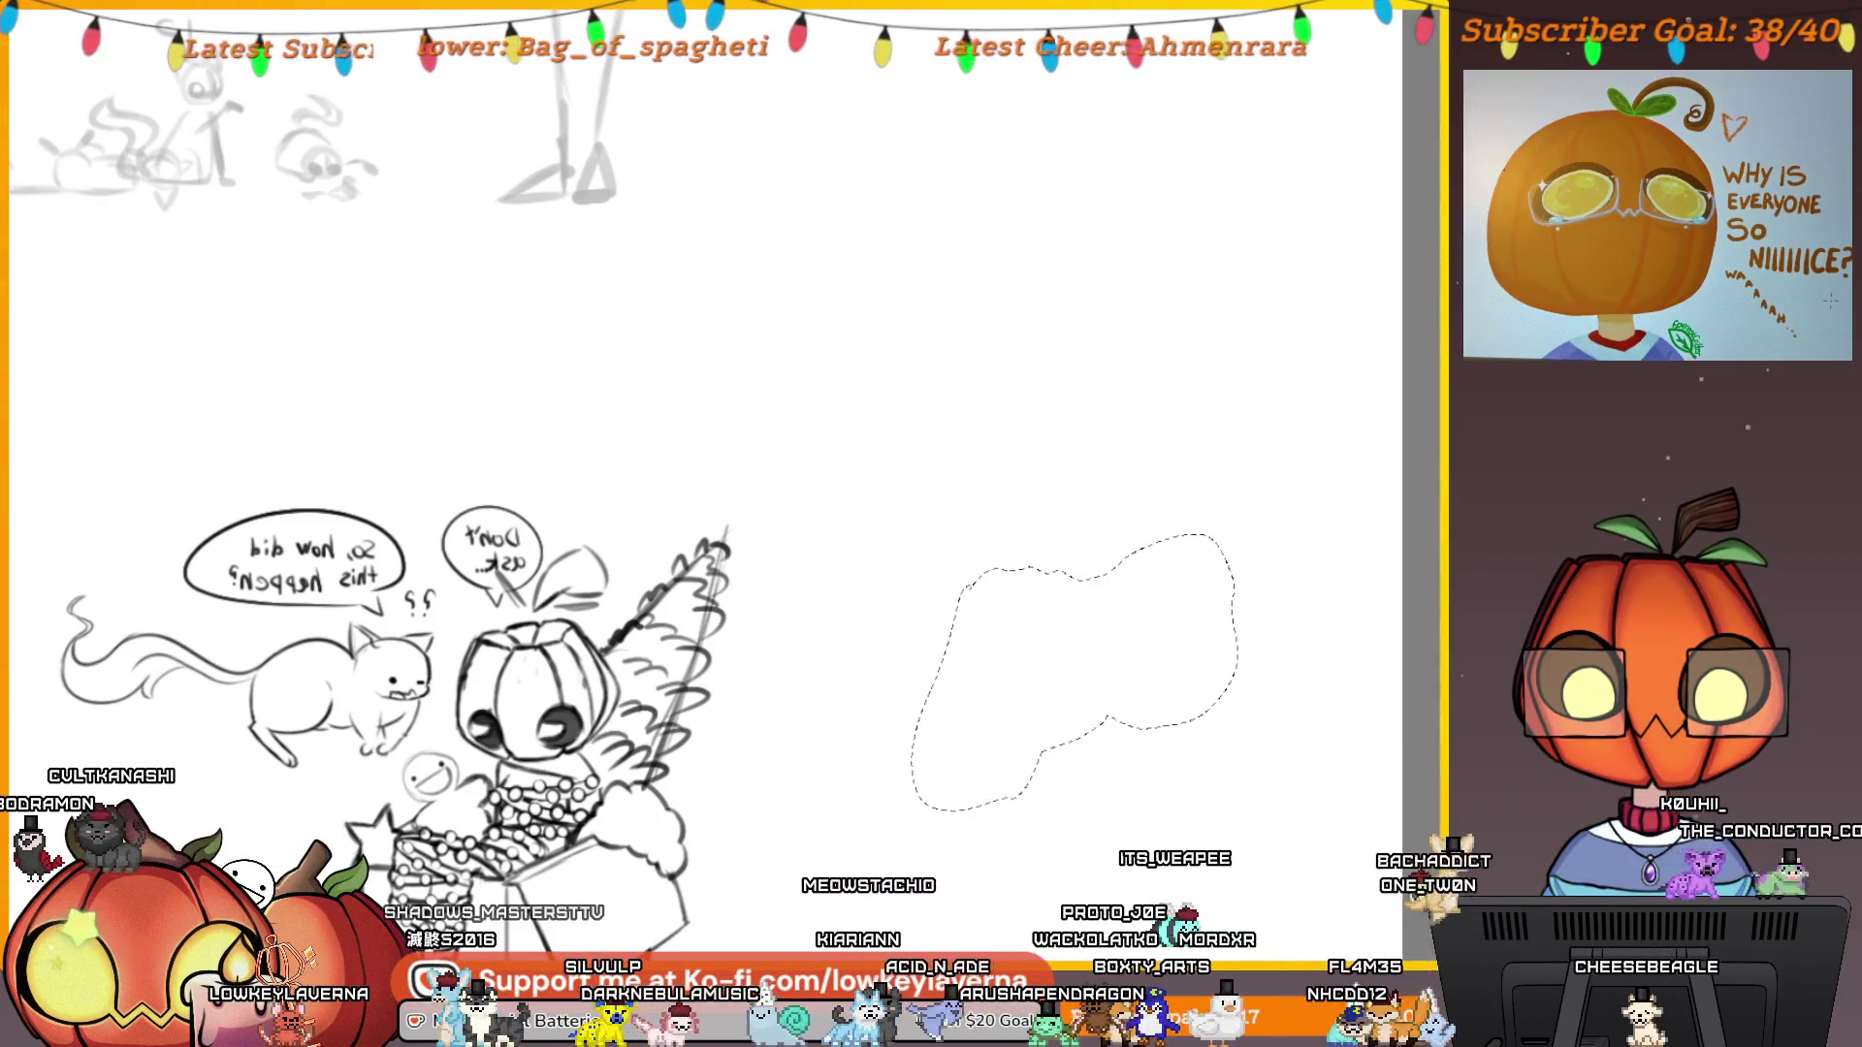
Move the torso sketch up onto the pumpkin character, flip it horizontally and shrink it.
key(ctrl+d)
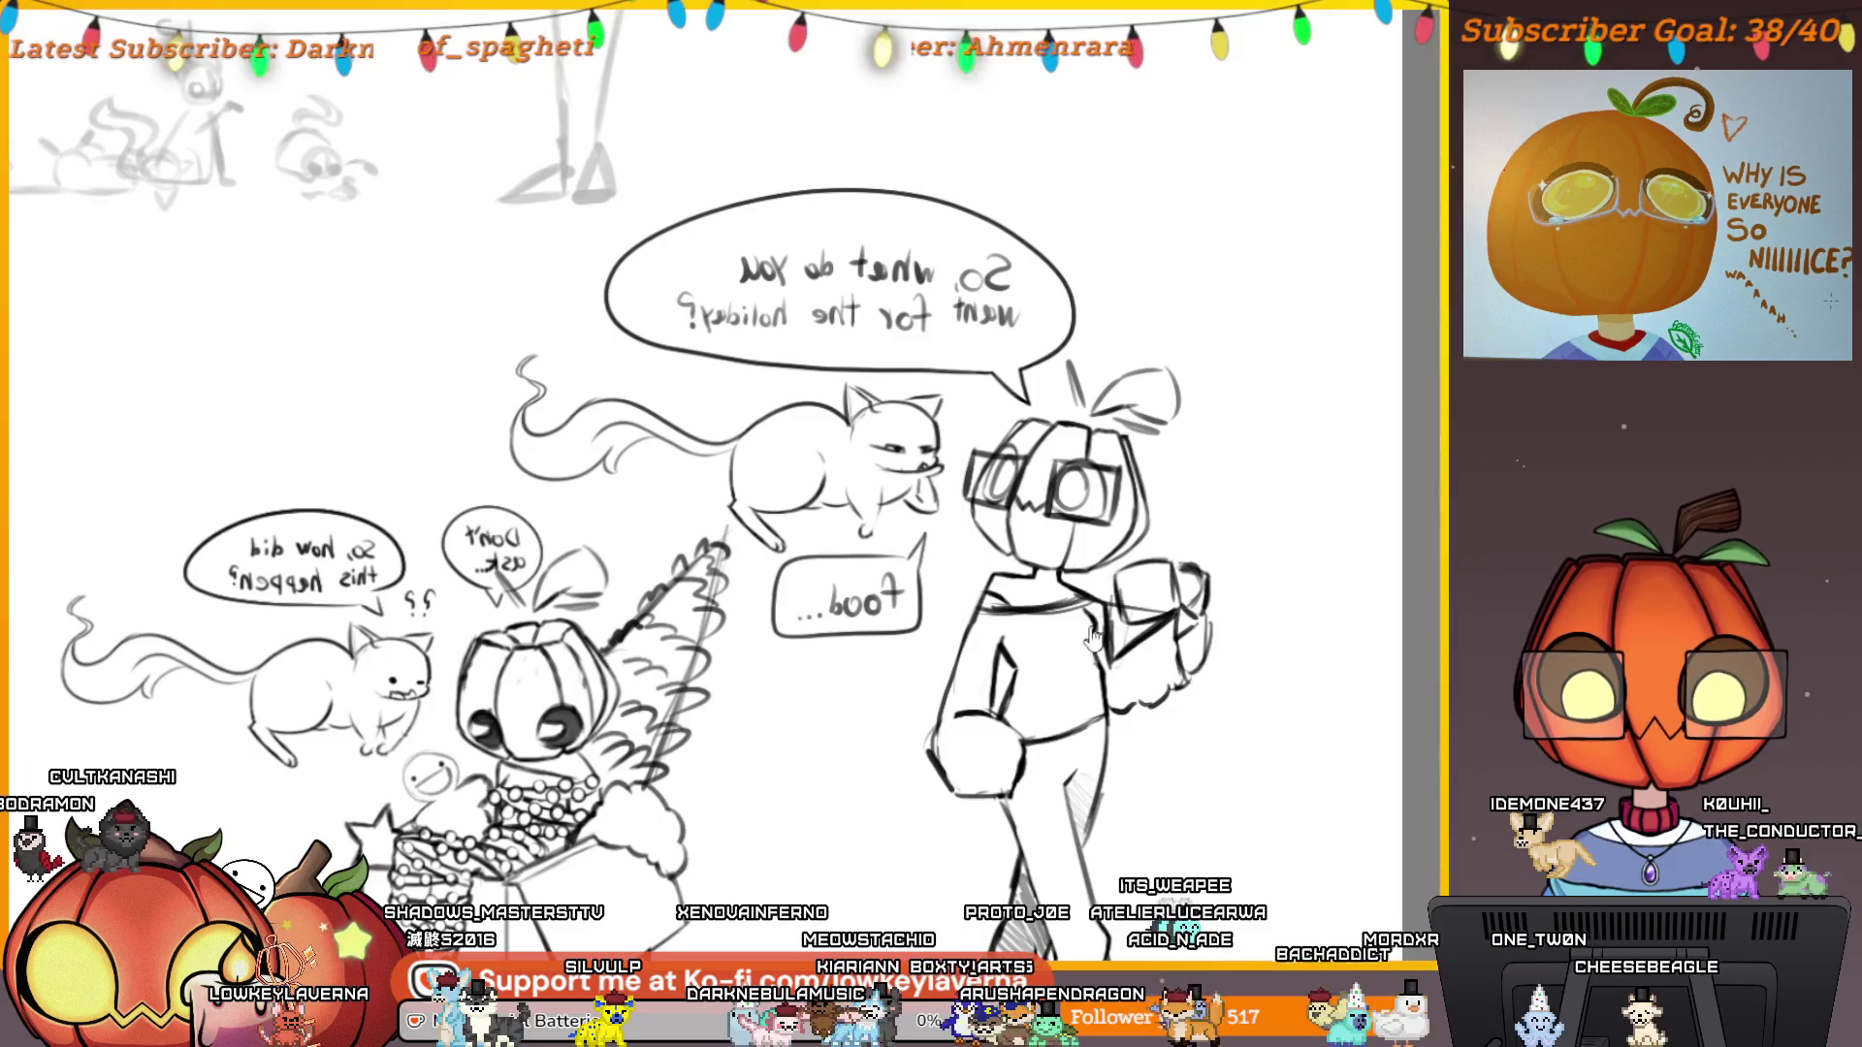
key(ctrl+t)
mouse_move(1093, 635)
mouse_down()
mouse_move(1067, 601)
mouse_move(960, 146)
mouse_move(1141, 734)
mouse_move(870, 625)
mouse_up()
right_click(1141, 734)
click(1249, 601)
mouse_move(1089, 757)
mouse_down()
mouse_move(980, 657)
mouse_move(993, 646)
mouse_up()
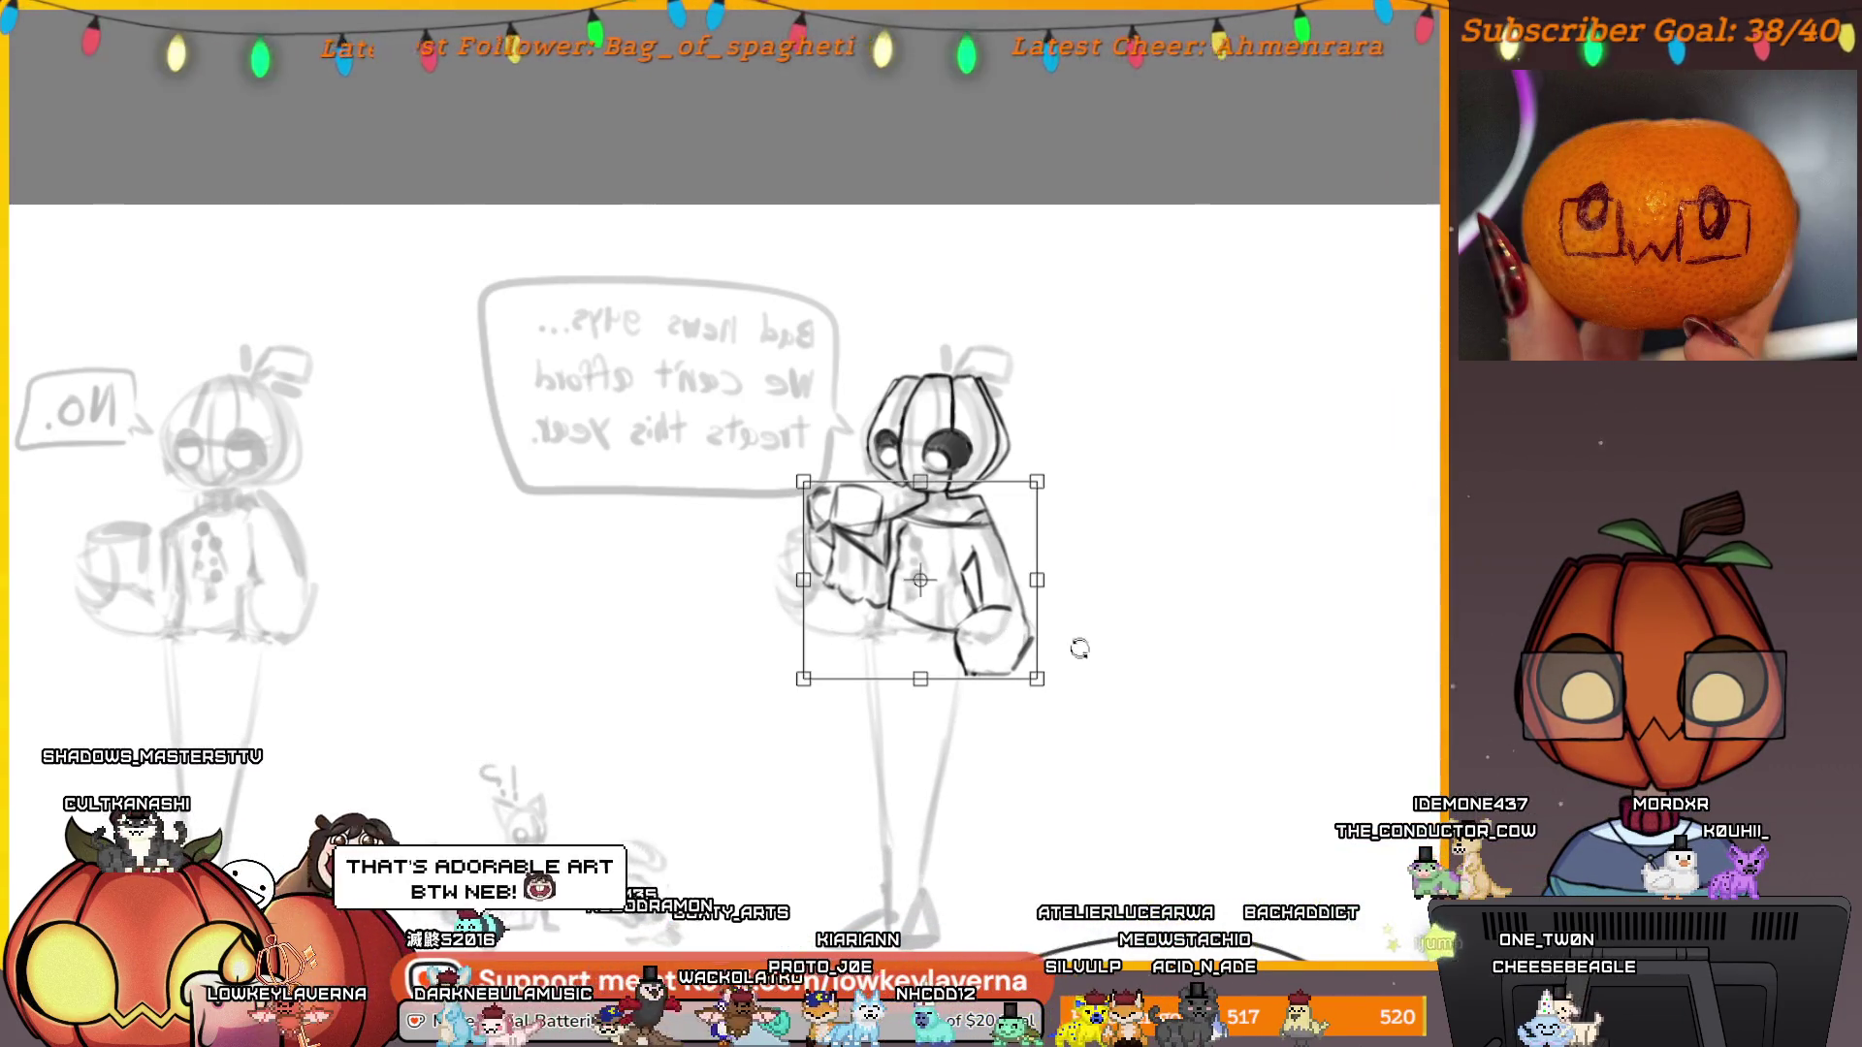
scroll(1079, 647, down, 2)
scroll(1079, 648, left, 2)
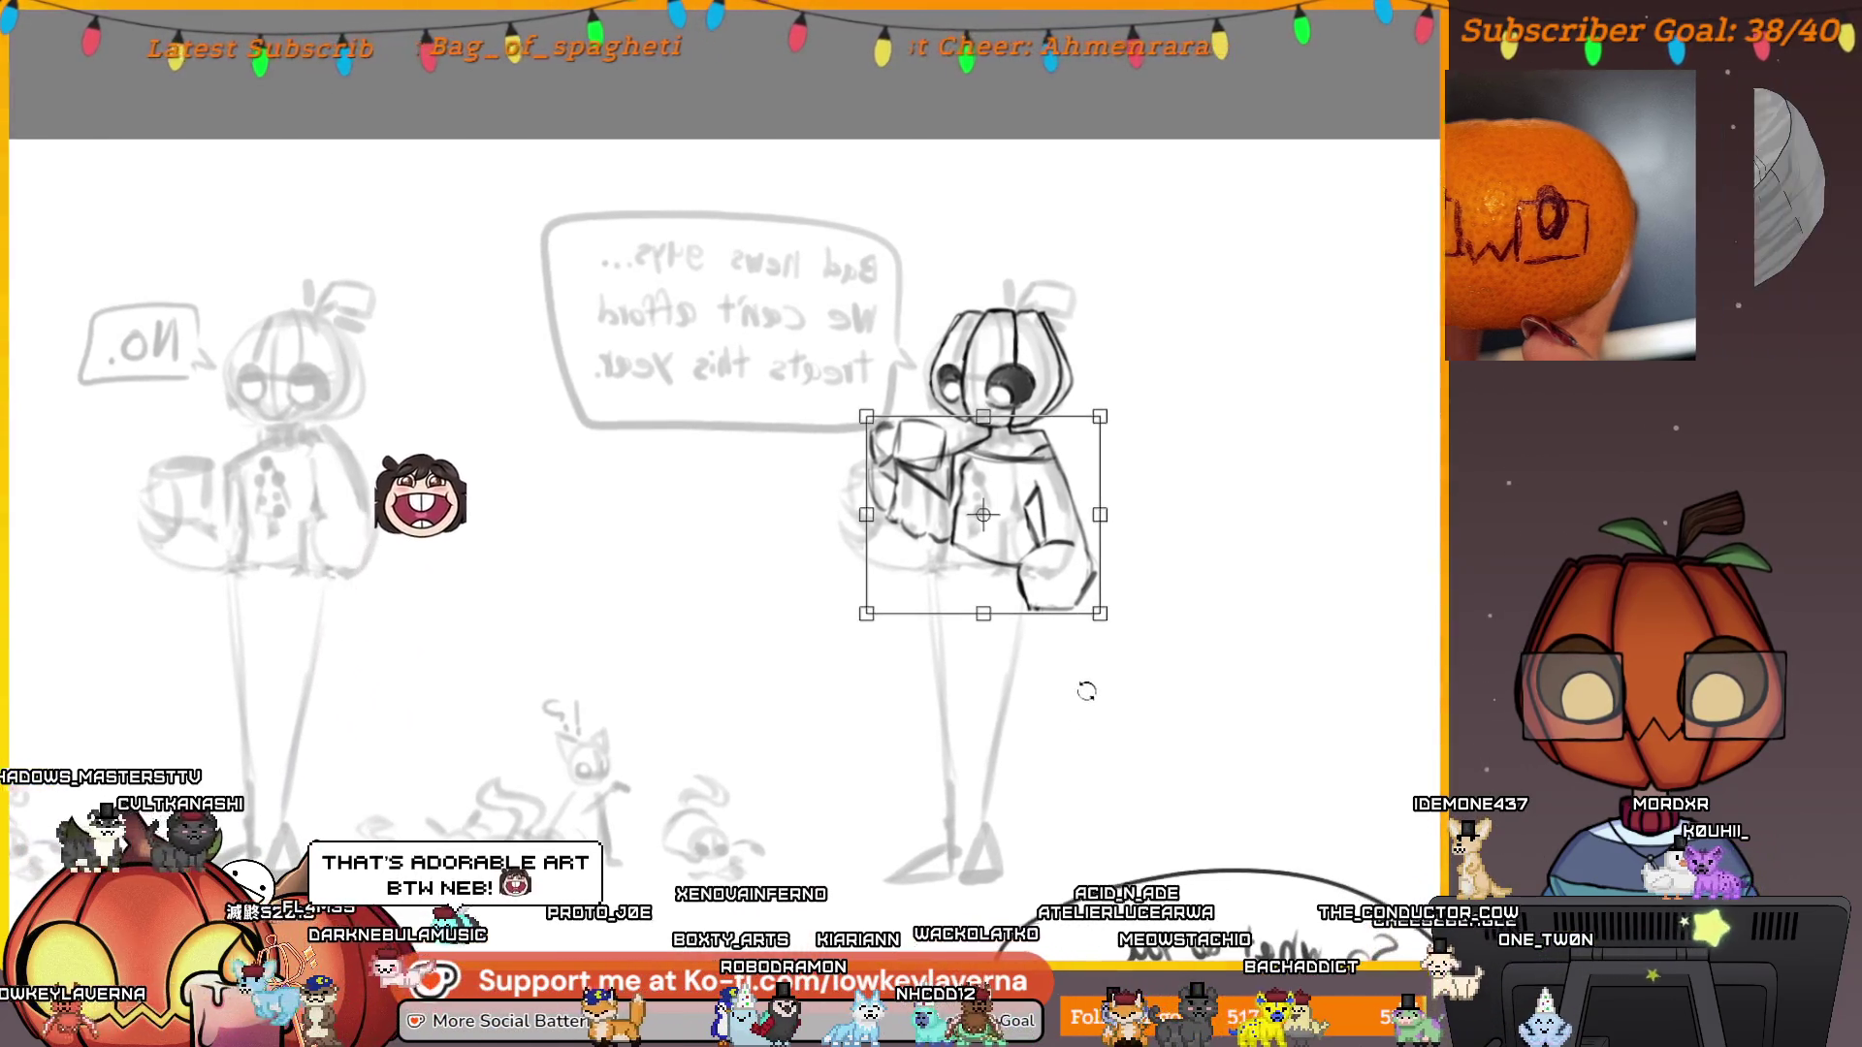
key(Return)
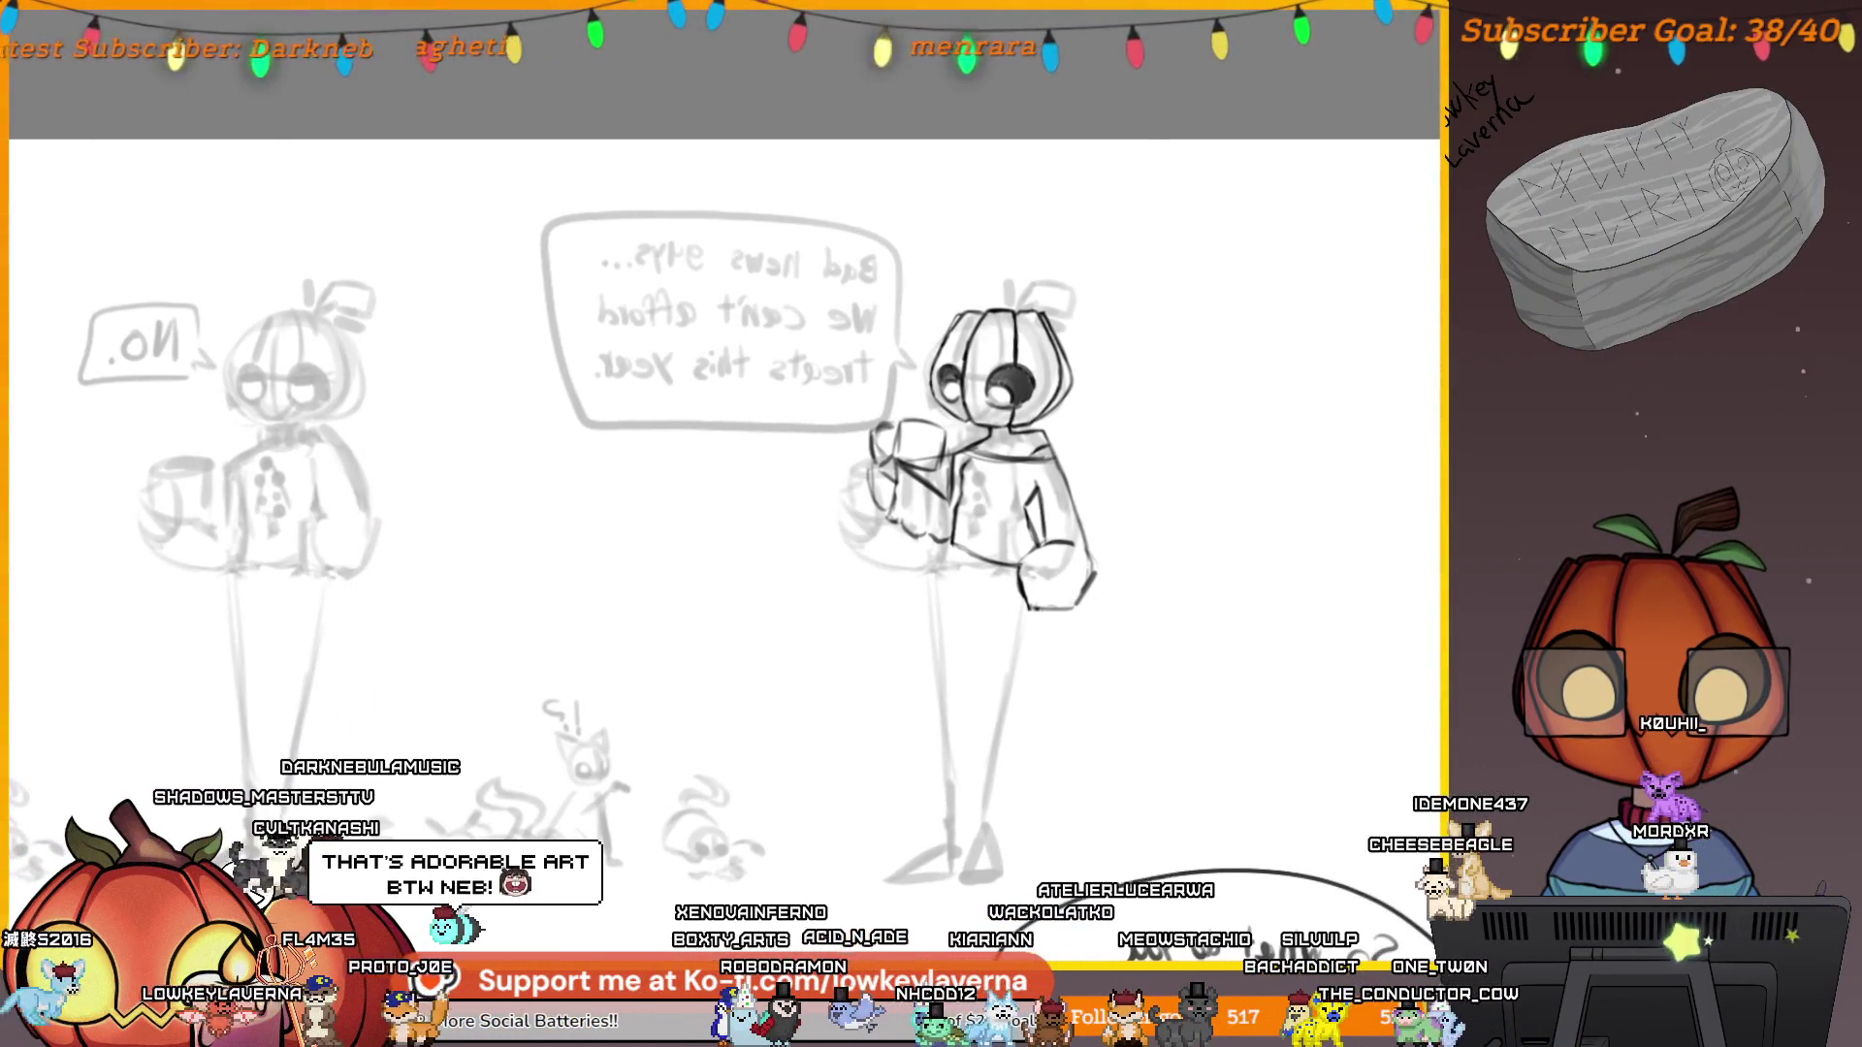
Nudge the torso slightly left and down, then mirror the view so text reads normally.
drag(1054, 534, 1038, 535)
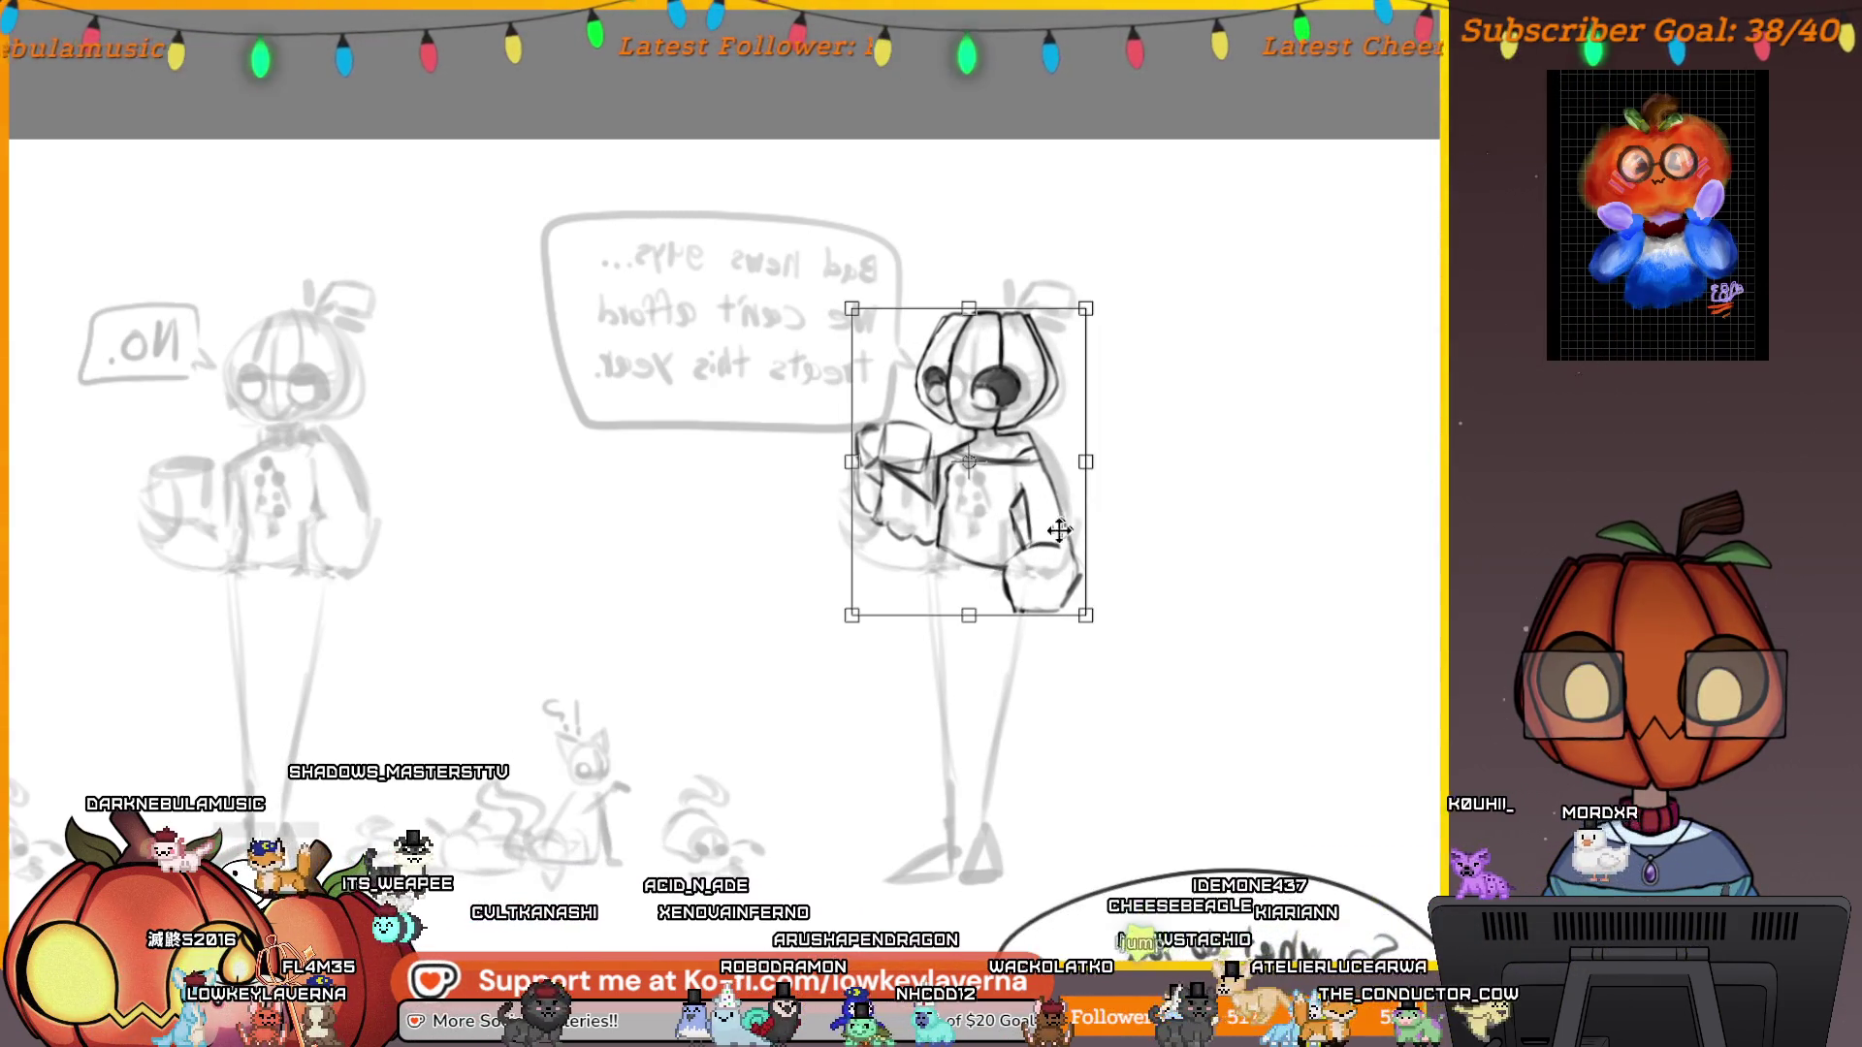
drag(1004, 525, 1005, 530)
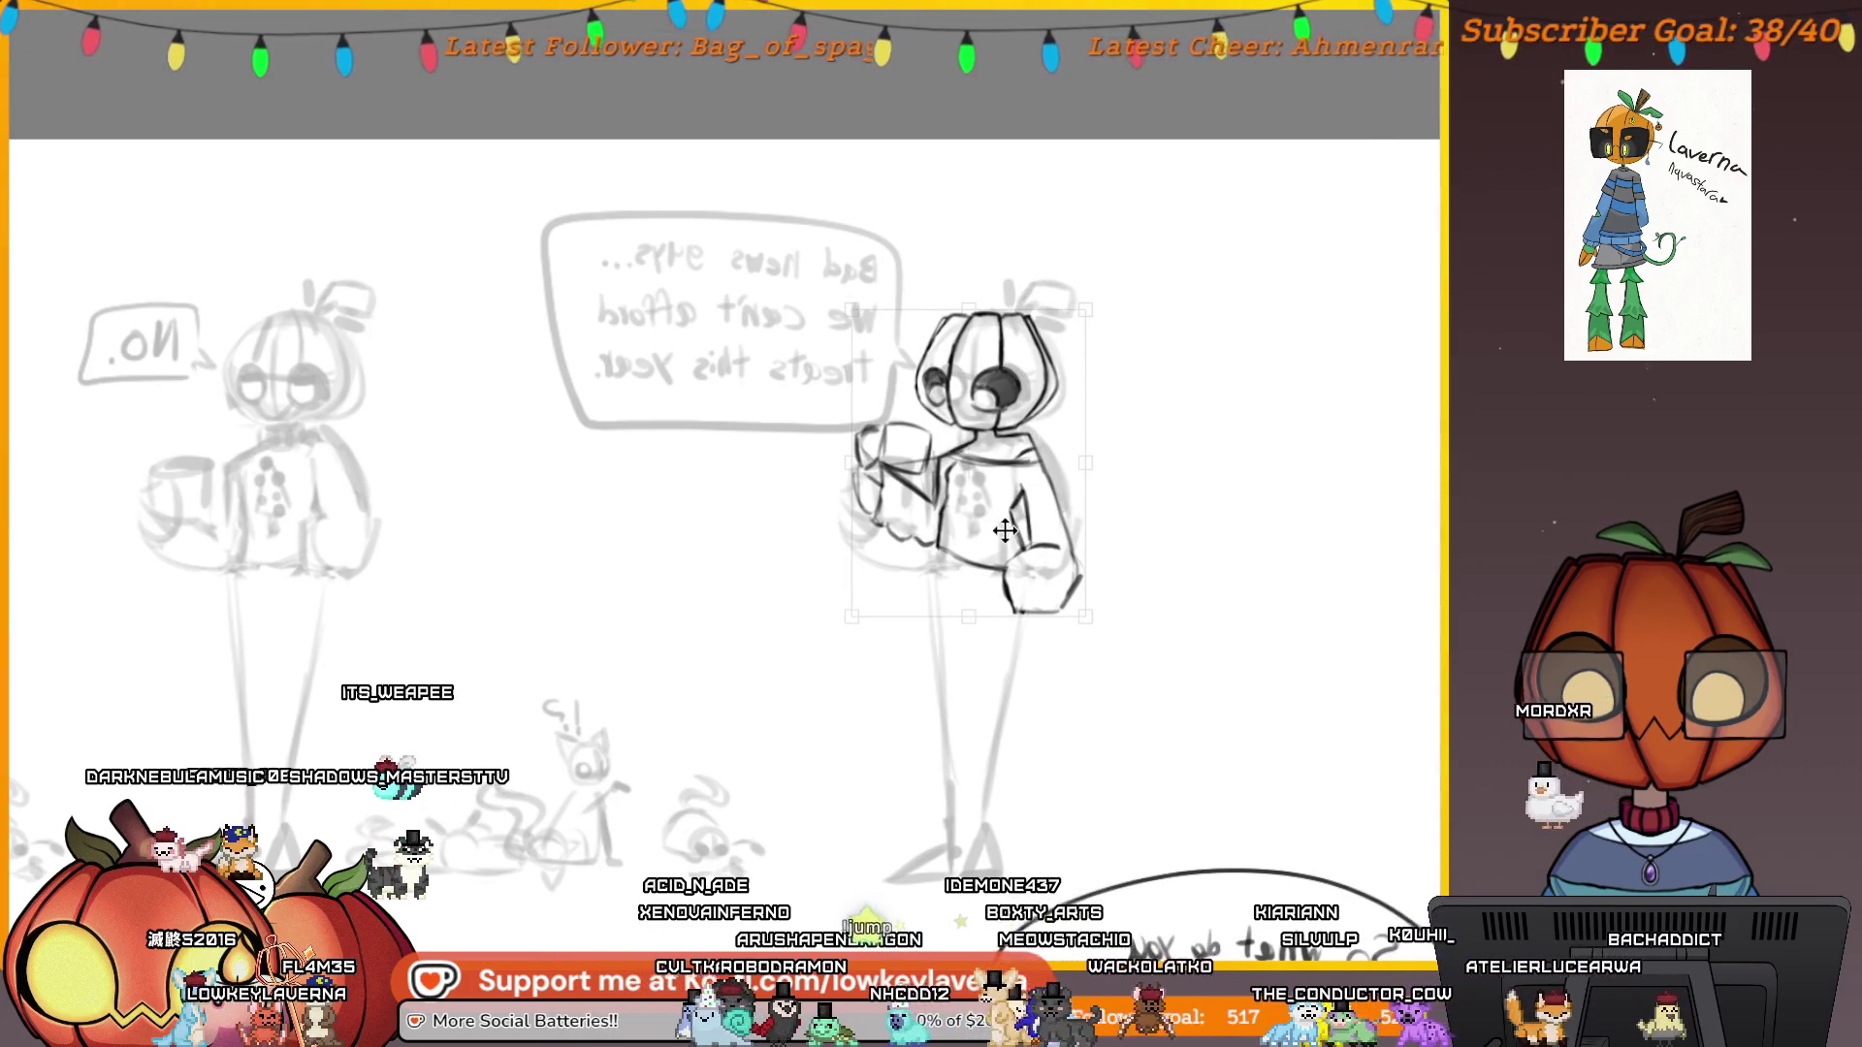
key(Return)
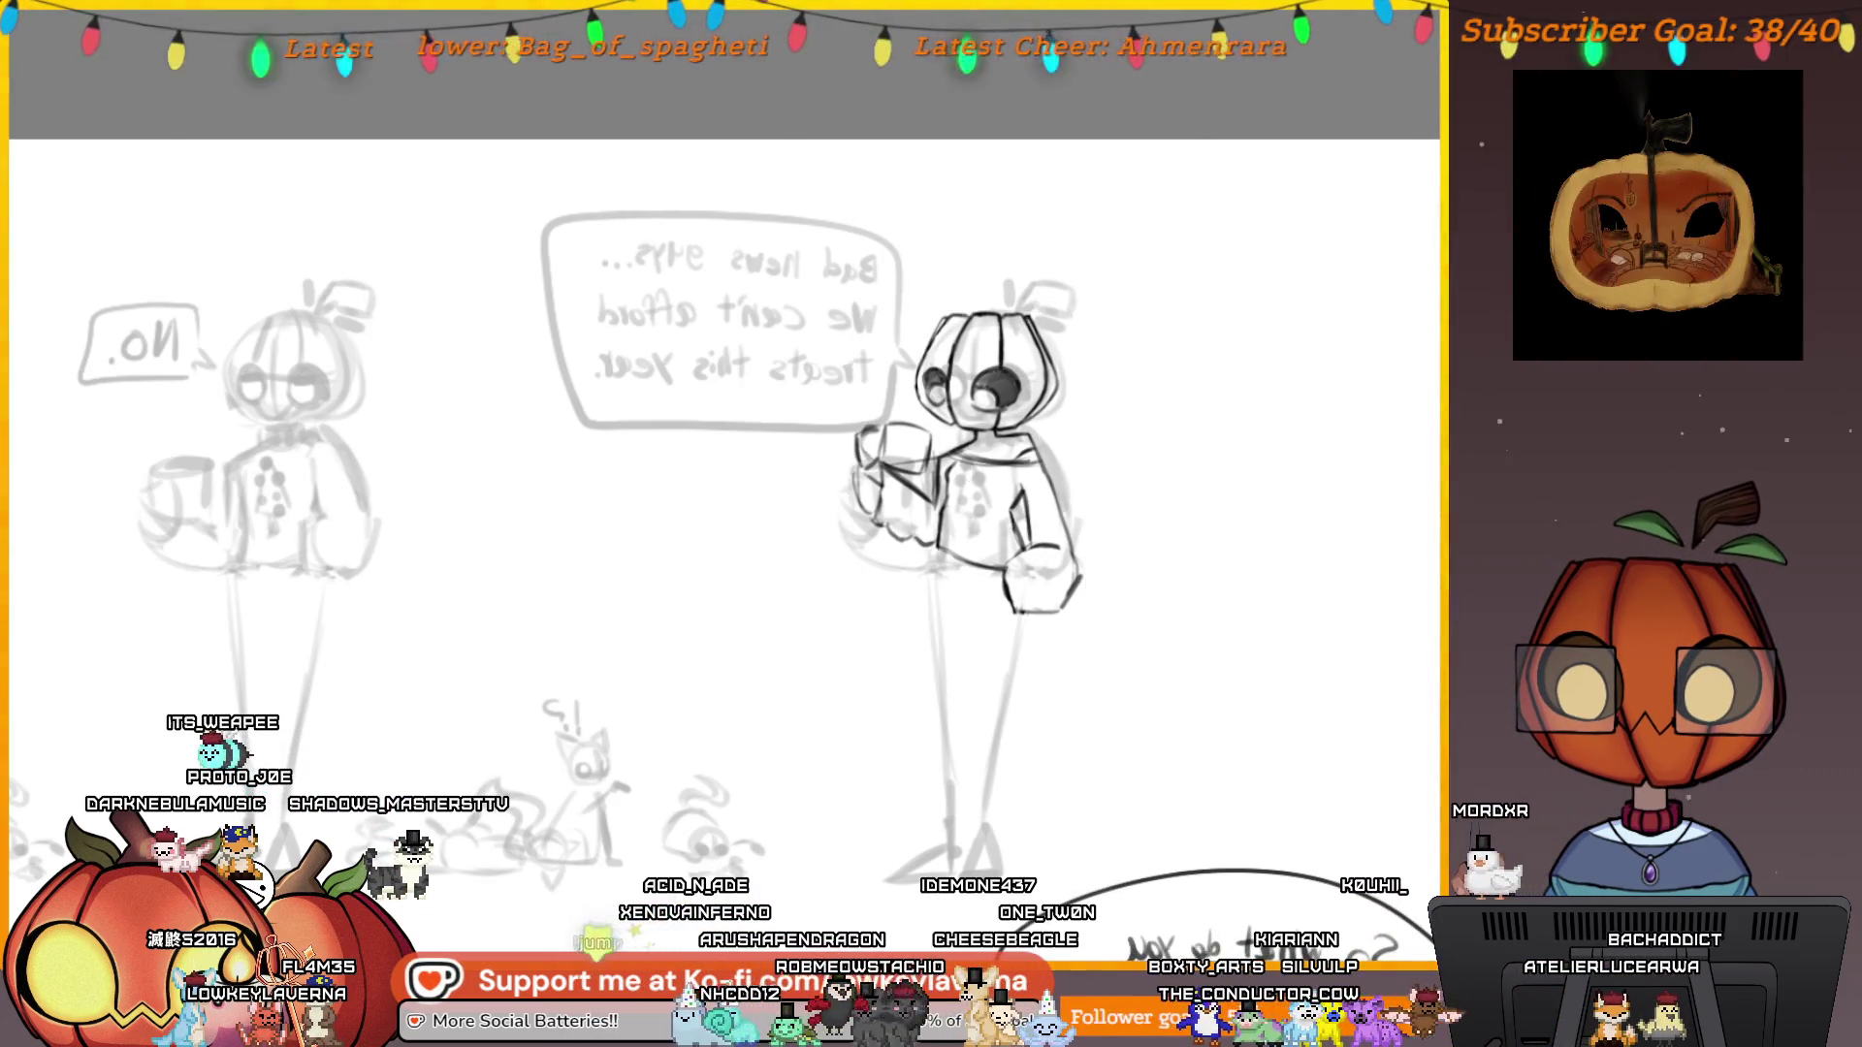
key(m)
mouse_move(712, 645)
mouse_down()
mouse_move(949, 594)
mouse_move(933, 626)
mouse_move(972, 588)
mouse_up()
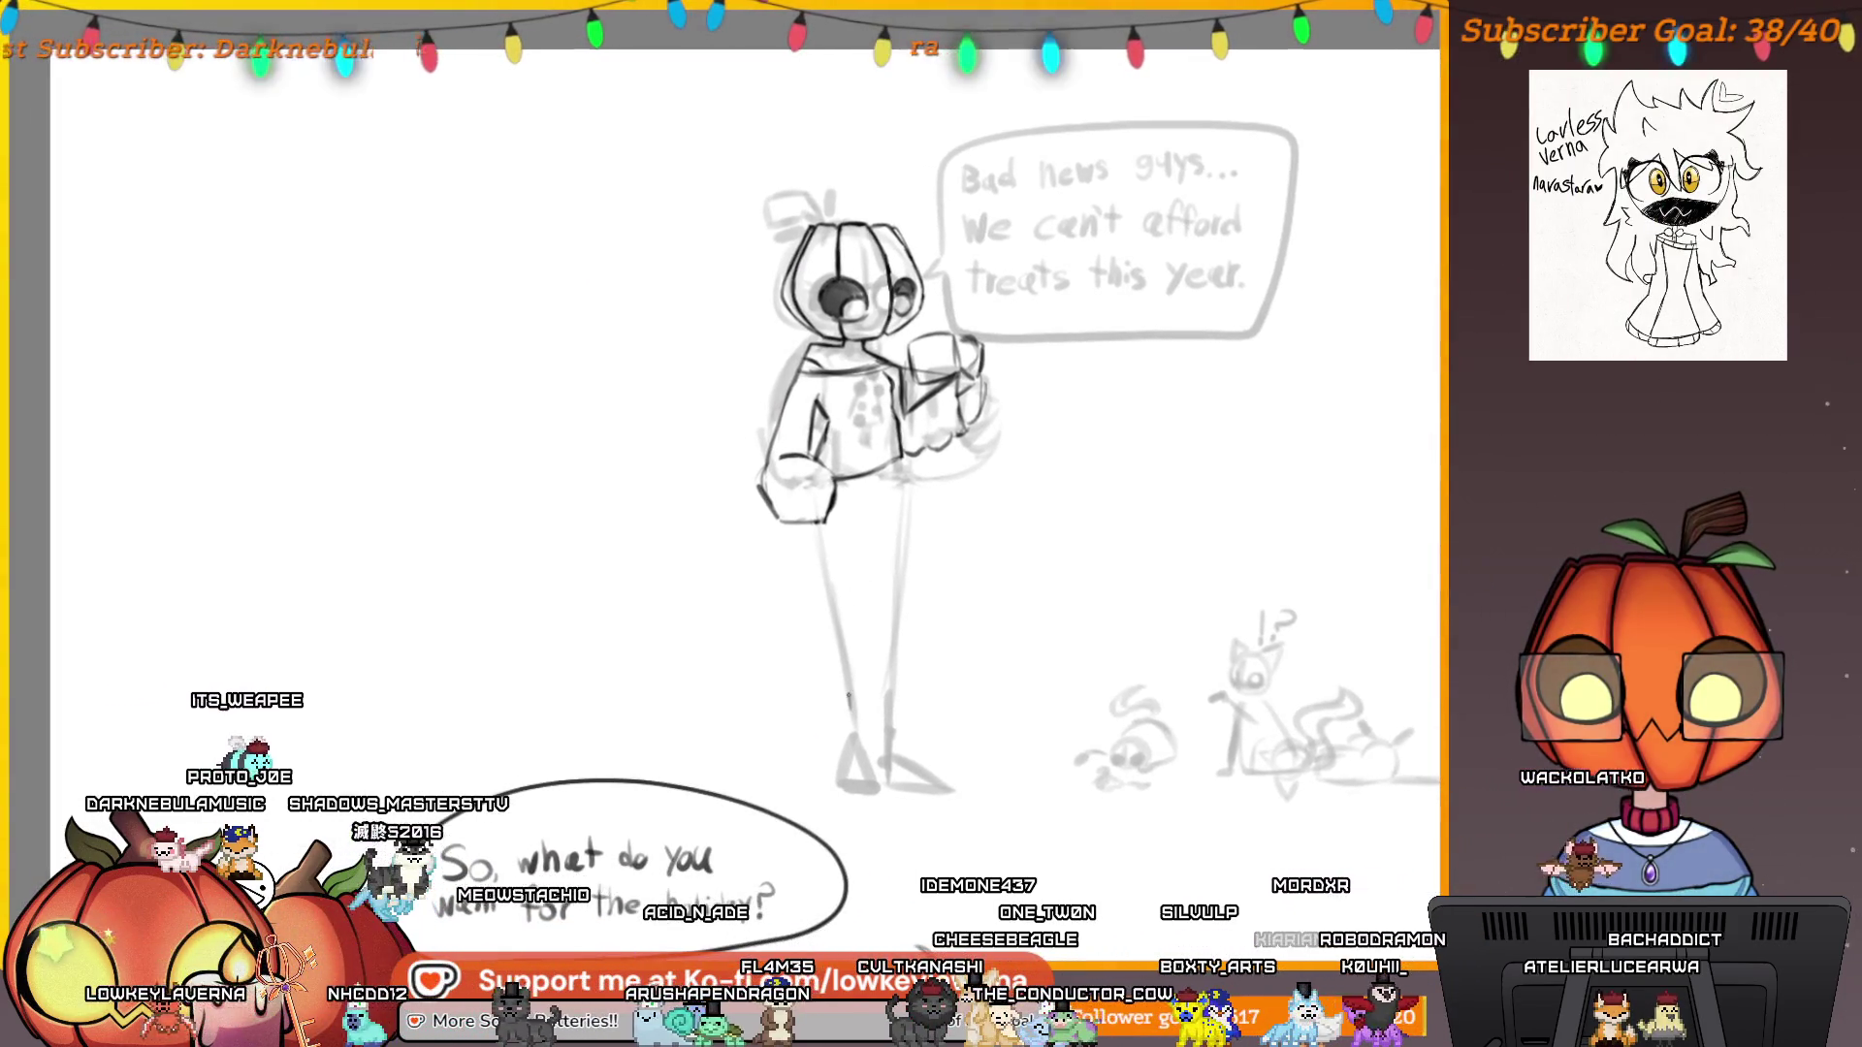
Ink a line extending the character's foot and redraw the line under the left foot.
drag(848, 697, 862, 706)
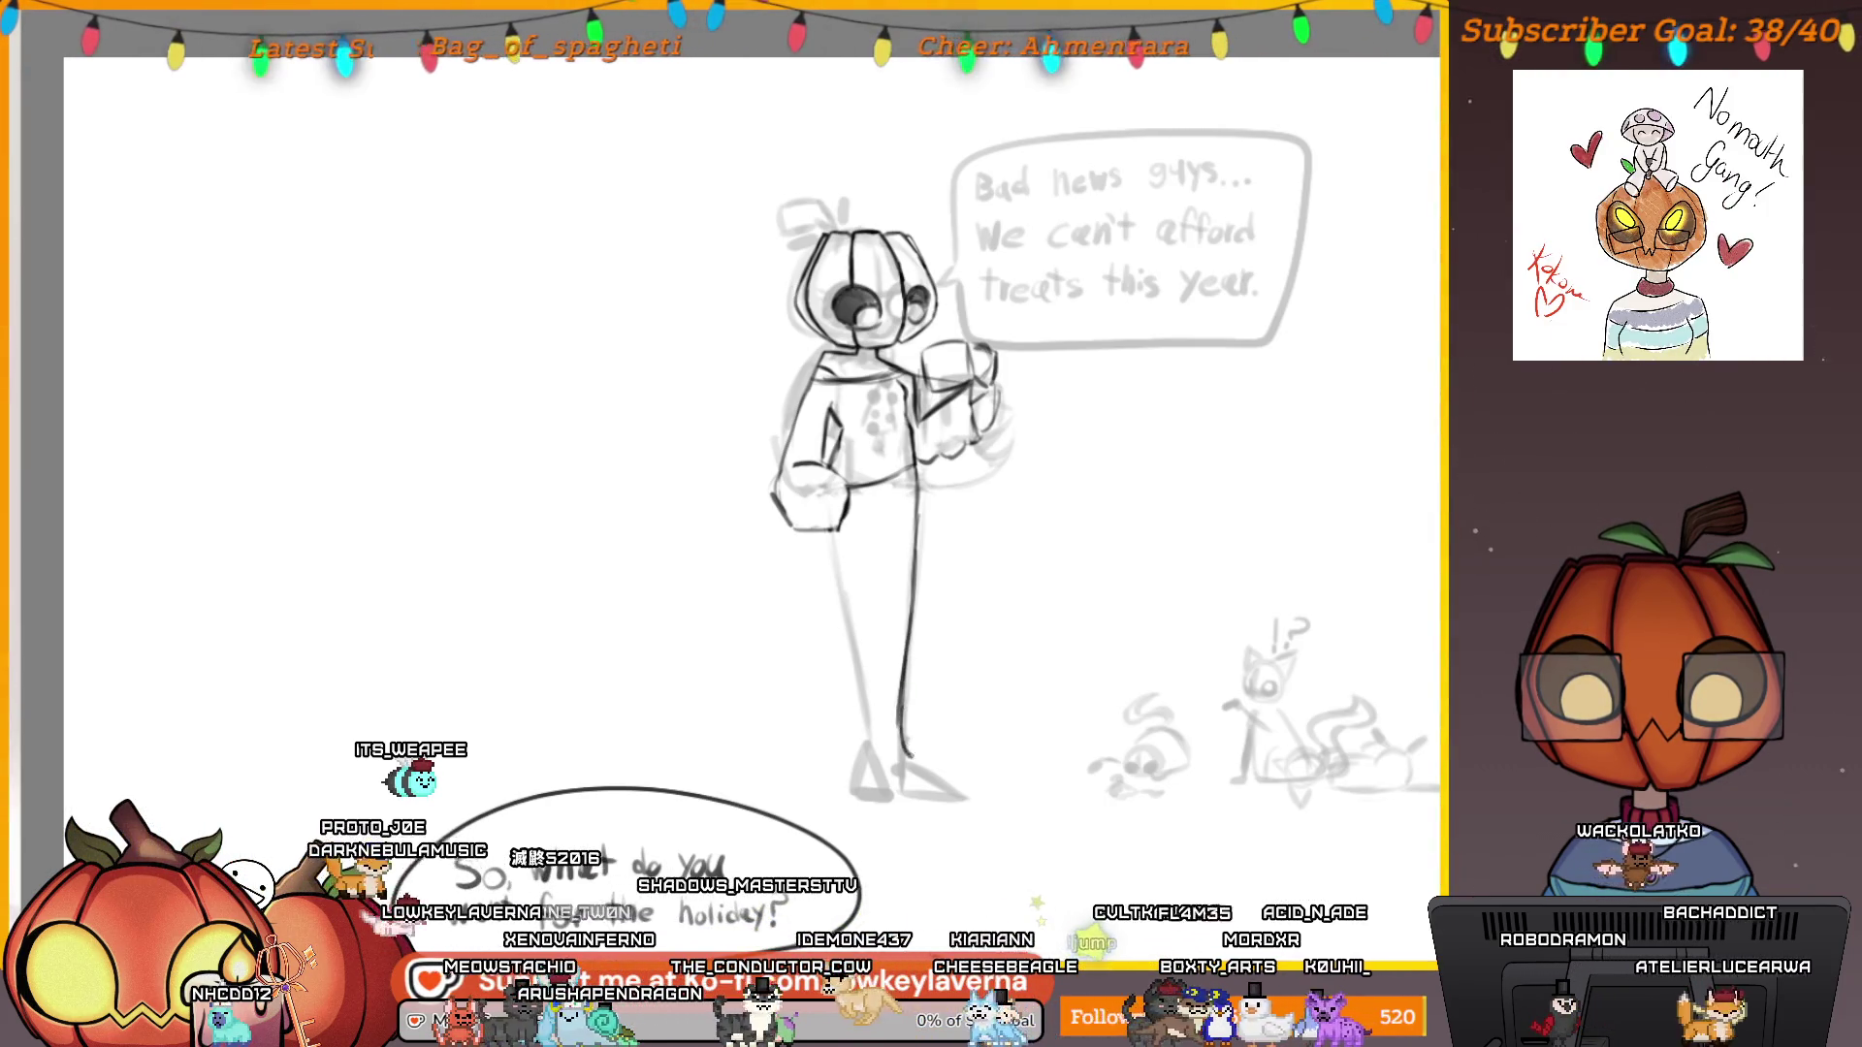
mouse_move(909, 761)
mouse_down()
mouse_move(974, 788)
mouse_move(886, 783)
mouse_up()
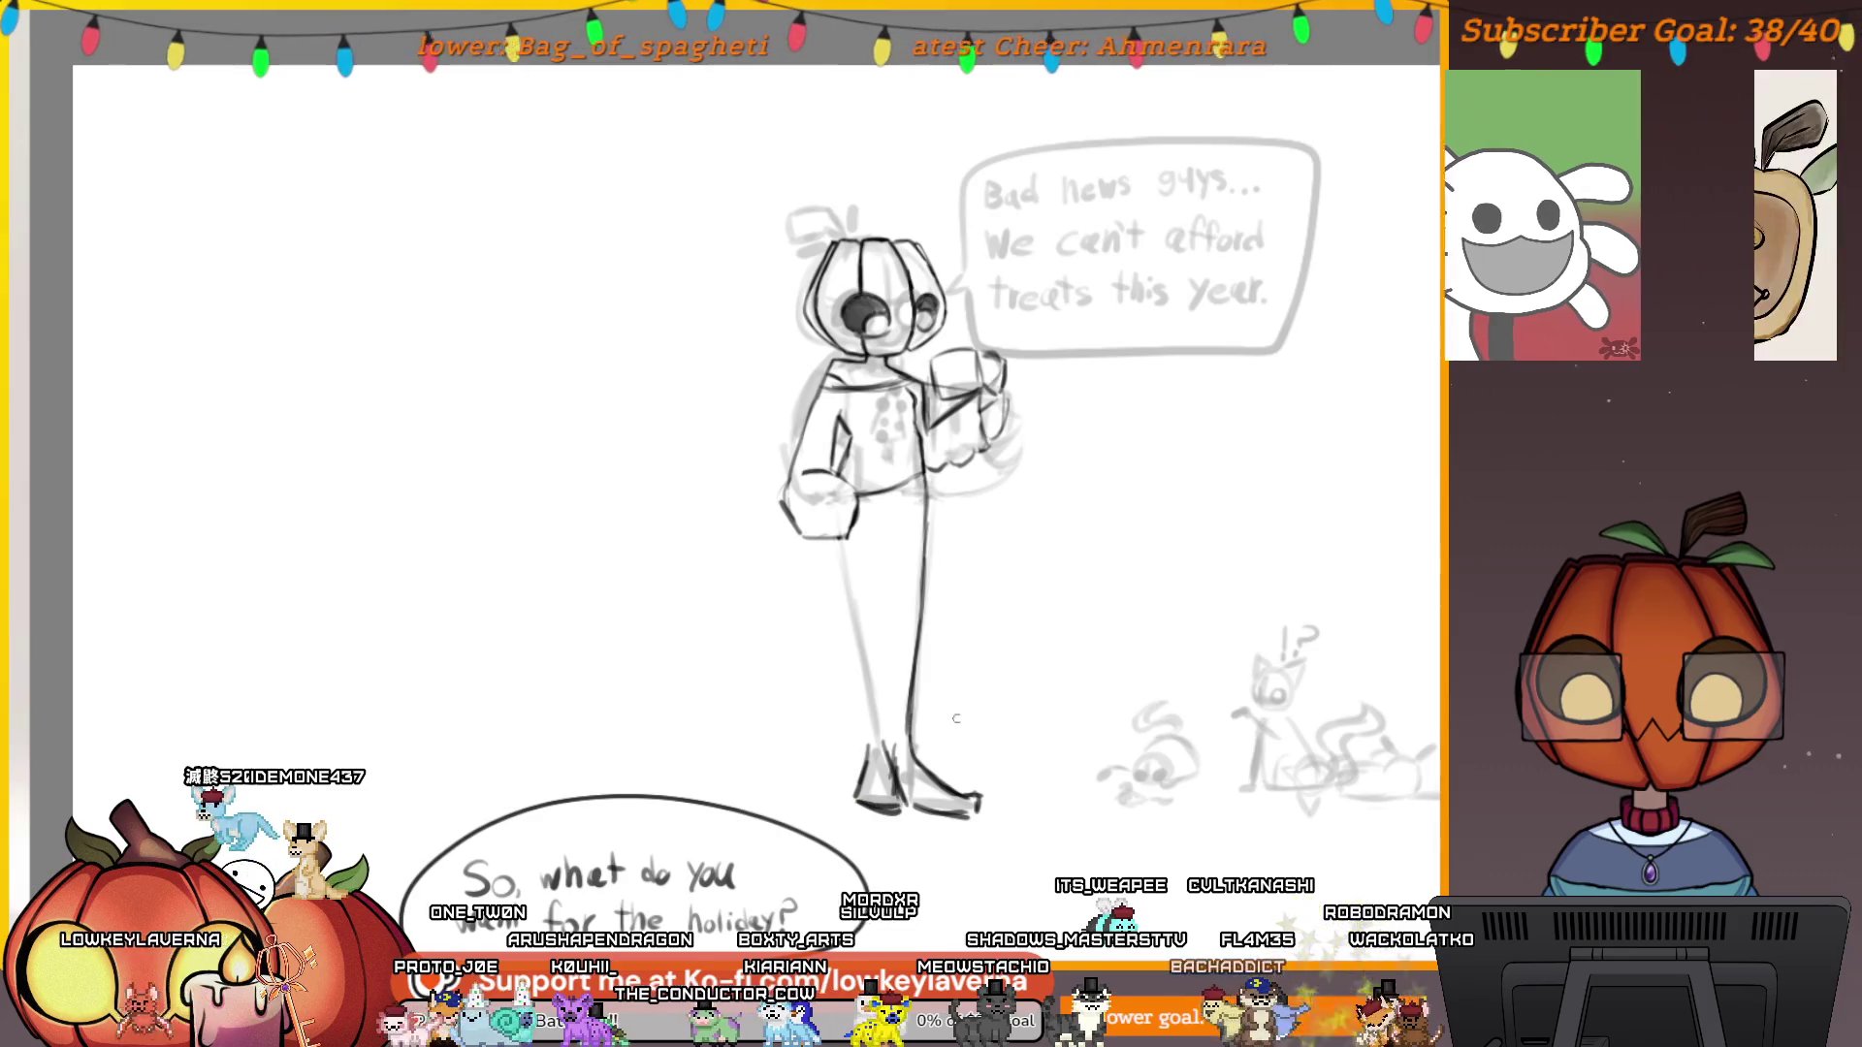
scroll(911, 823, up, 5)
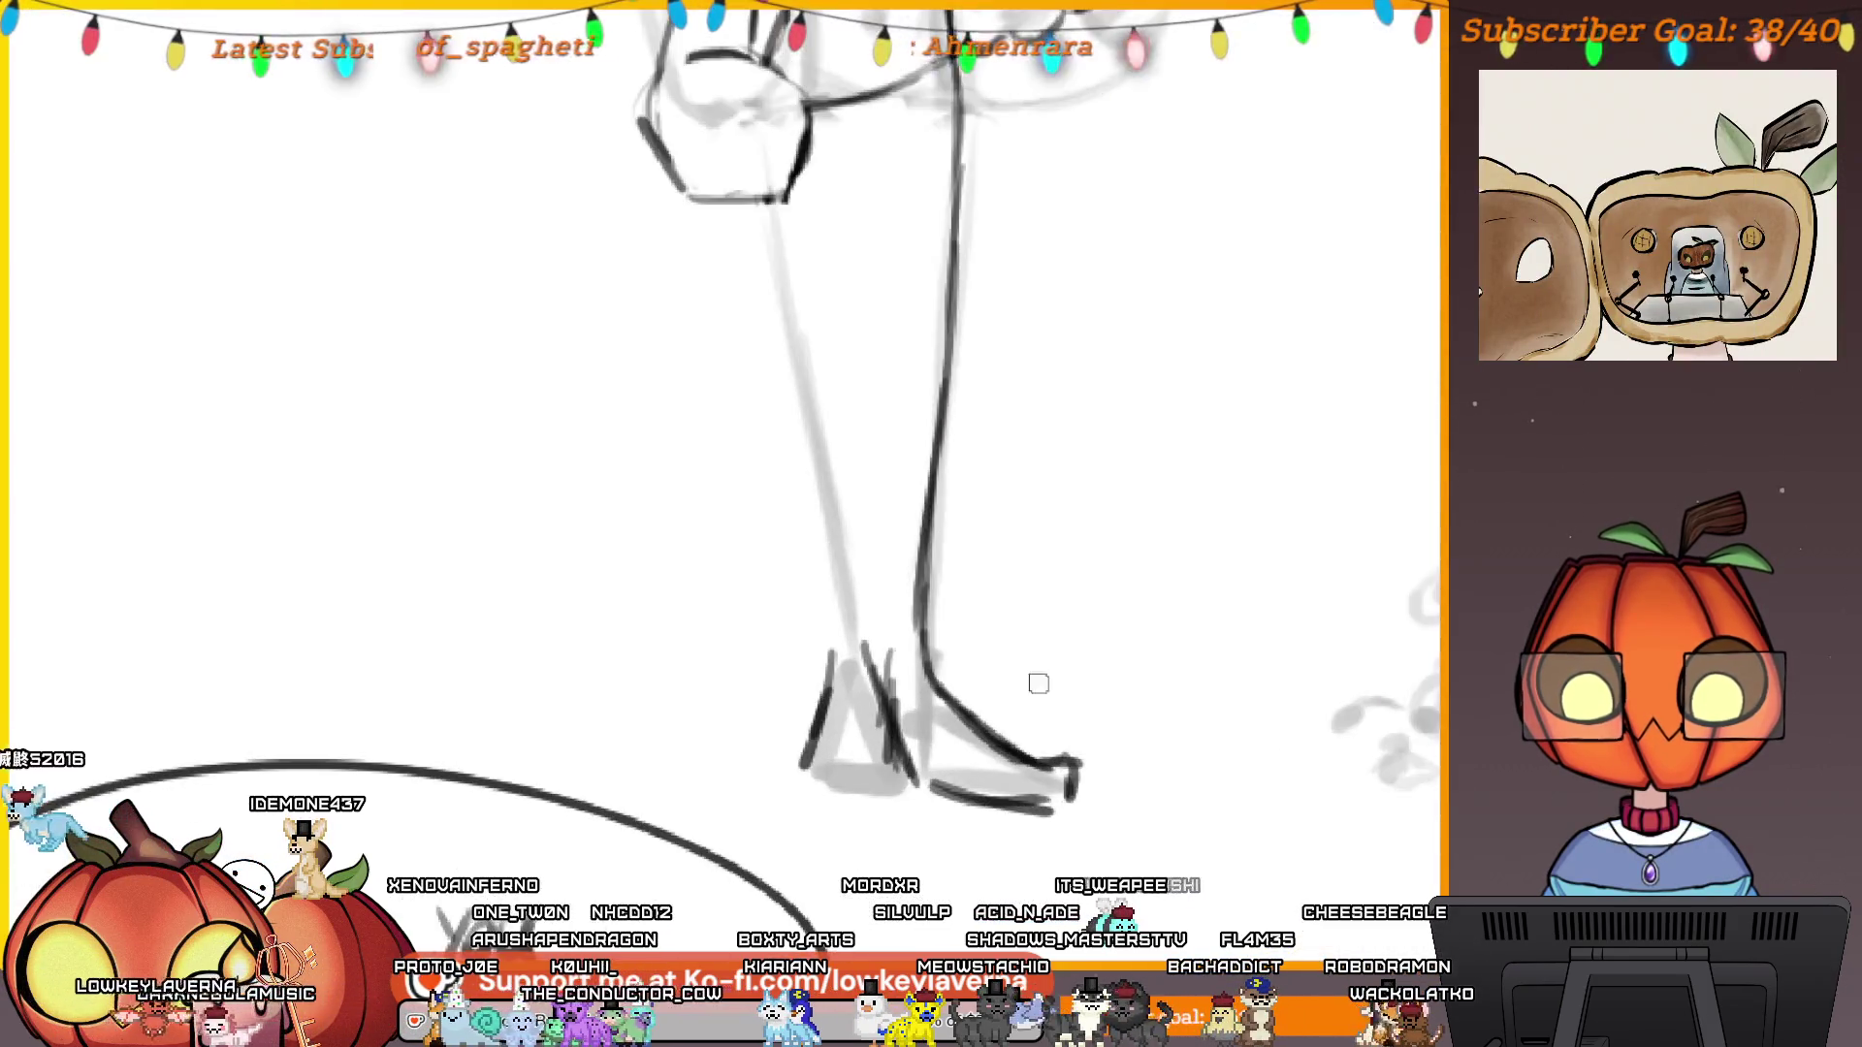
key(ctrl+z)
drag(1057, 761, 982, 784)
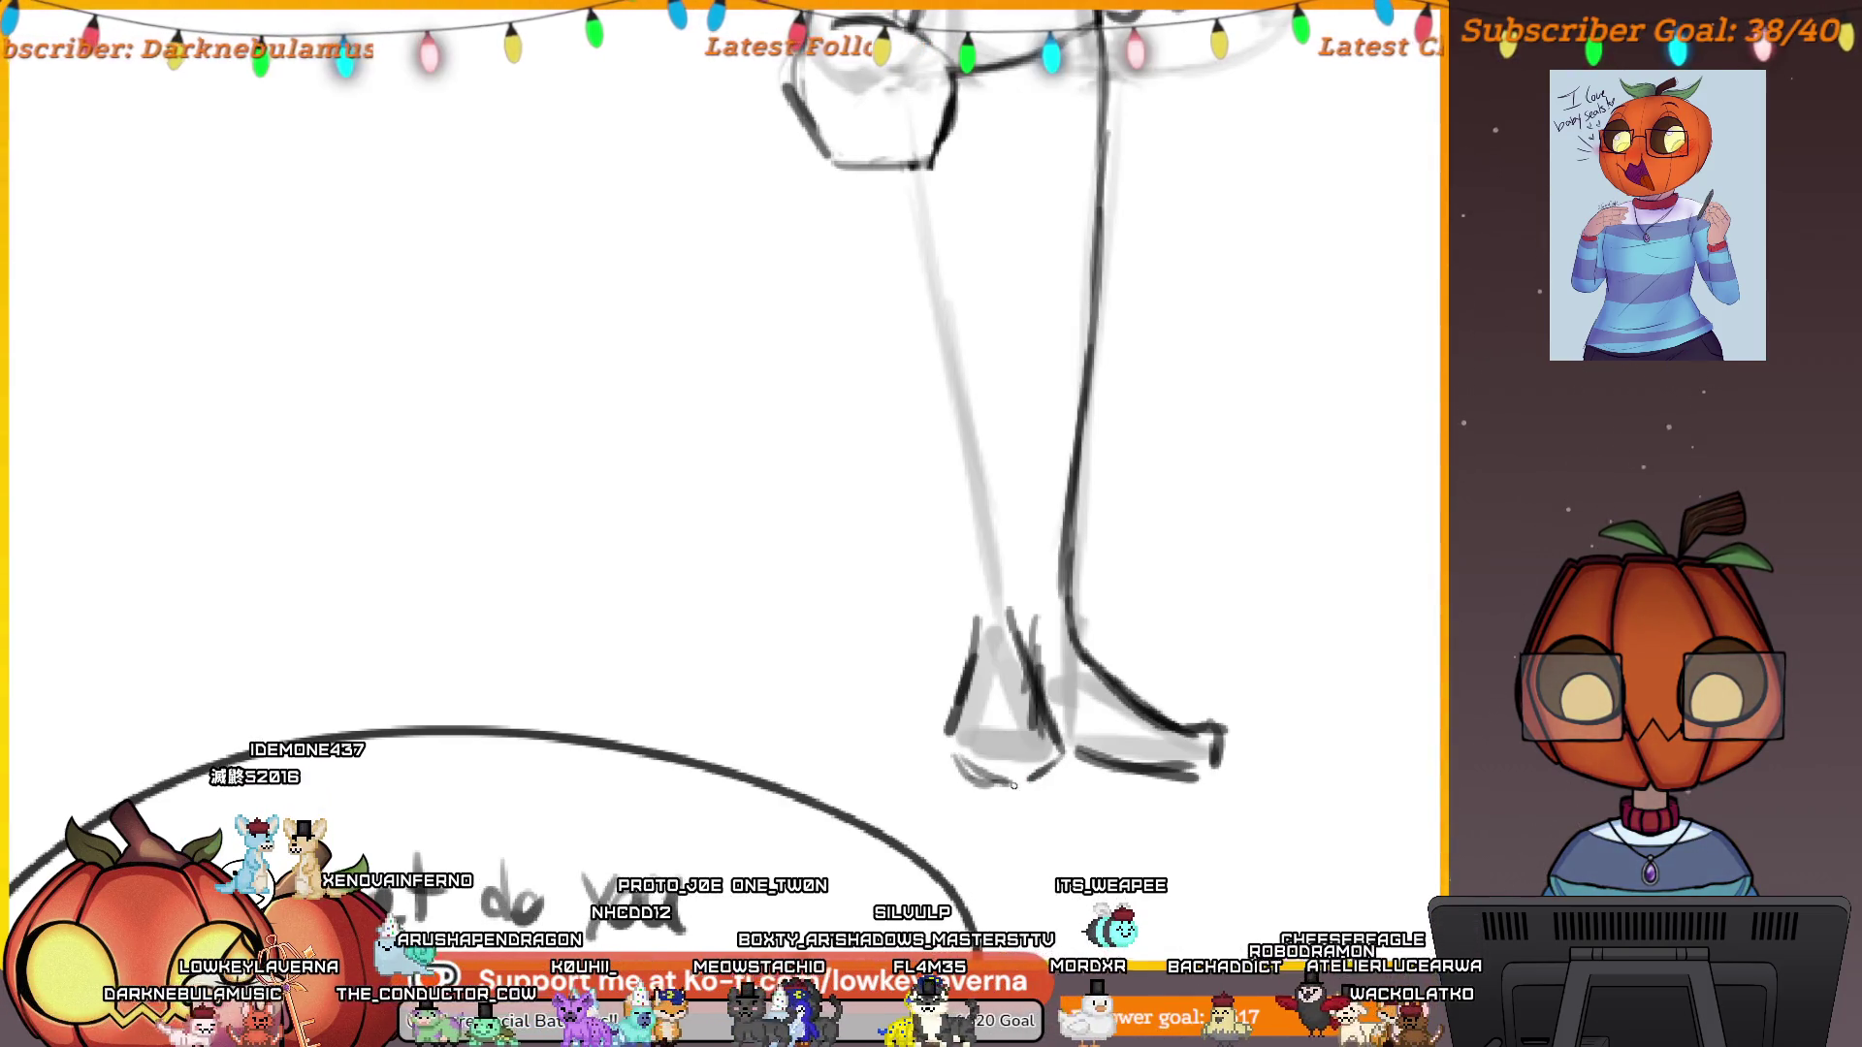
scroll(984, 773, down, 5)
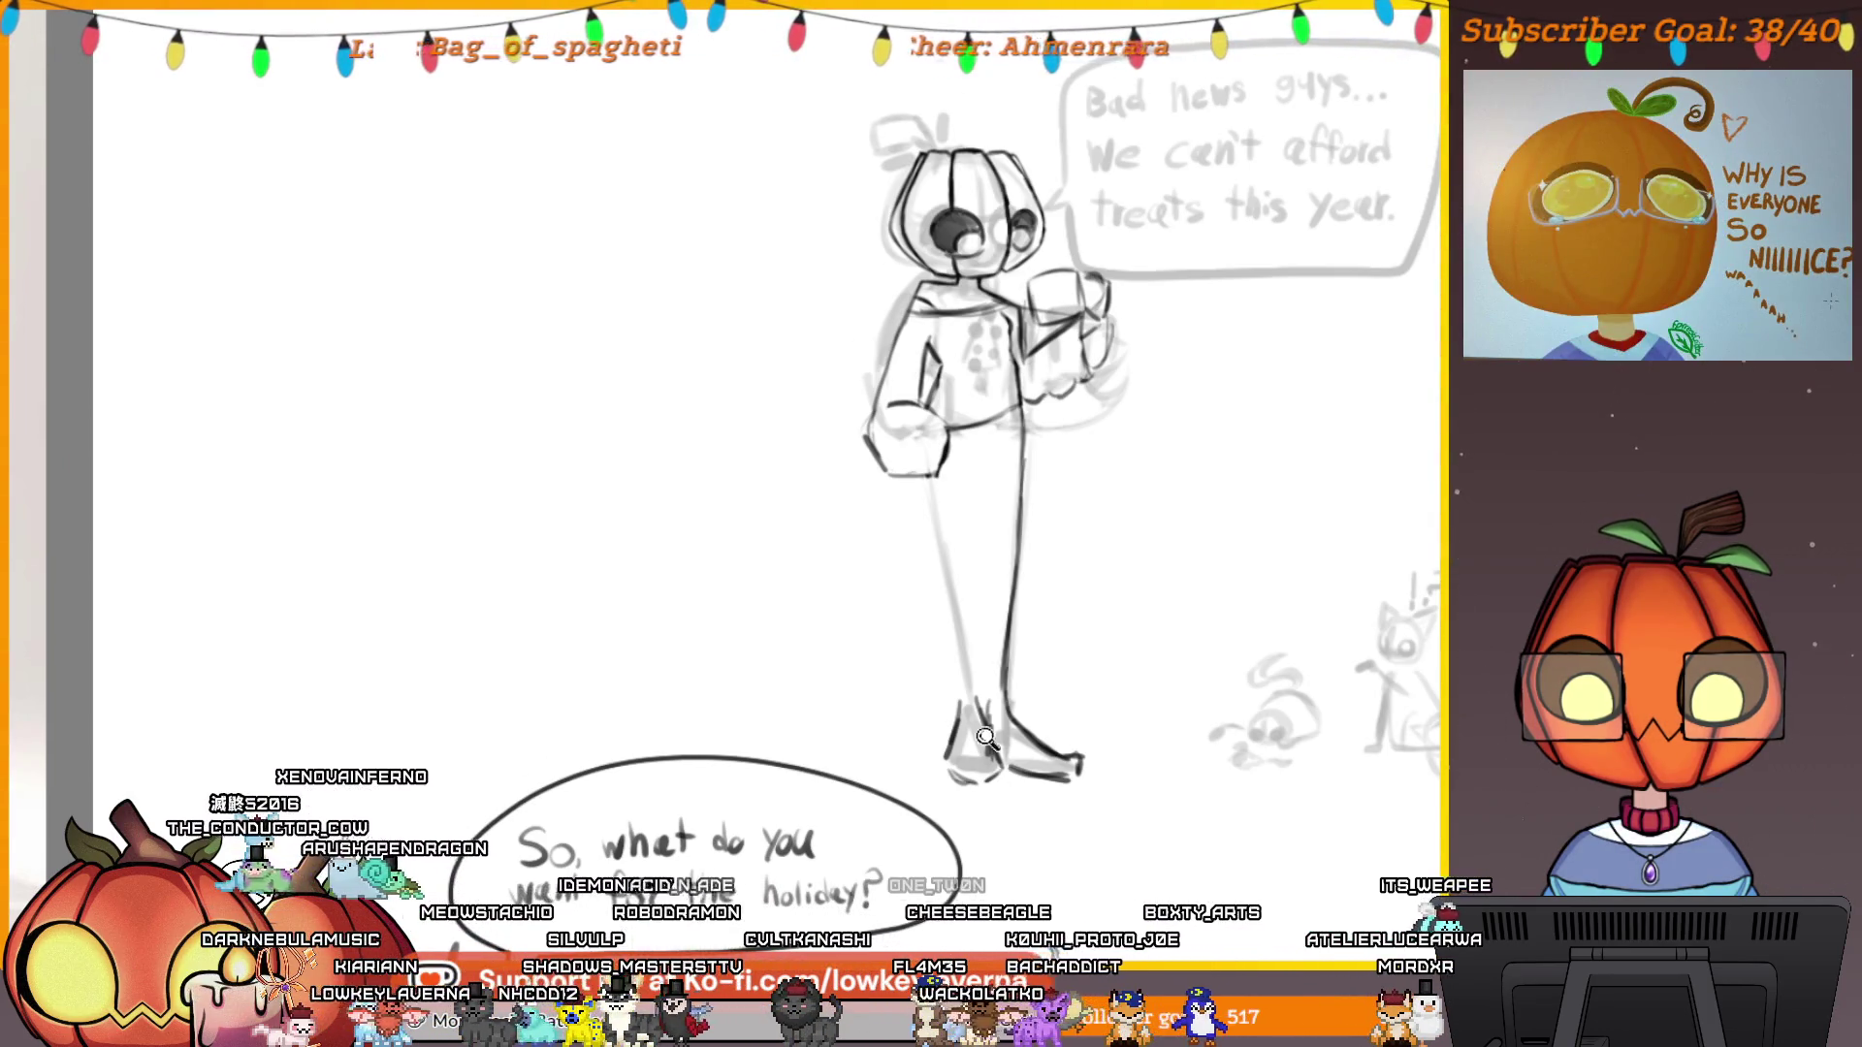
scroll(986, 737, up, 5)
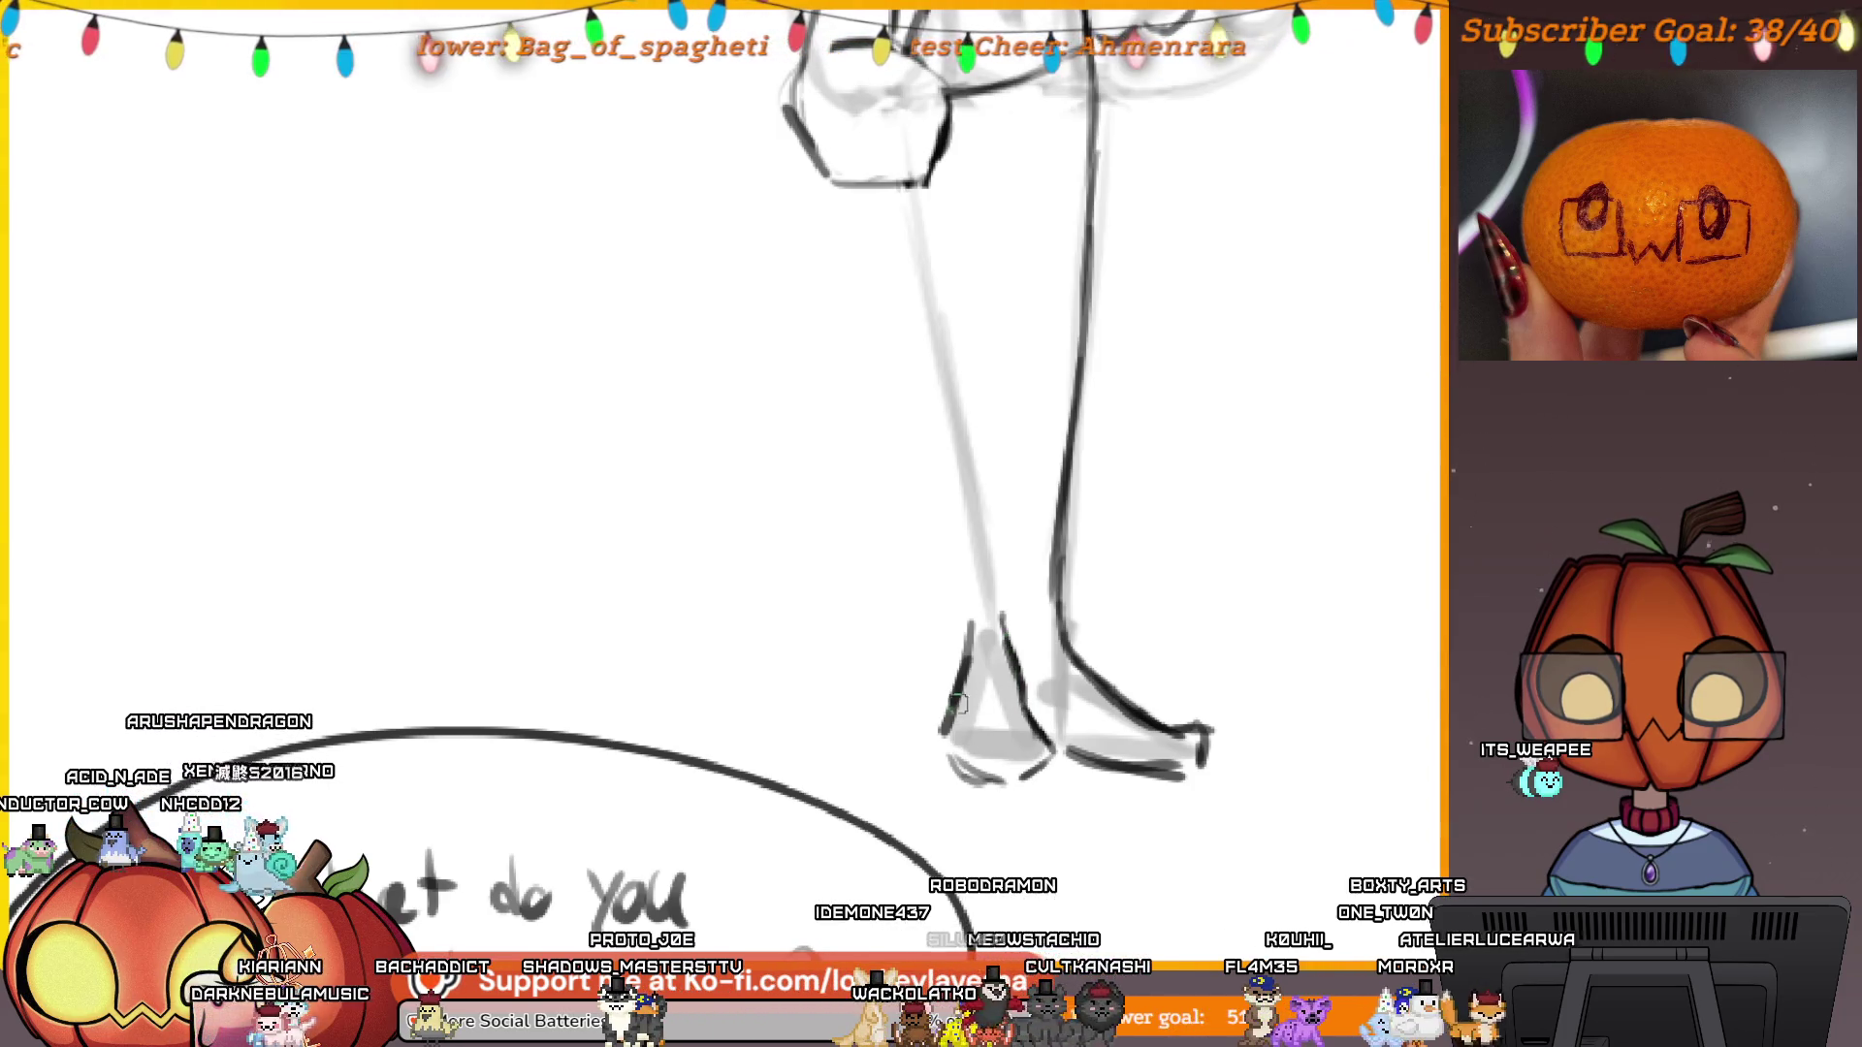
Zoom in on the feet and add a short right-leg stroke and a curve up the leg's back.
click(964, 842)
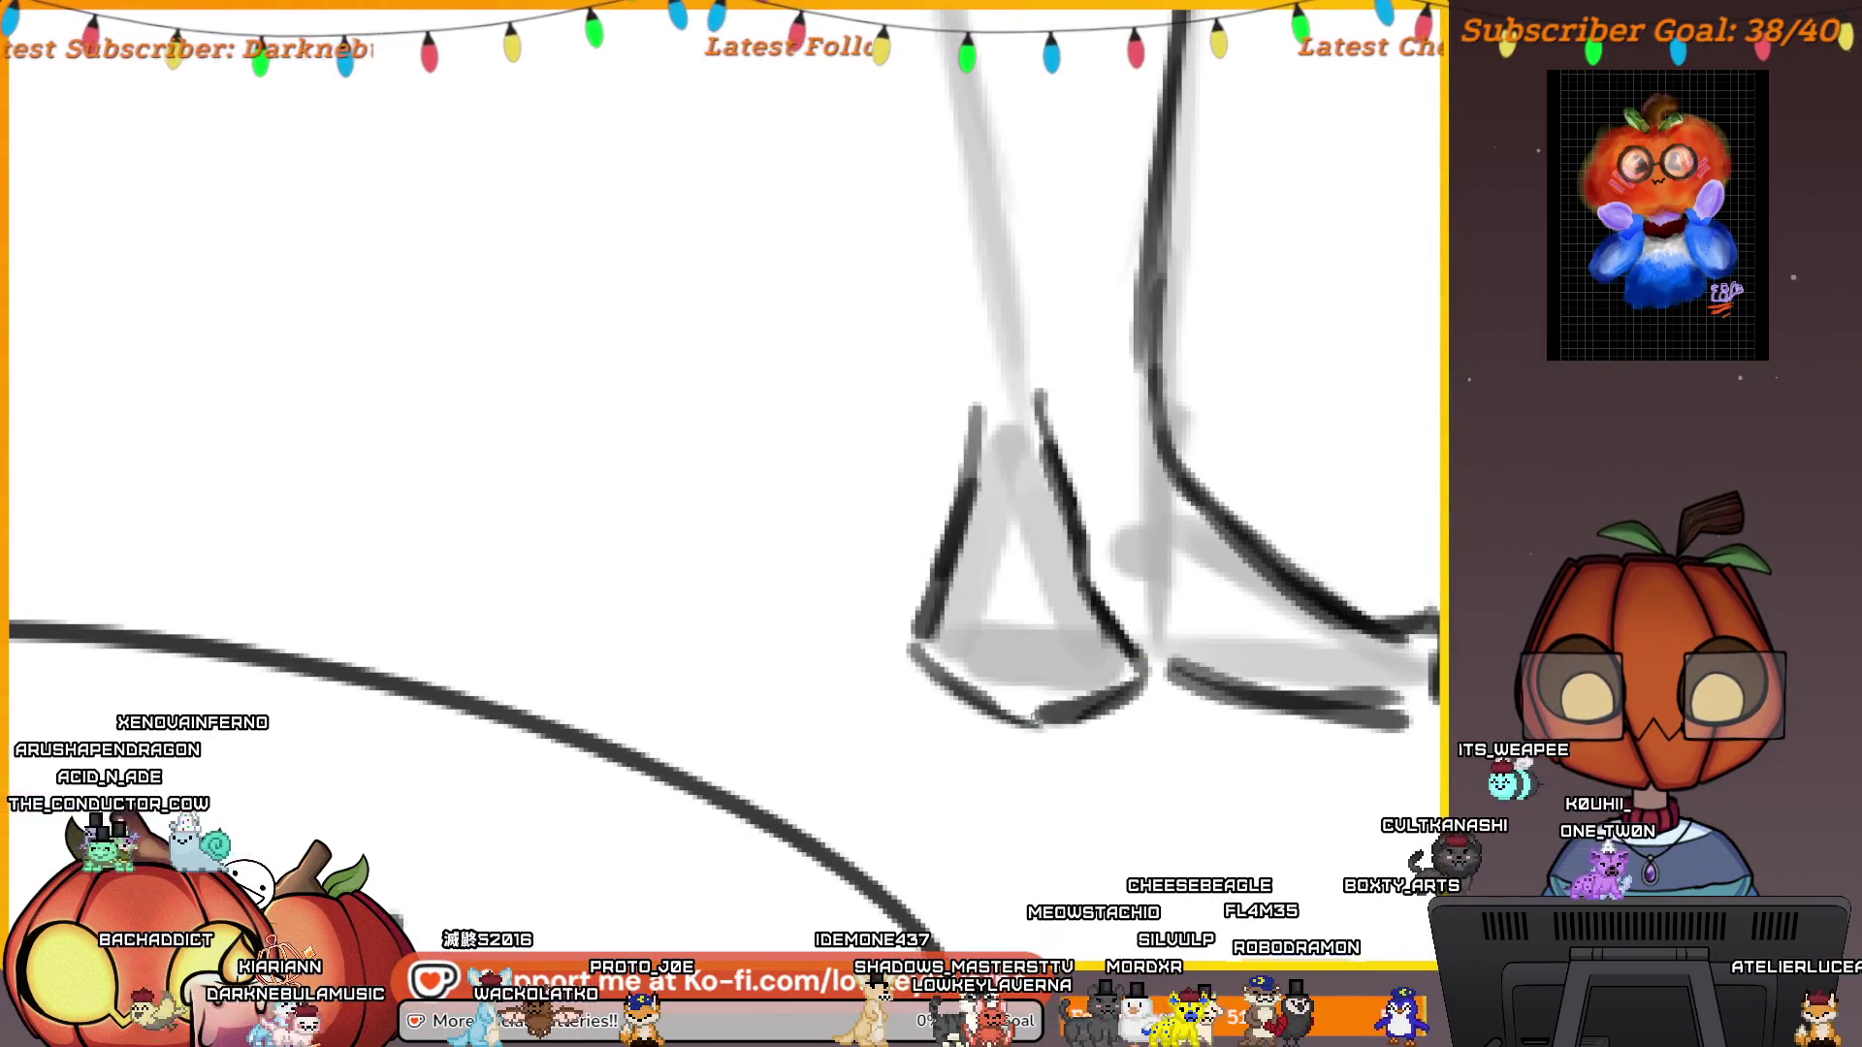
scroll(1110, 676, down, 2)
scroll(970, 582, up, 3)
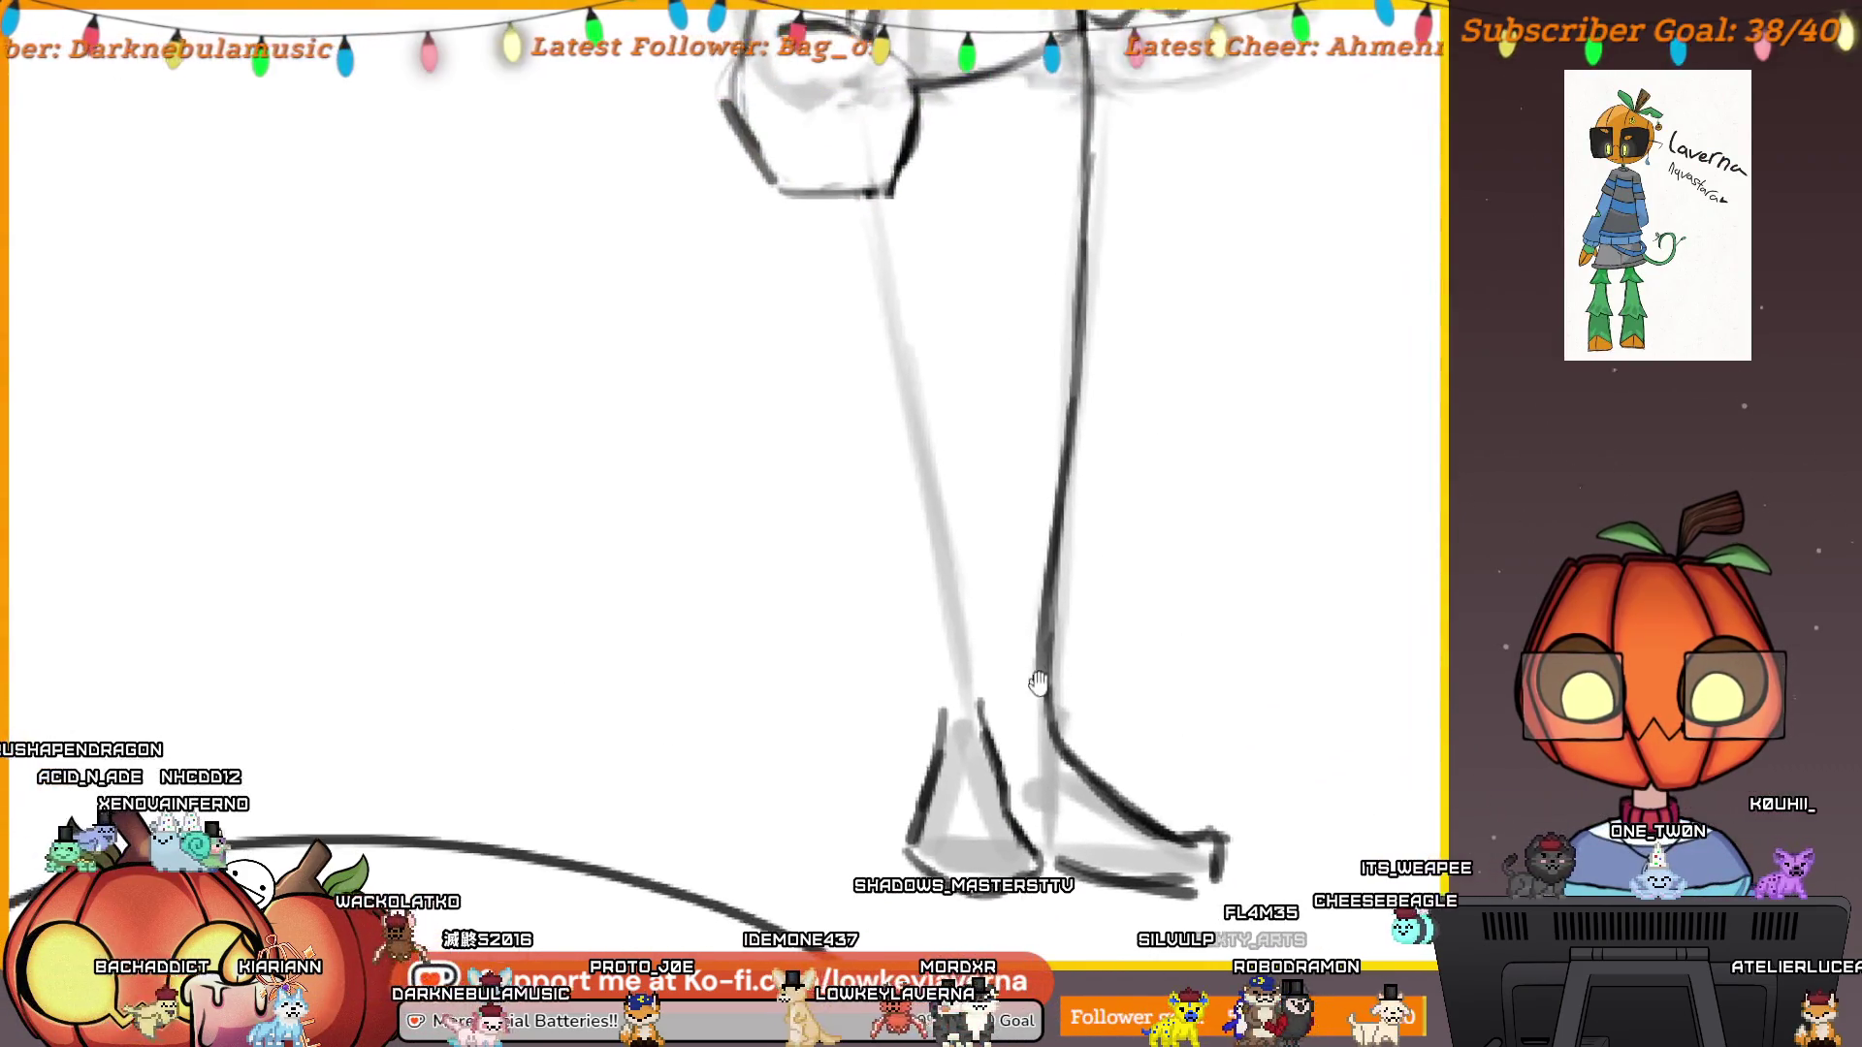
scroll(996, 520, down, 3)
drag(1067, 614, 1086, 540)
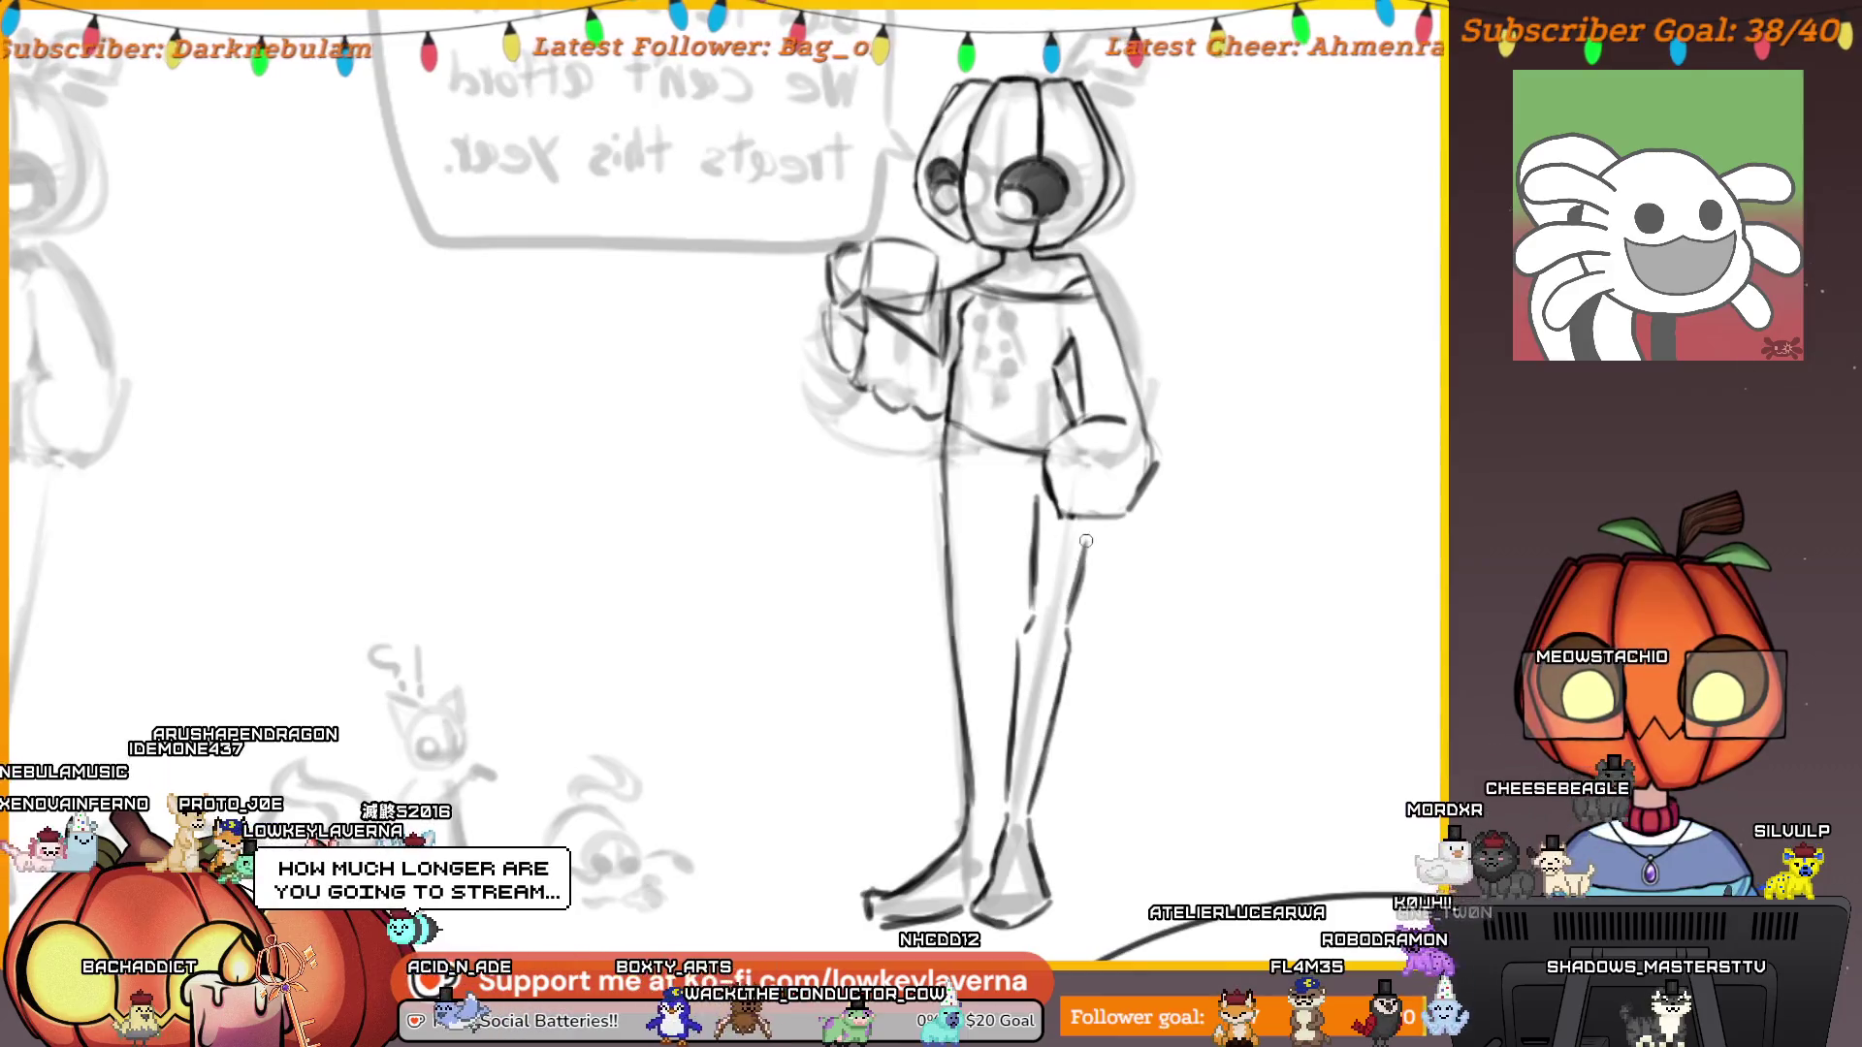
scroll(1125, 497, down, 2)
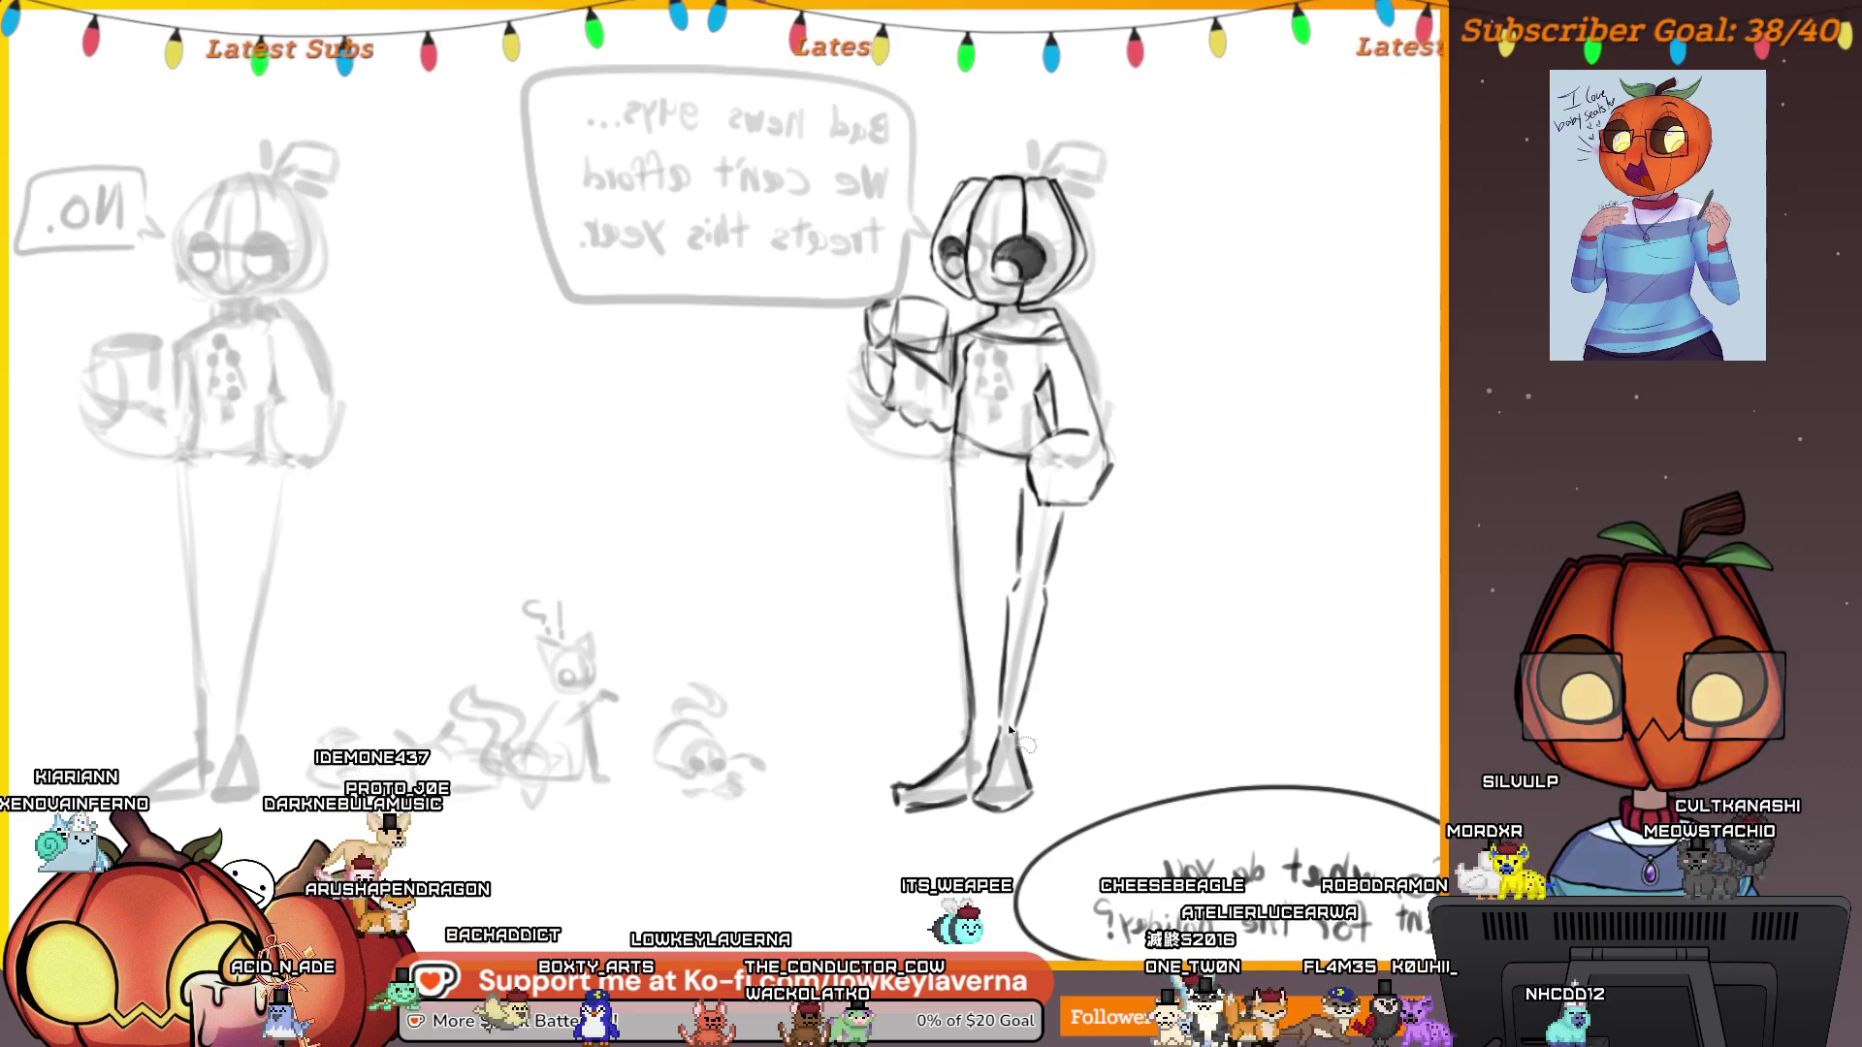
drag(1040, 716, 1076, 525)
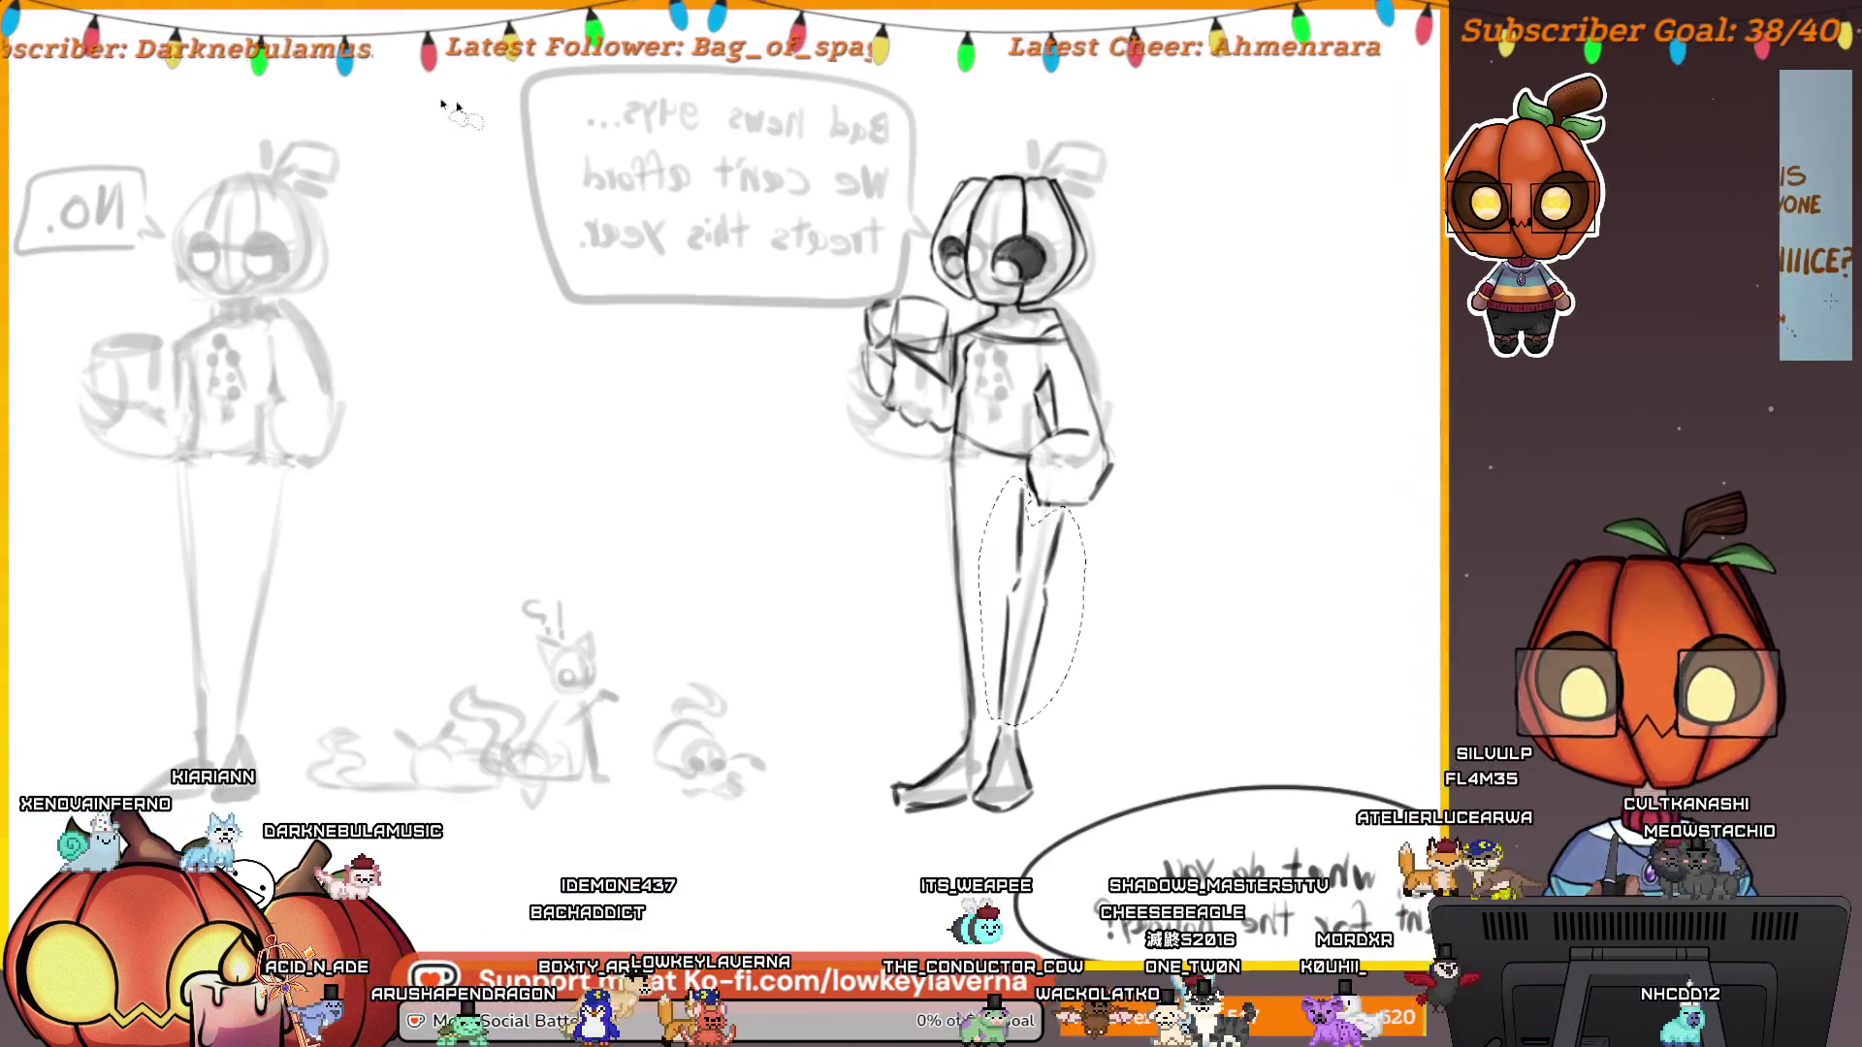
Rotate the lasso-selected leg slightly counter-clockwise with Ctrl+T and apply it.
key(ctrl+t)
mouse_move(1017, 727)
mouse_down()
mouse_move(1105, 678)
mouse_move(1122, 636)
mouse_move(1010, 666)
mouse_move(1073, 665)
mouse_move(1015, 681)
mouse_move(1109, 641)
mouse_up()
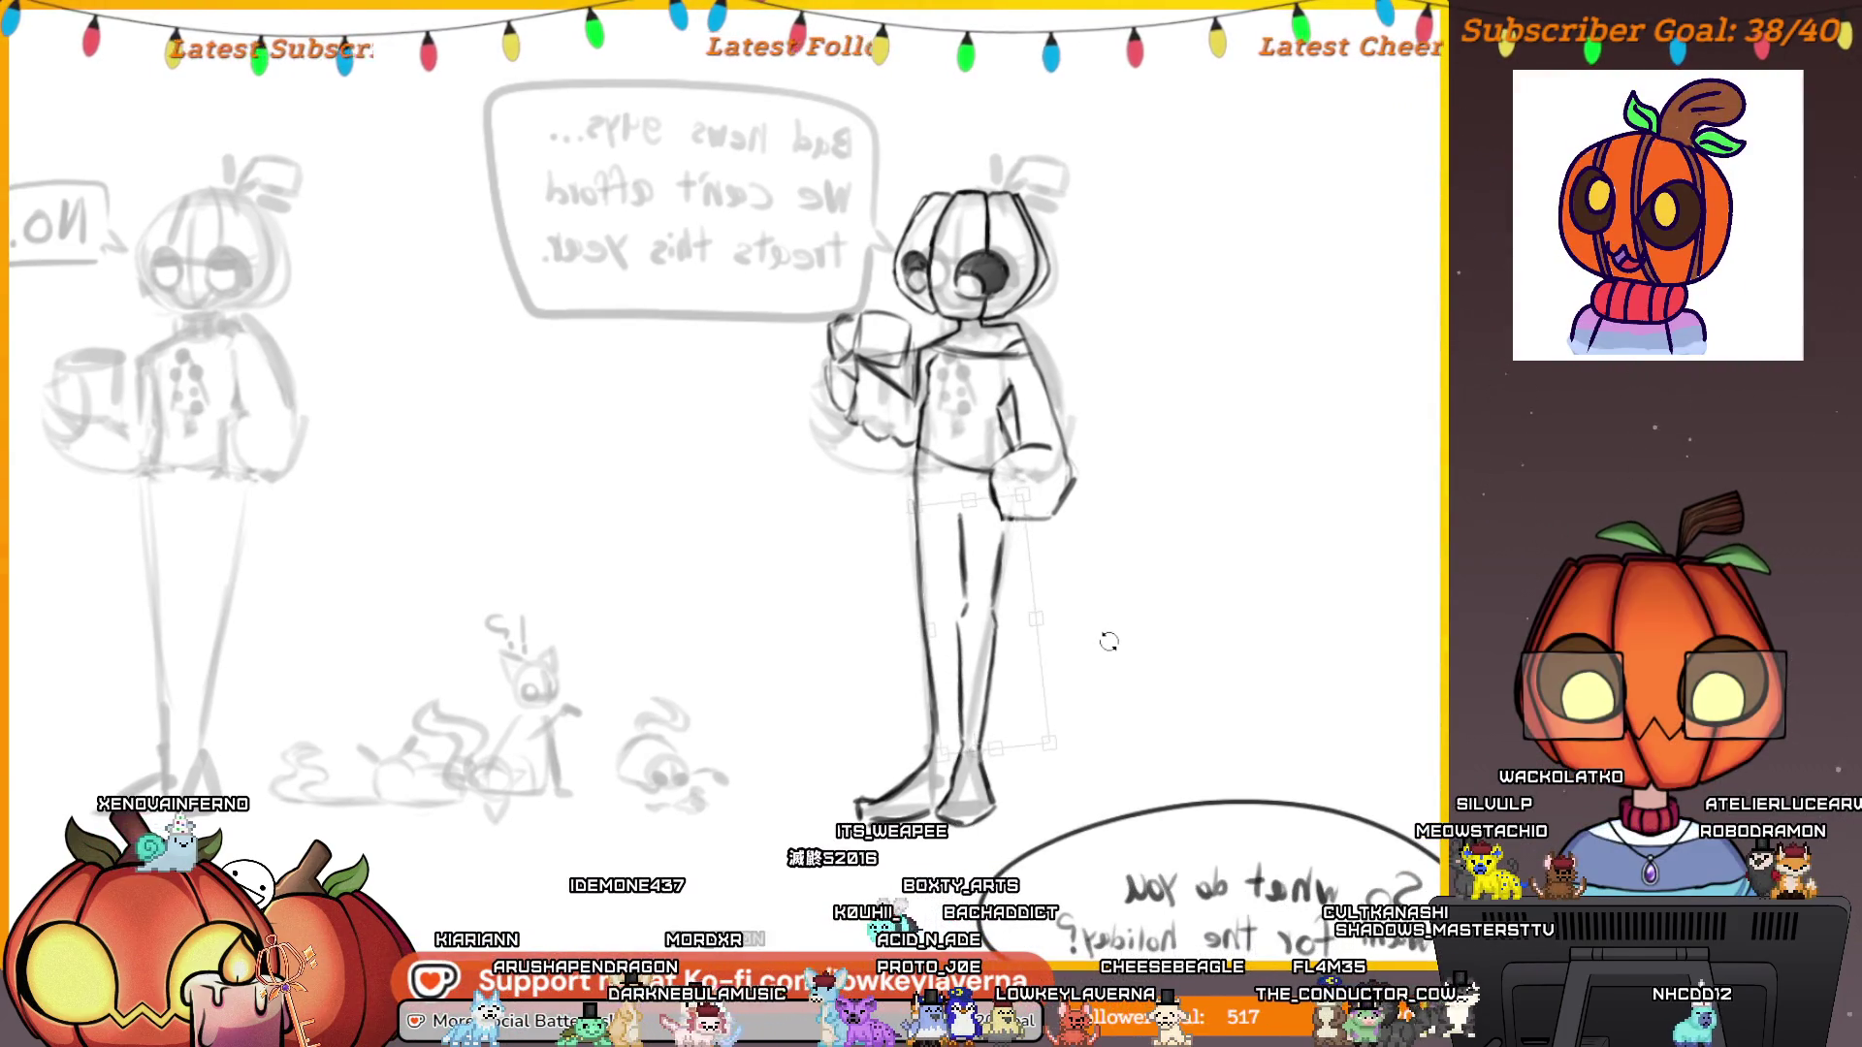
key(Return)
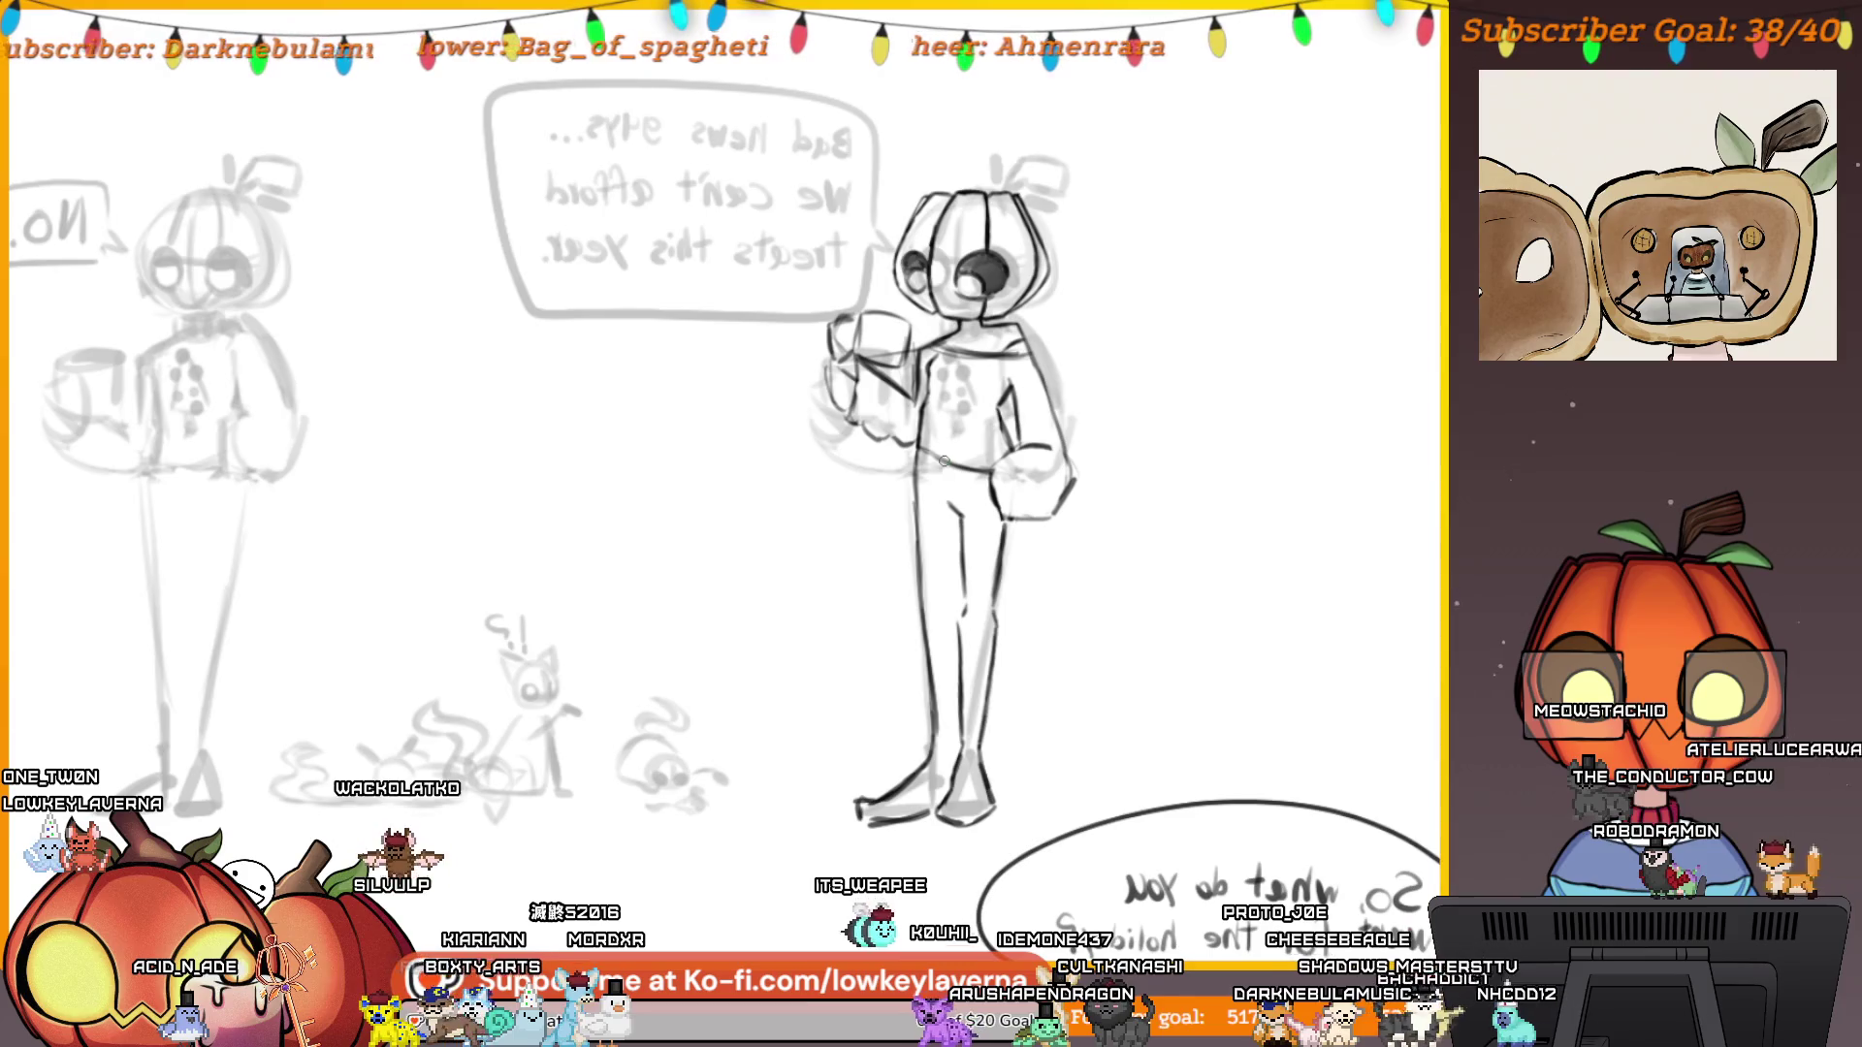
Zoom in on the pumpkin character's leg with the Zoom tool.
click(989, 621)
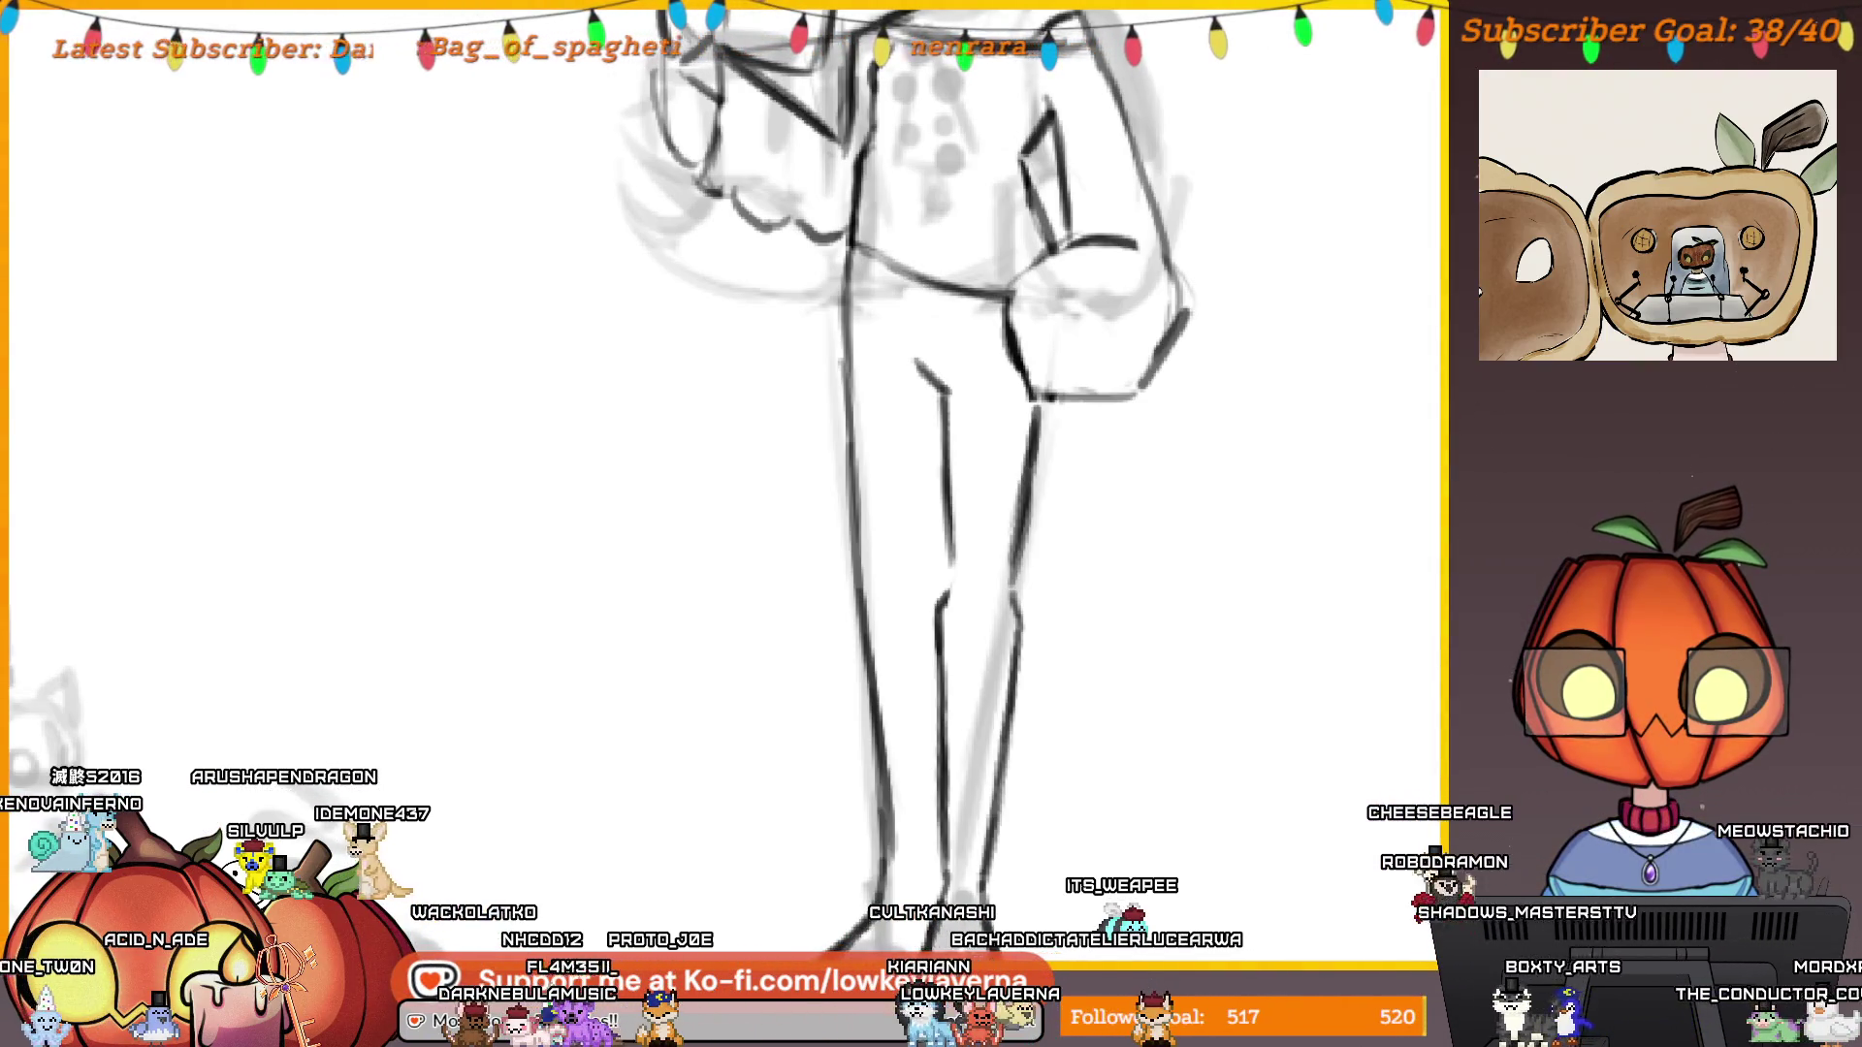
Erase the stray dark strands near the left foot and draw a thin line along its base.
drag(1101, 711, 1212, 600)
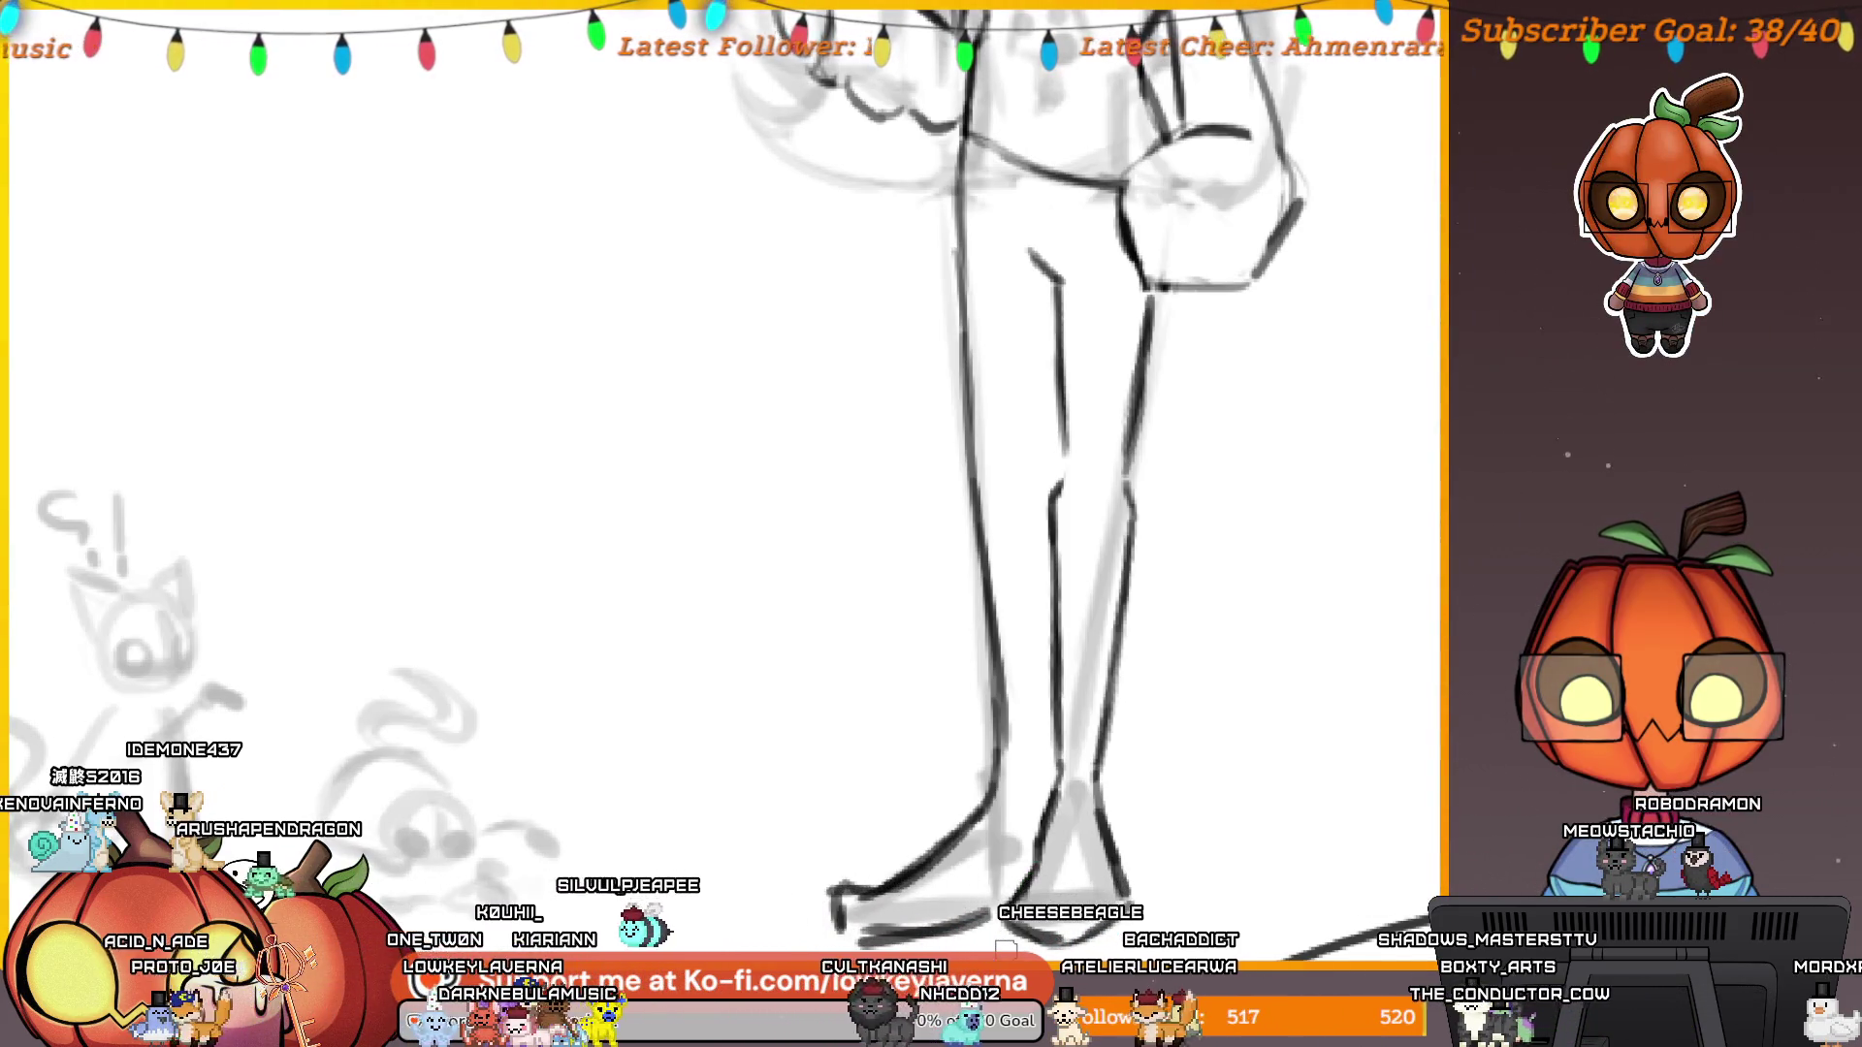
drag(1159, 545, 1295, 366)
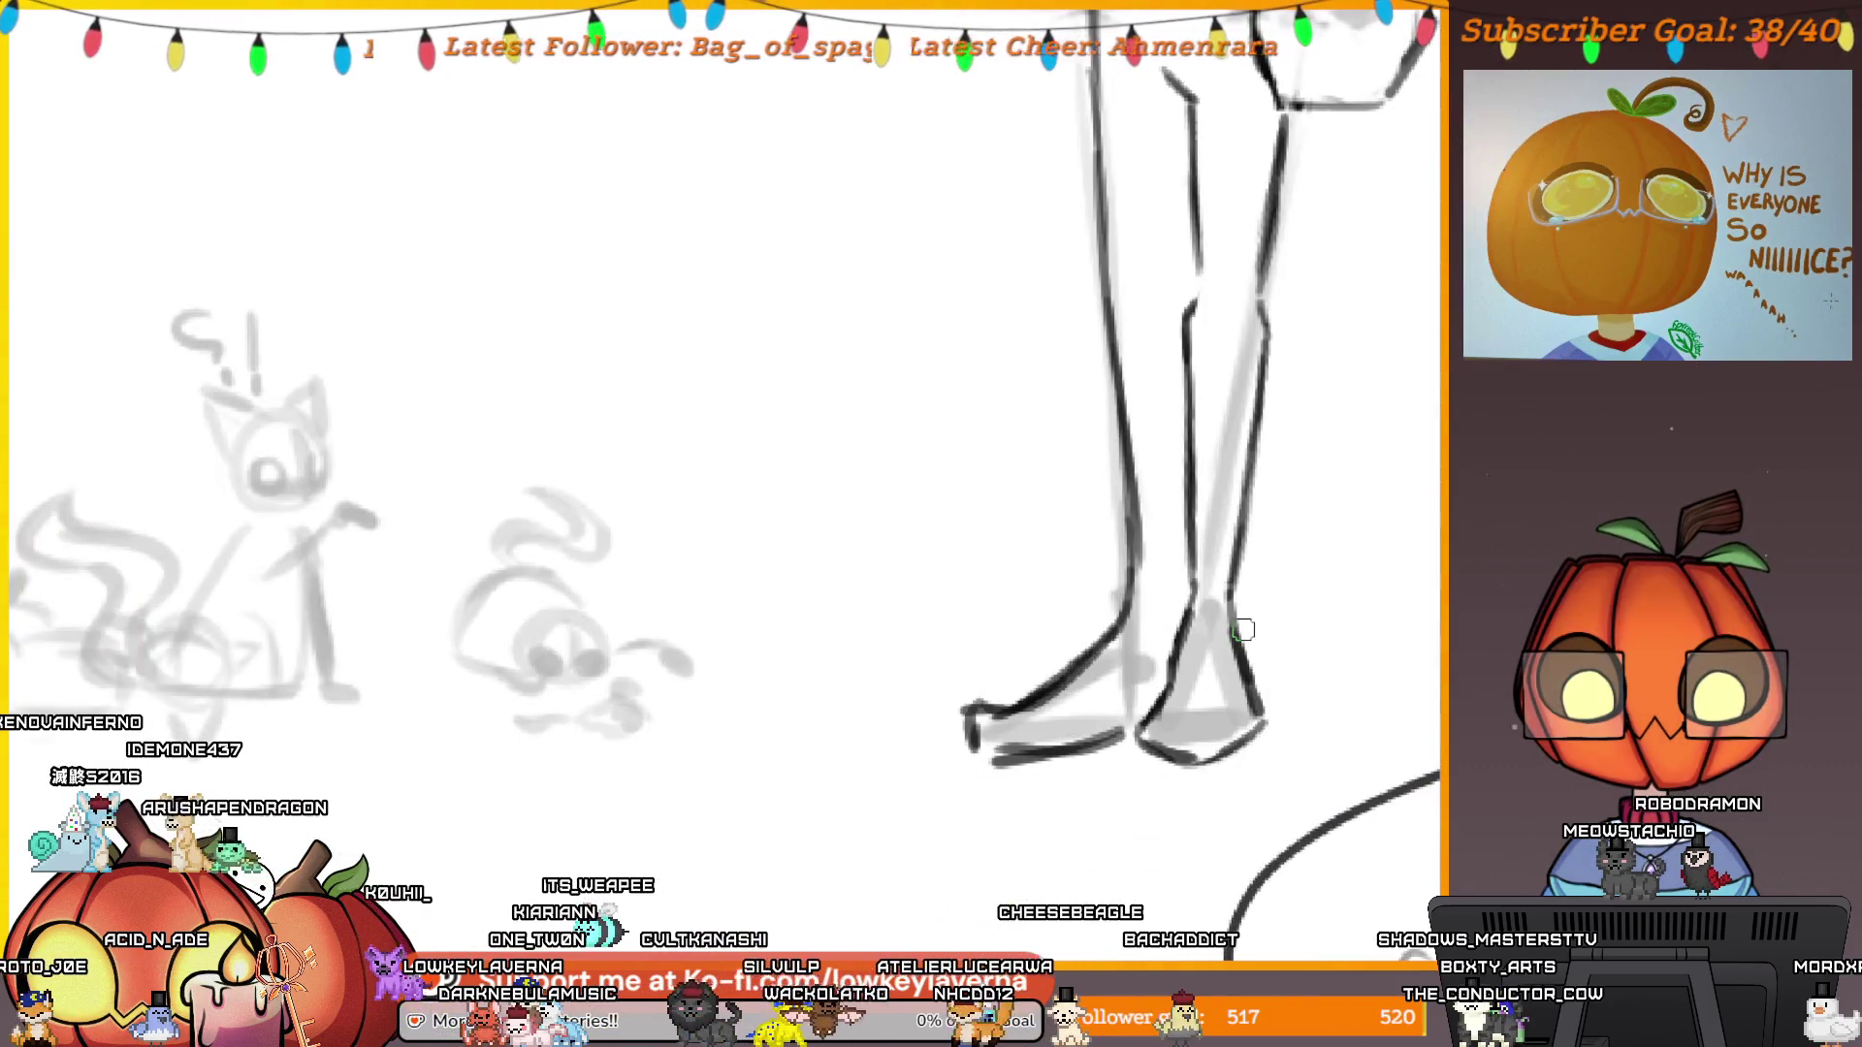
scroll(1180, 631, up, 5)
mouse_move(1113, 732)
mouse_down()
mouse_move(840, 798)
mouse_move(833, 726)
mouse_up()
drag(810, 661, 1087, 667)
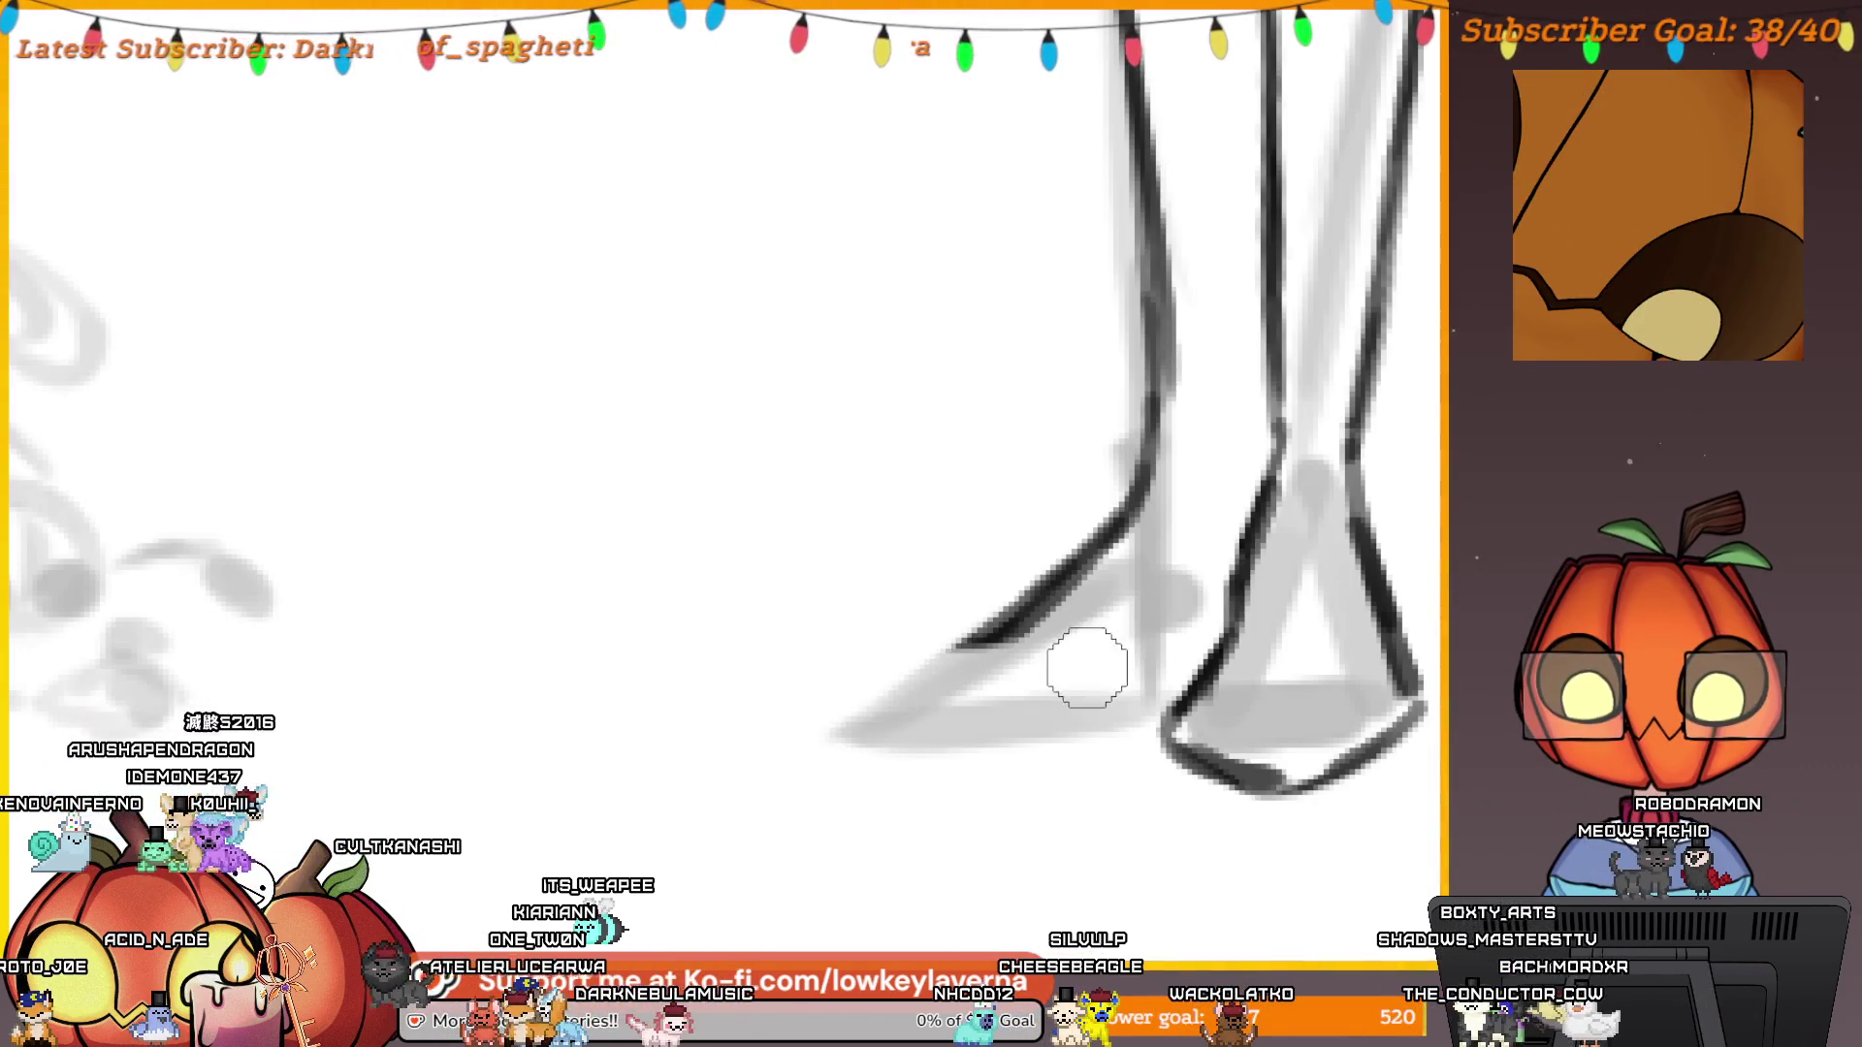
mouse_move(1164, 738)
mouse_down()
mouse_move(953, 740)
mouse_move(989, 632)
mouse_move(873, 740)
mouse_up()
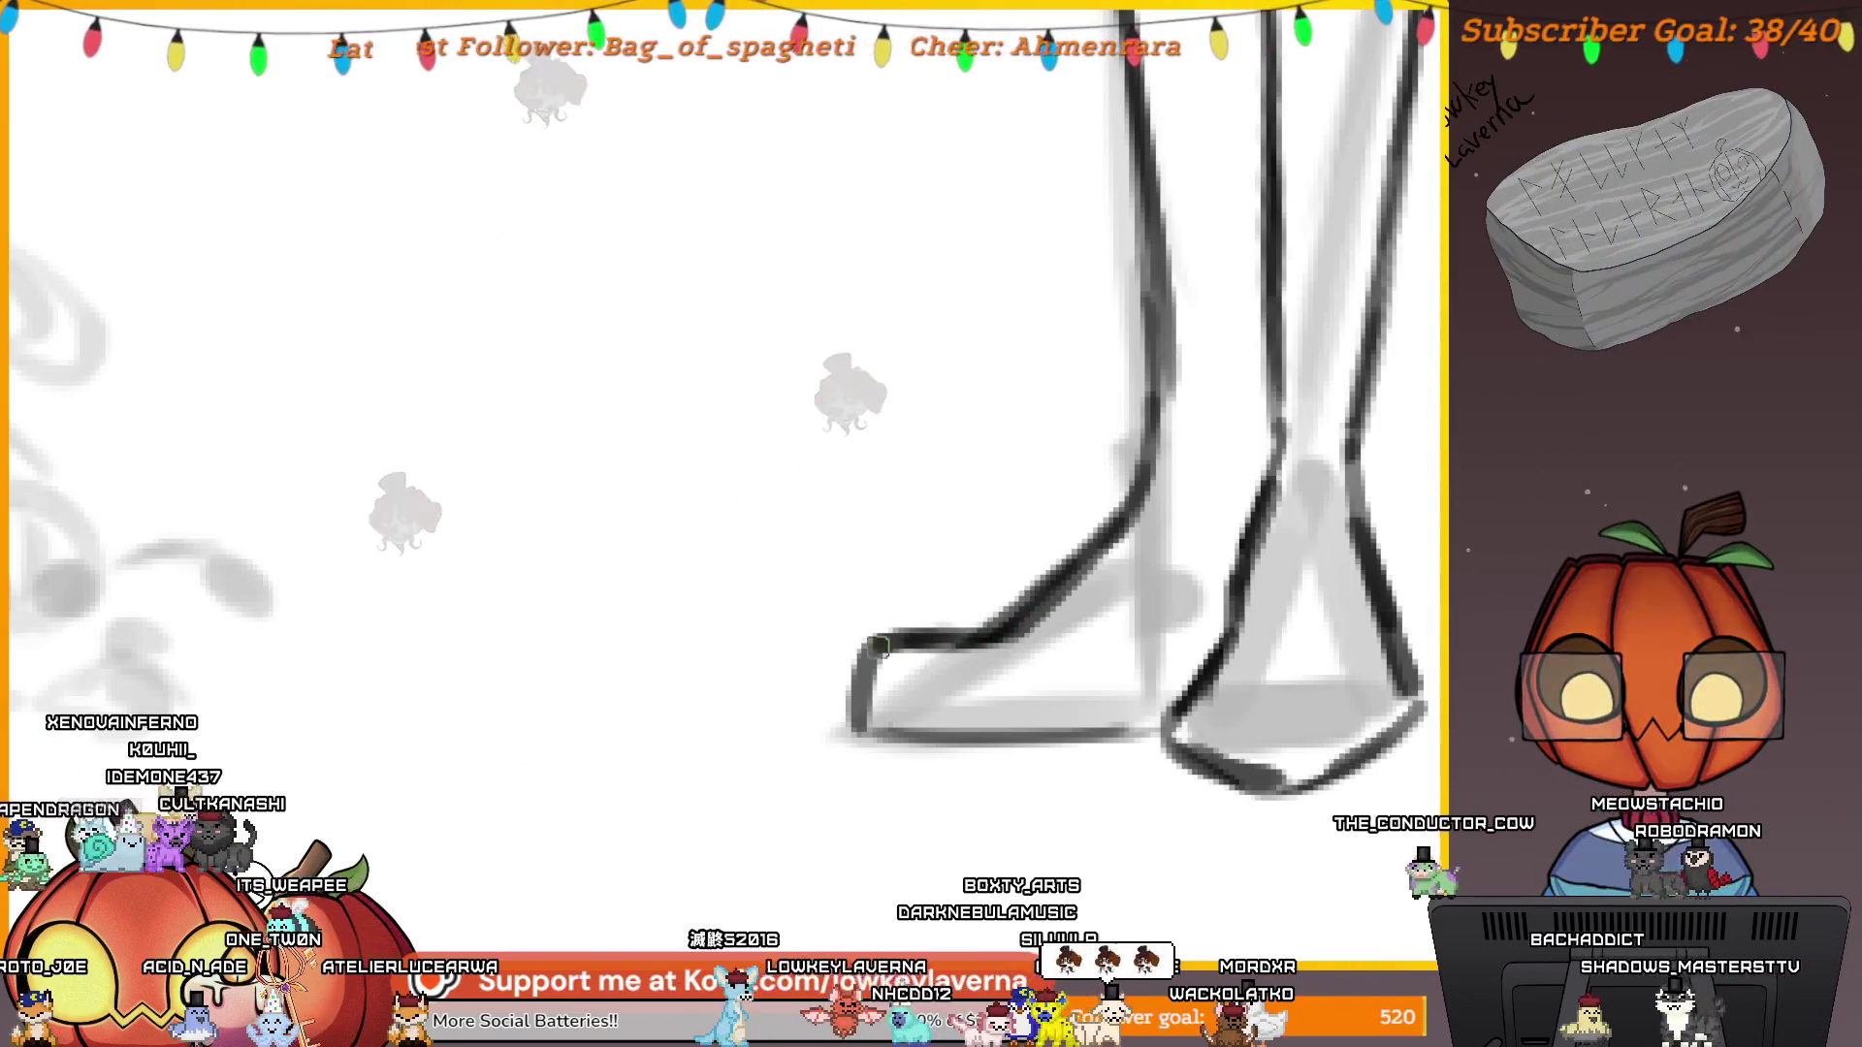
Zoom out to view the whole comic scene.
scroll(1124, 534, down, 5)
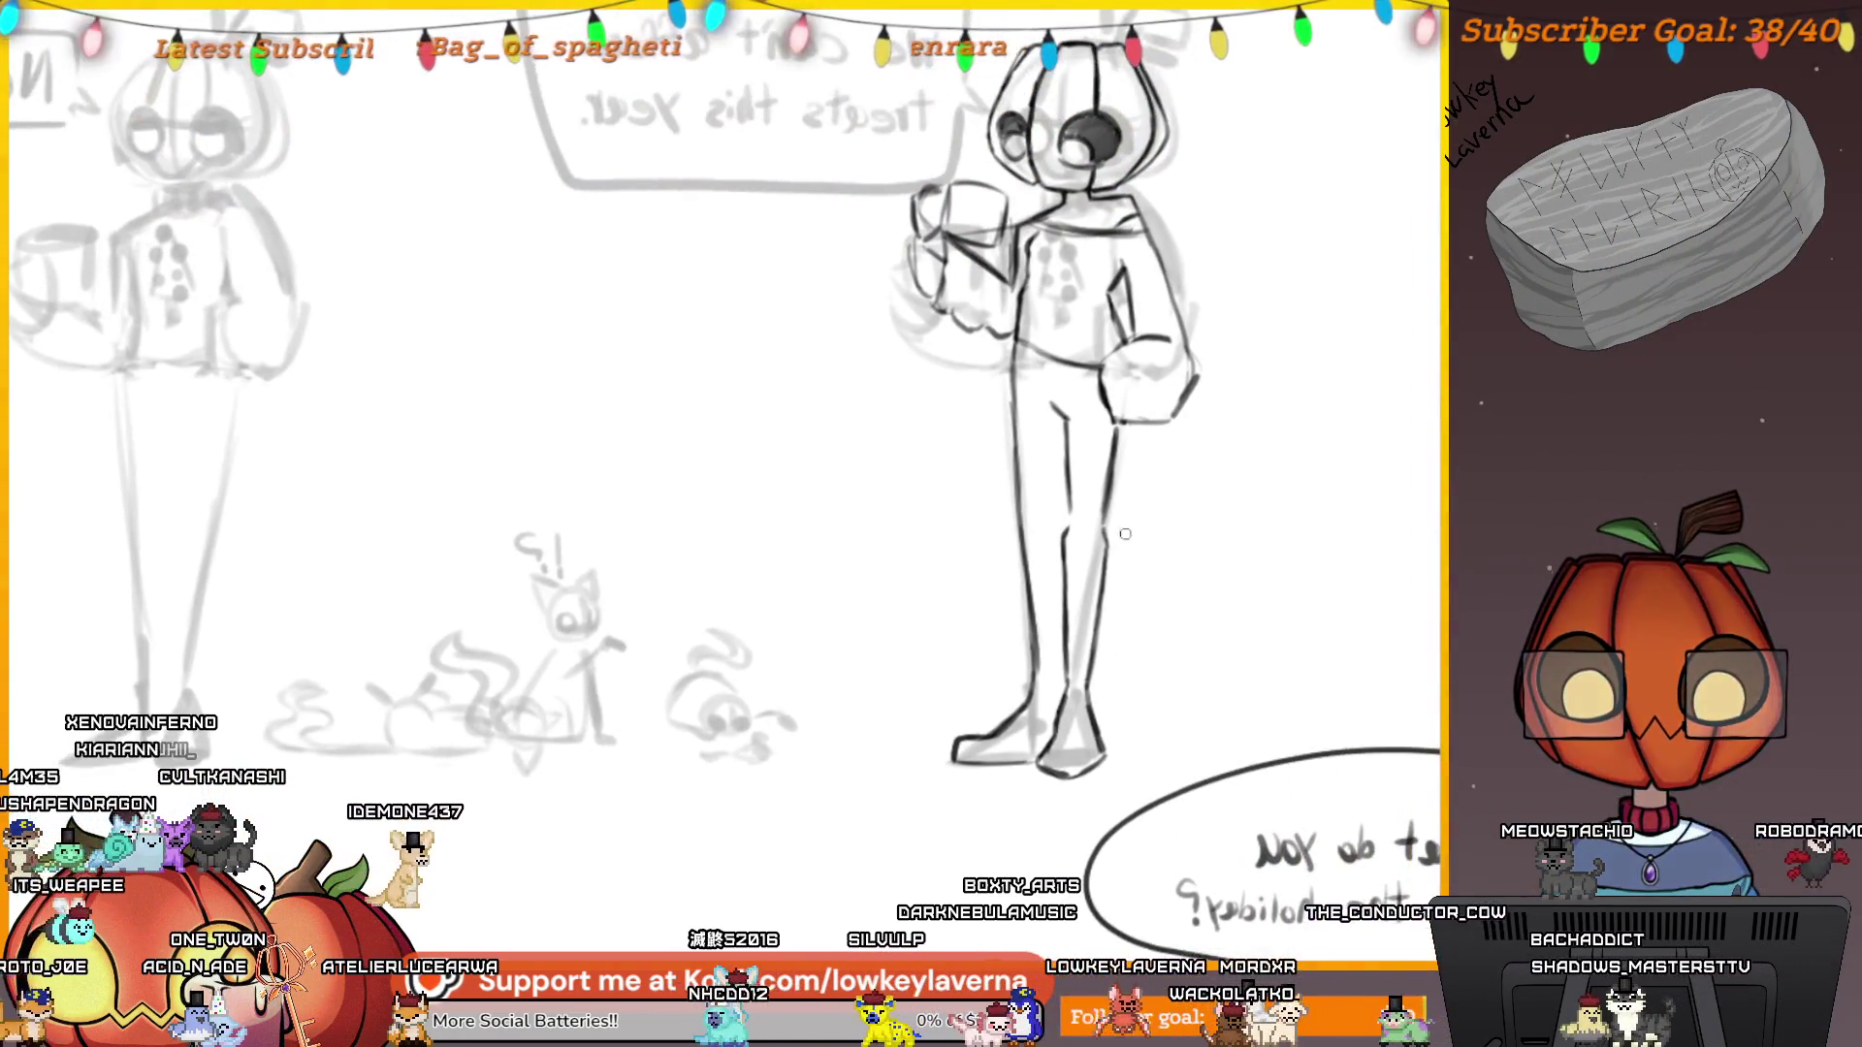
scroll(1125, 534, up, 1)
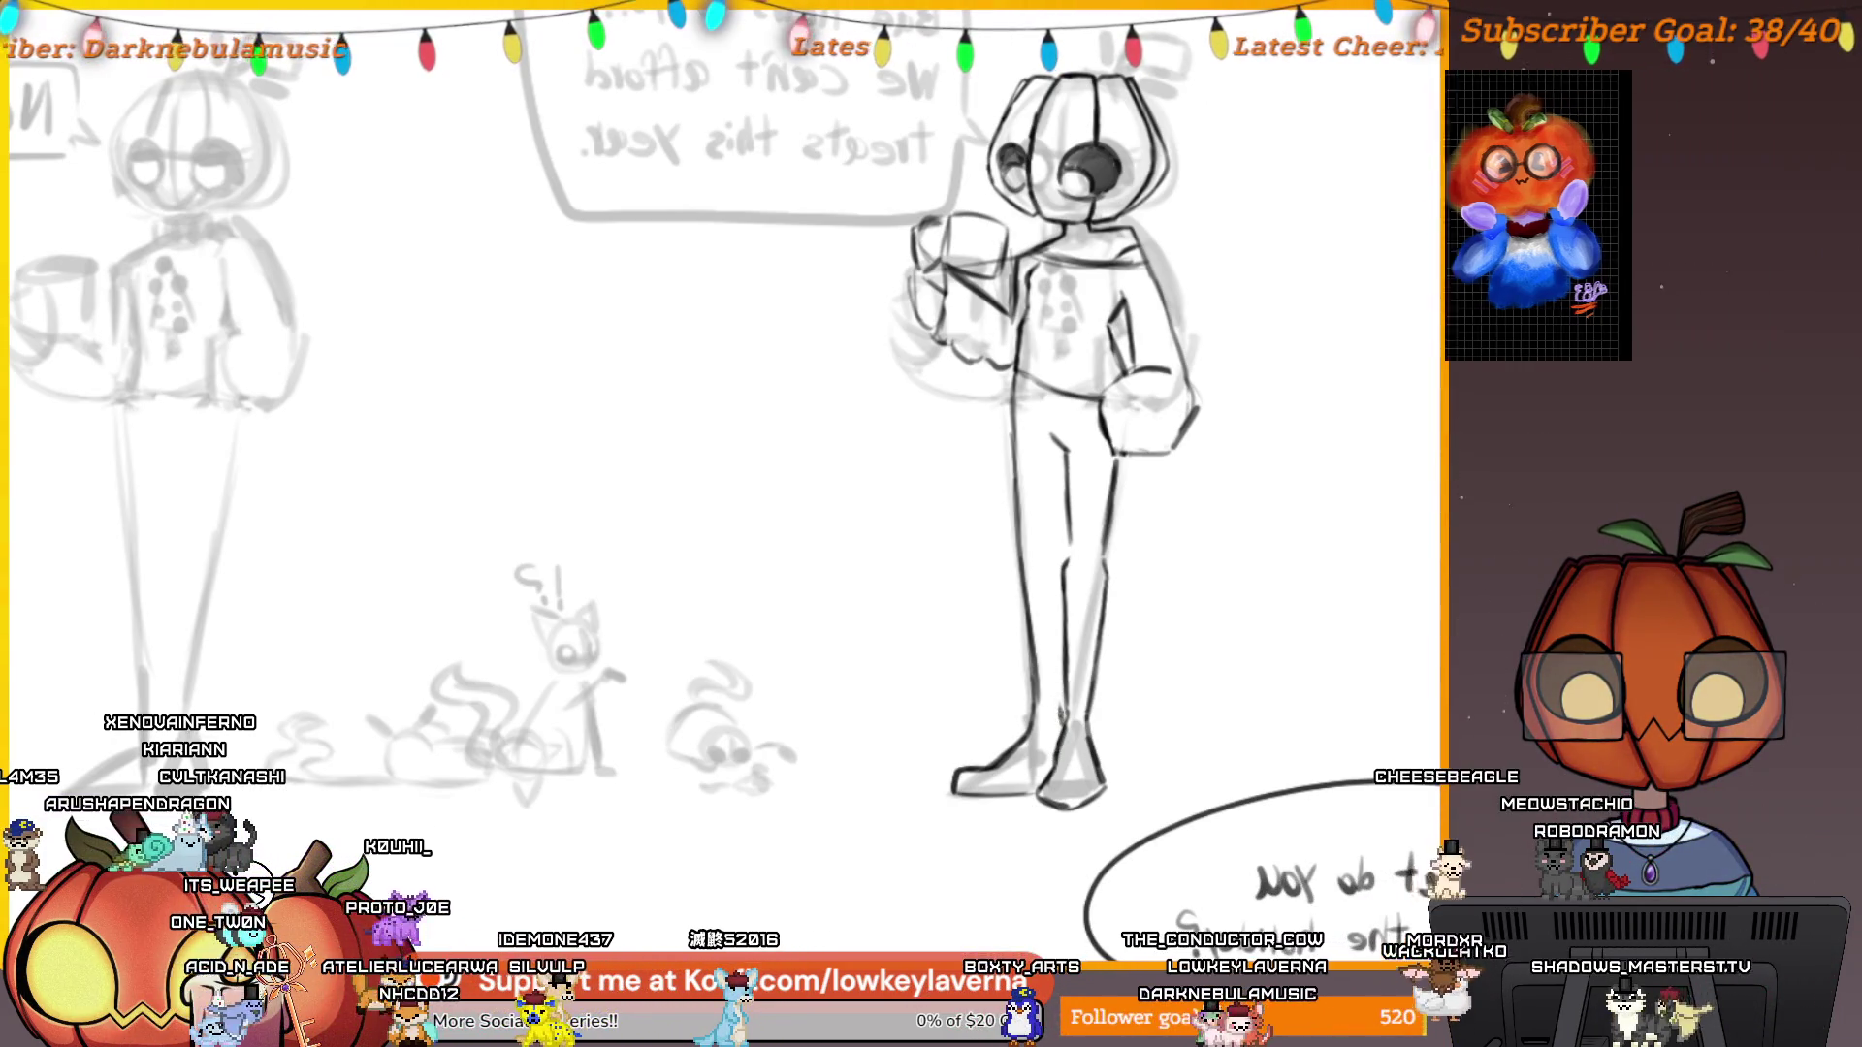
scroll(1071, 525, up, 4)
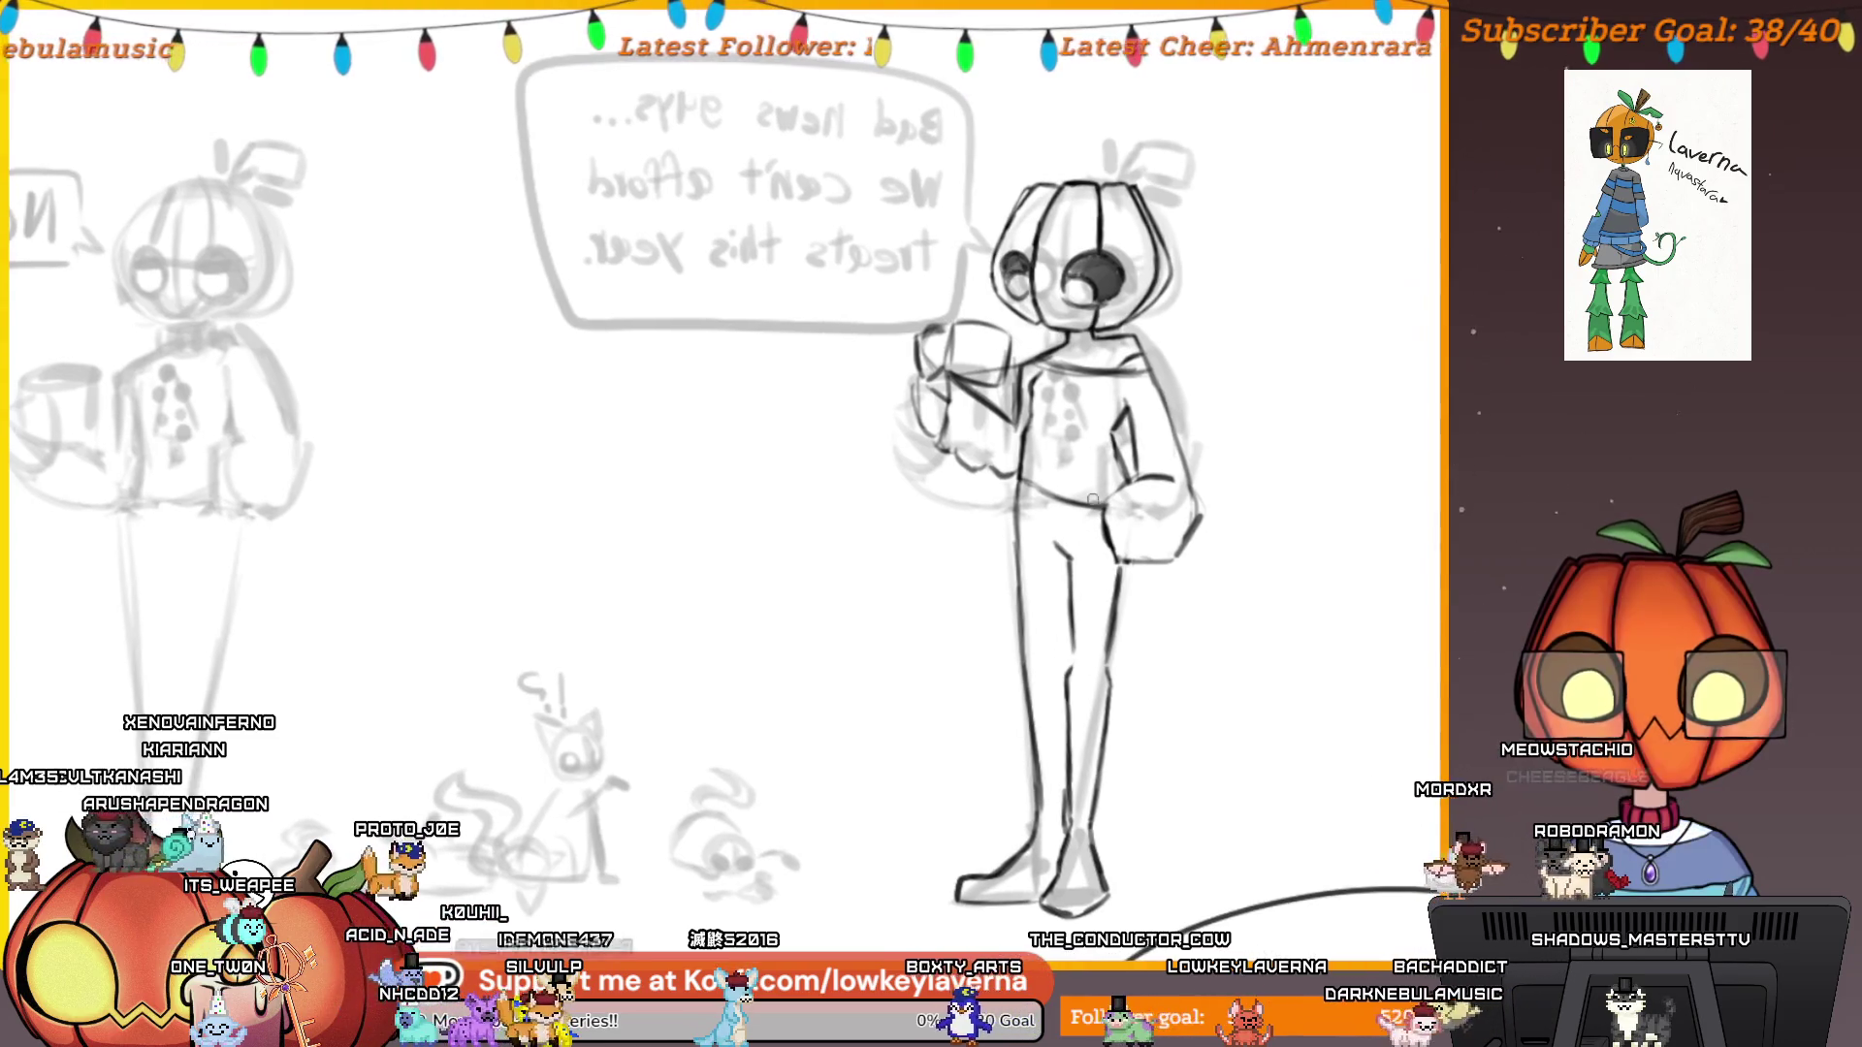
scroll(1093, 499, down, 2)
scroll(1082, 517, up, 1)
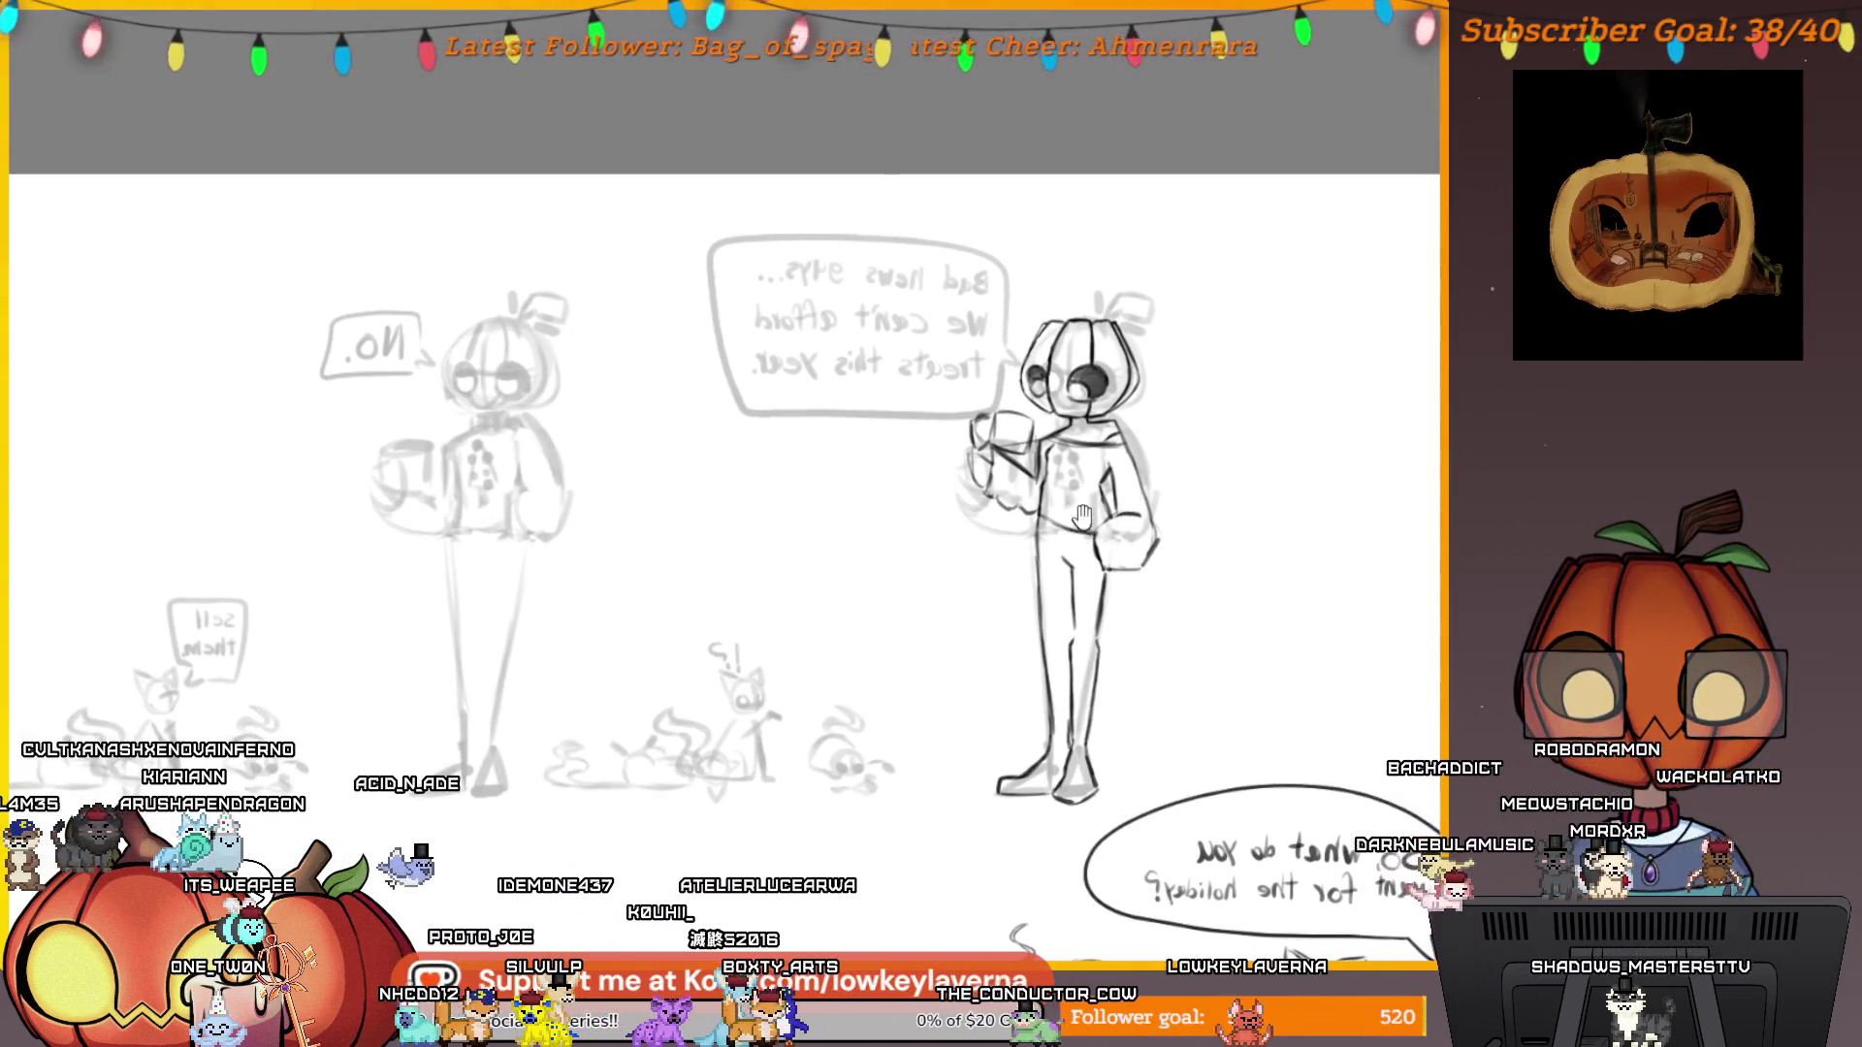
scroll(1082, 516, up, 1)
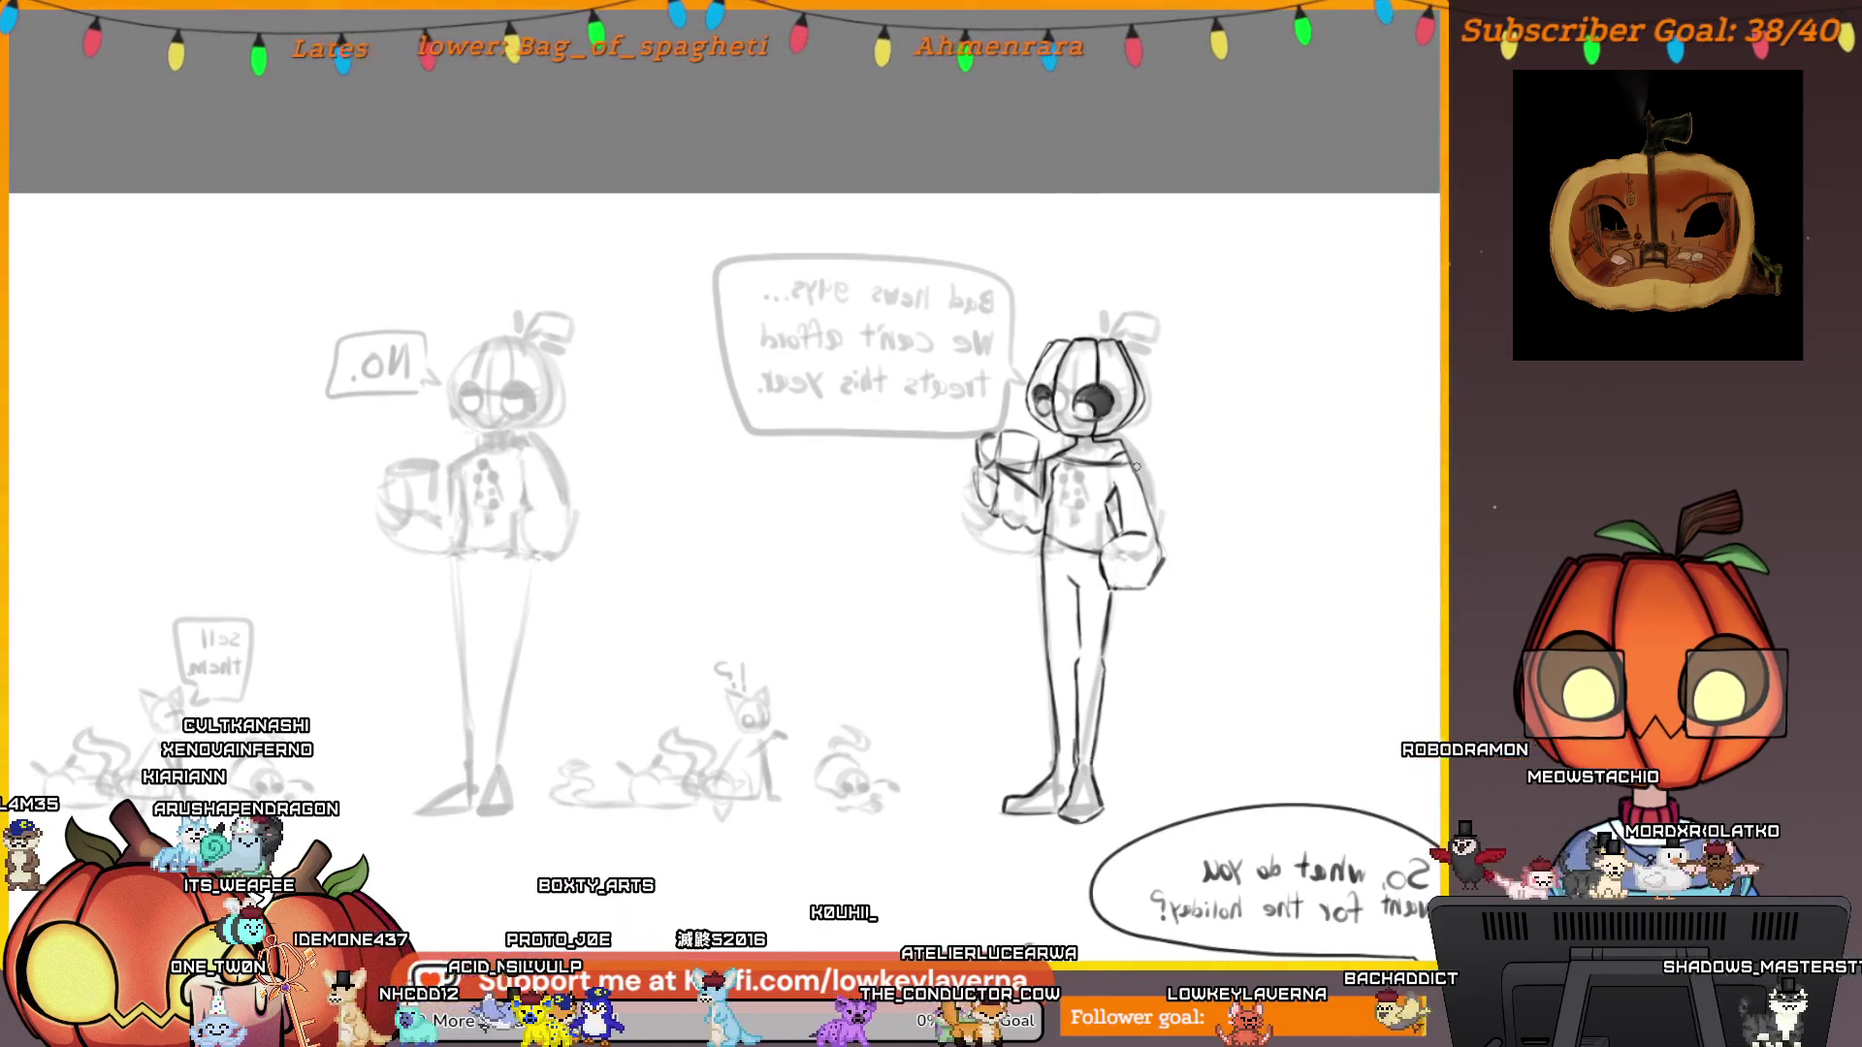
scroll(1187, 420, up, 1)
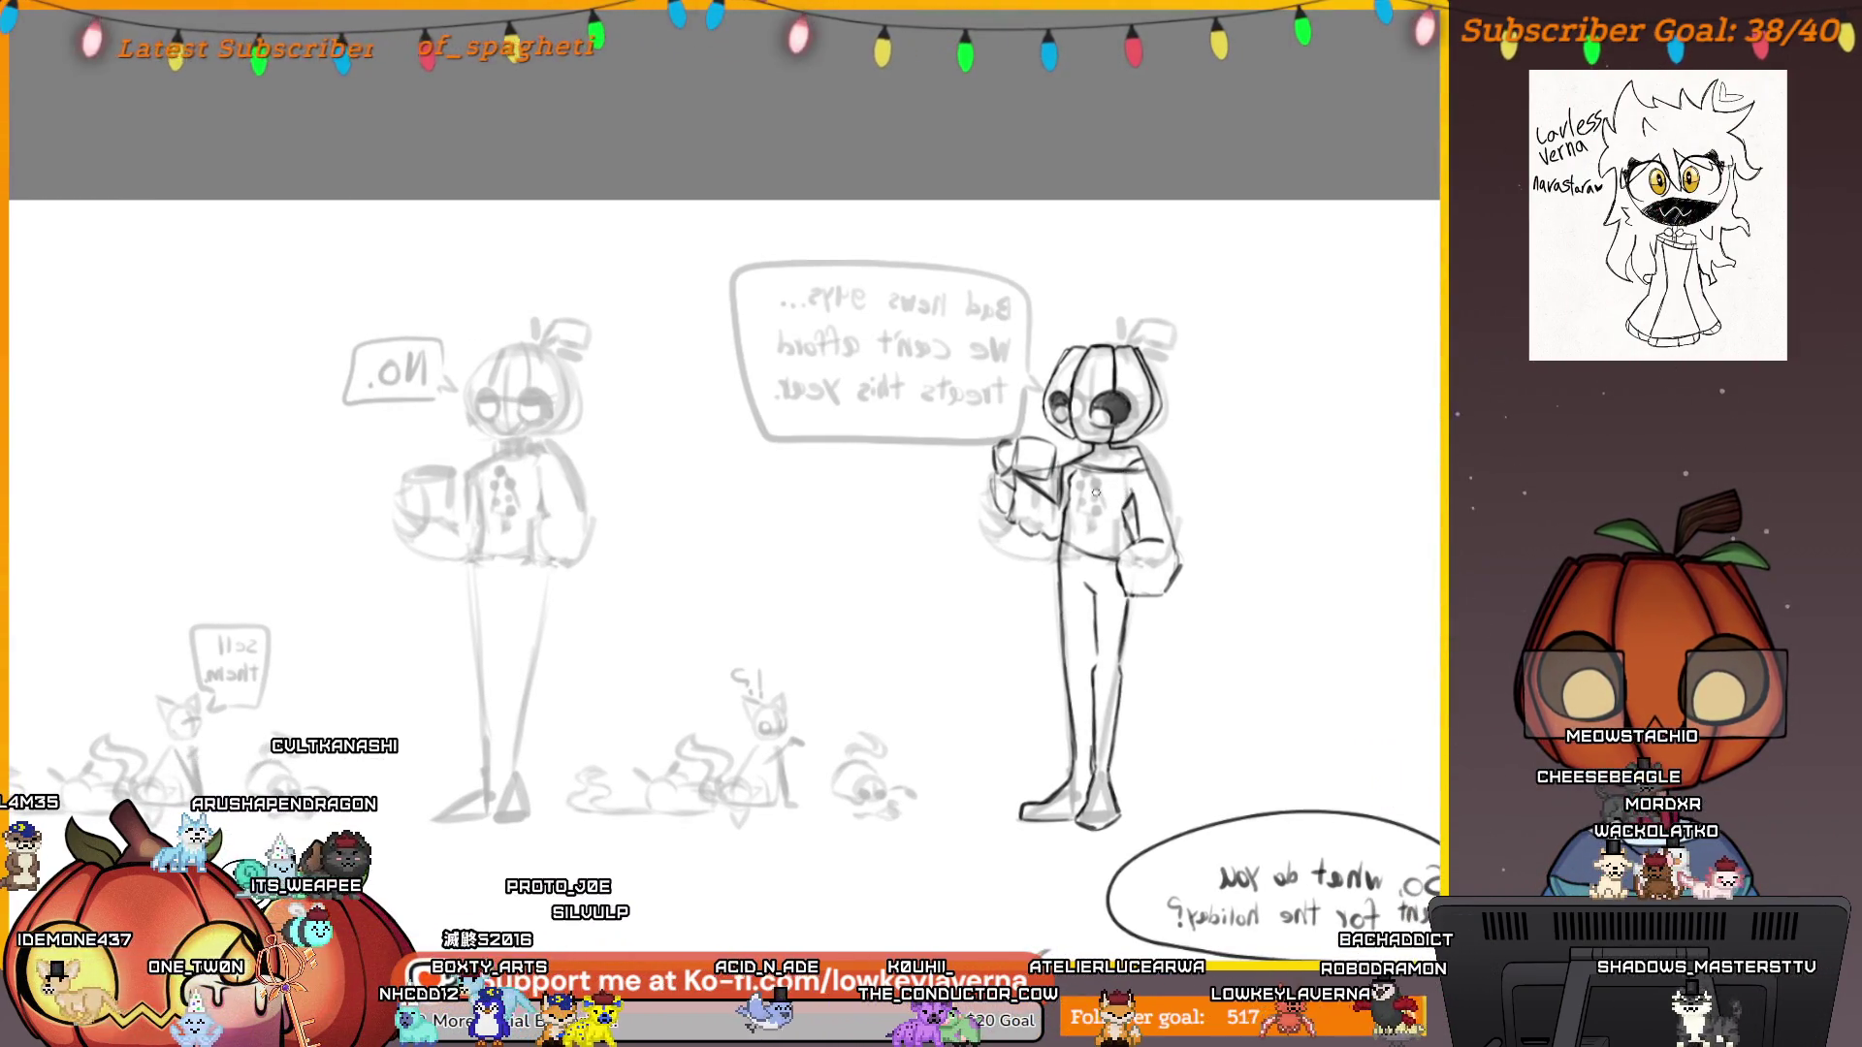
Ink the stem's leaf curl, the leaf loop's lower-left edge, the stem and a stroke beneath the leaf.
scroll(1151, 453, up, 3)
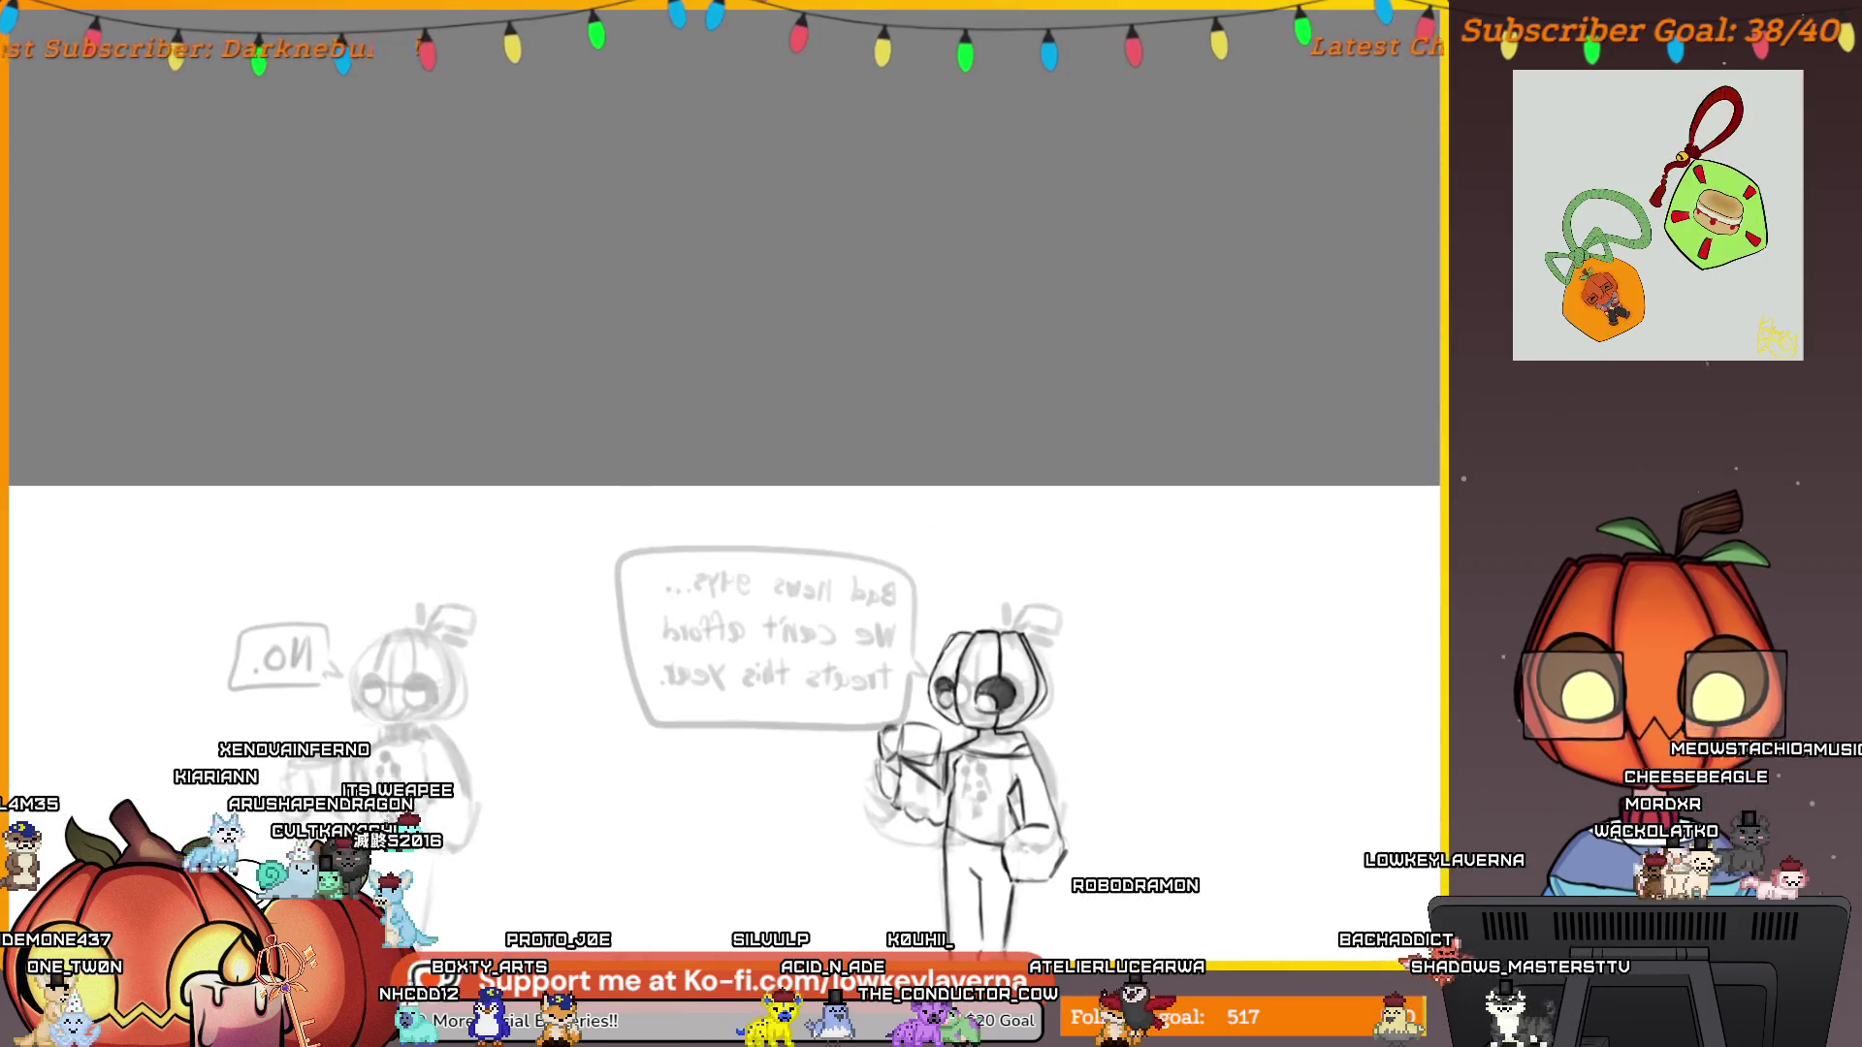
drag(1092, 619, 973, 670)
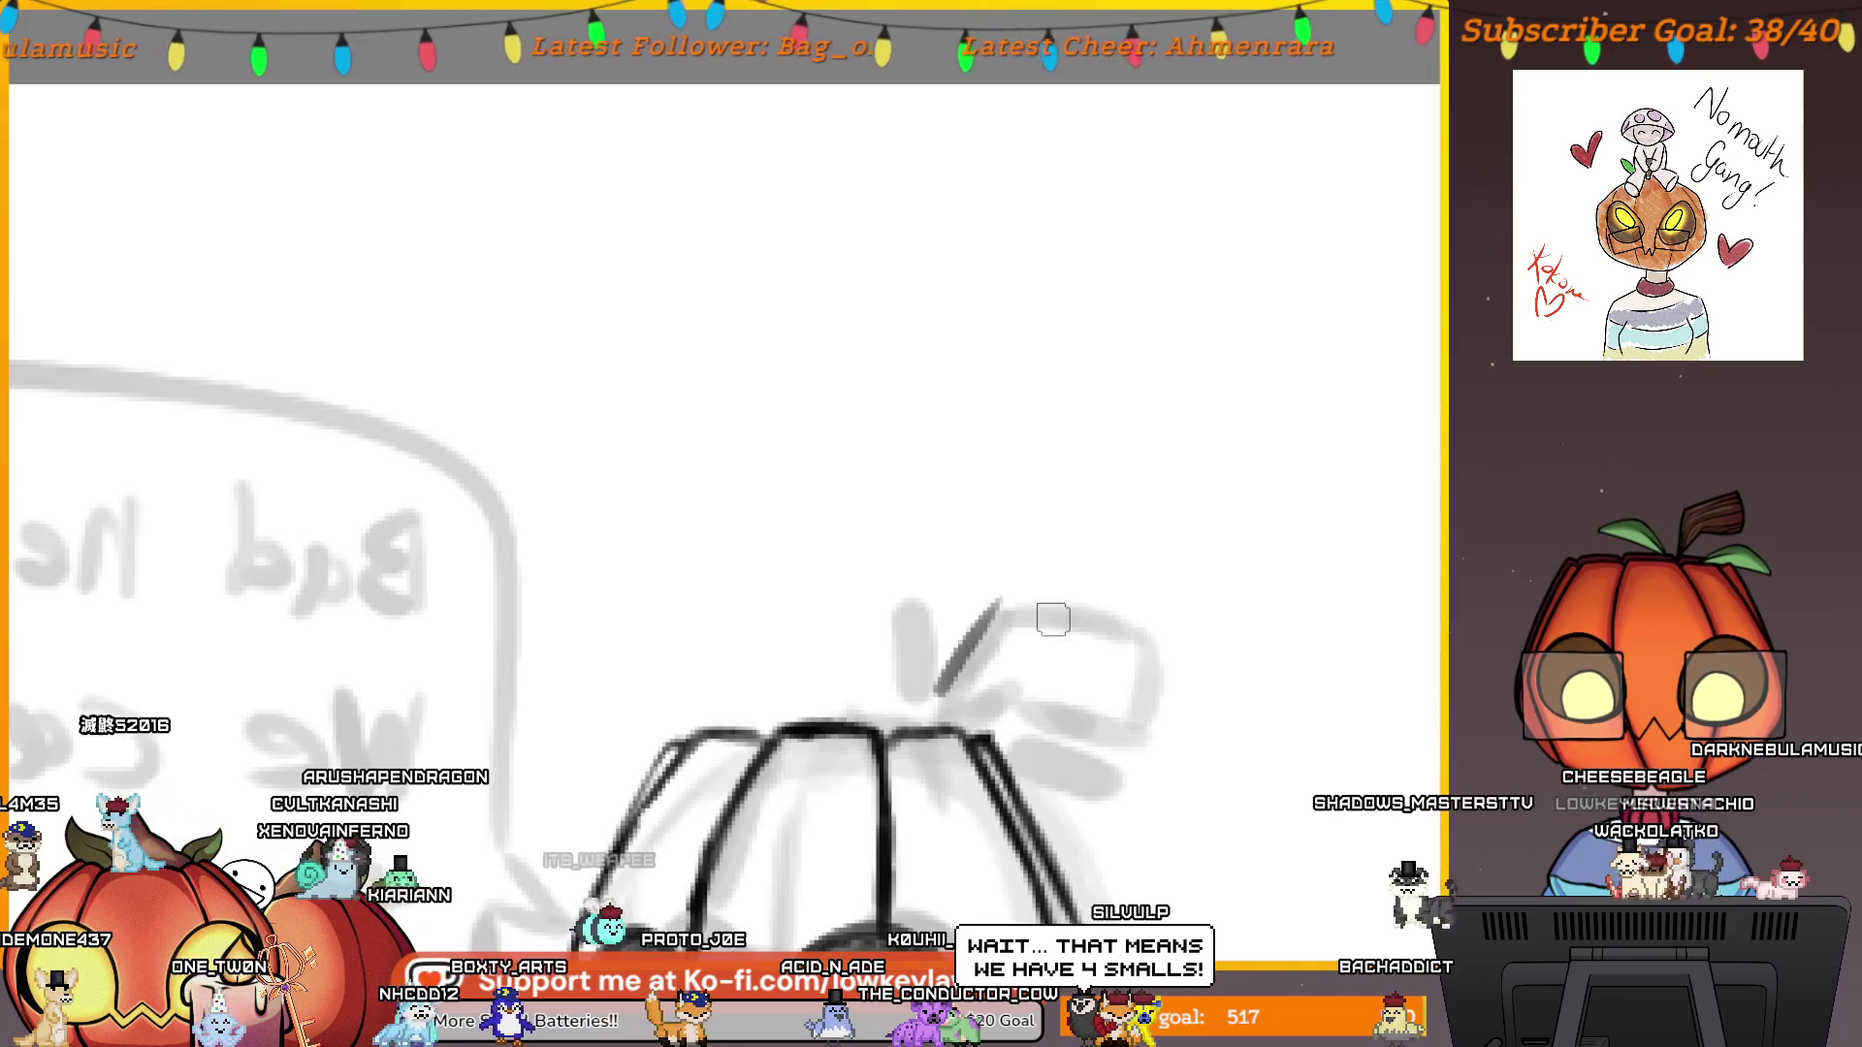
drag(1197, 644, 1191, 640)
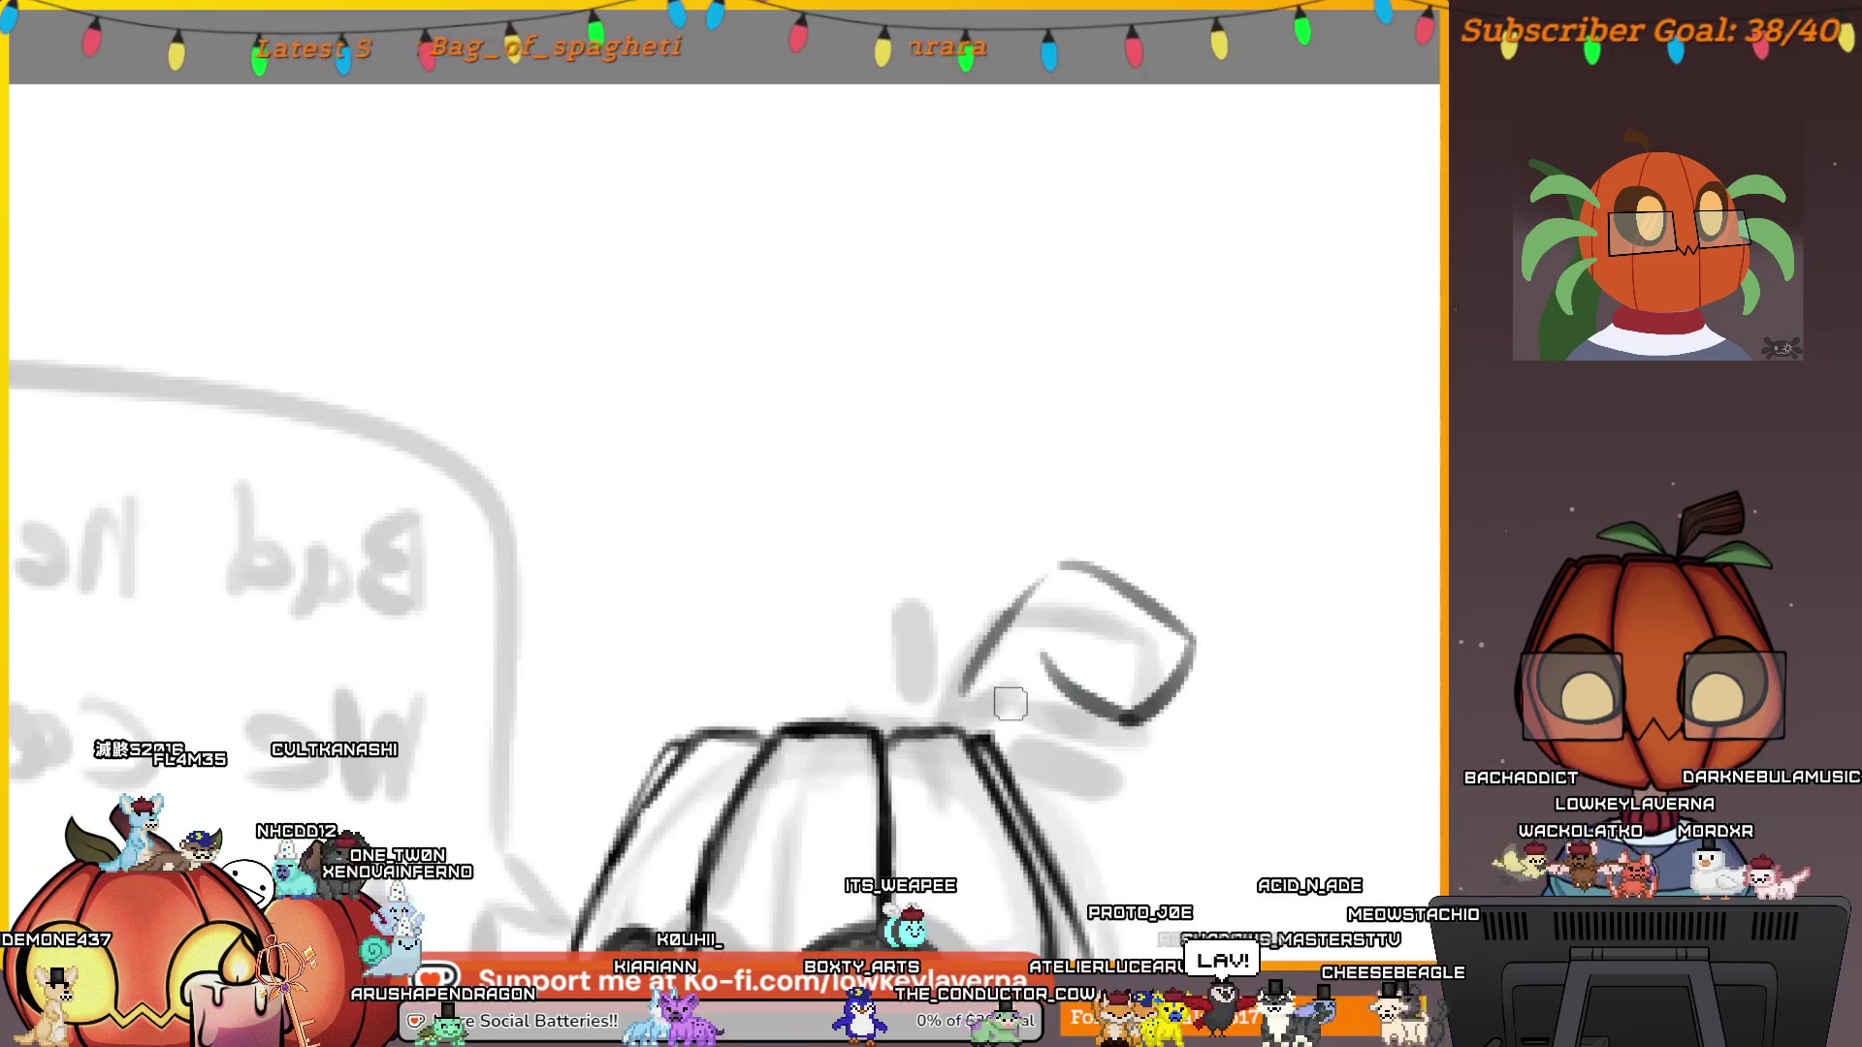
drag(965, 690, 1115, 644)
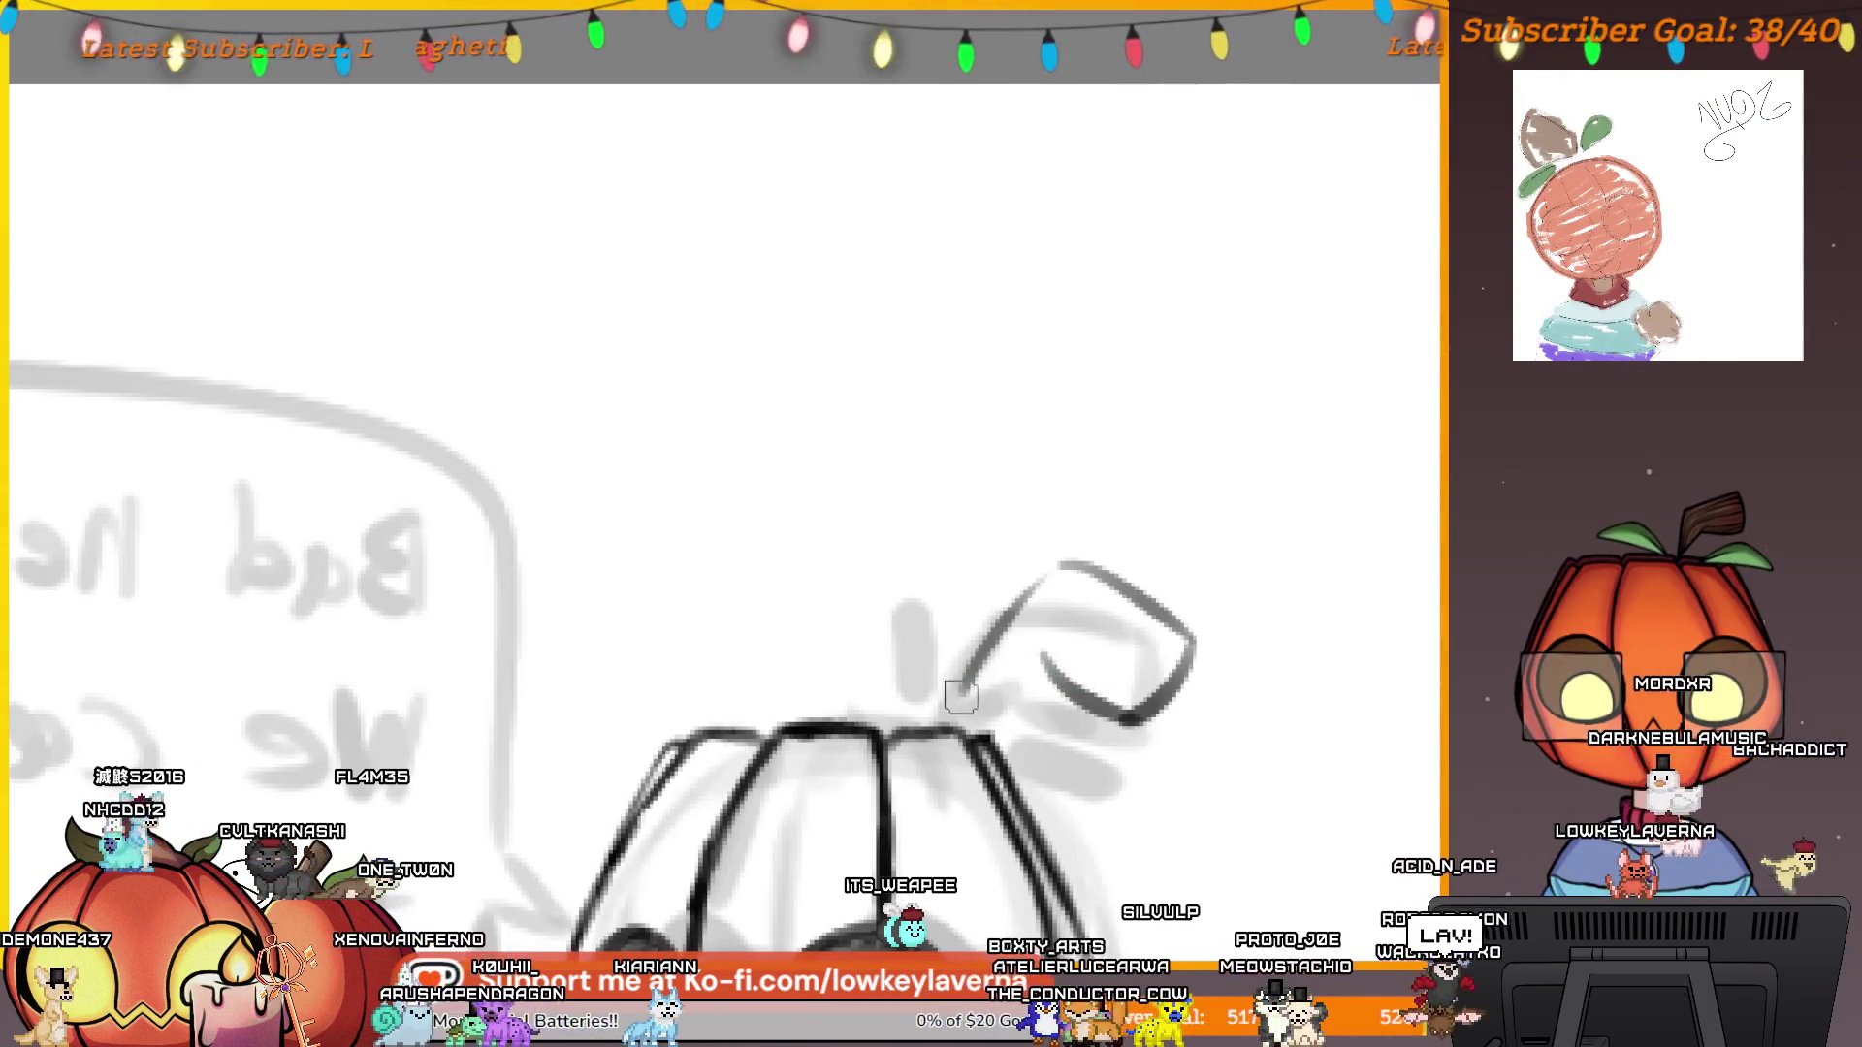
scroll(1064, 679, left, 2)
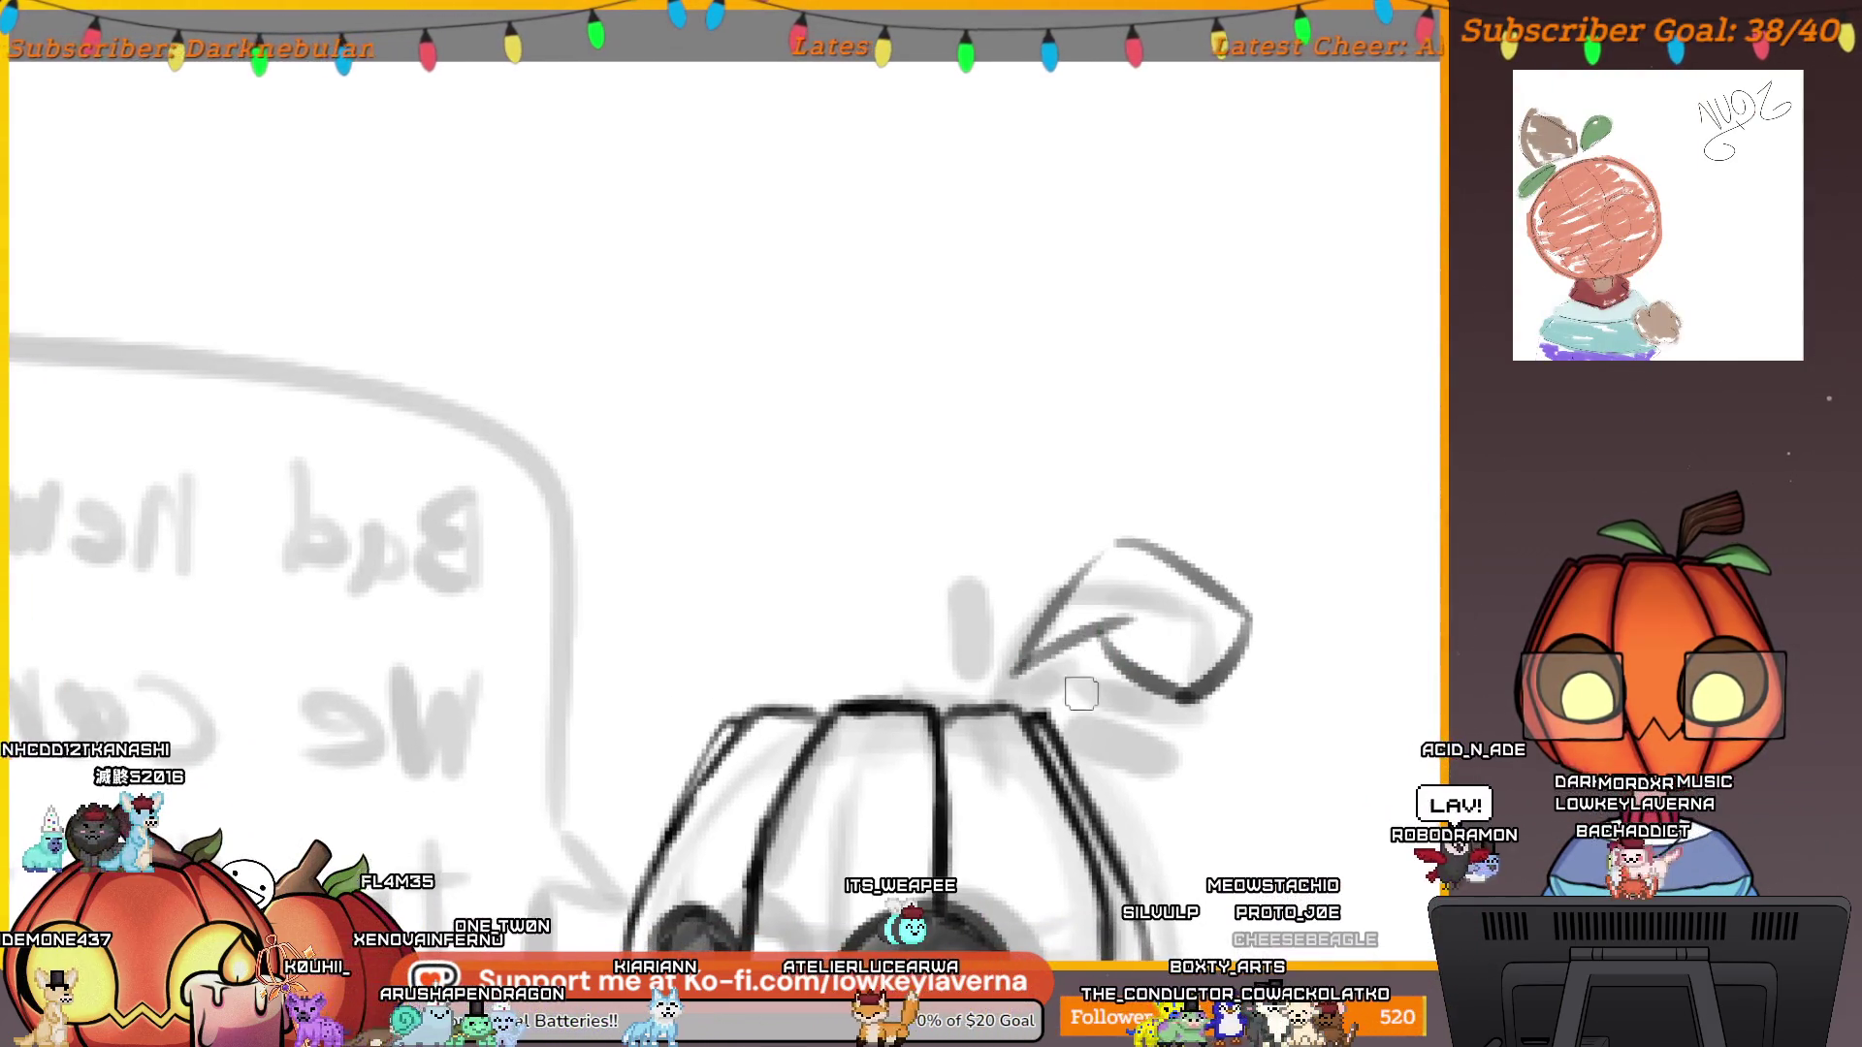
drag(1055, 681, 1134, 711)
drag(952, 570, 979, 642)
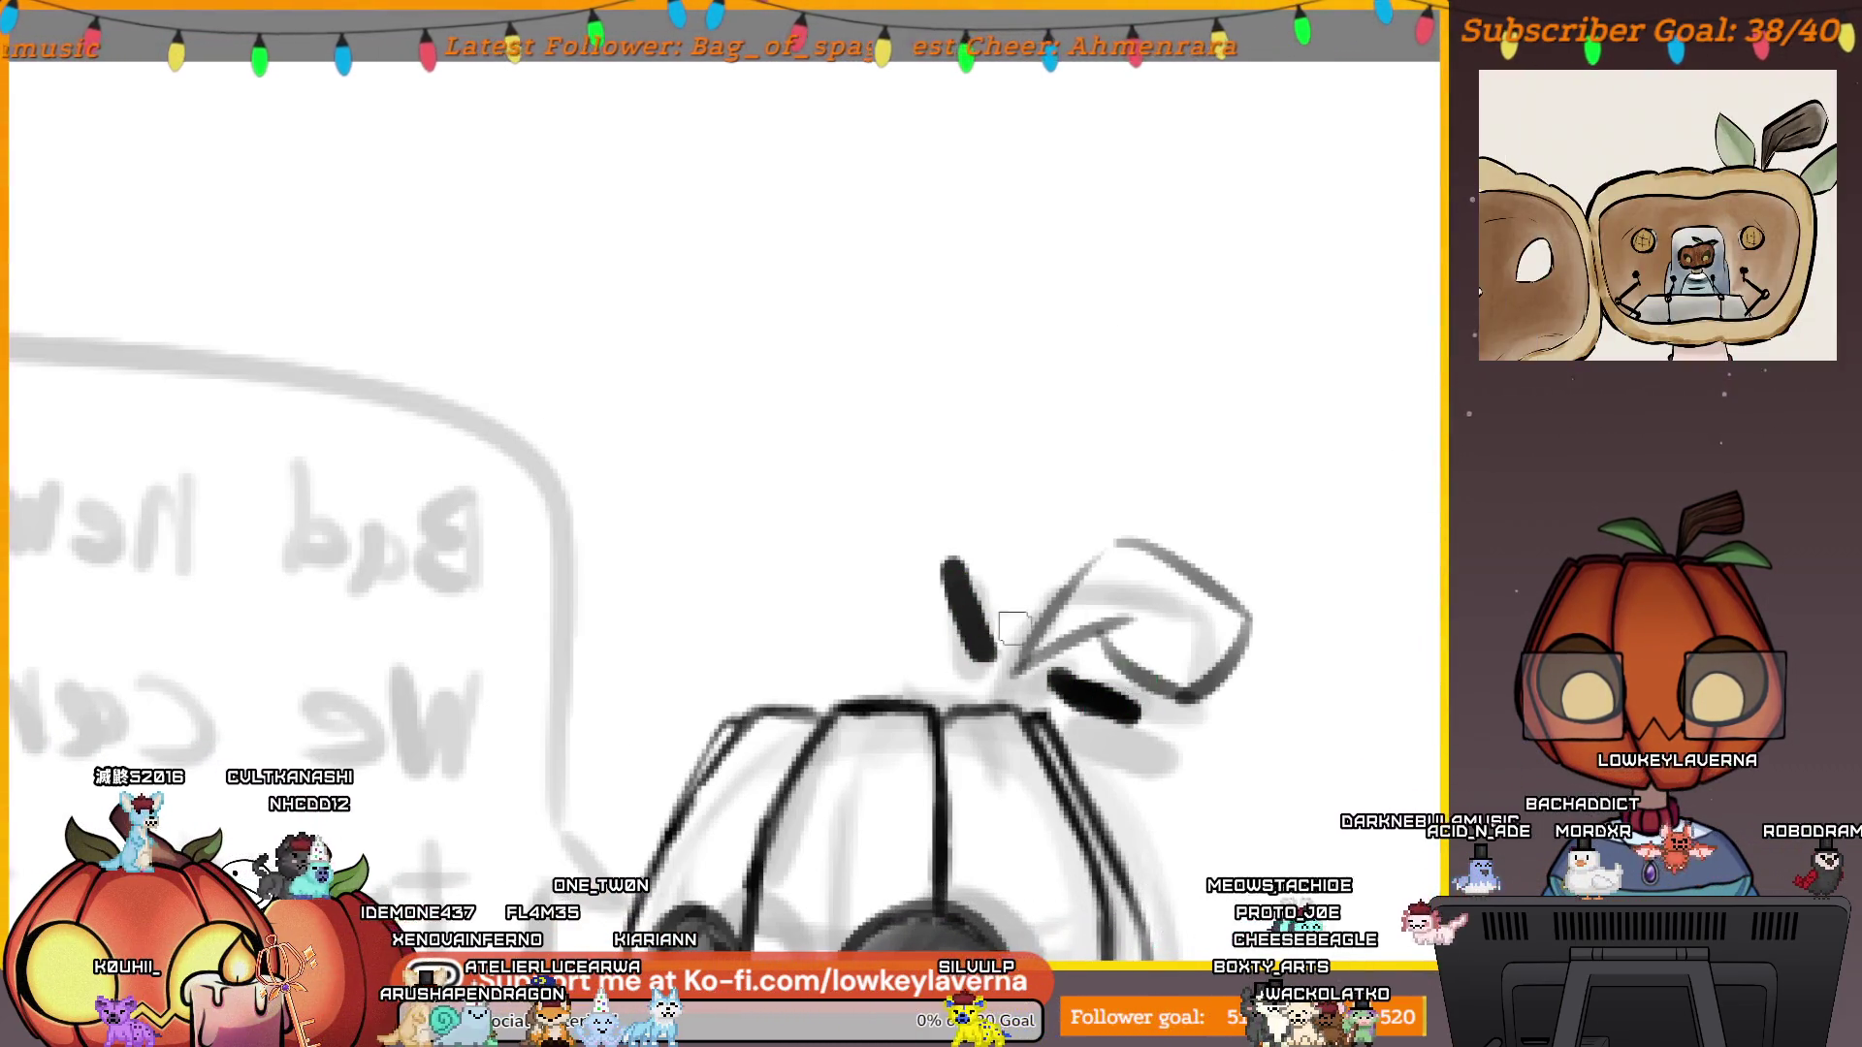
Un-mirror the canvas and ink a dark stroke left of the pumpkin stem.
key(h)
drag(386, 726, 1284, 626)
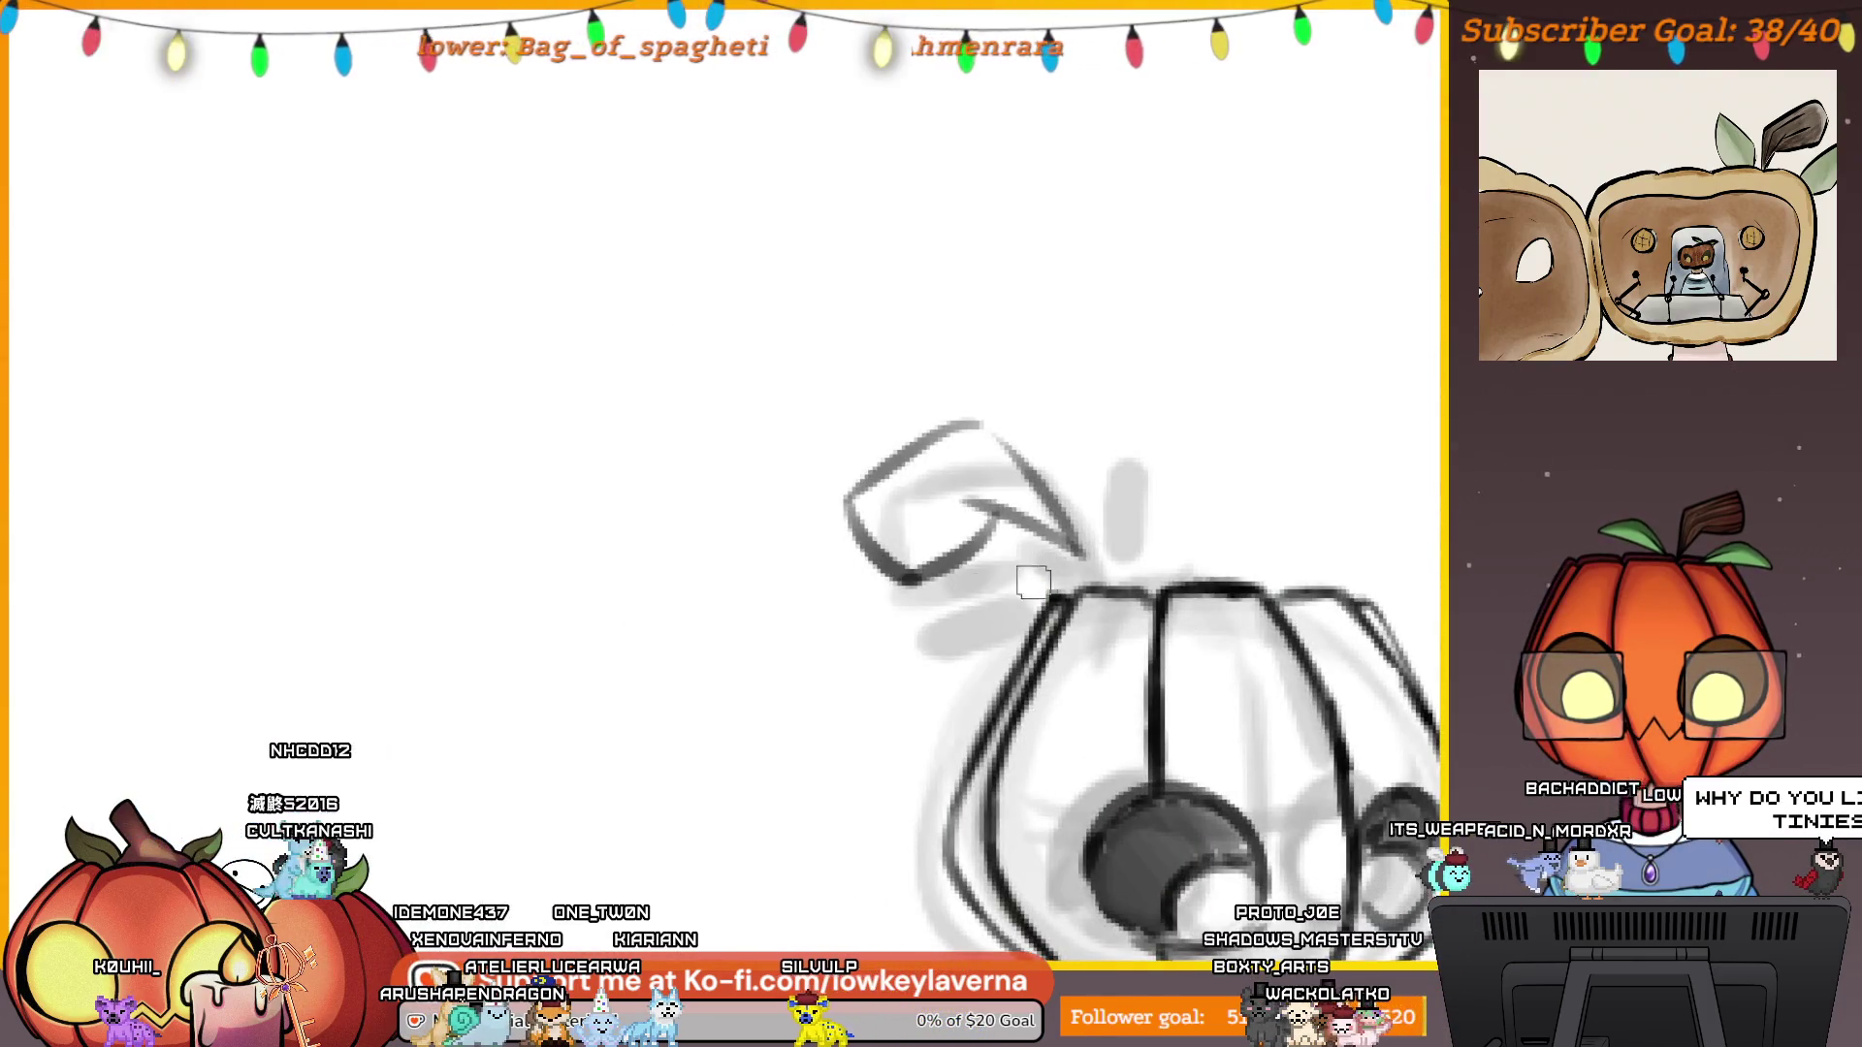
drag(1030, 582, 958, 593)
drag(1160, 472, 1102, 569)
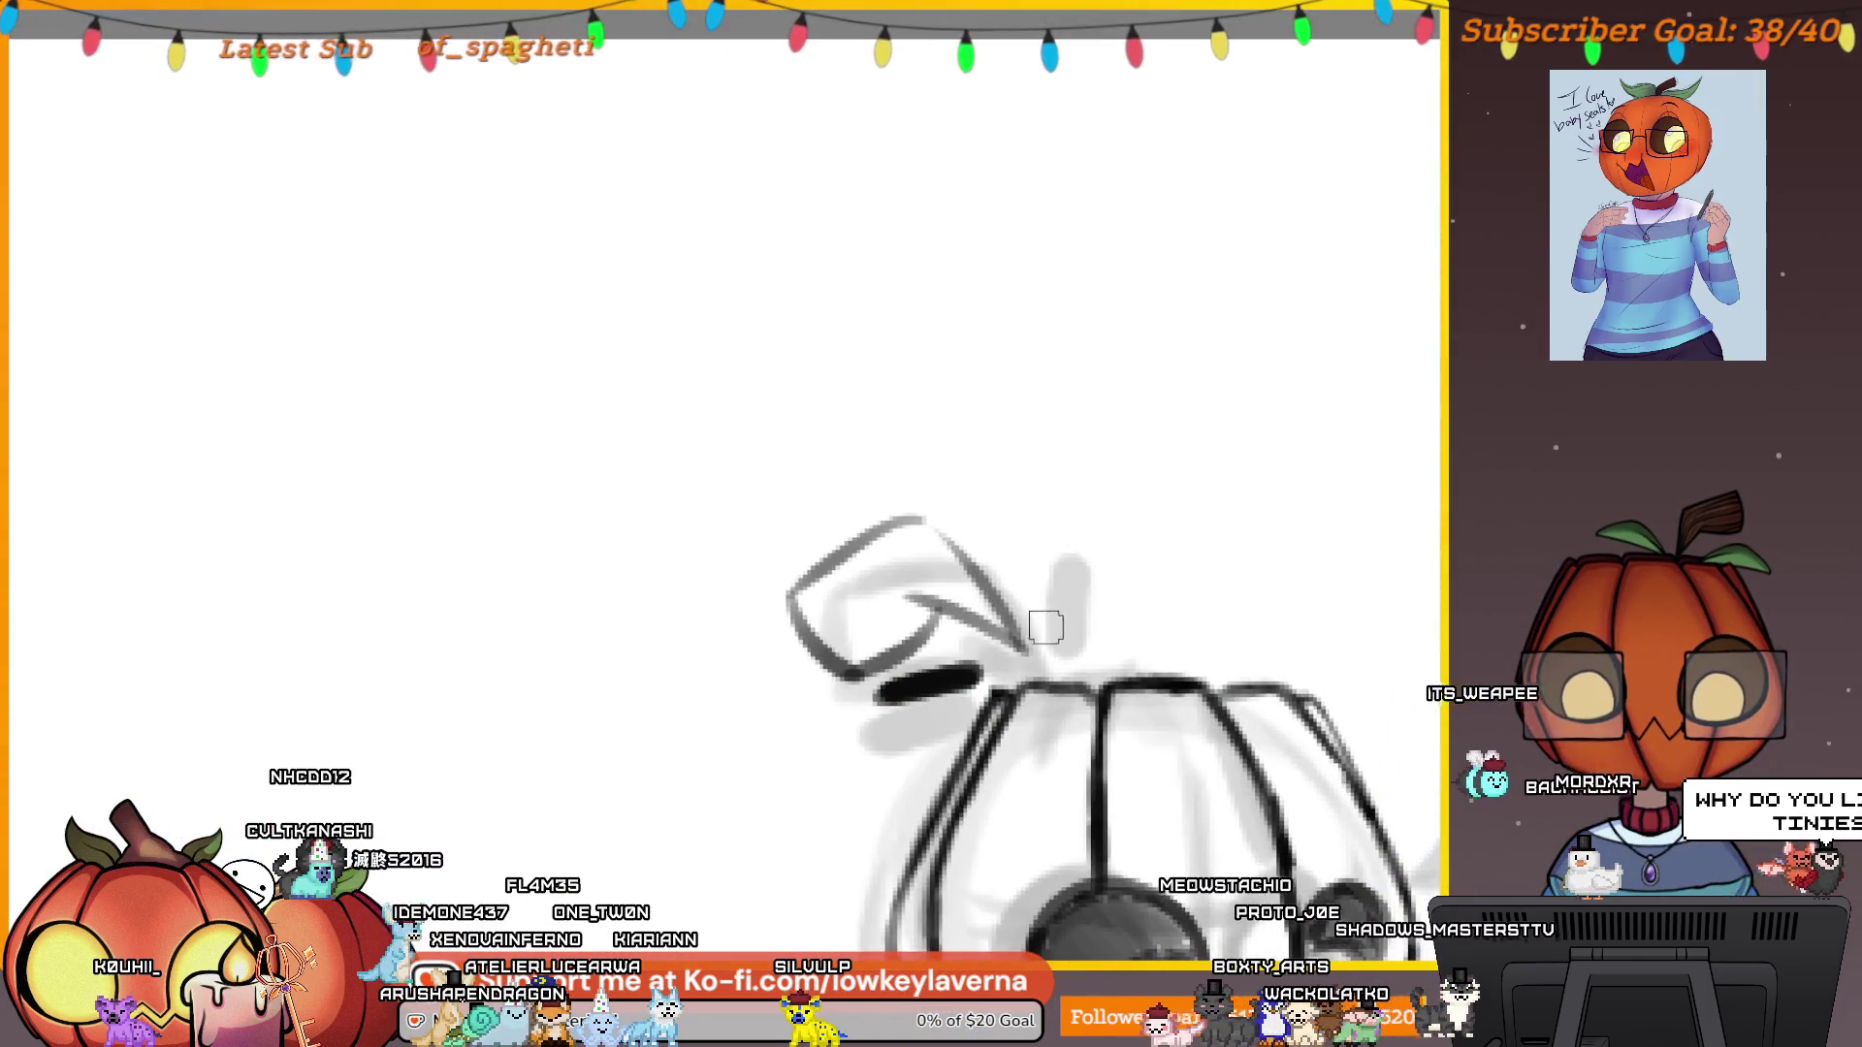
scroll(1071, 592, down, 5)
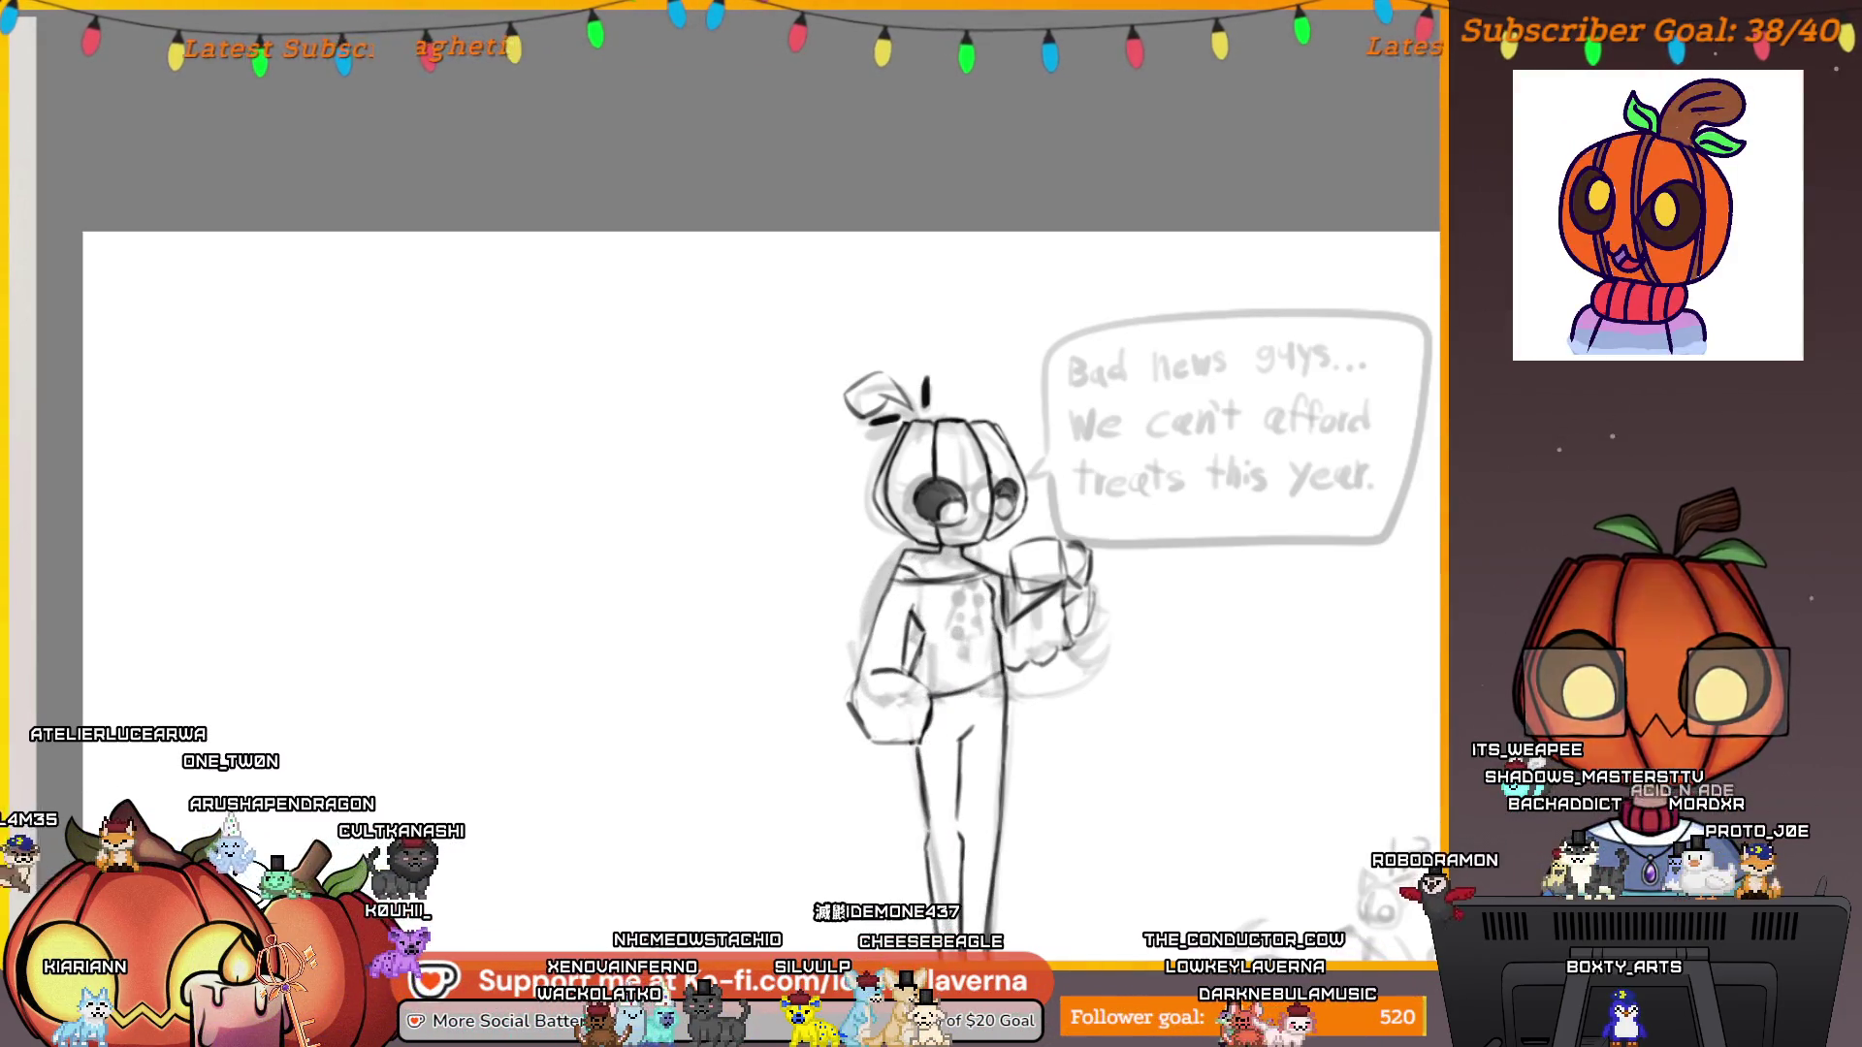
drag(1343, 975, 1241, 791)
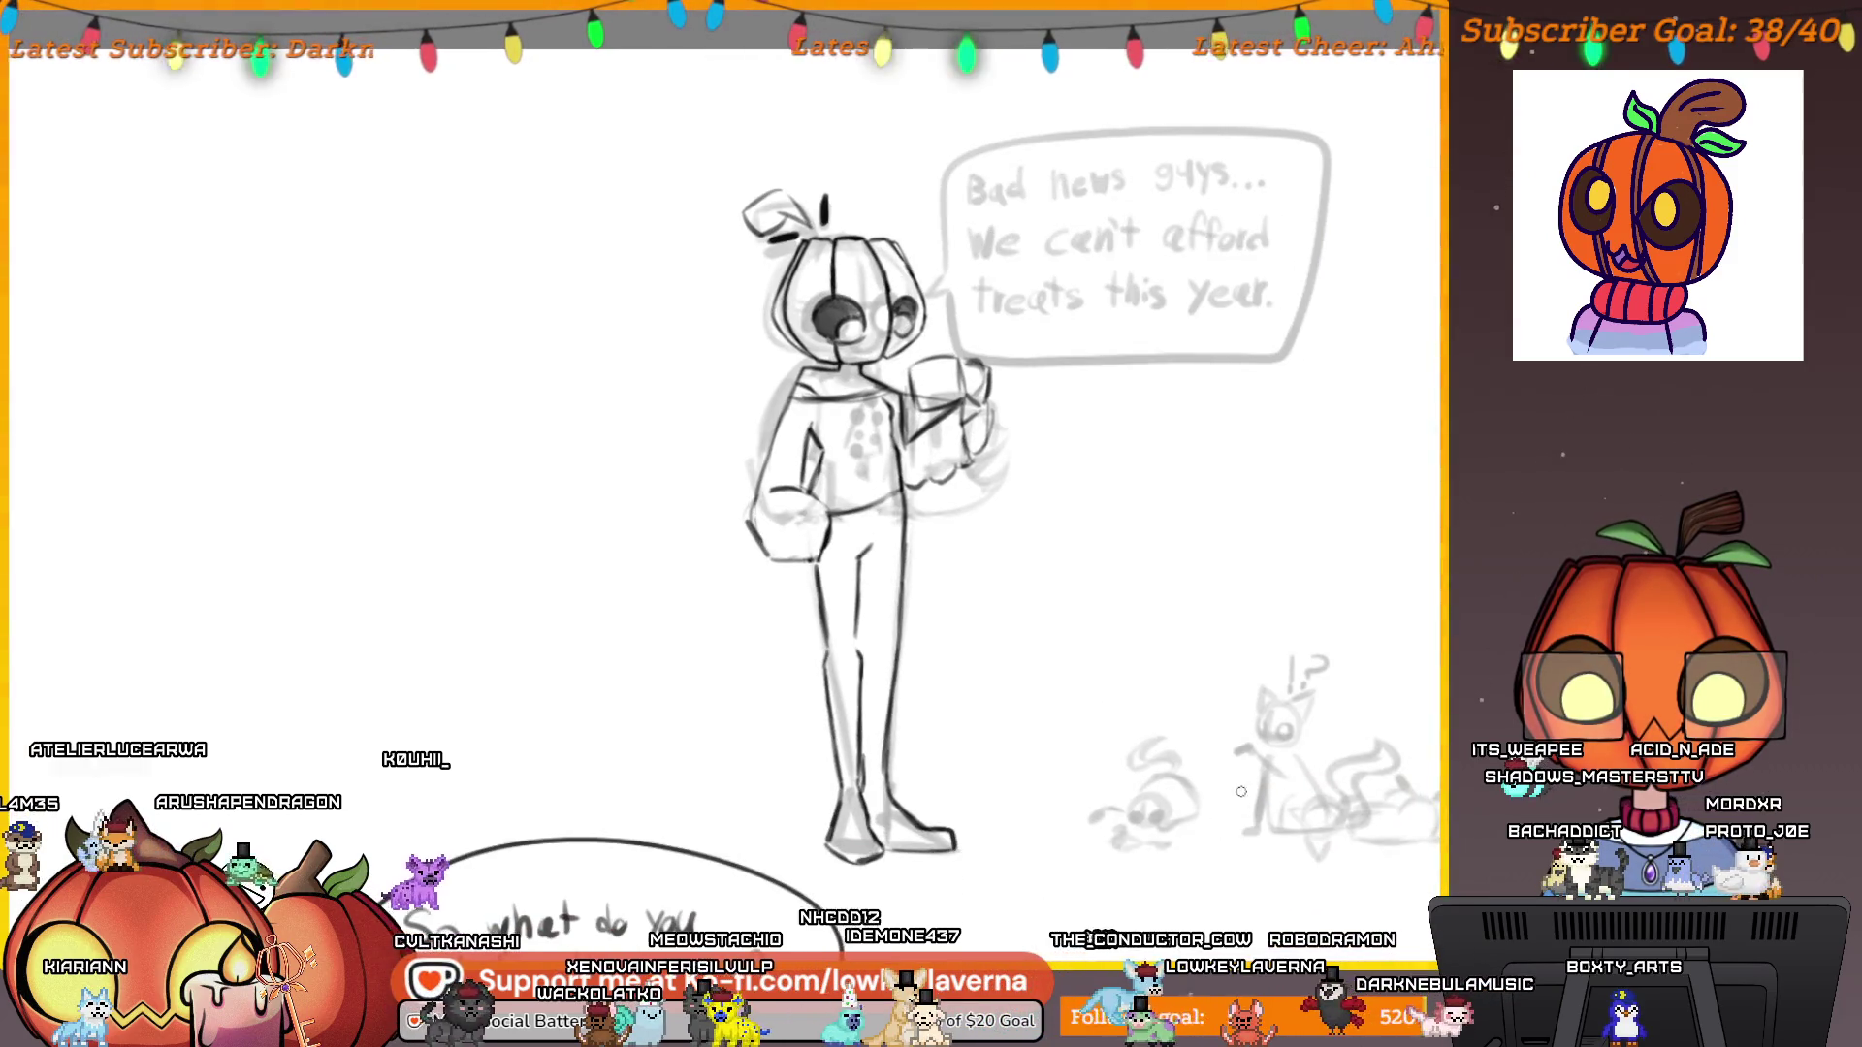
mouse_move(1291, 729)
mouse_down()
mouse_move(1252, 765)
mouse_move(1252, 814)
mouse_up()
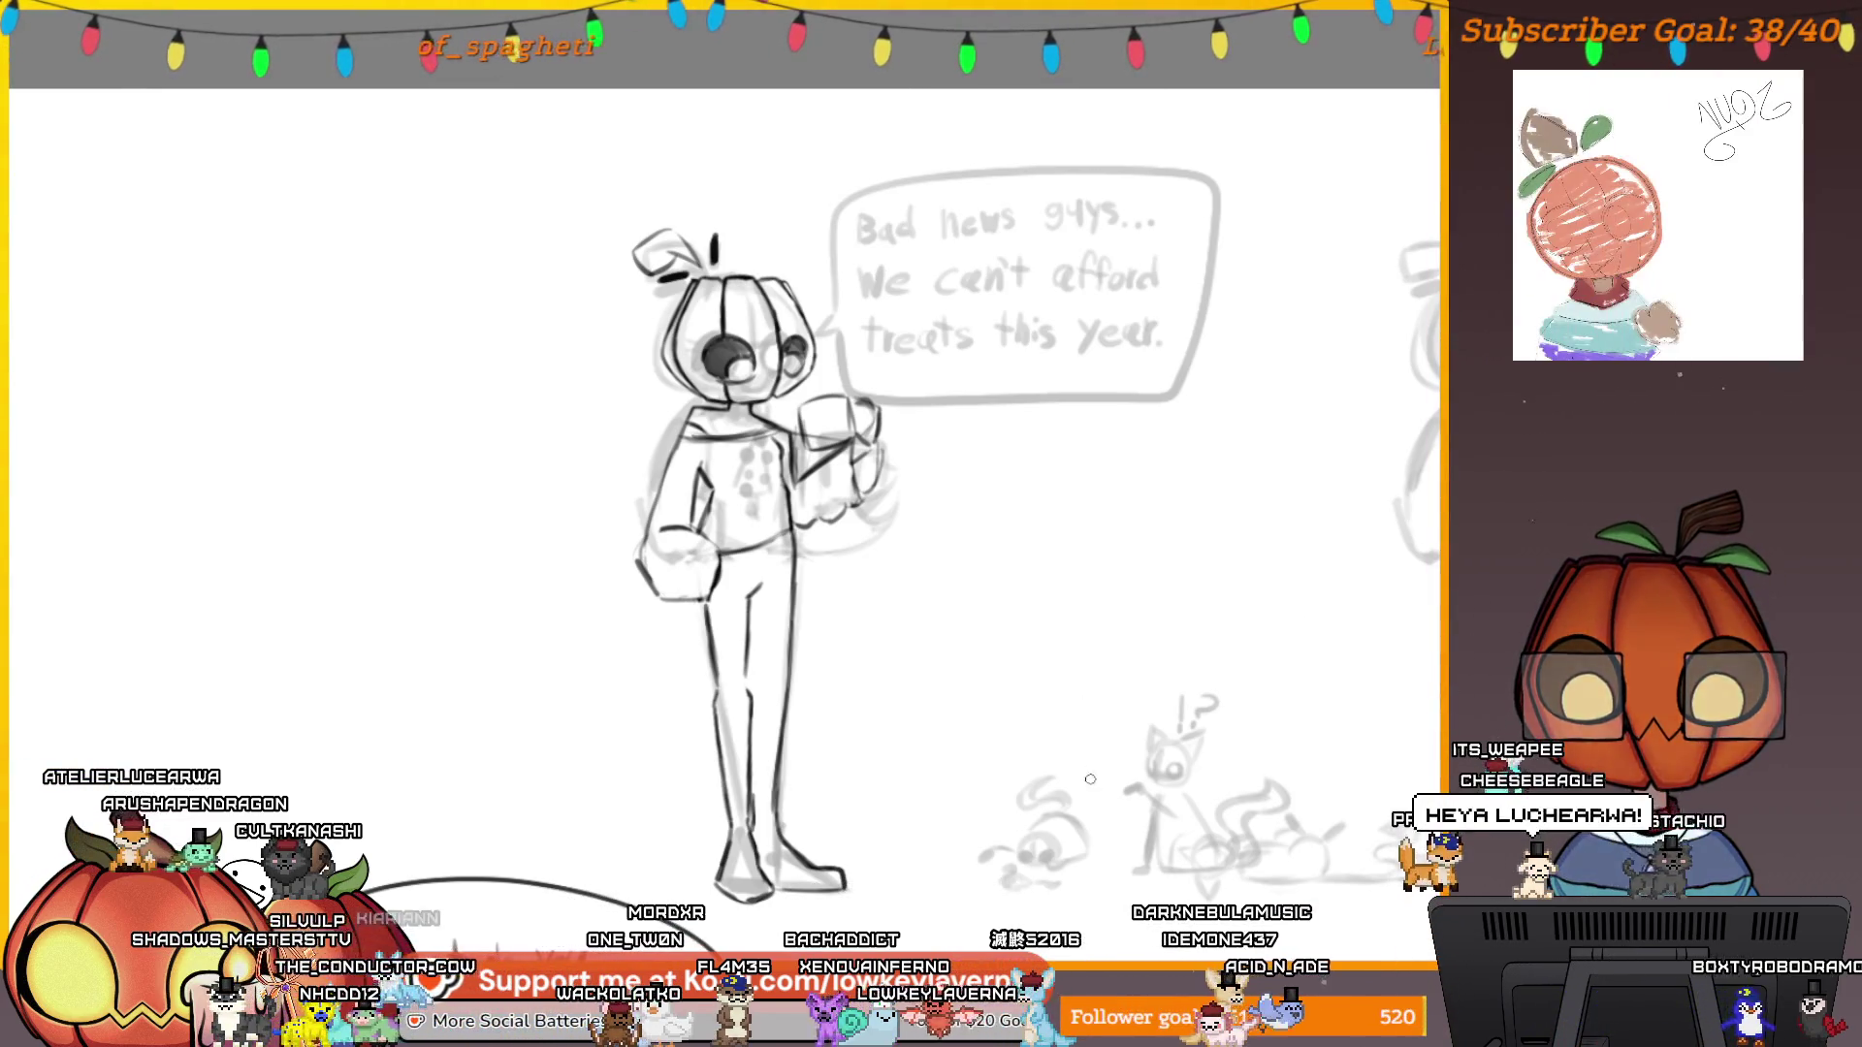
scroll(1166, 702, left, 3)
scroll(1167, 702, up, 5)
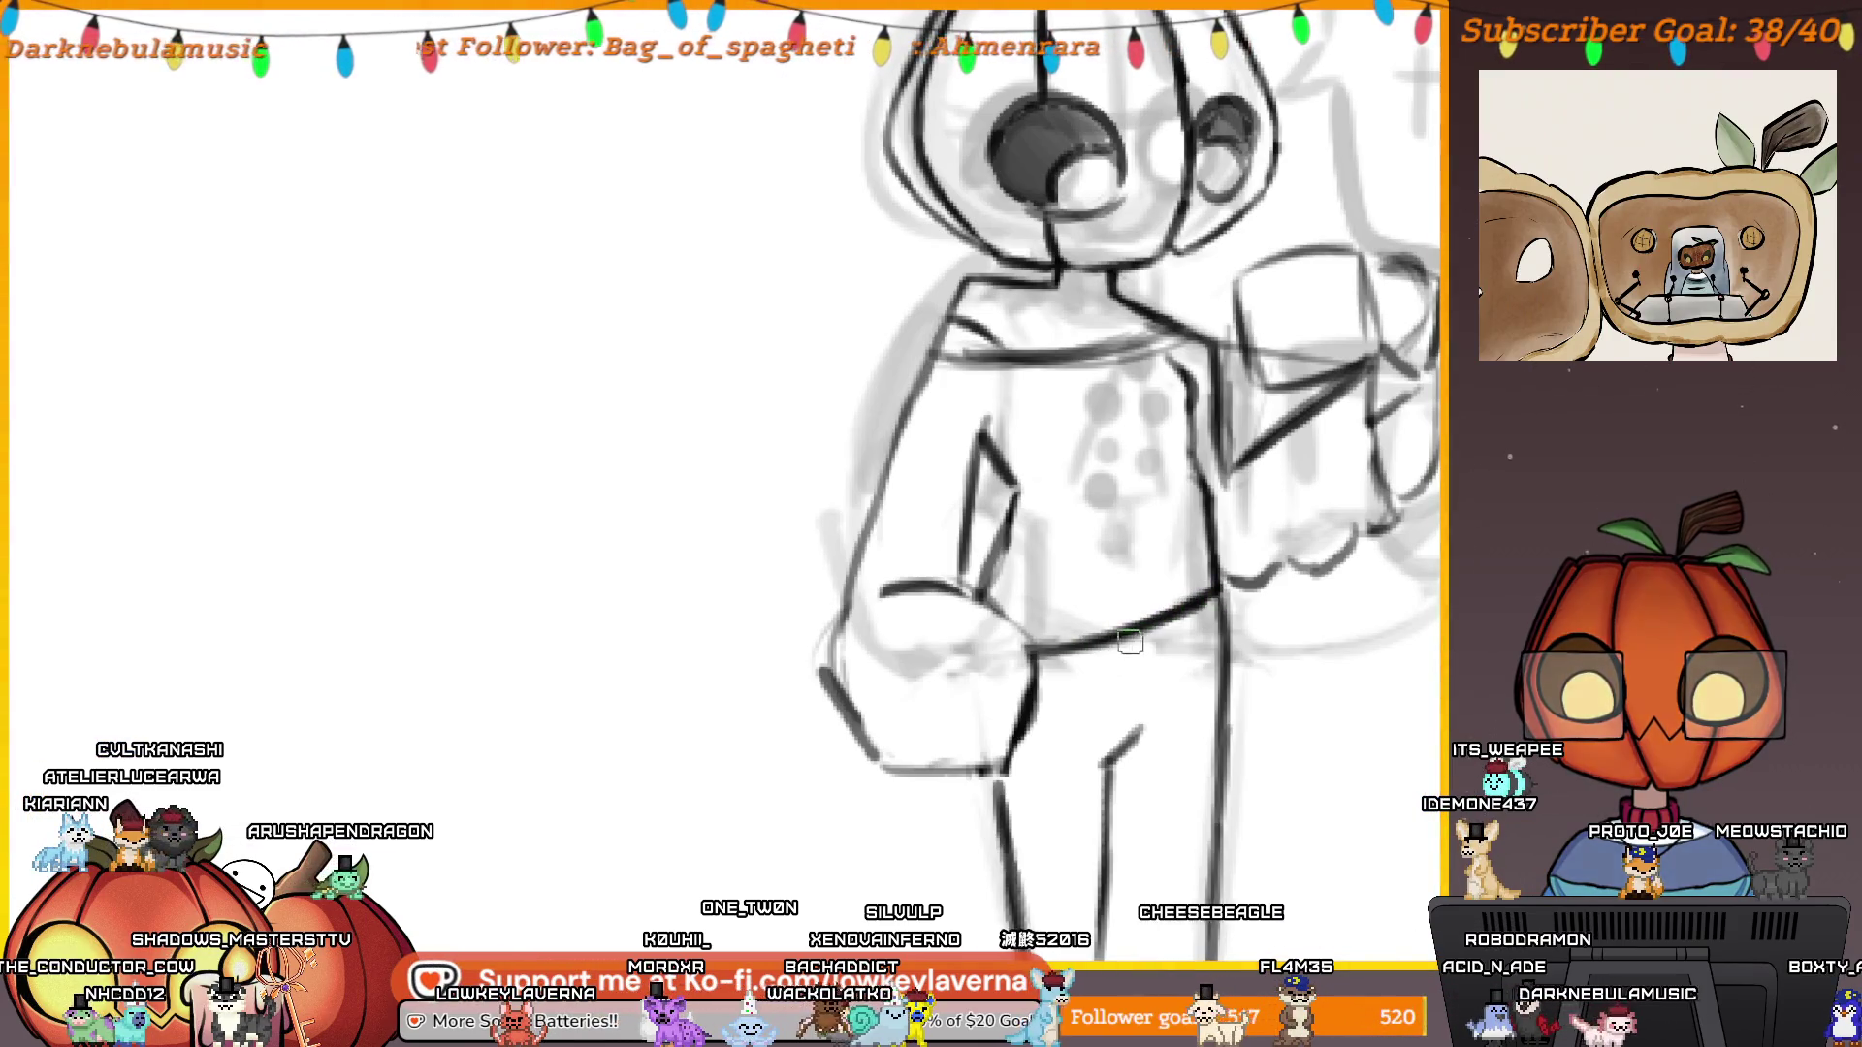
mouse_move(1454, 902)
mouse_down()
mouse_move(1389, 896)
mouse_move(1314, 816)
mouse_move(1239, 899)
mouse_up()
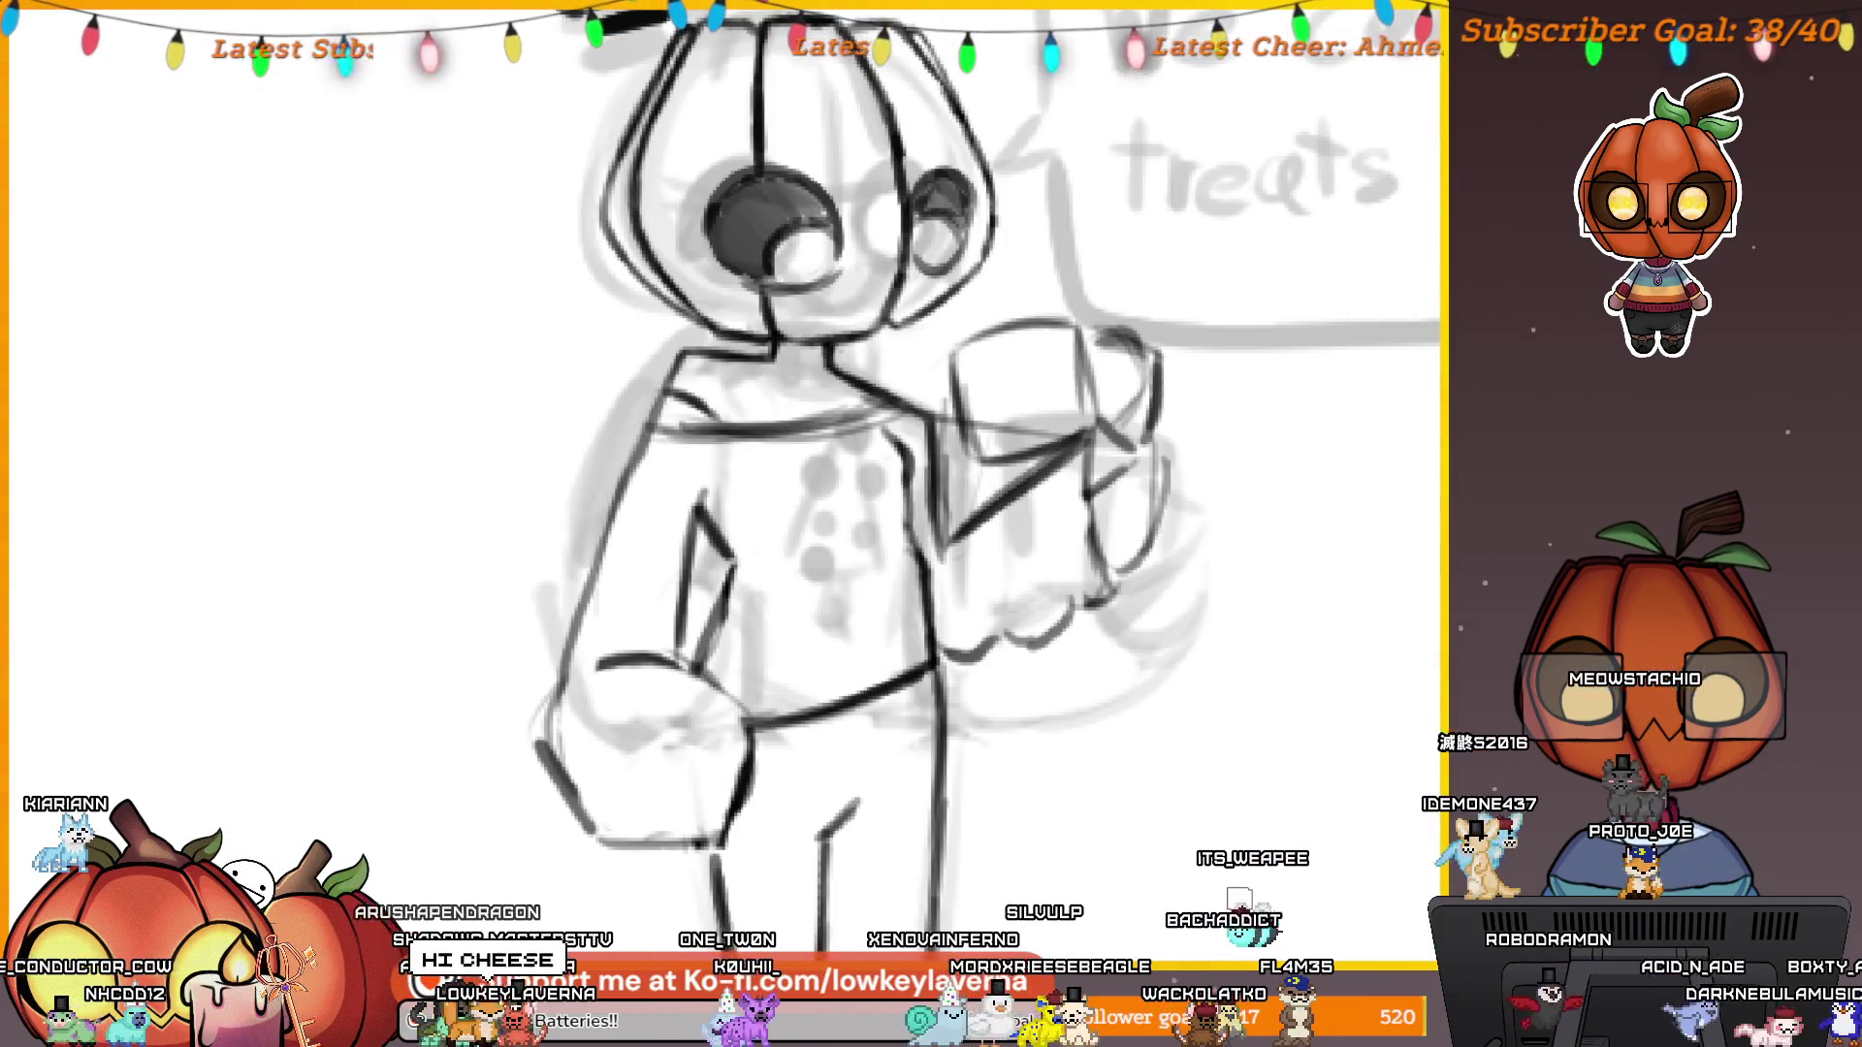
scroll(1147, 652, down, 3)
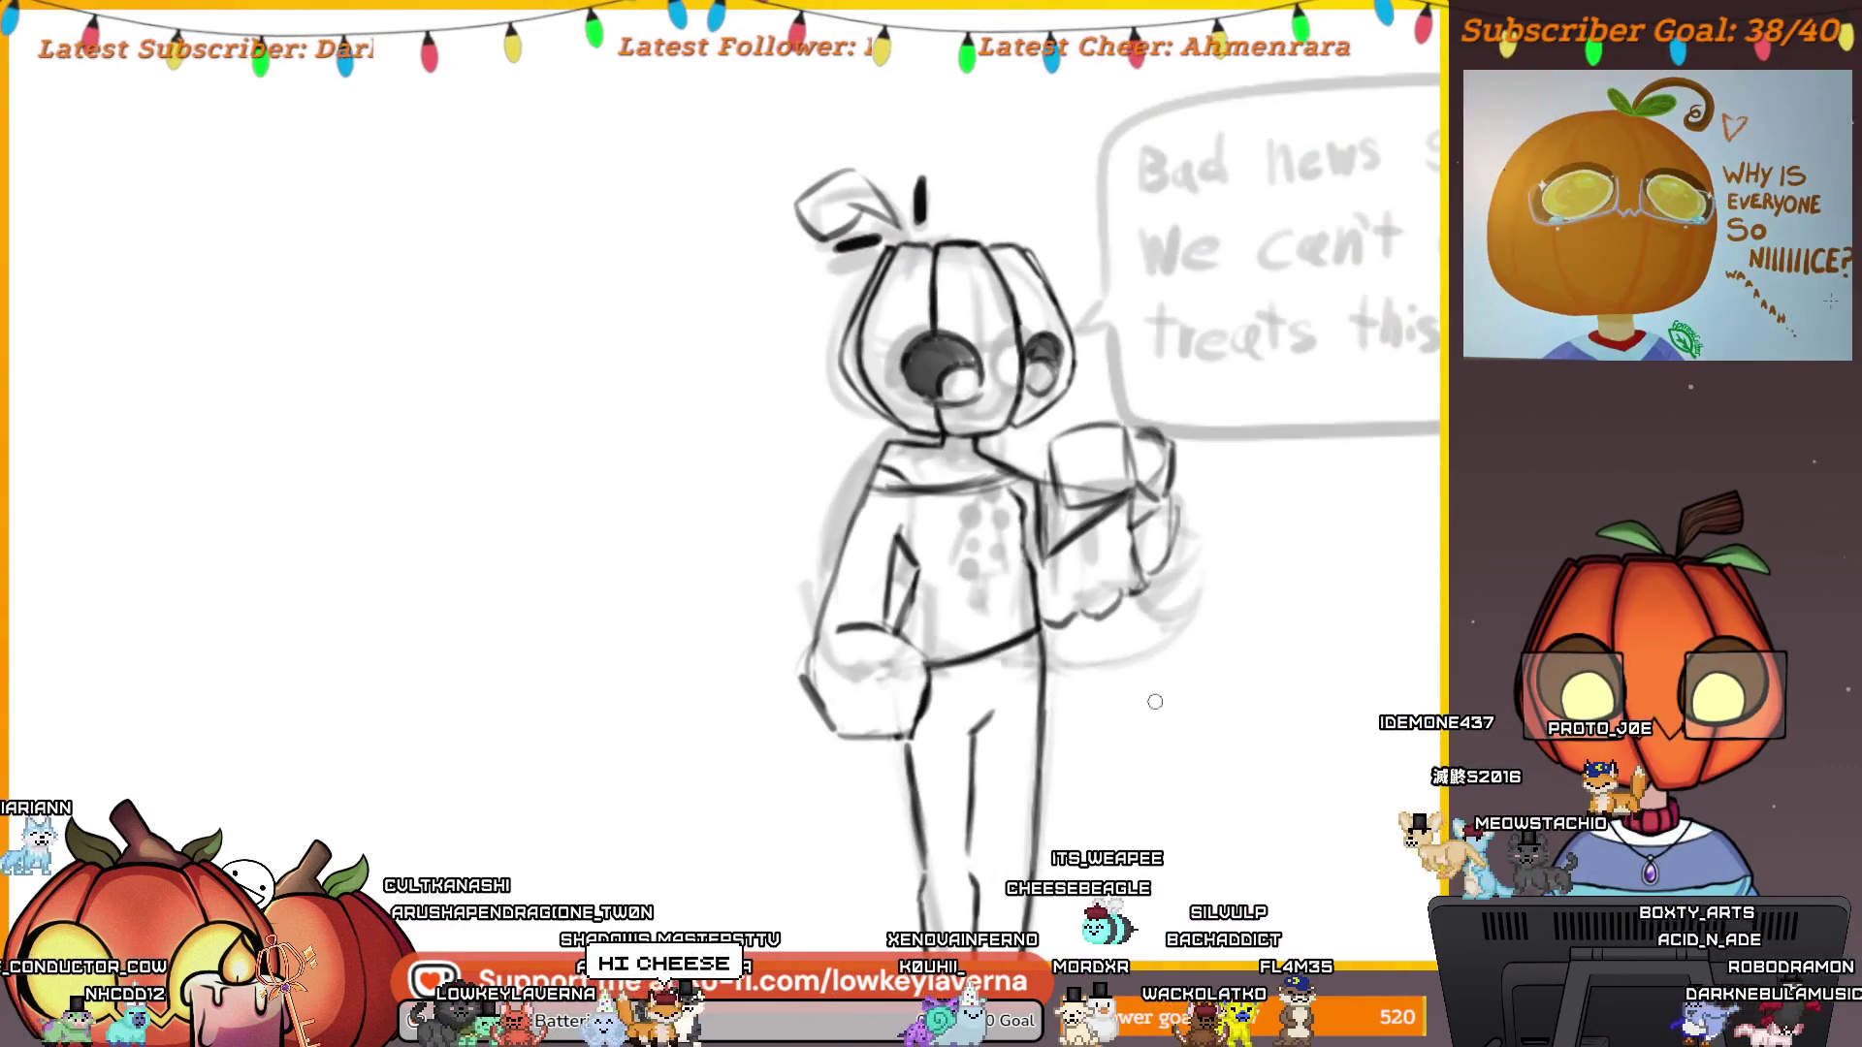
scroll(1111, 474, up, 4)
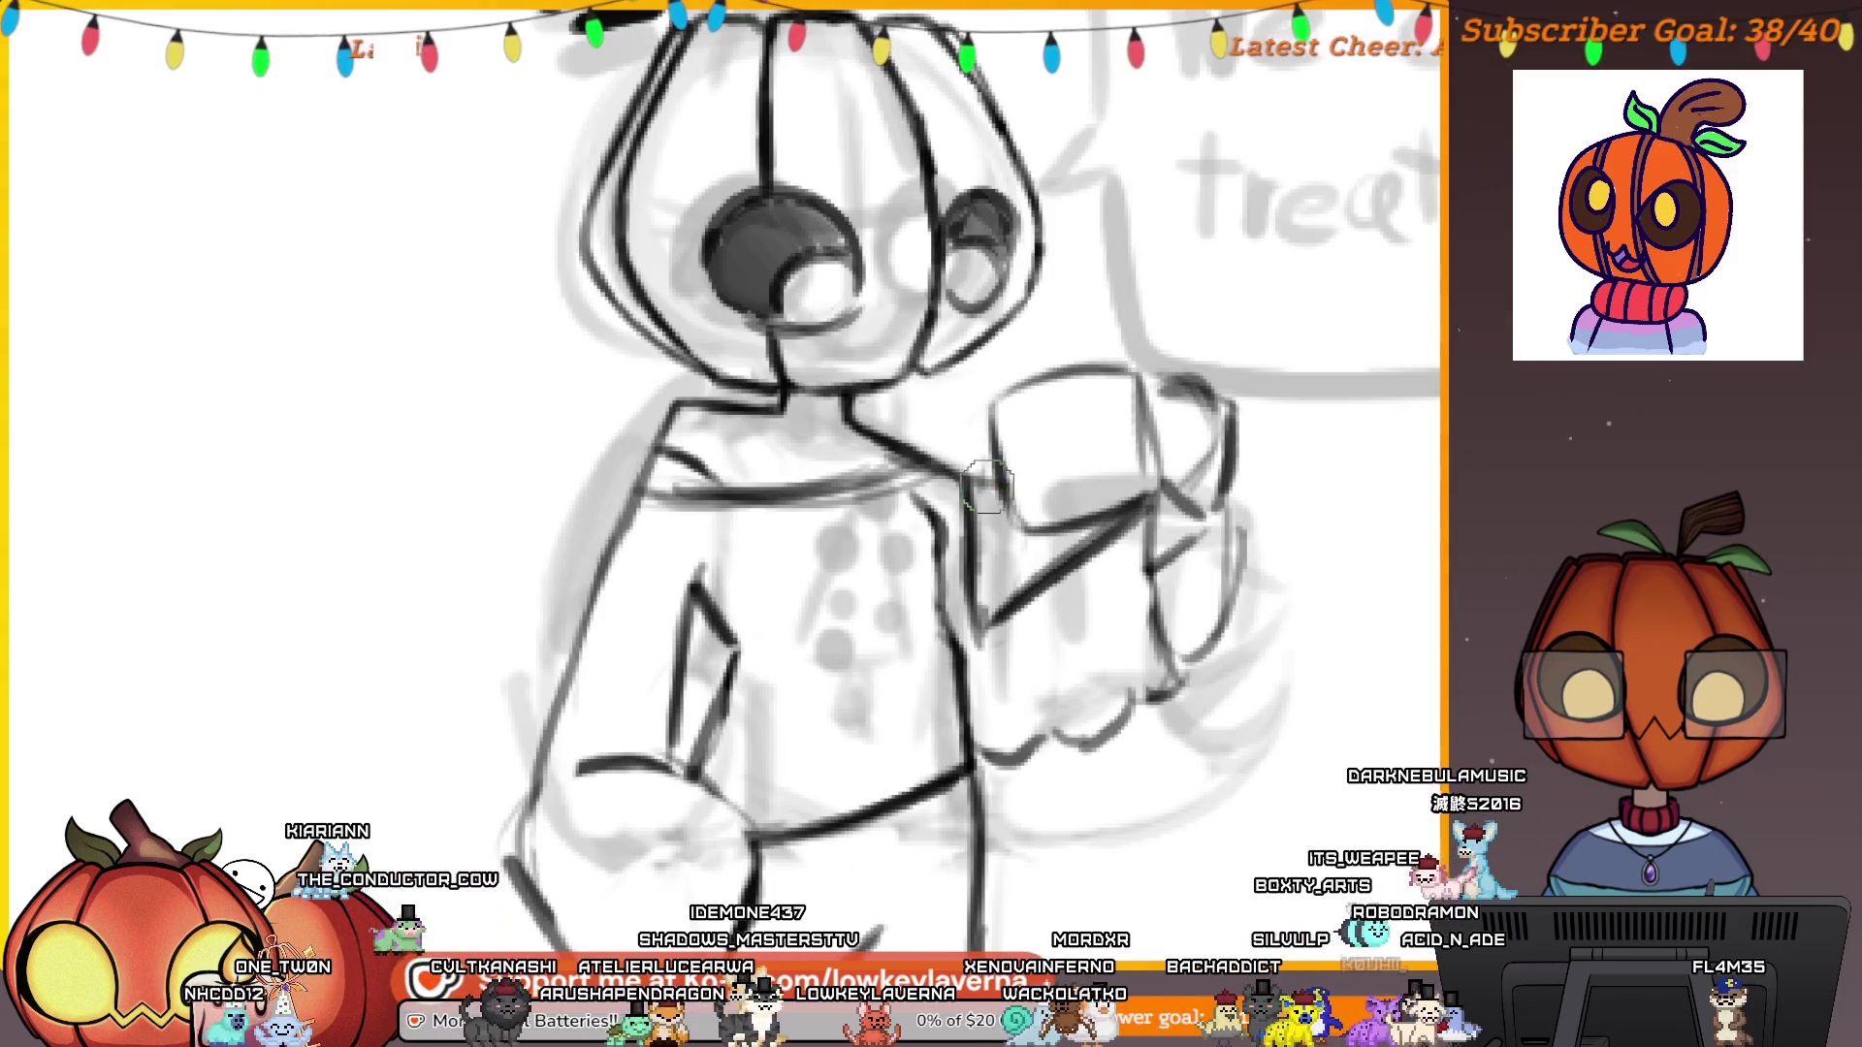
scroll(979, 446, down, 5)
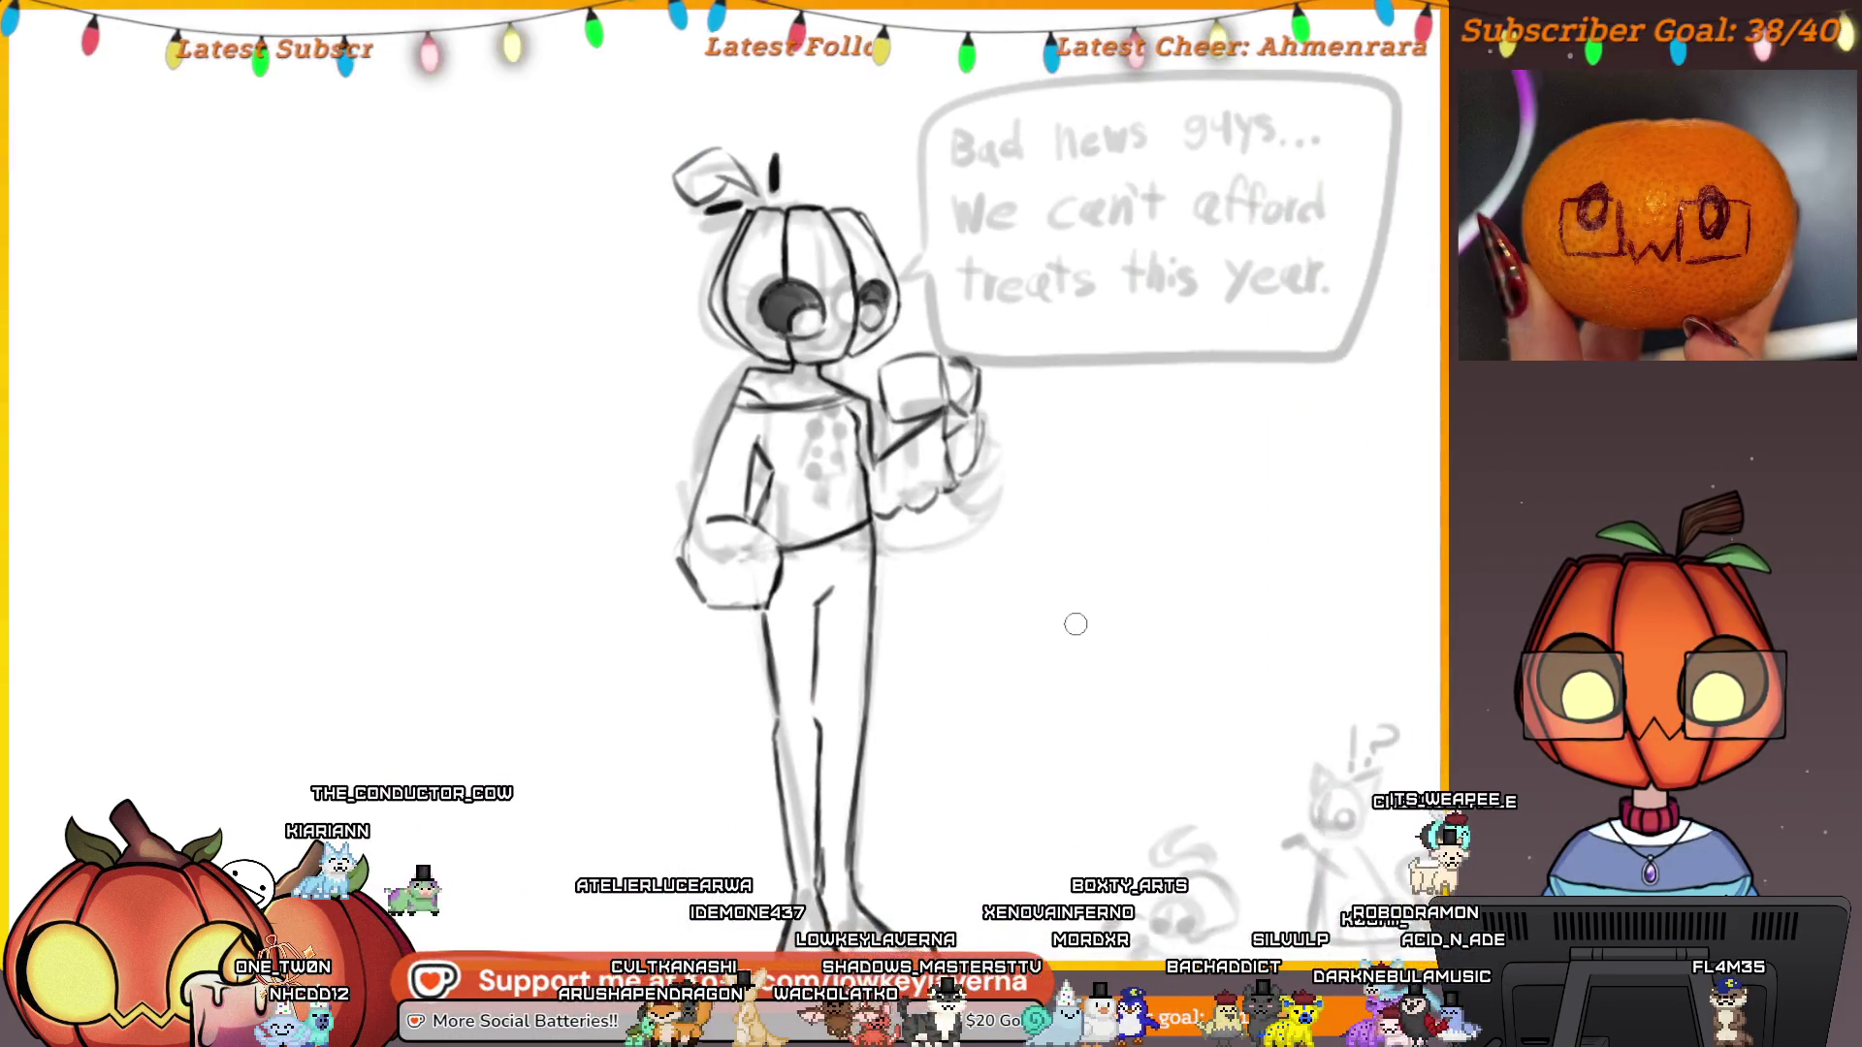
mouse_move(1170, 737)
mouse_down()
mouse_move(1158, 727)
mouse_move(1342, 511)
mouse_up()
scroll(1148, 717, up, 5)
scroll(980, 631, up, 6)
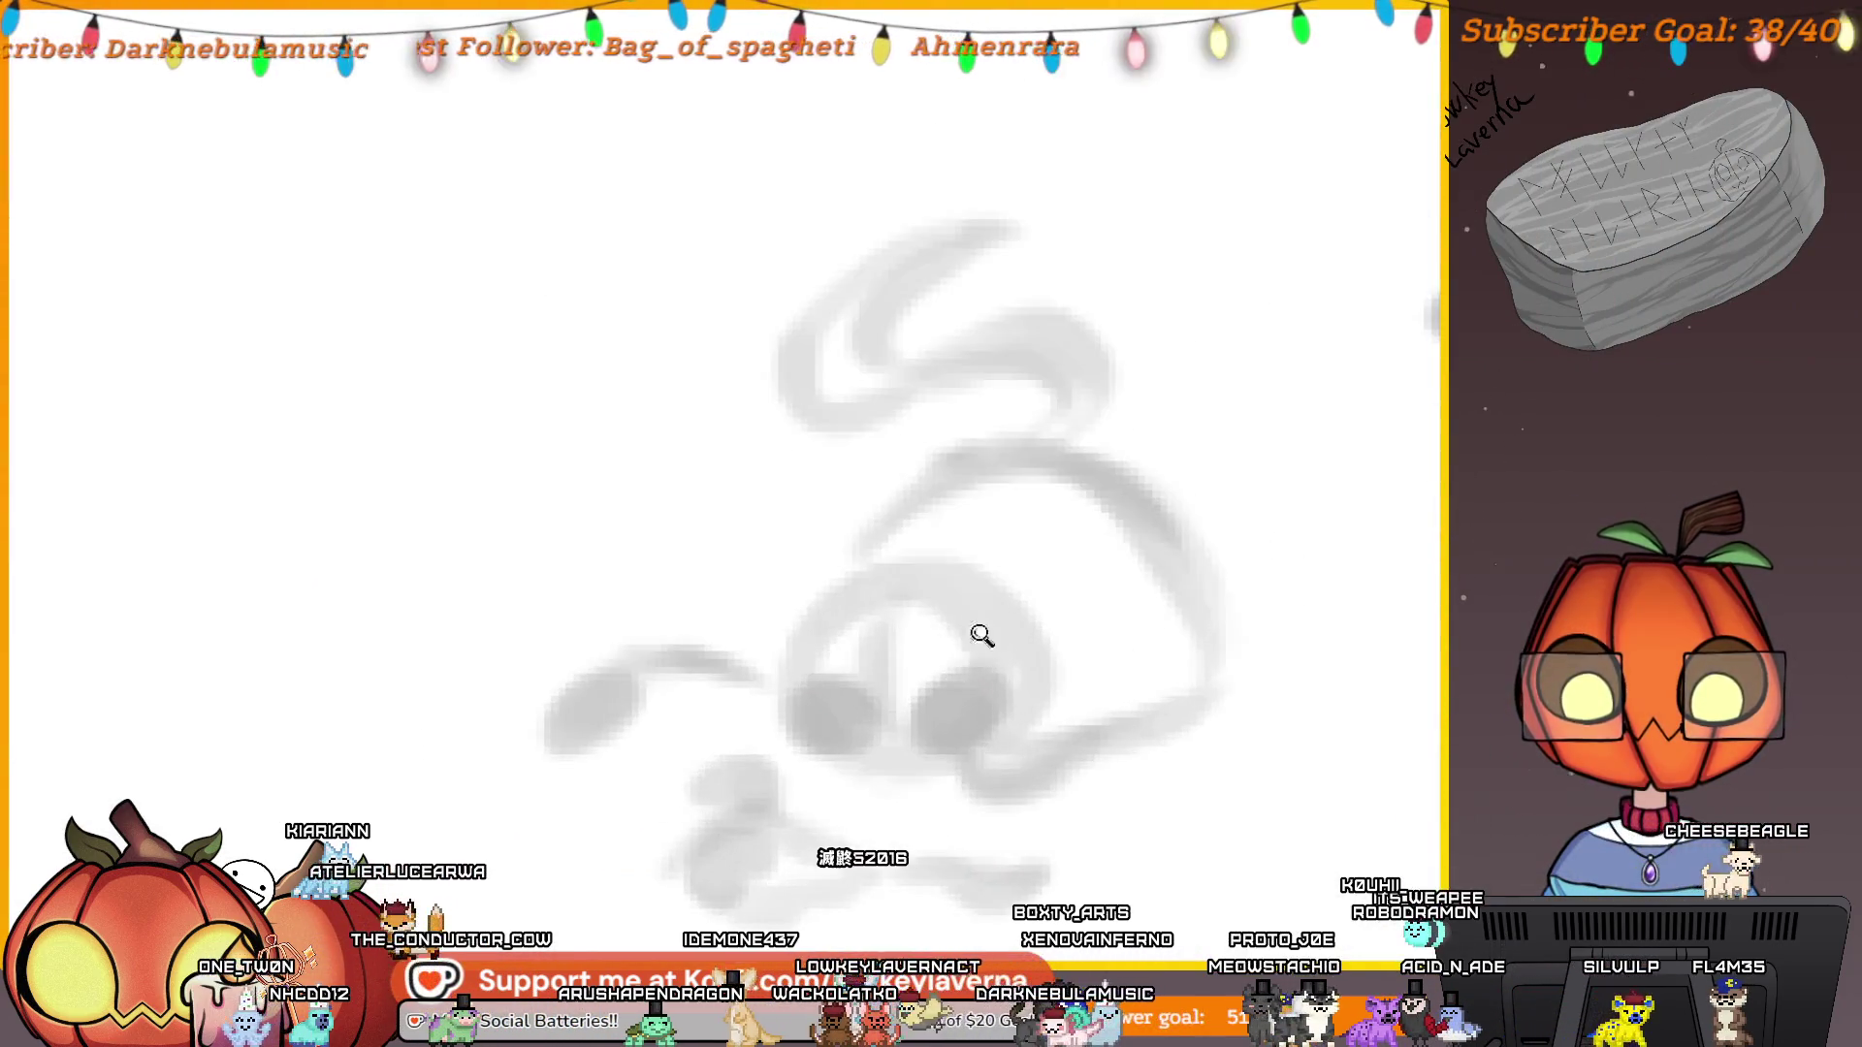
drag(917, 685, 926, 678)
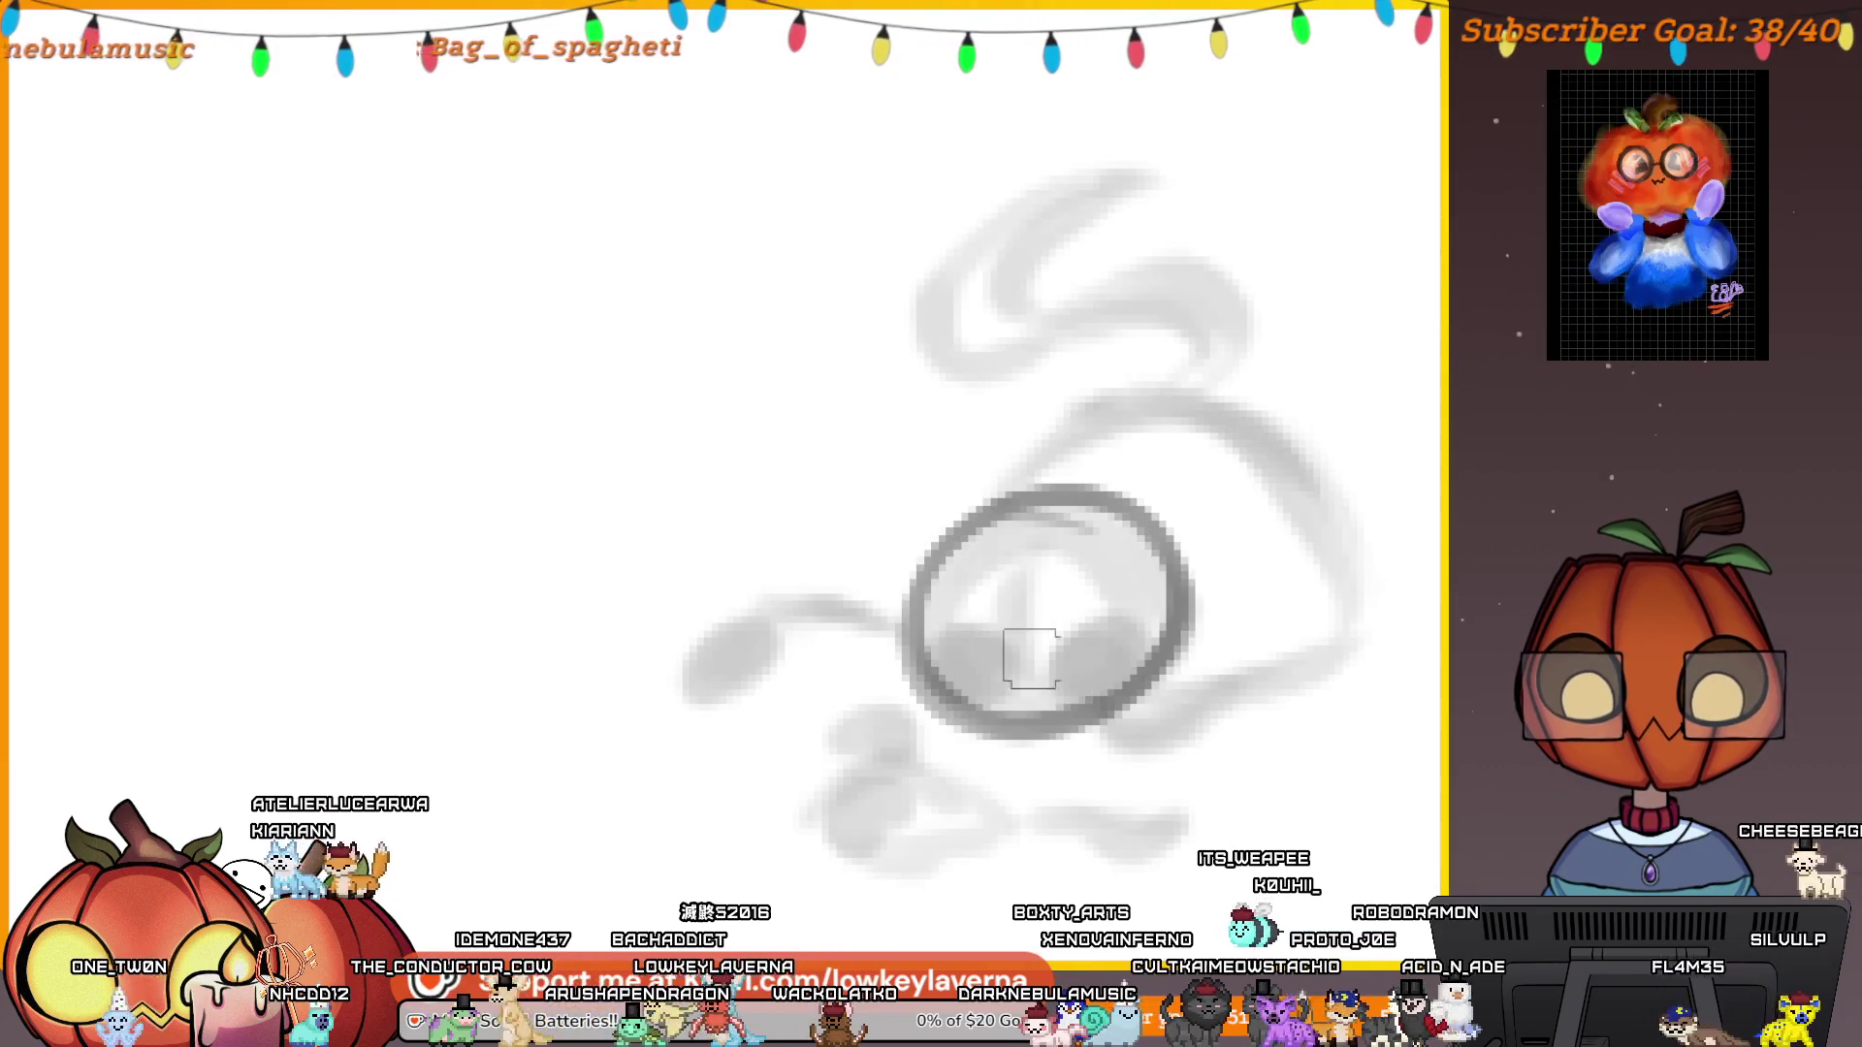
scroll(1031, 708, up, 3)
mouse_move(955, 732)
mouse_down()
mouse_move(1011, 692)
mouse_move(1057, 718)
mouse_move(1101, 657)
mouse_move(1129, 679)
mouse_up()
scroll(1096, 582, down, 3)
mouse_move(964, 665)
mouse_down()
mouse_move(957, 700)
mouse_move(963, 661)
mouse_up()
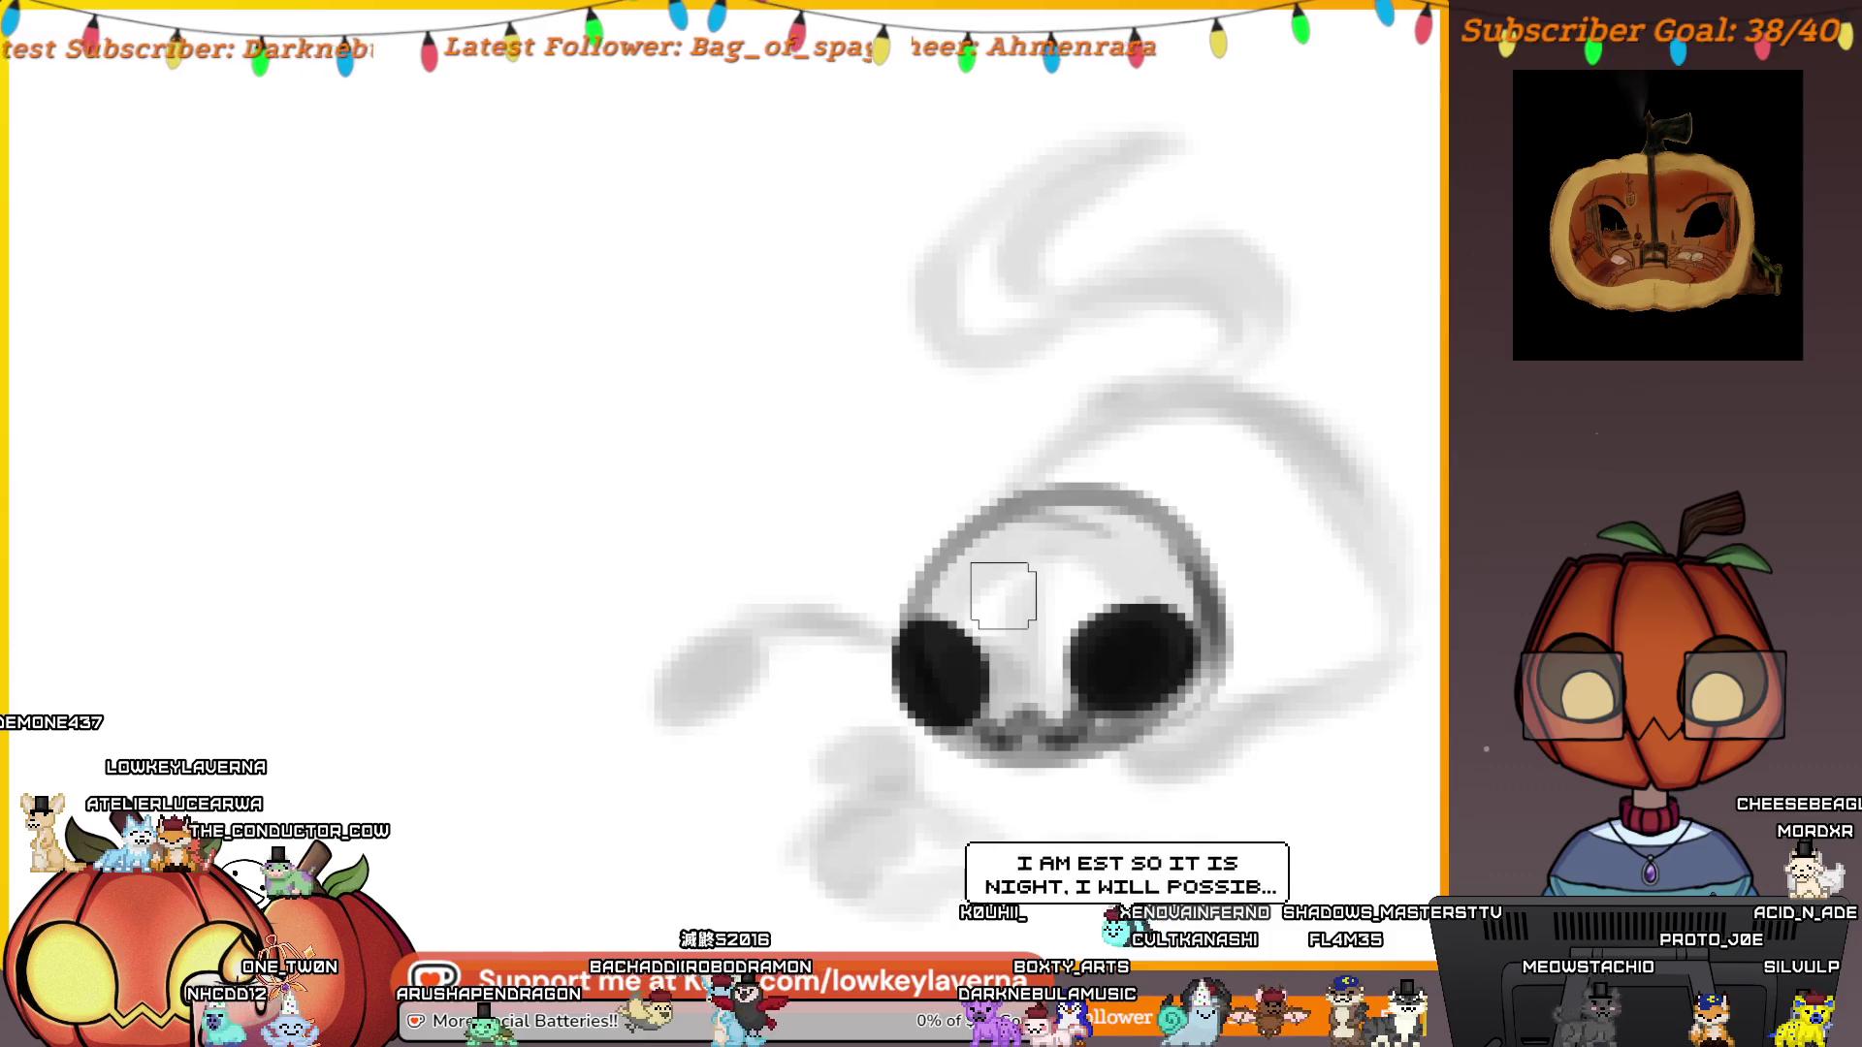
mouse_move(934, 687)
mouse_down()
mouse_move(926, 700)
mouse_move(943, 696)
mouse_up()
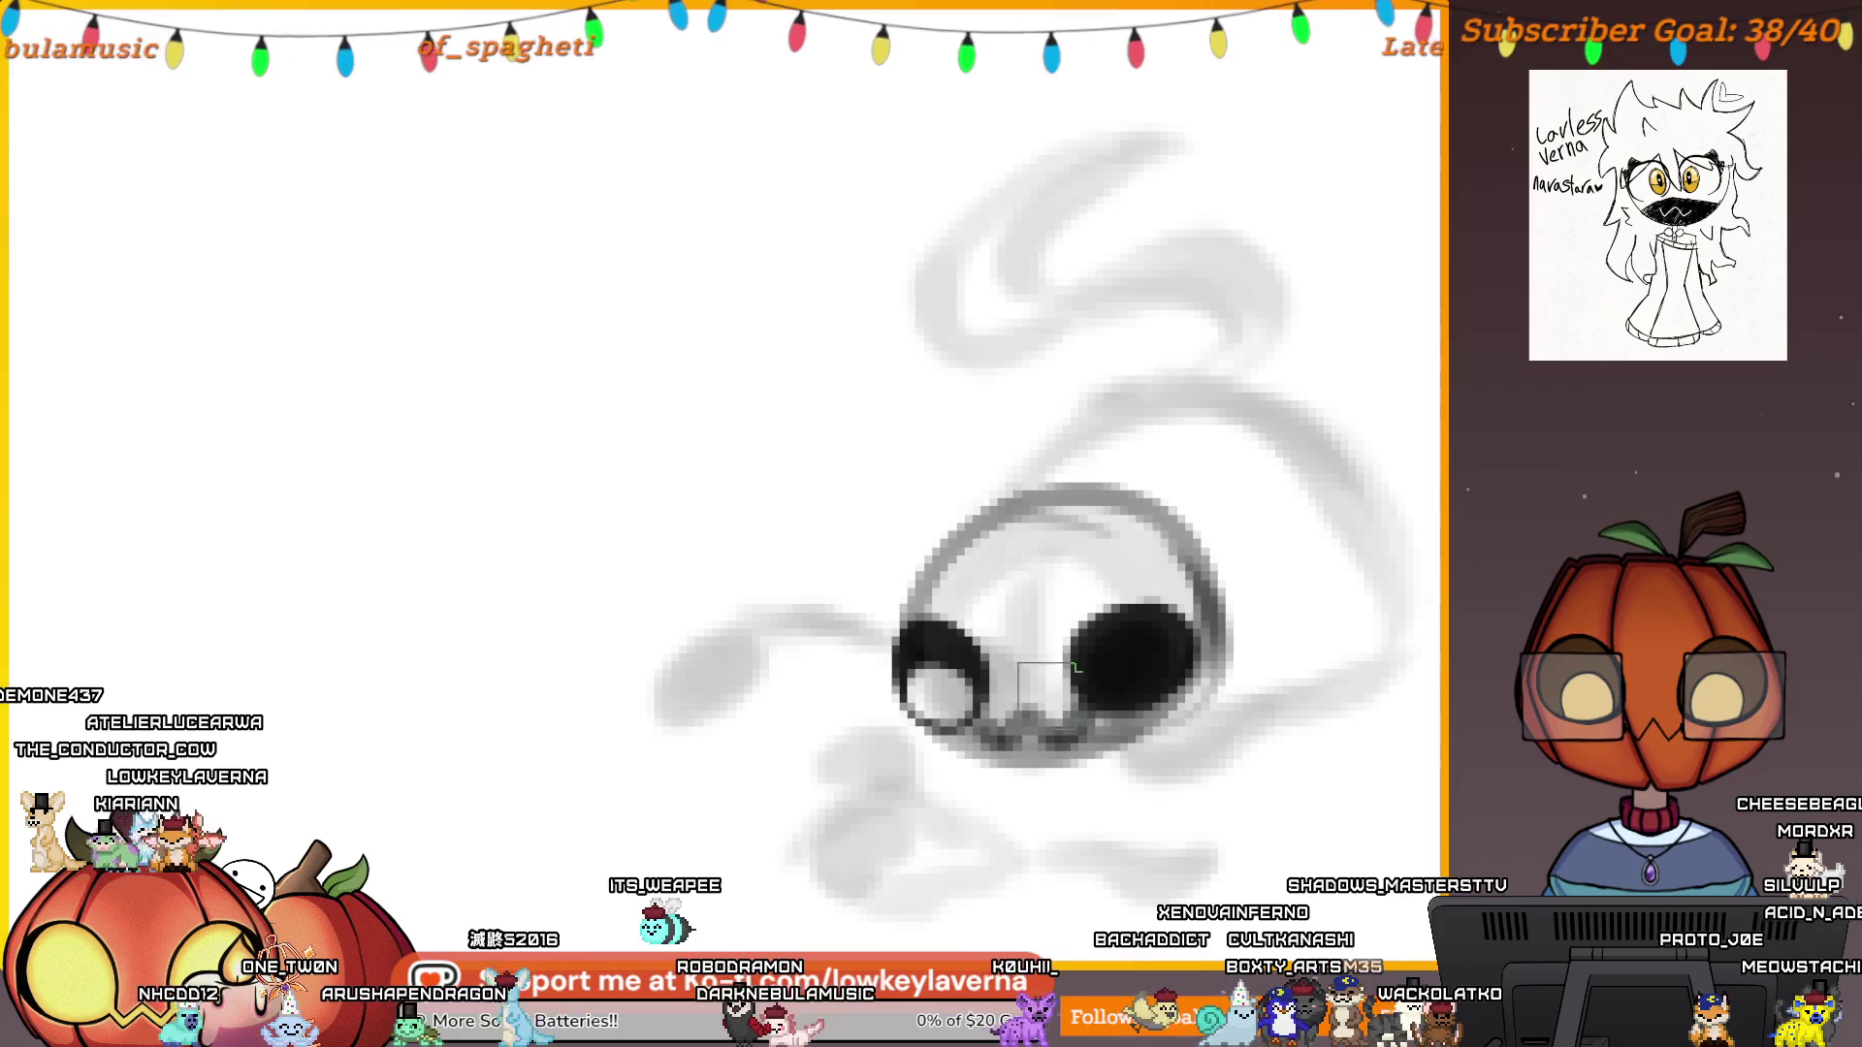
drag(1116, 684, 1135, 677)
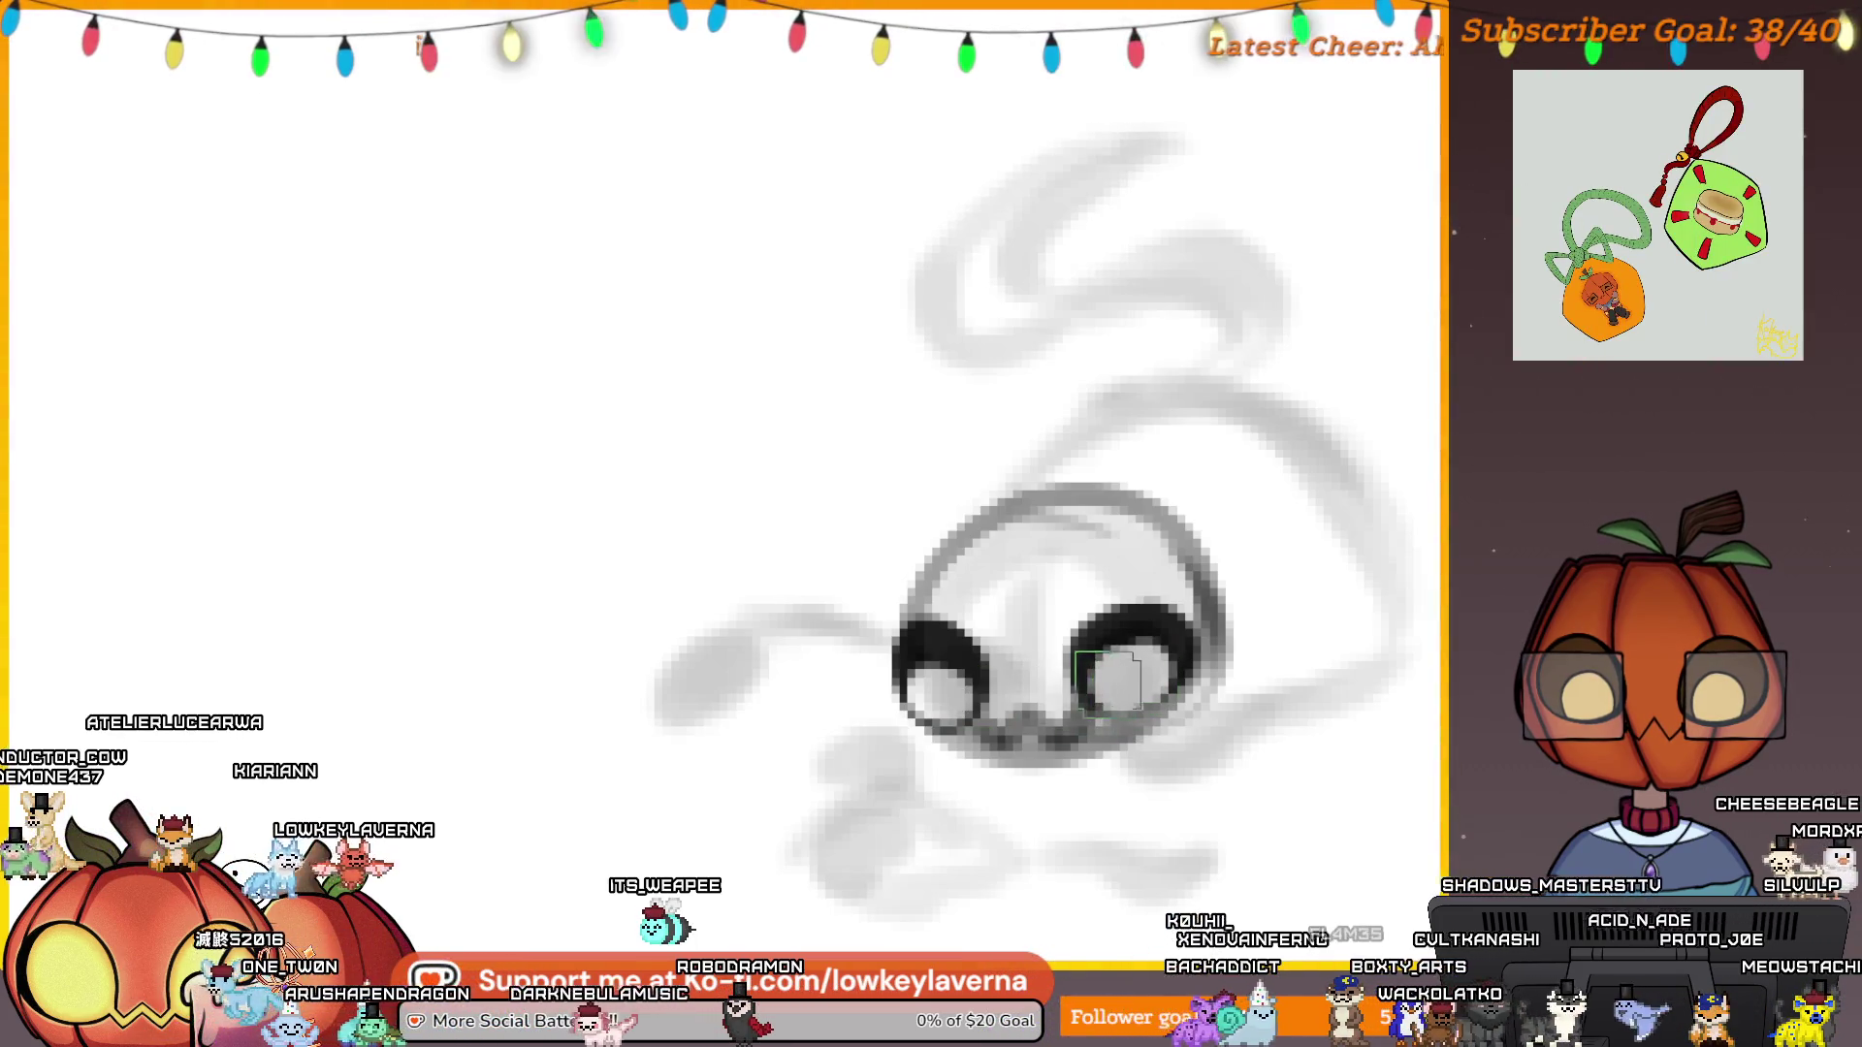
scroll(1131, 574, down, 5)
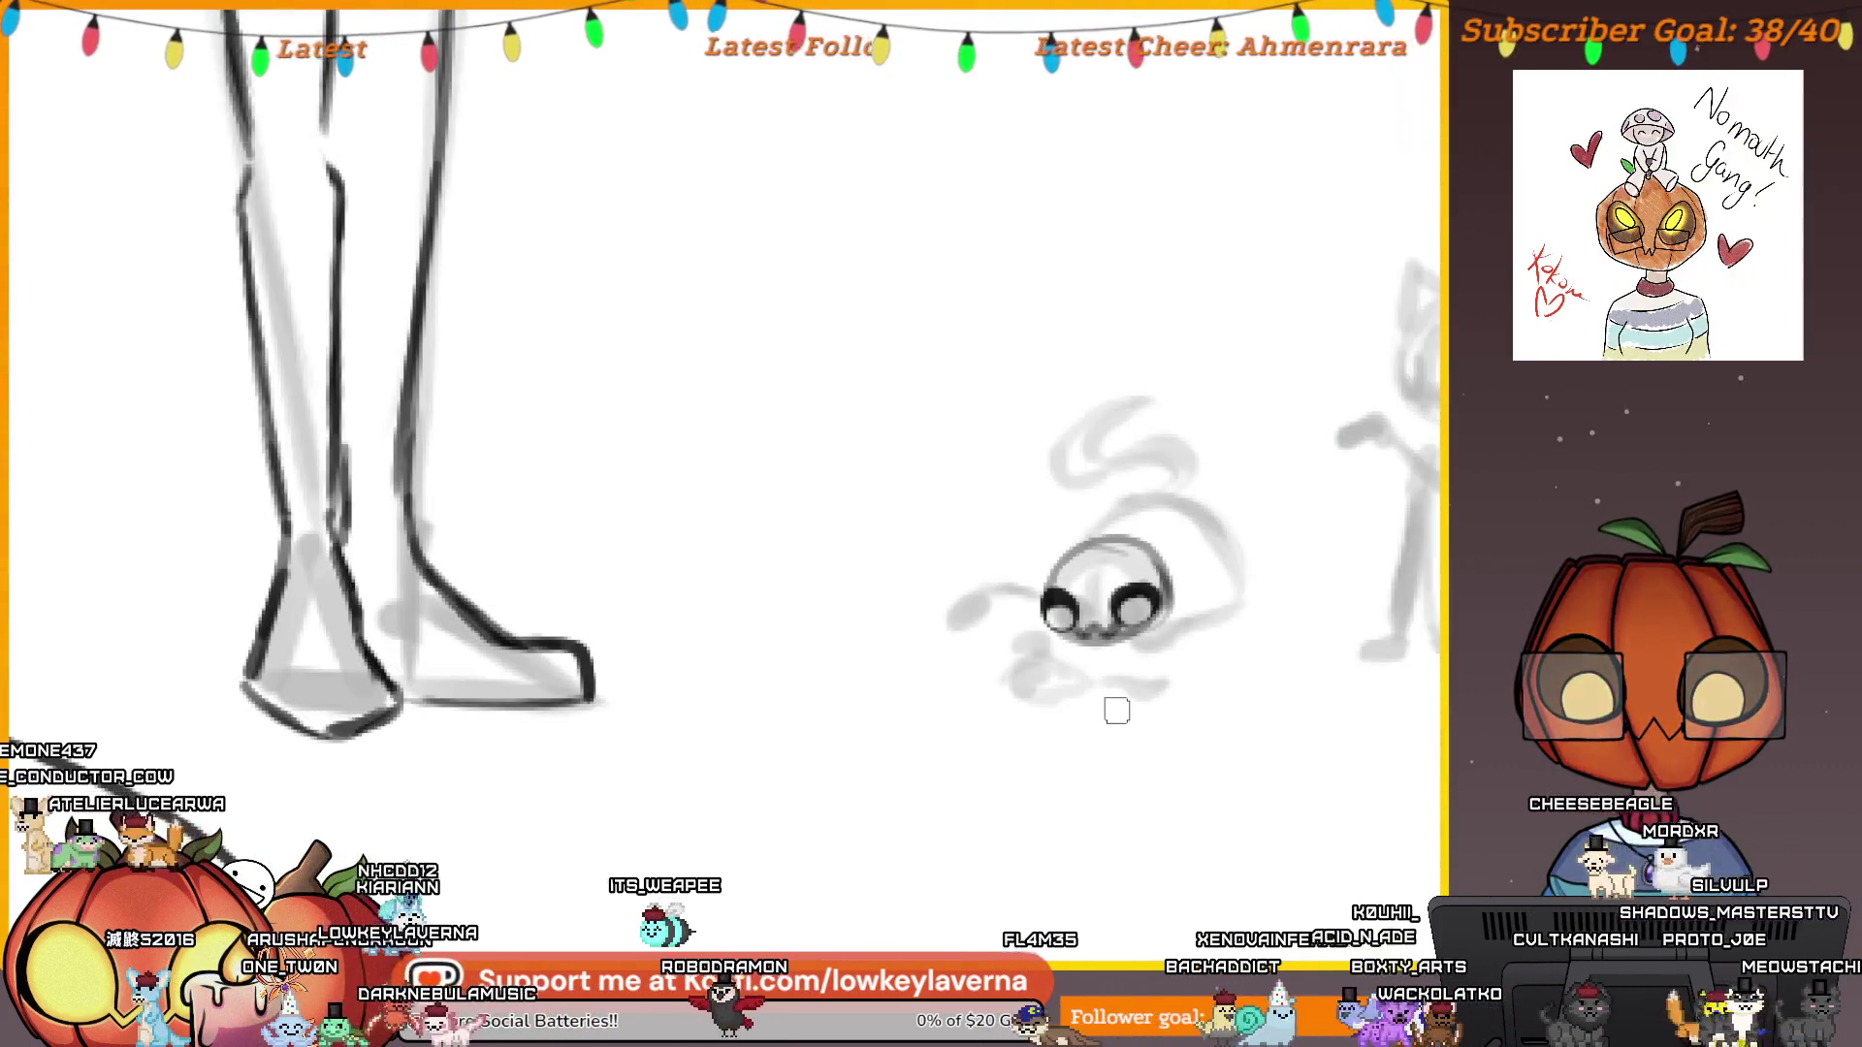
scroll(1115, 698, up, 5)
drag(1233, 684, 907, 523)
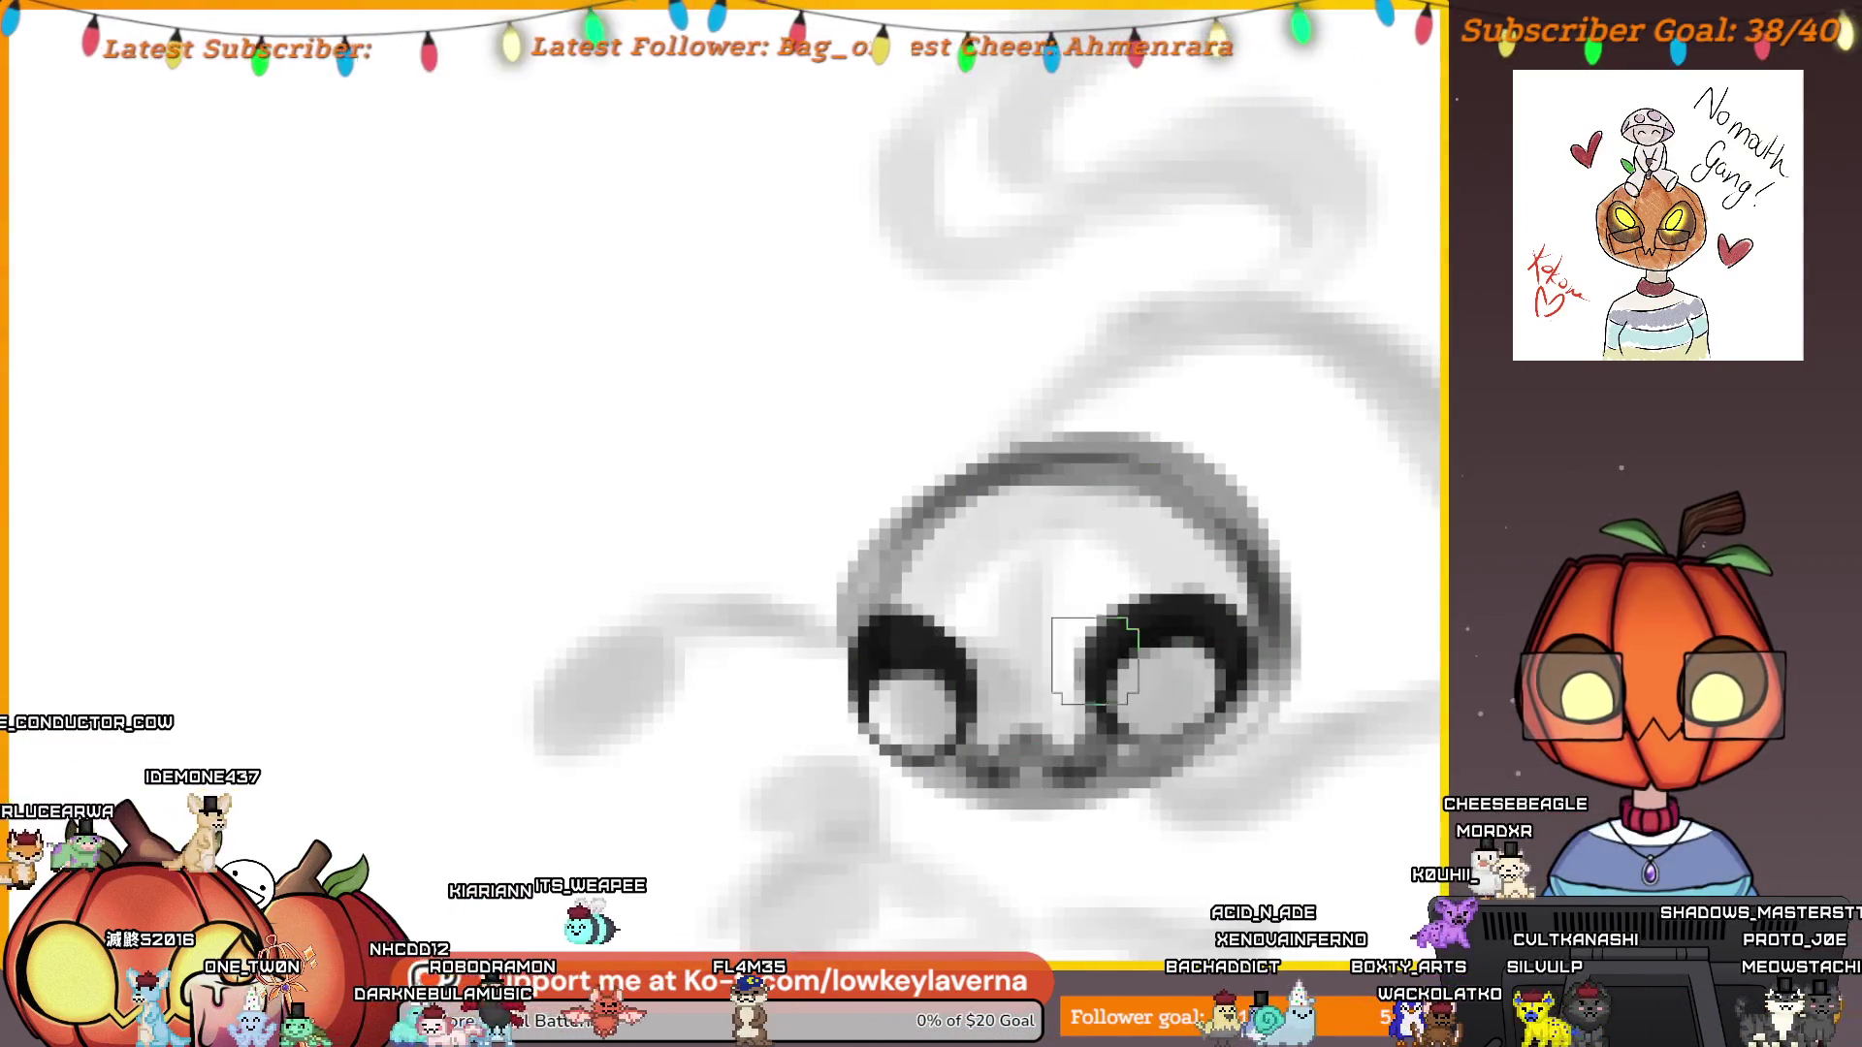
drag(867, 621, 1144, 451)
drag(1003, 702, 1090, 637)
mouse_move(974, 717)
mouse_down()
mouse_move(1347, 407)
mouse_move(931, 504)
mouse_up()
scroll(1316, 483, down, 2)
drag(1316, 483, 1194, 613)
drag(1149, 547, 1226, 524)
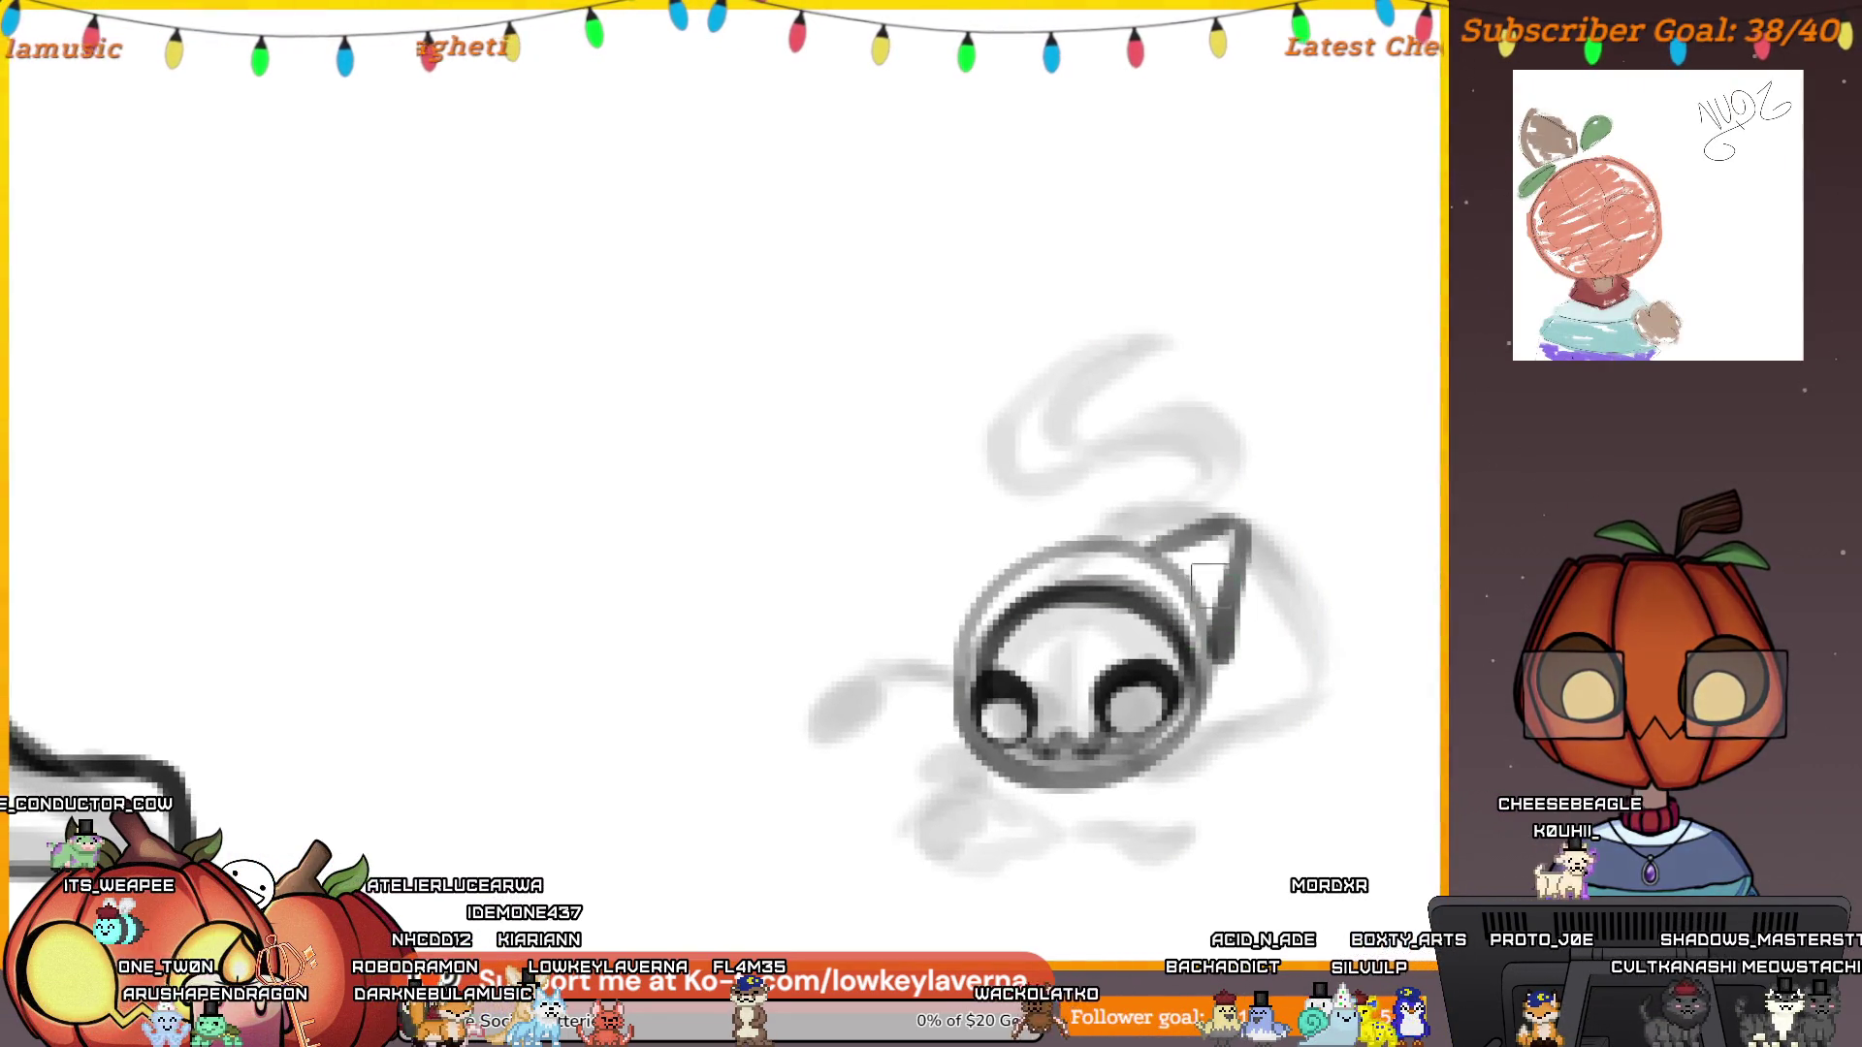
drag(1020, 557, 974, 635)
scroll(1115, 601, down, 2)
drag(1153, 586, 1248, 587)
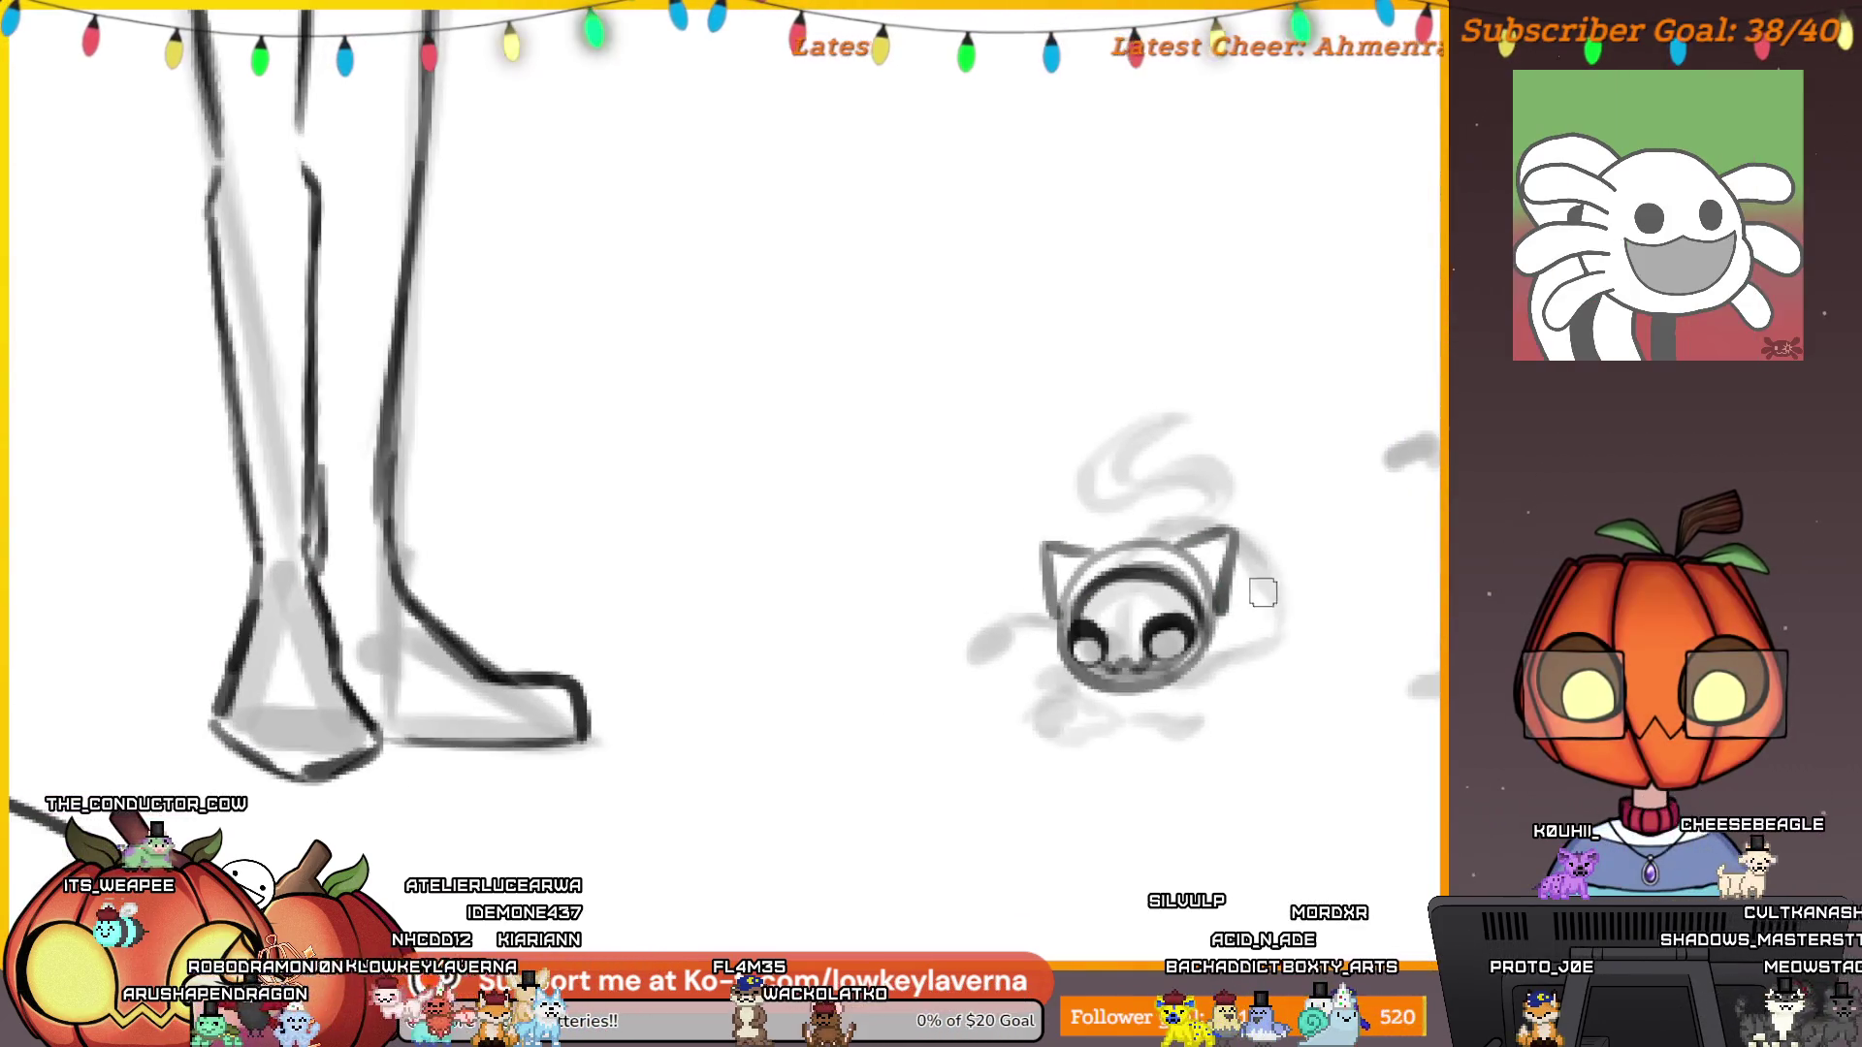
drag(1081, 561, 1194, 514)
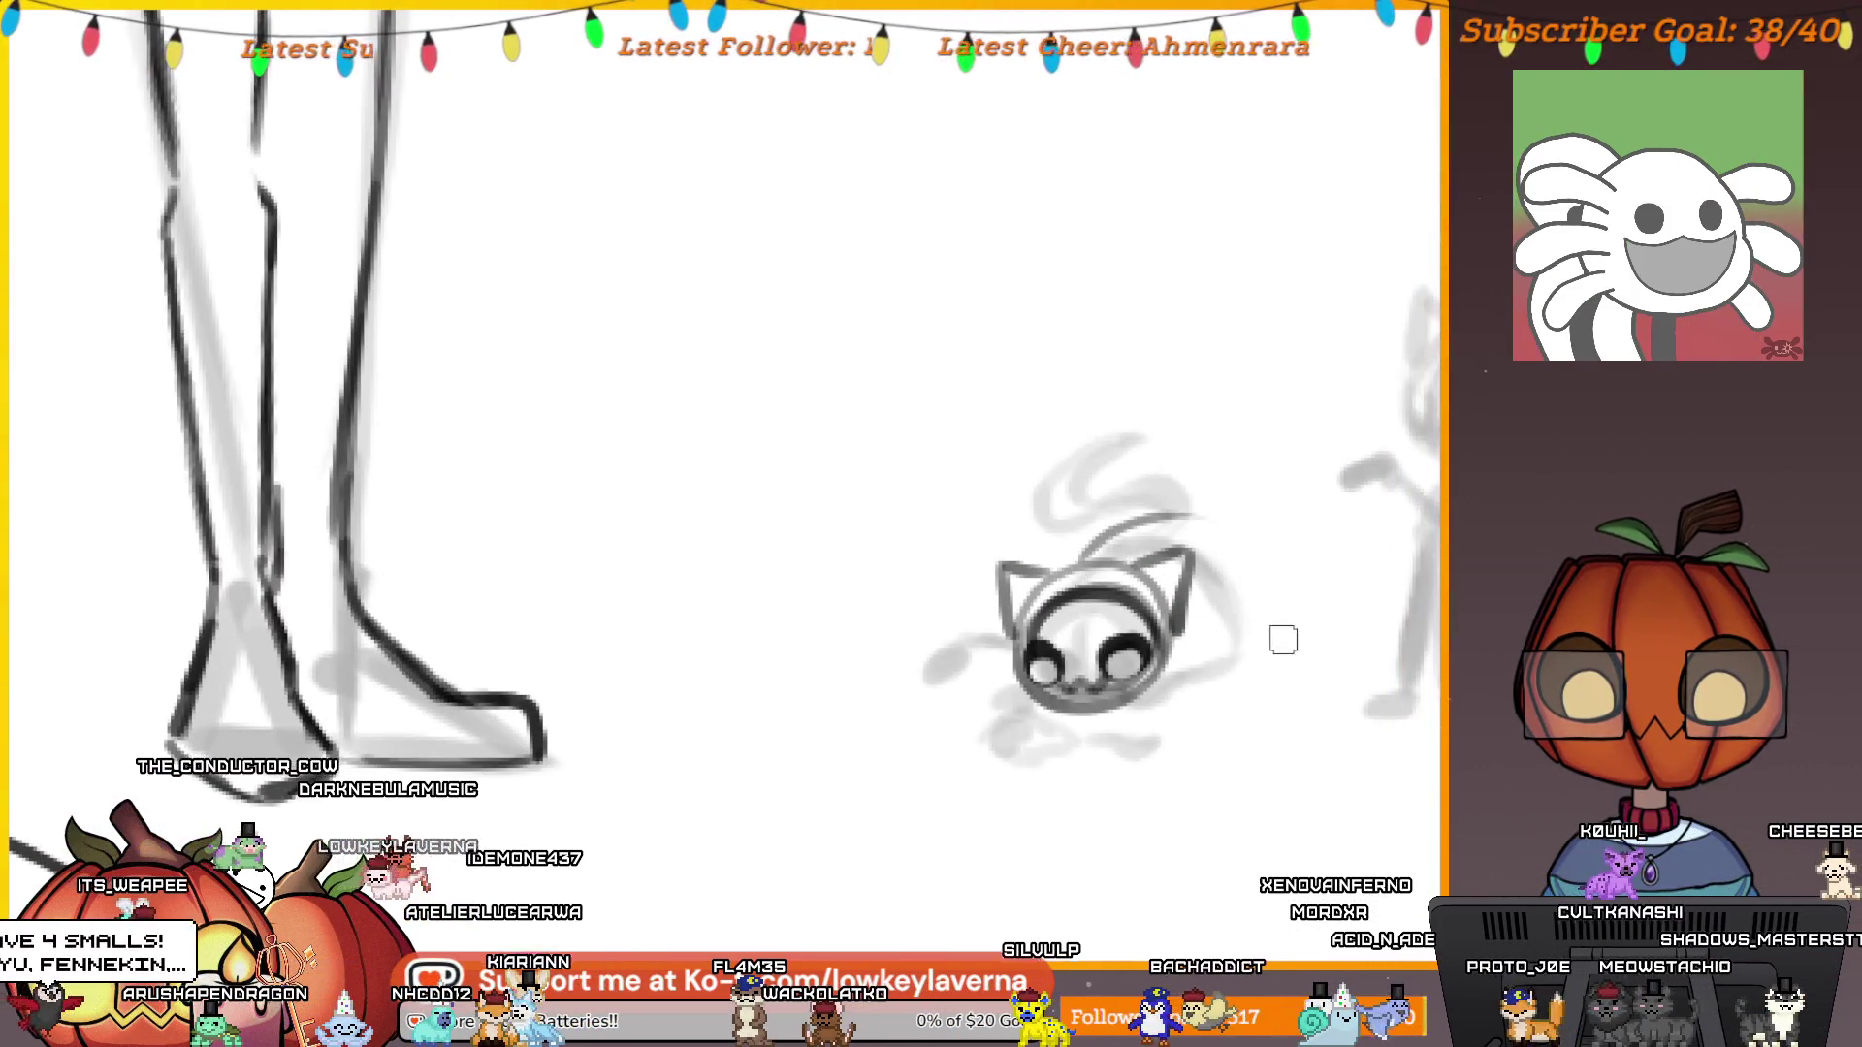
drag(1294, 655, 1139, 512)
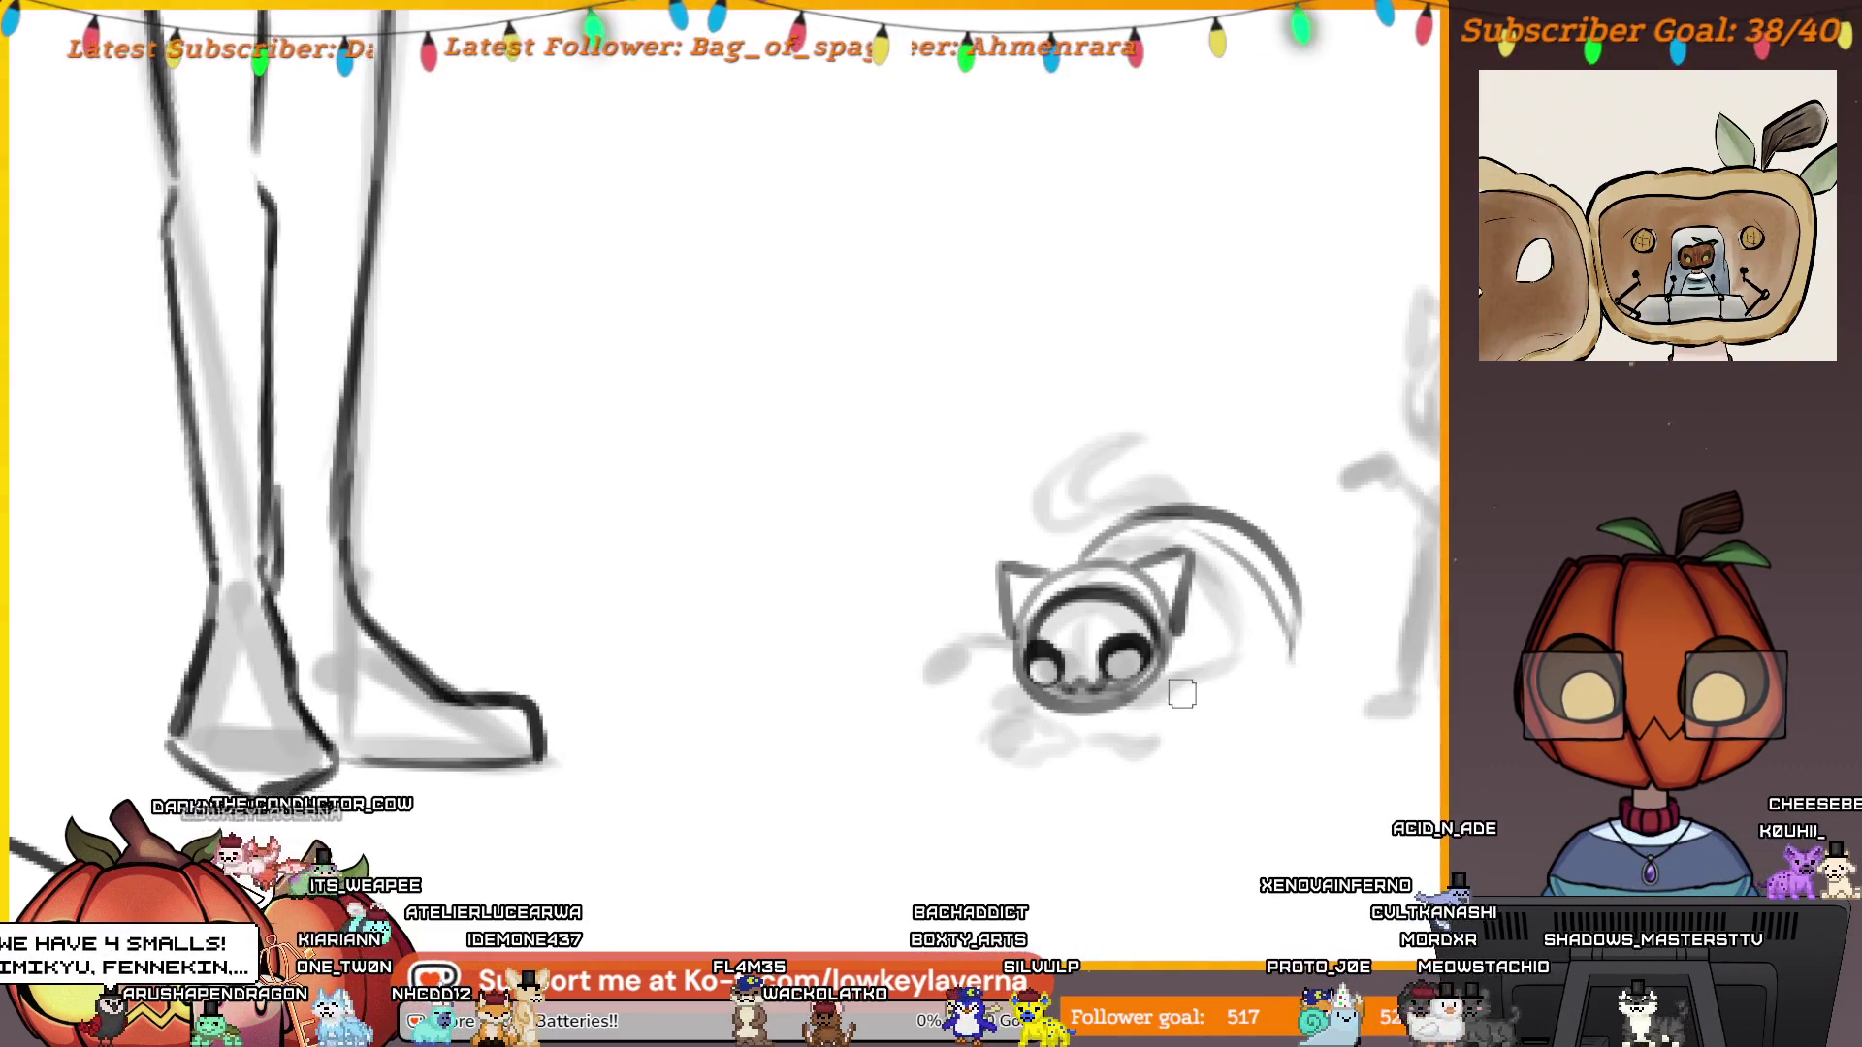
drag(1174, 687, 1146, 713)
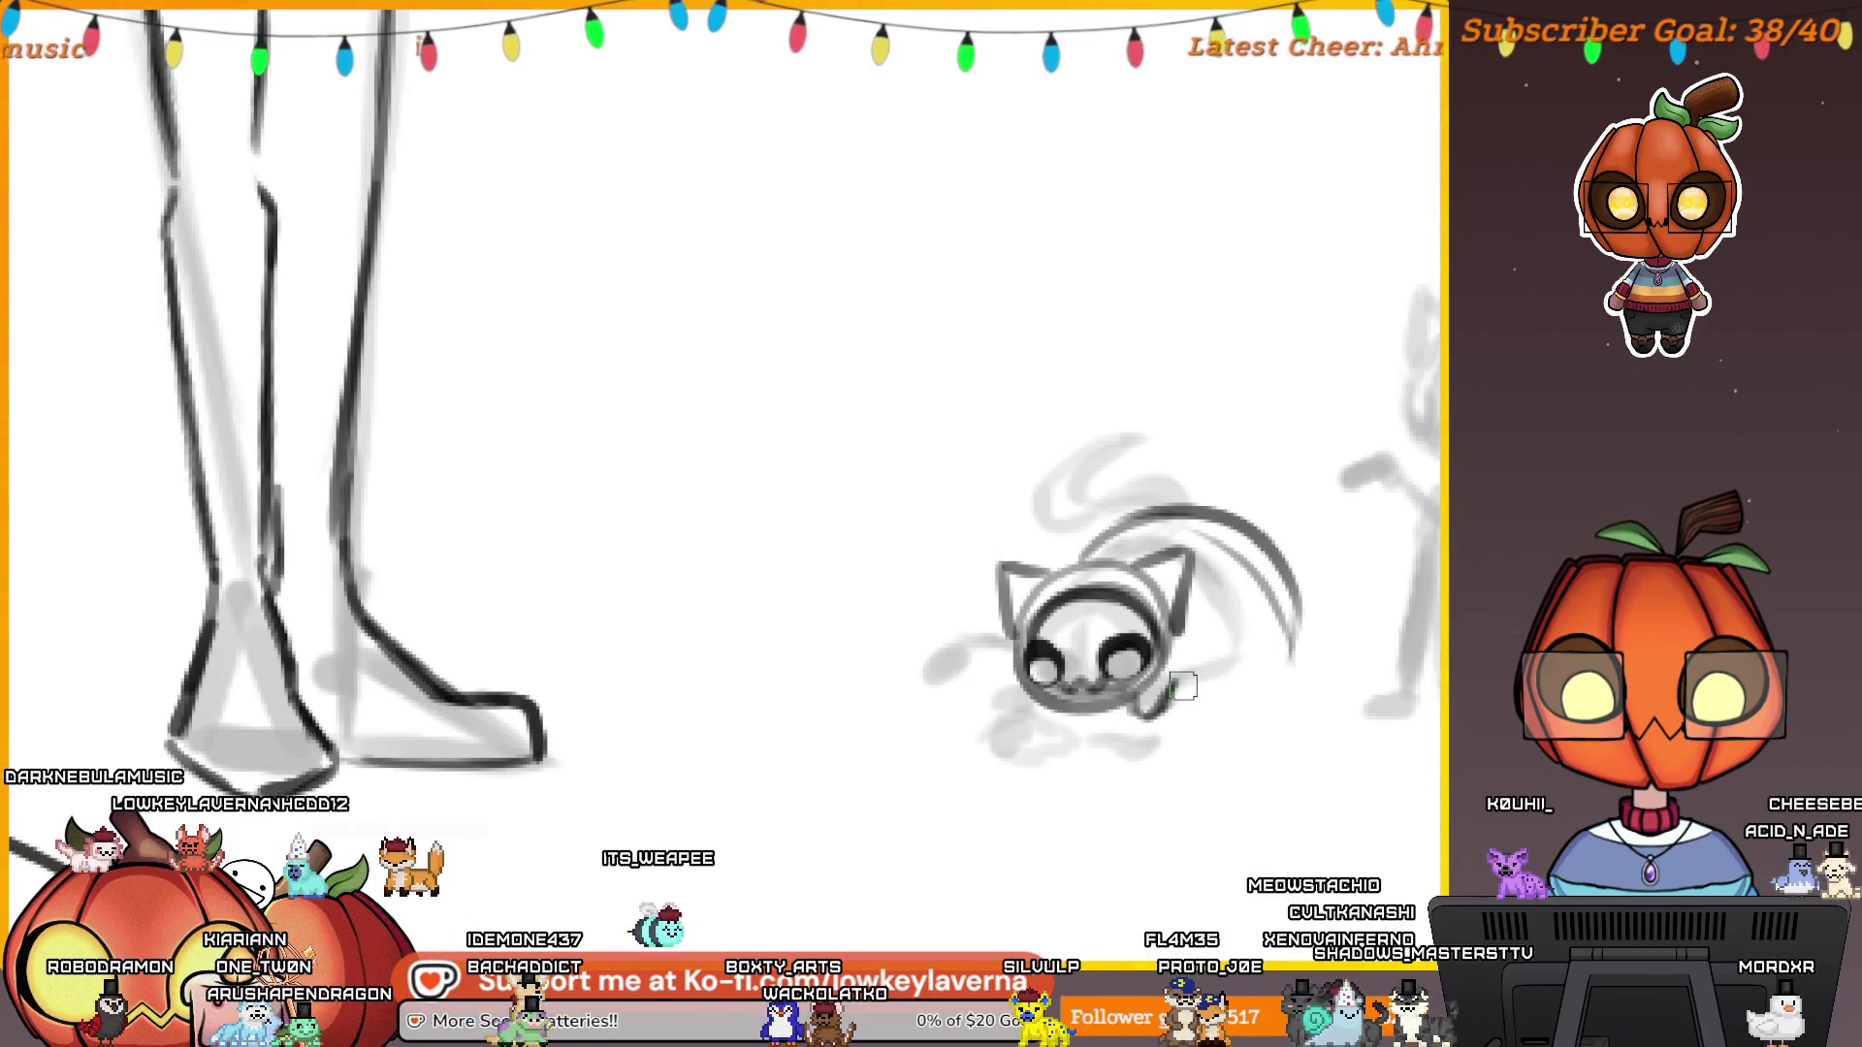
drag(1202, 680, 1282, 663)
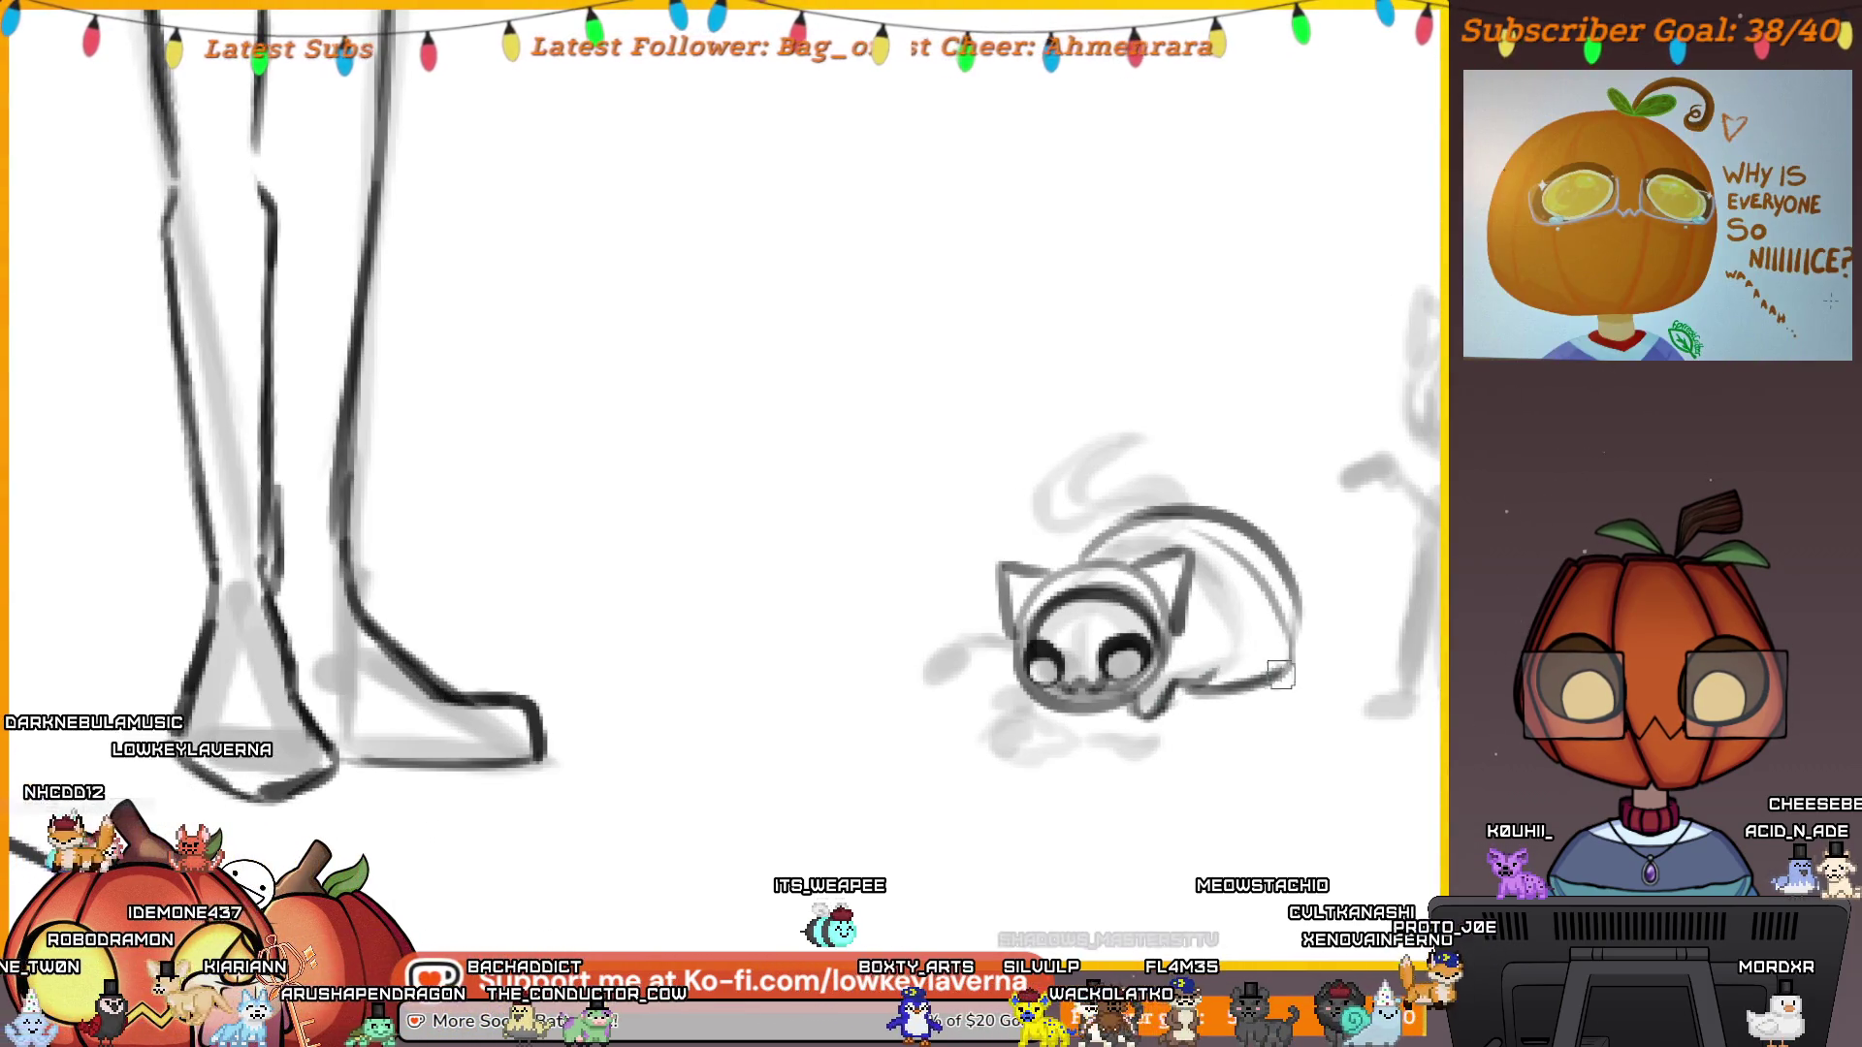
scroll(1234, 636, down, 3)
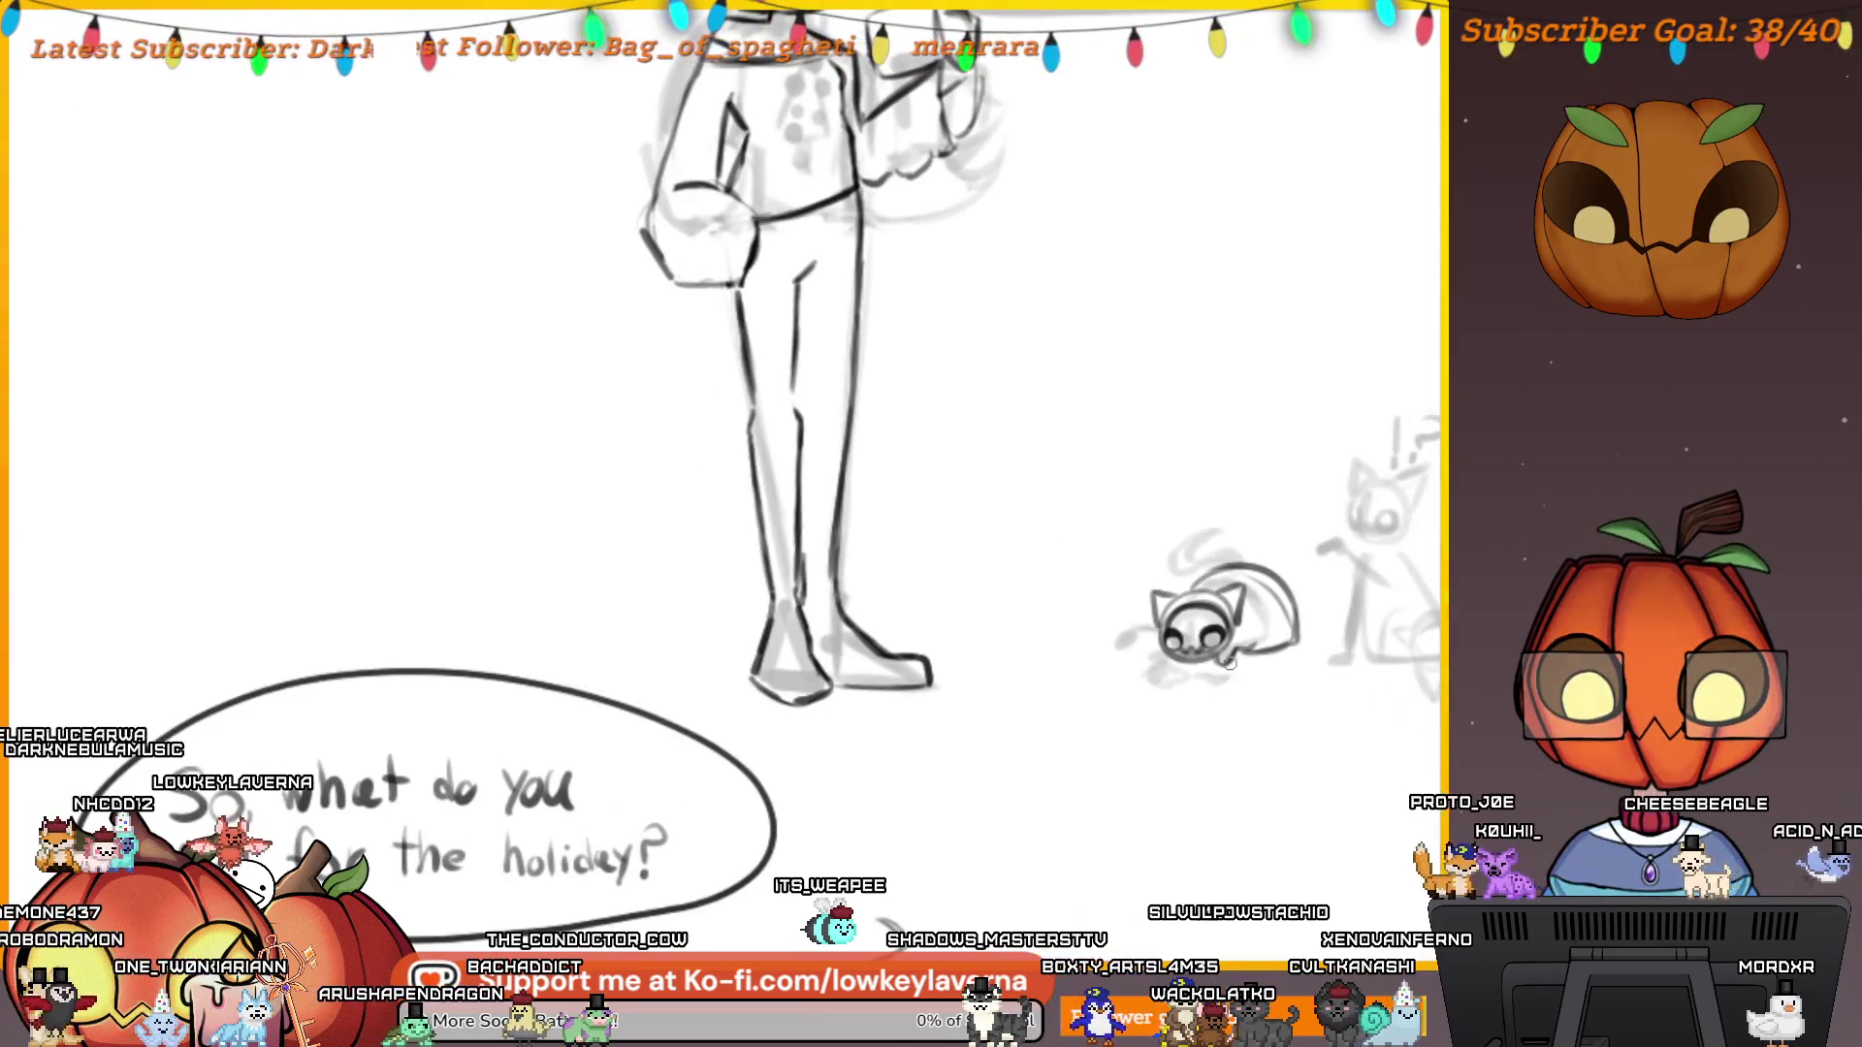
scroll(1142, 627, up, 2)
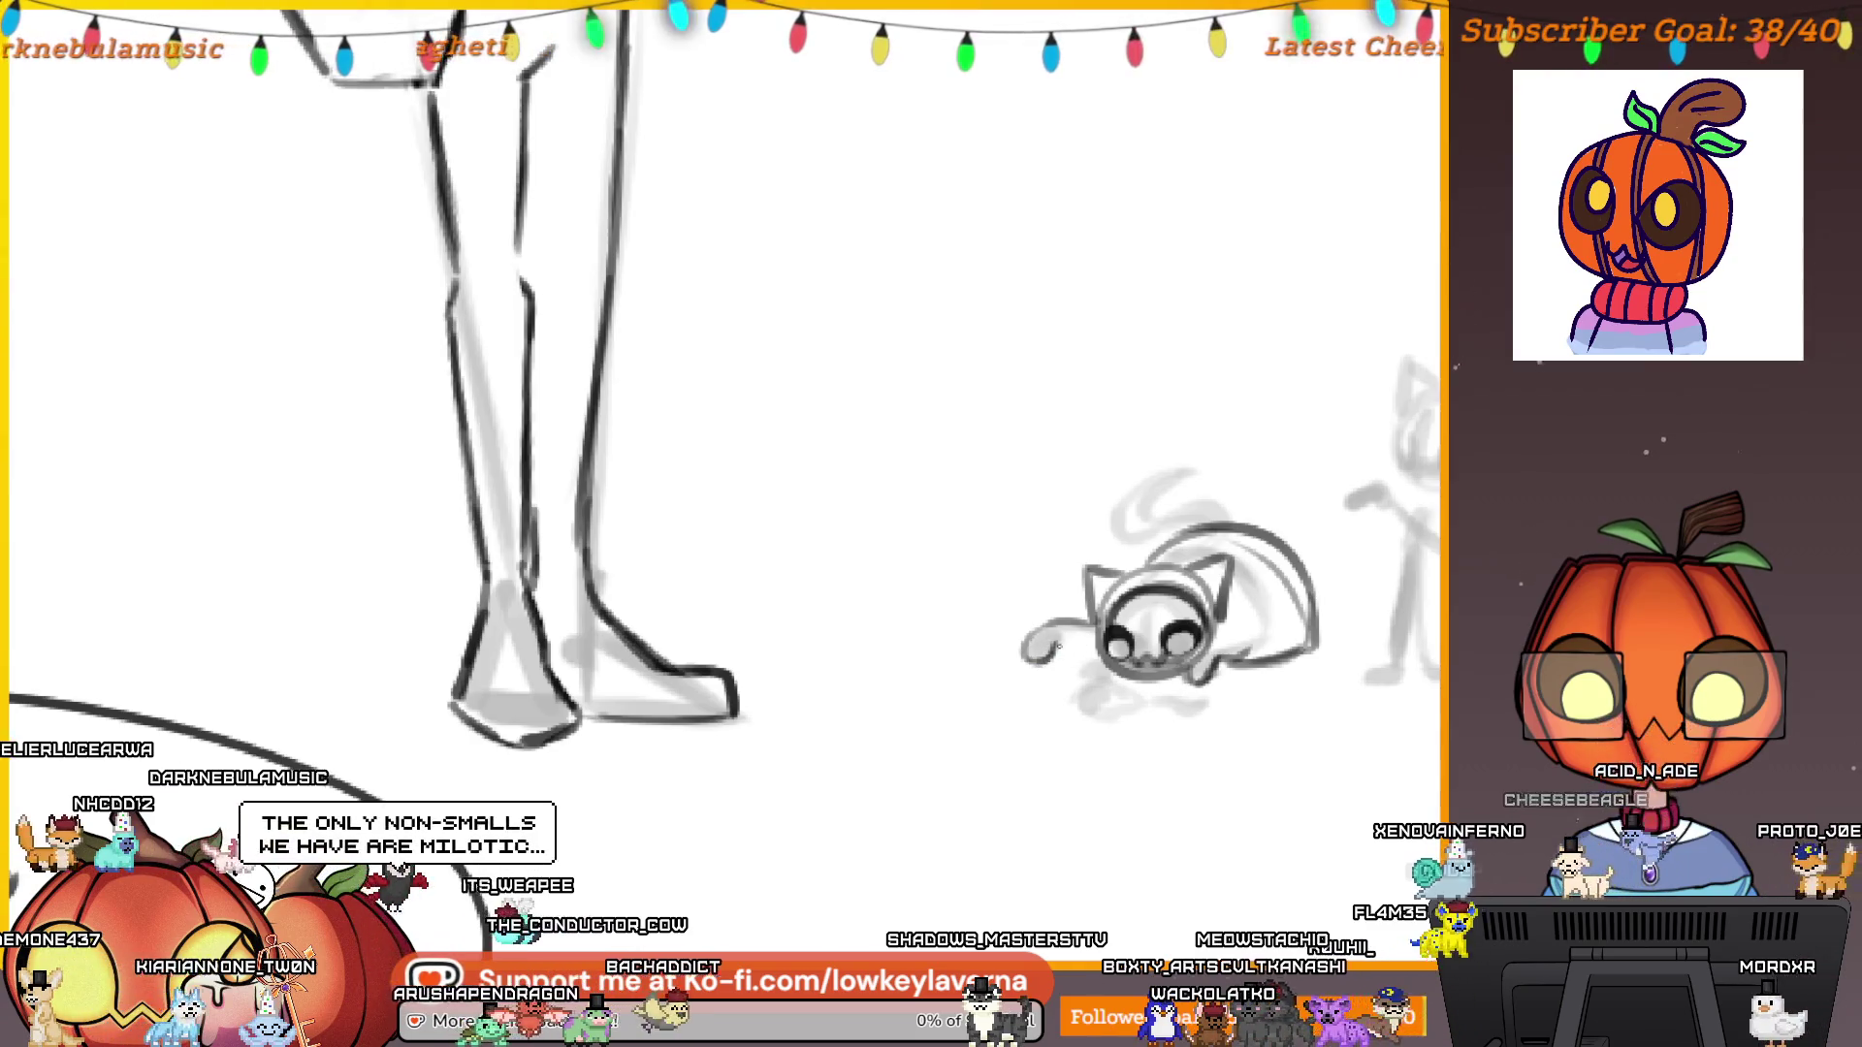
drag(1119, 710, 1099, 696)
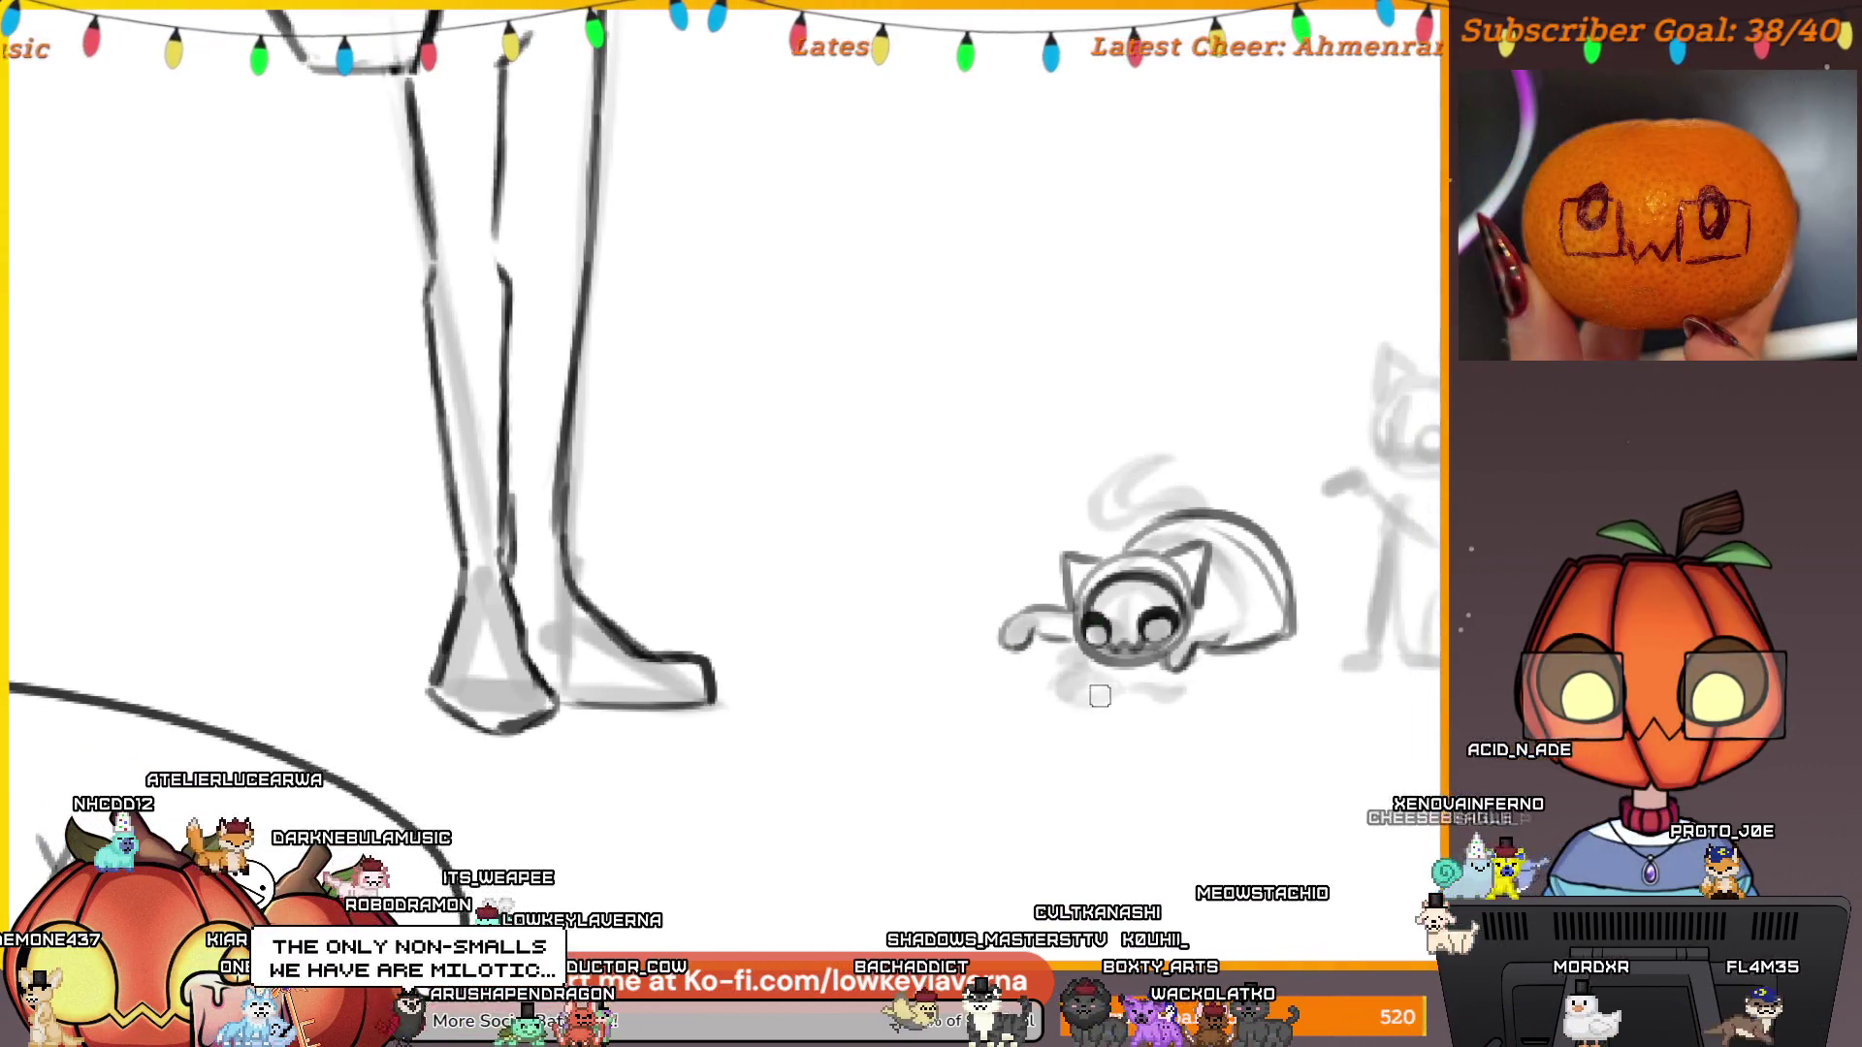
Mirror the view, zoom in on the lying cat and ink its back curve, redrawing until it fits.
key(m)
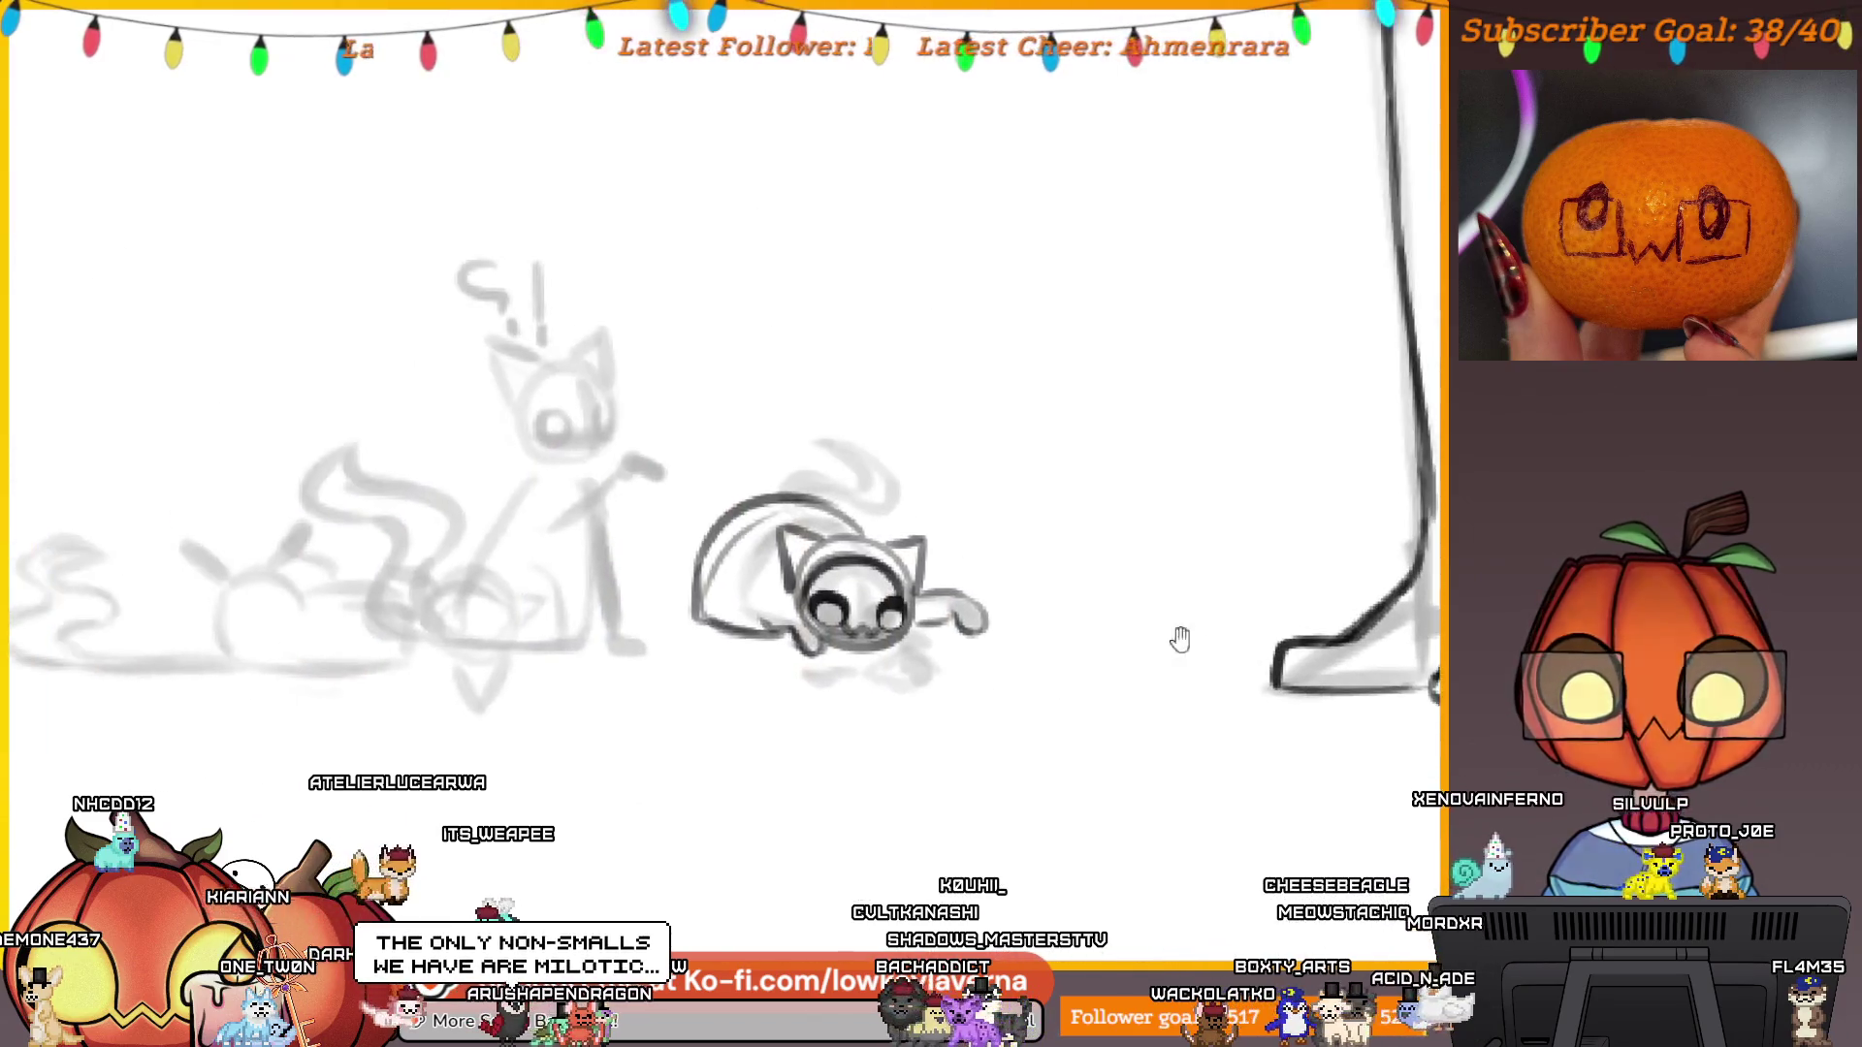
drag(1180, 639, 1352, 783)
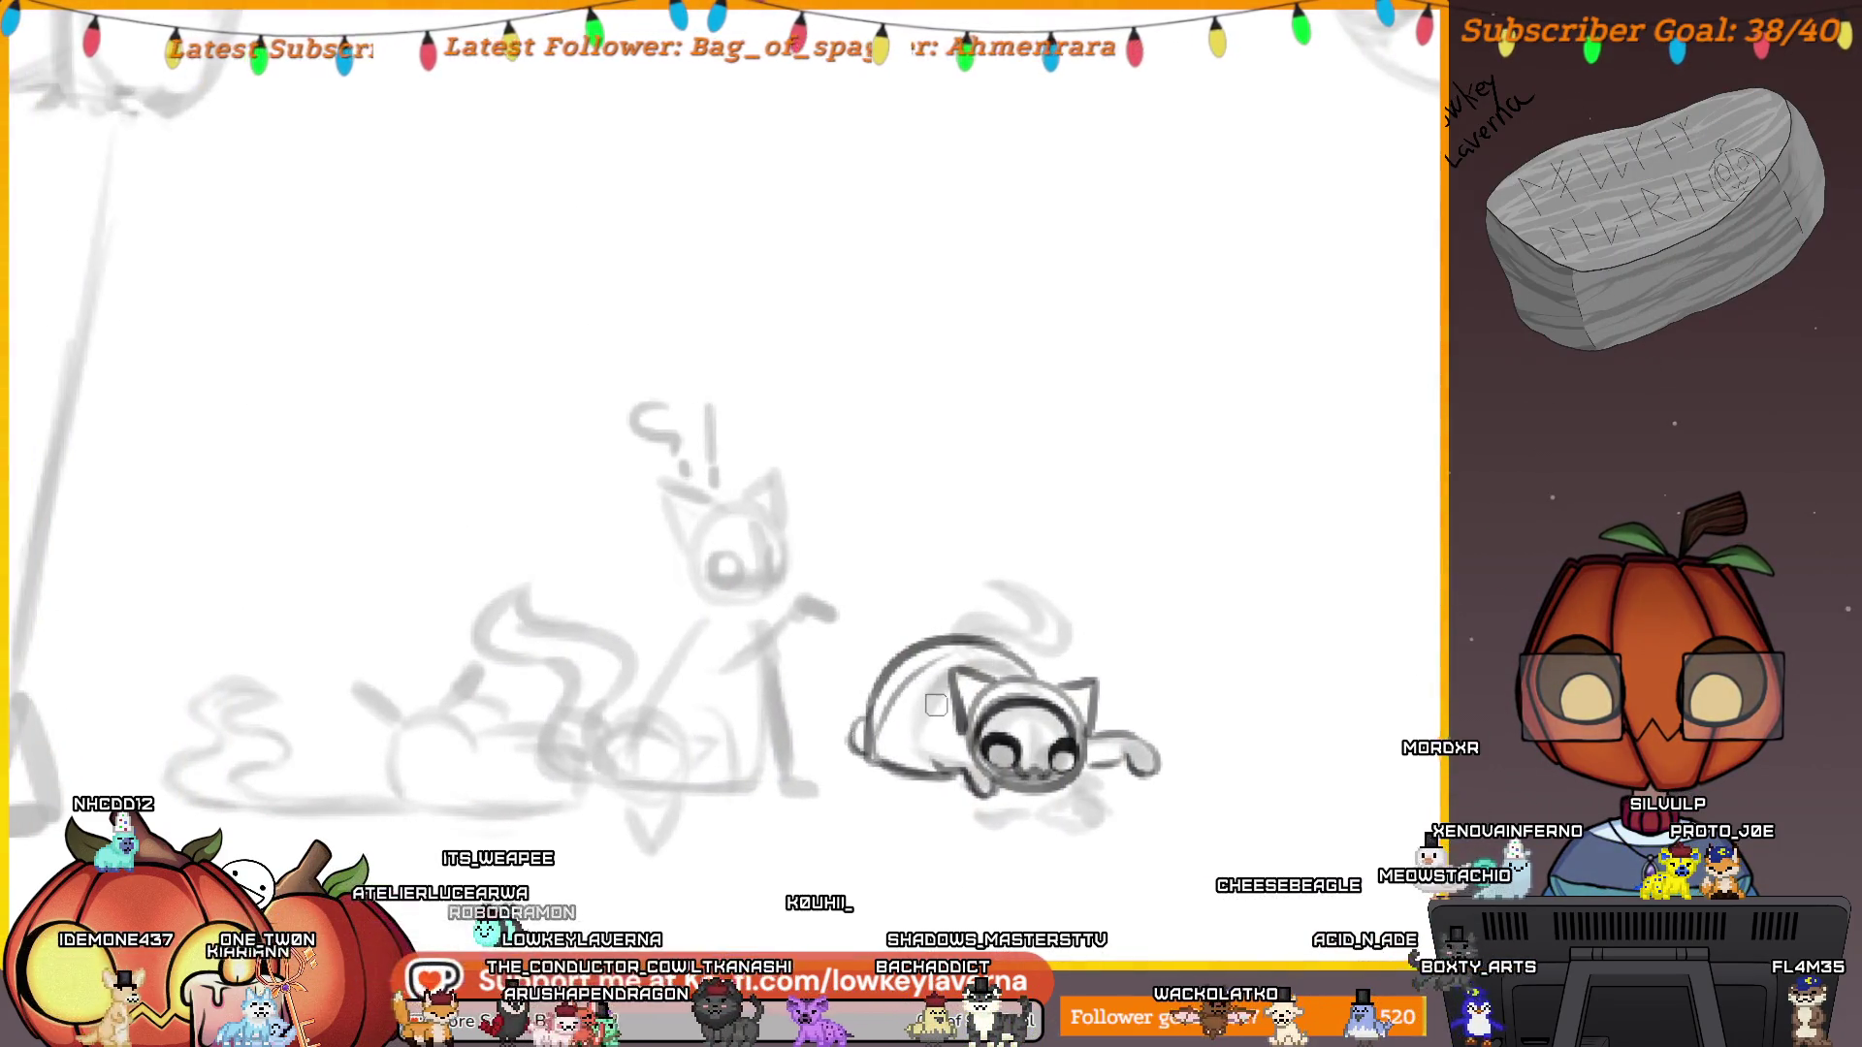
click(987, 698)
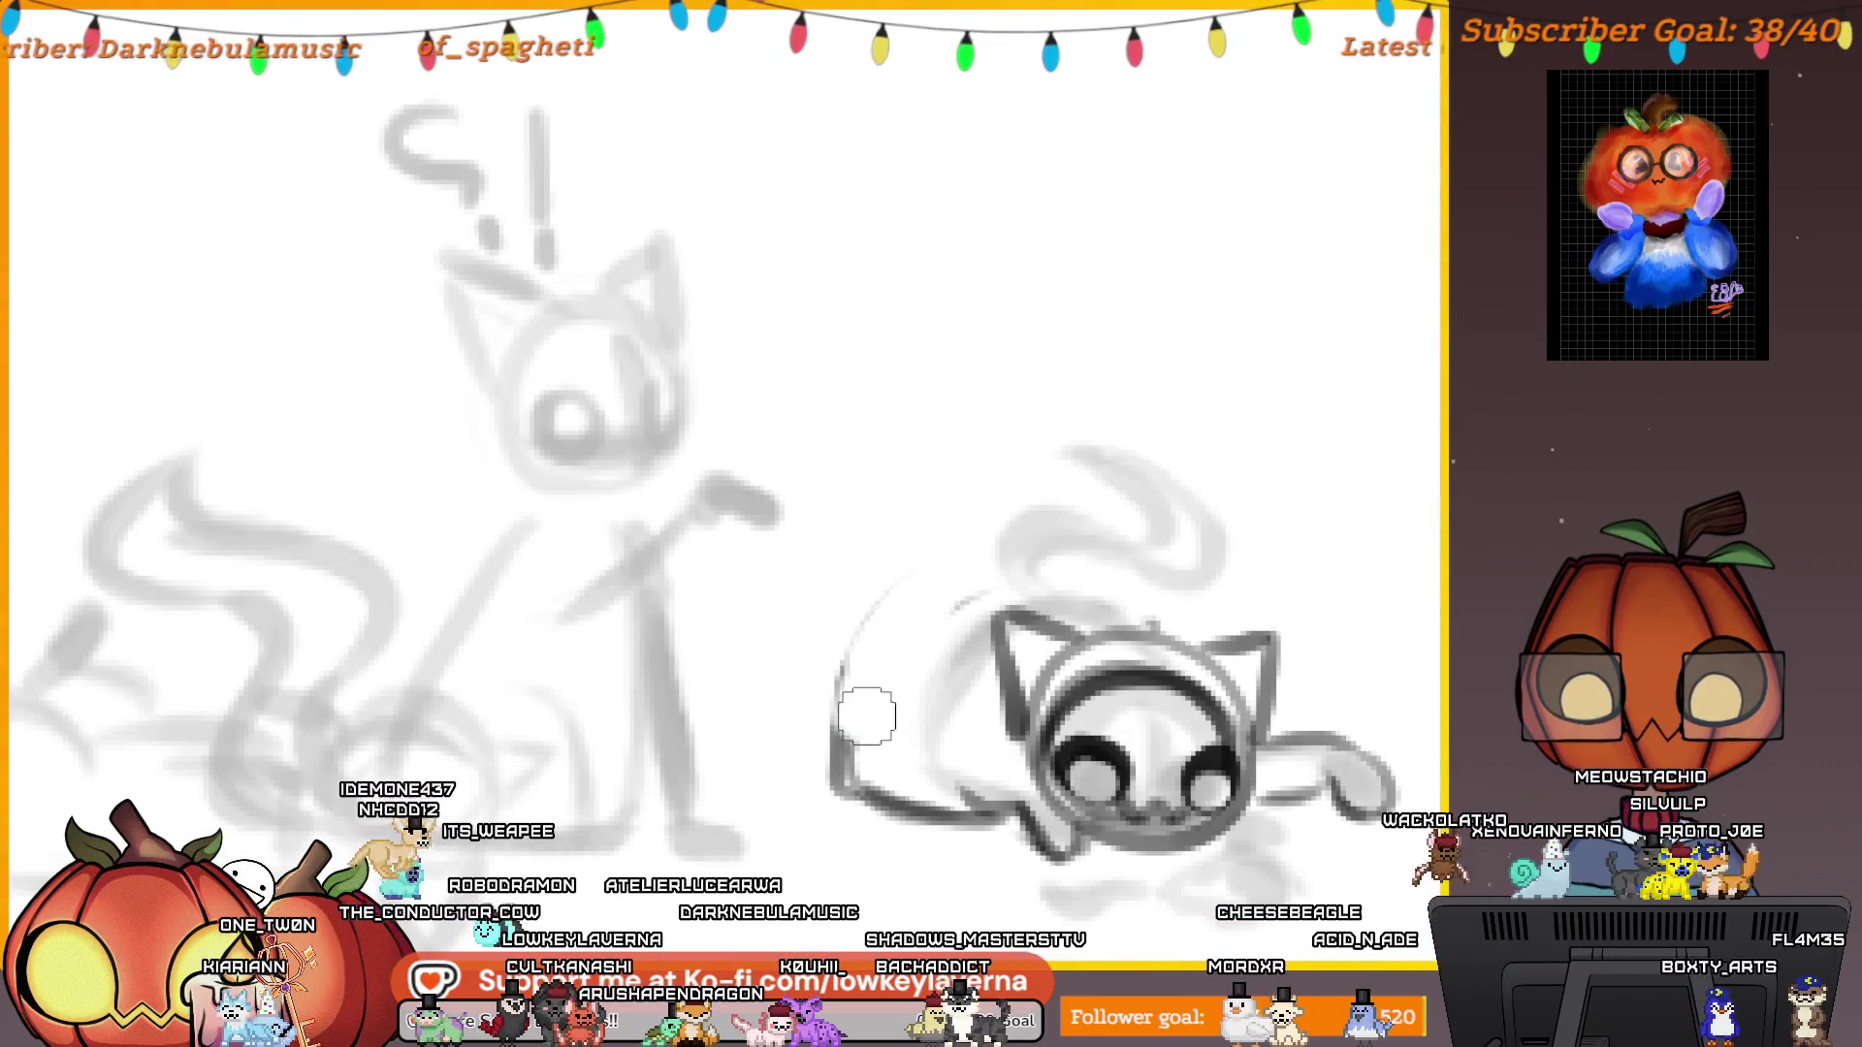
key(ctrl+z)
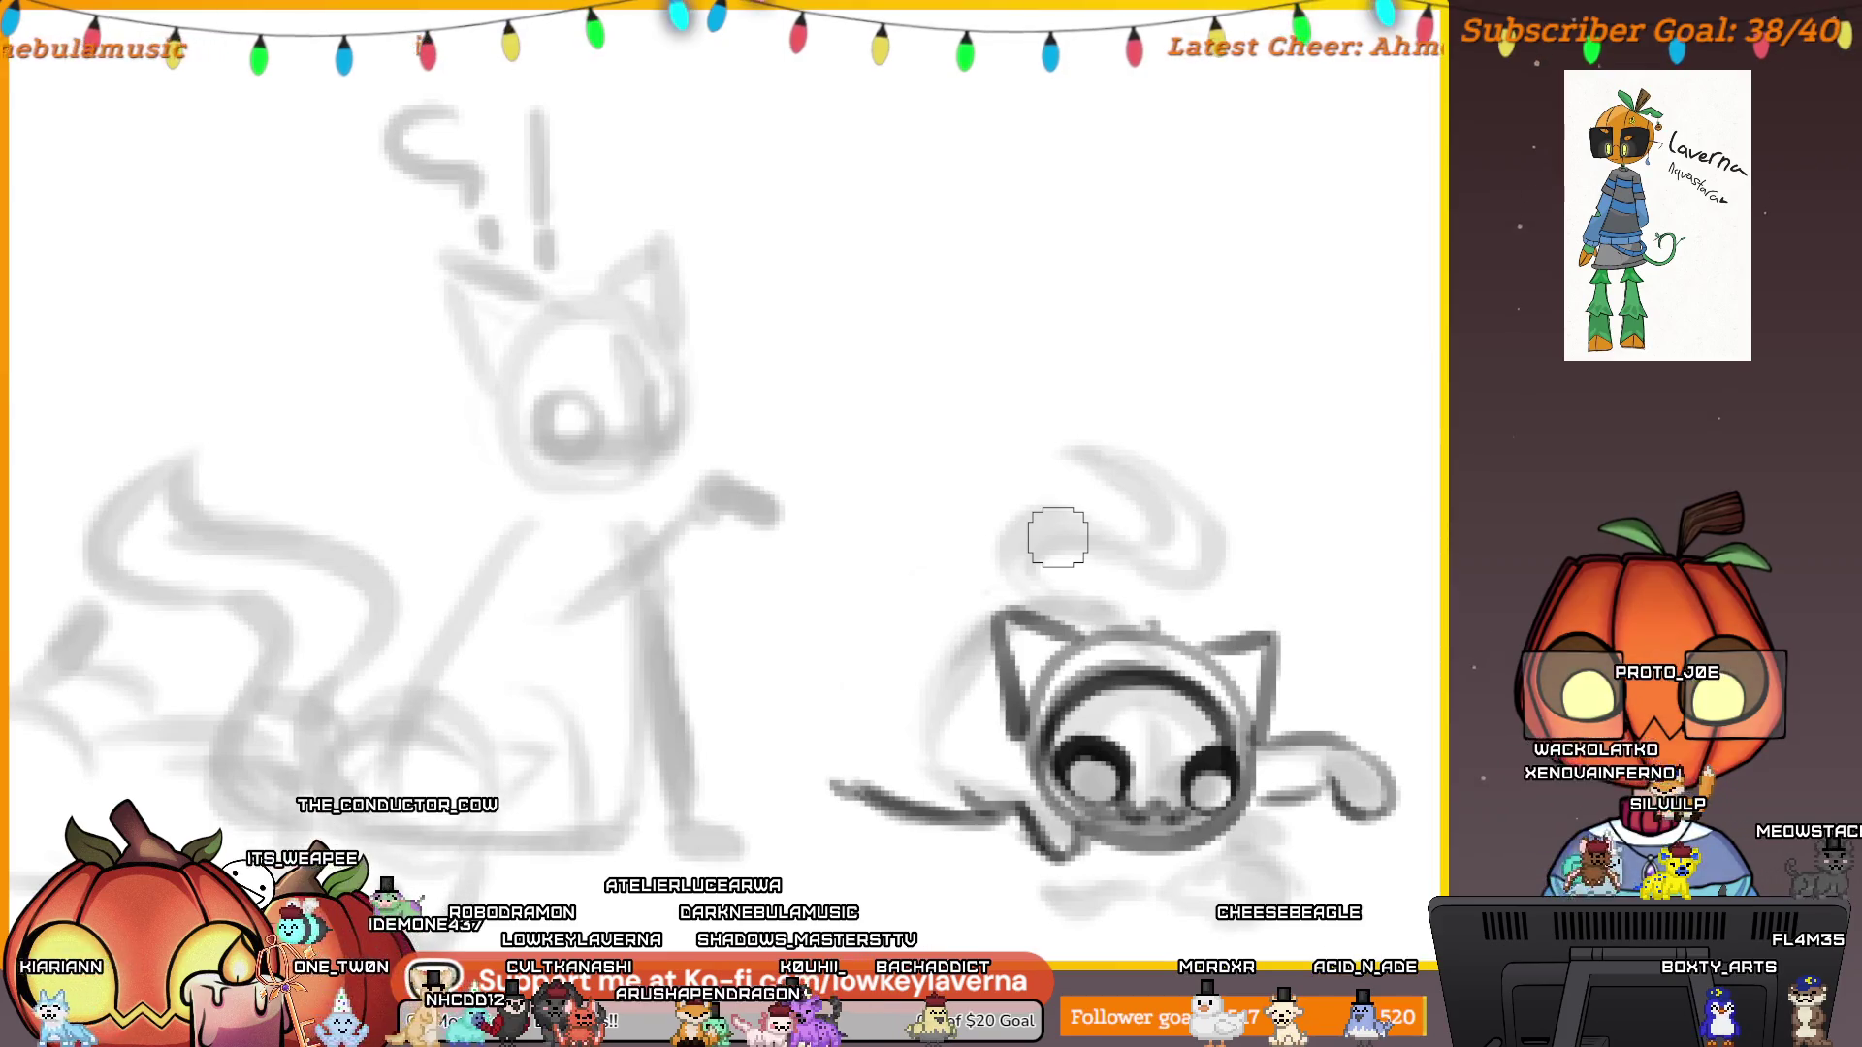
drag(1142, 638, 840, 746)
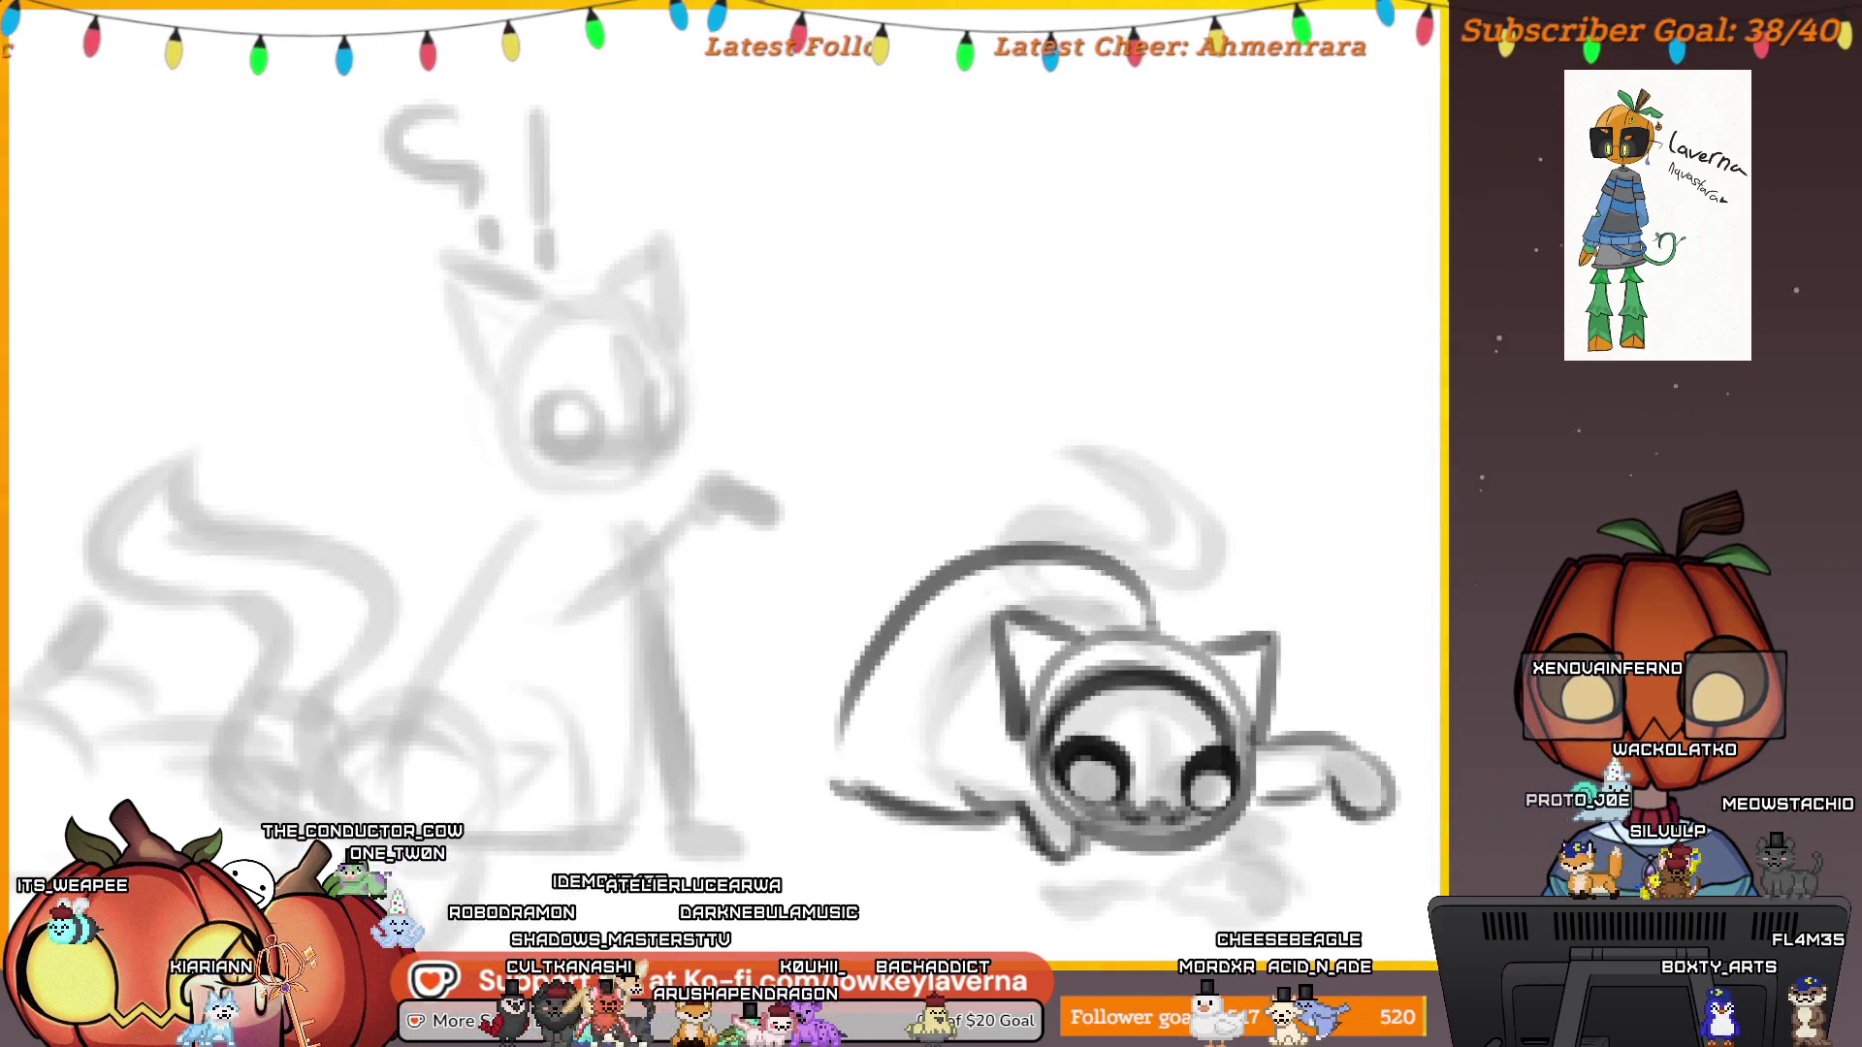
key(ctrl+z)
drag(1149, 622, 869, 700)
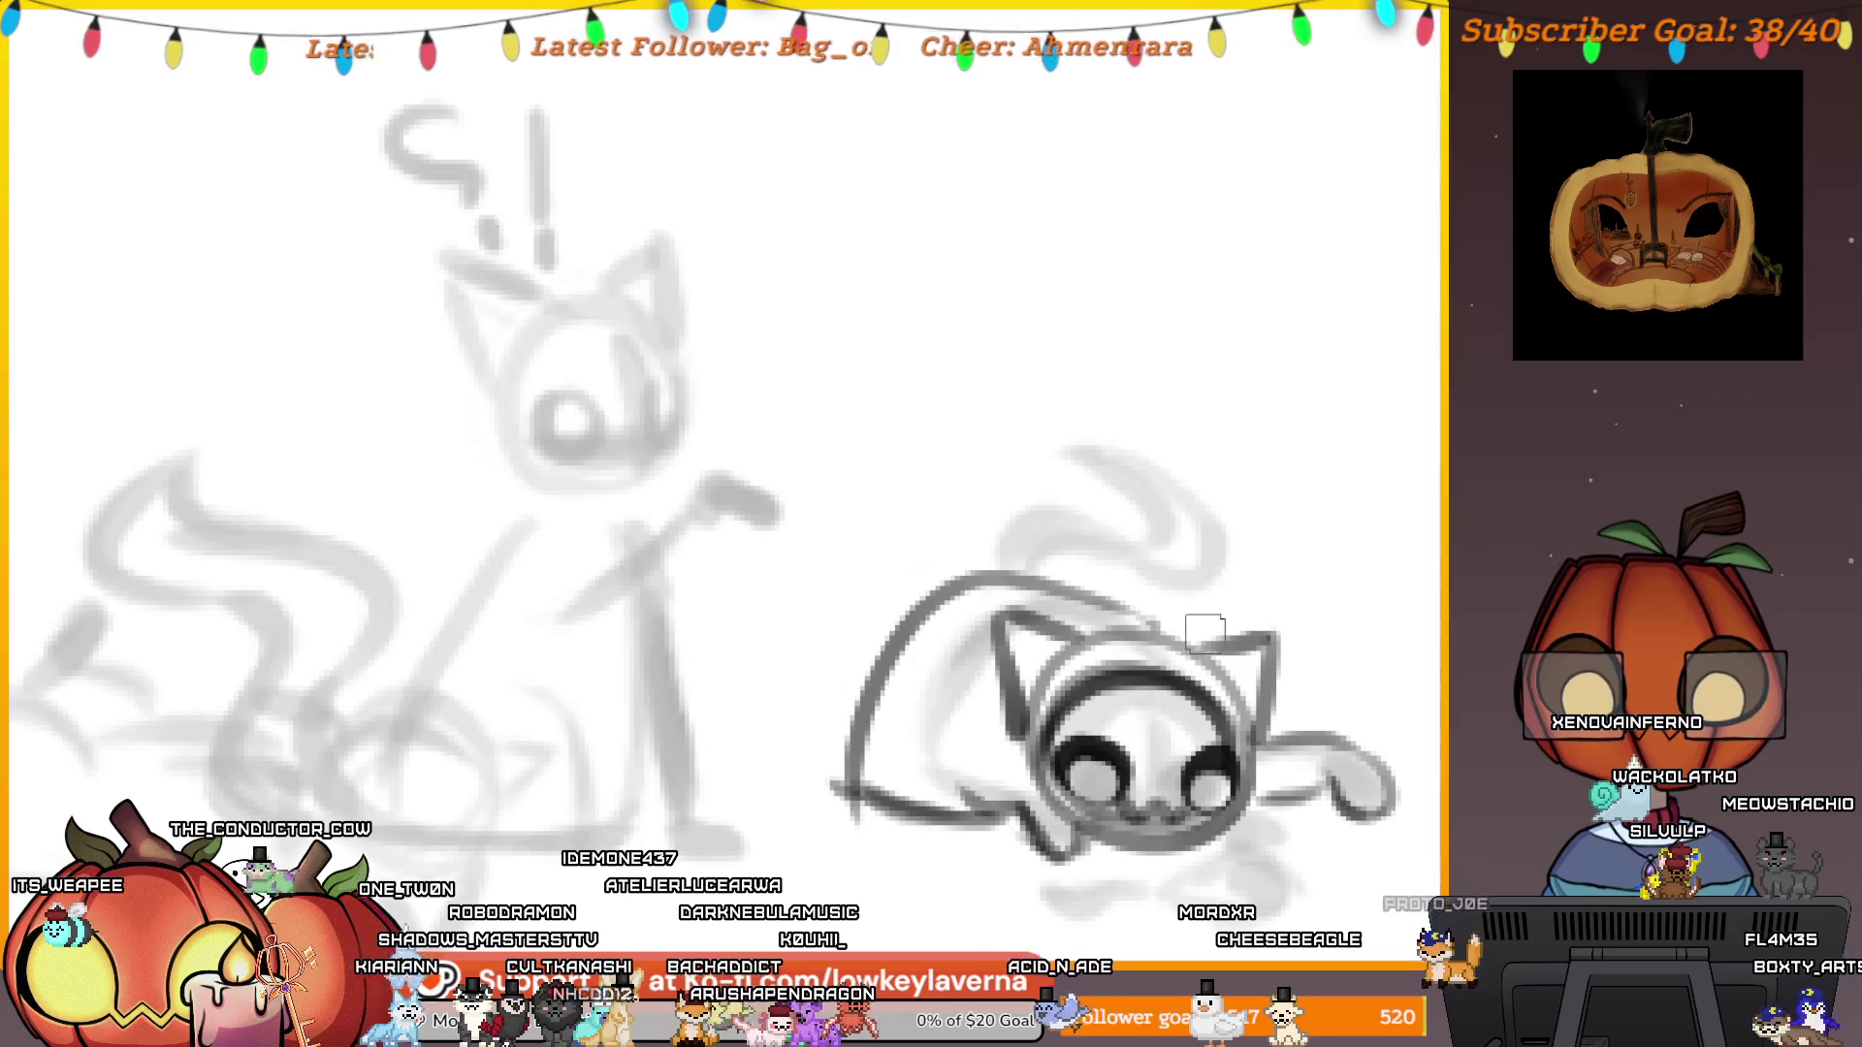
key(ctrl+z)
drag(1143, 609, 897, 766)
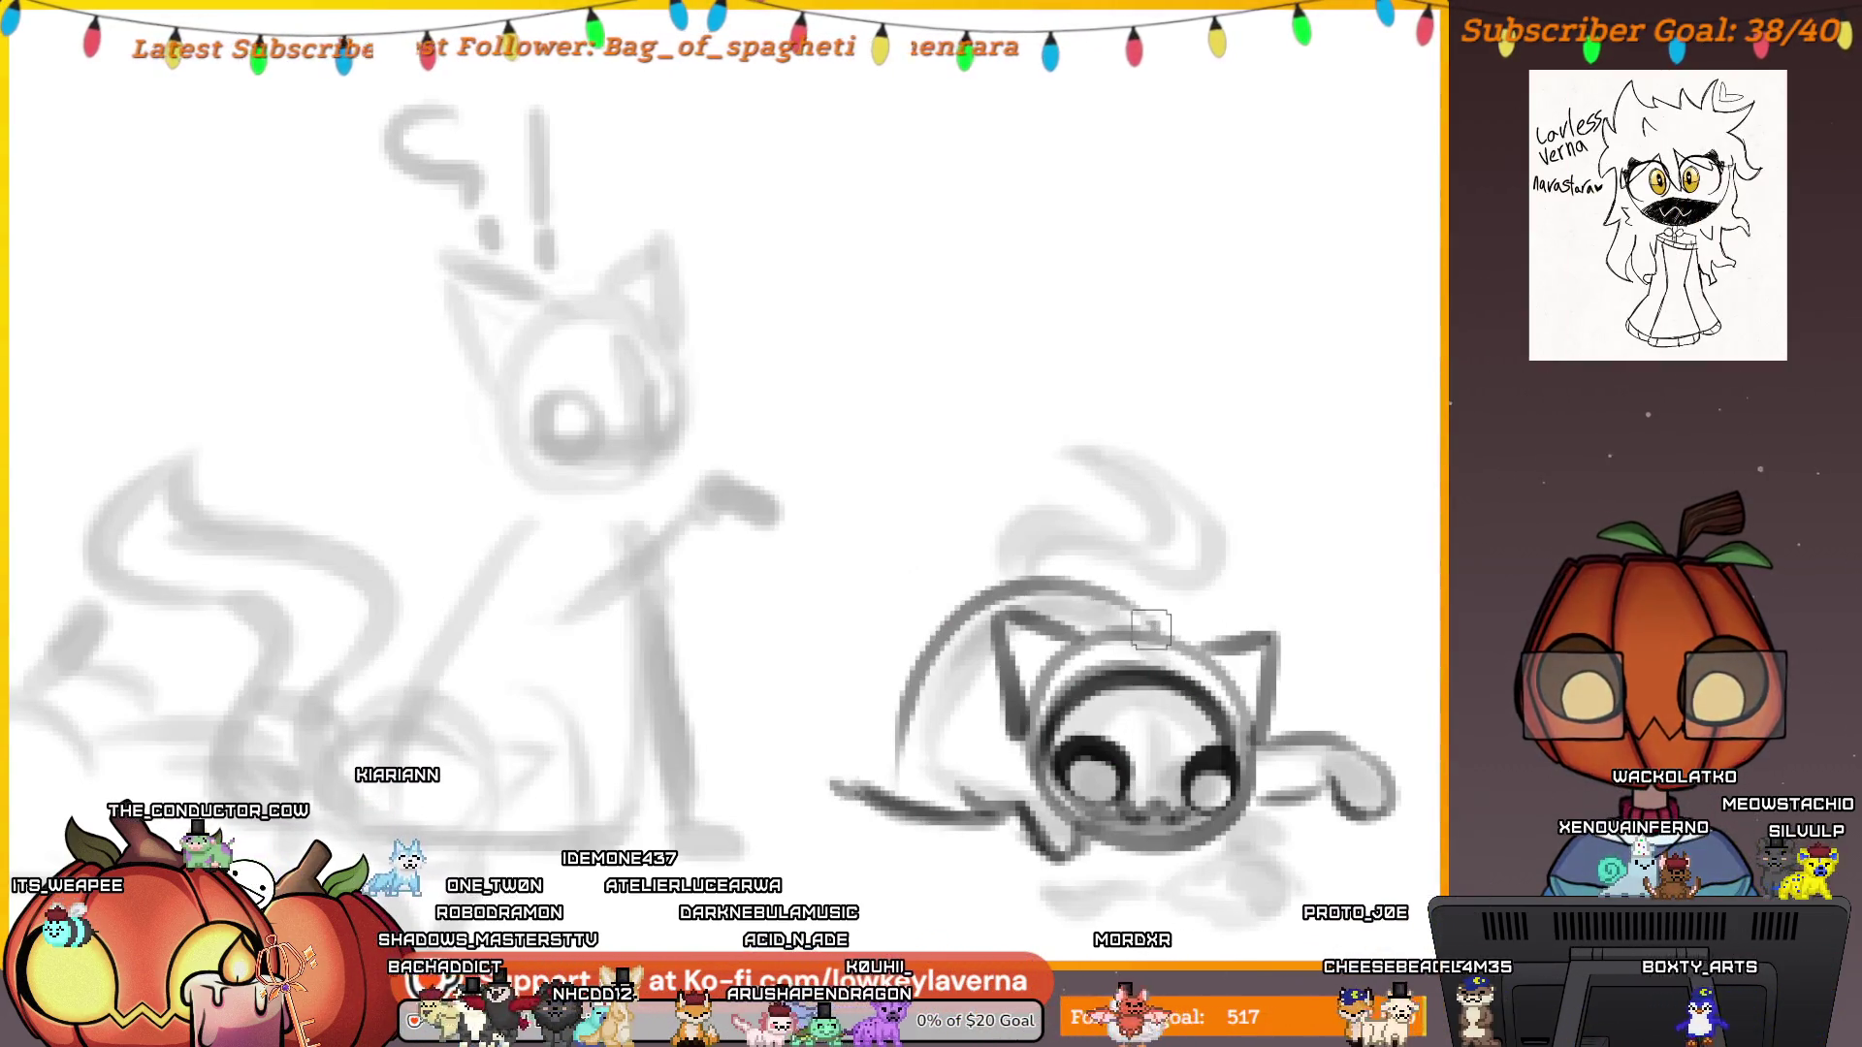
Zoom out and pan across the drawing to bring the sitting cat's head into view.
drag(1076, 419, 958, 627)
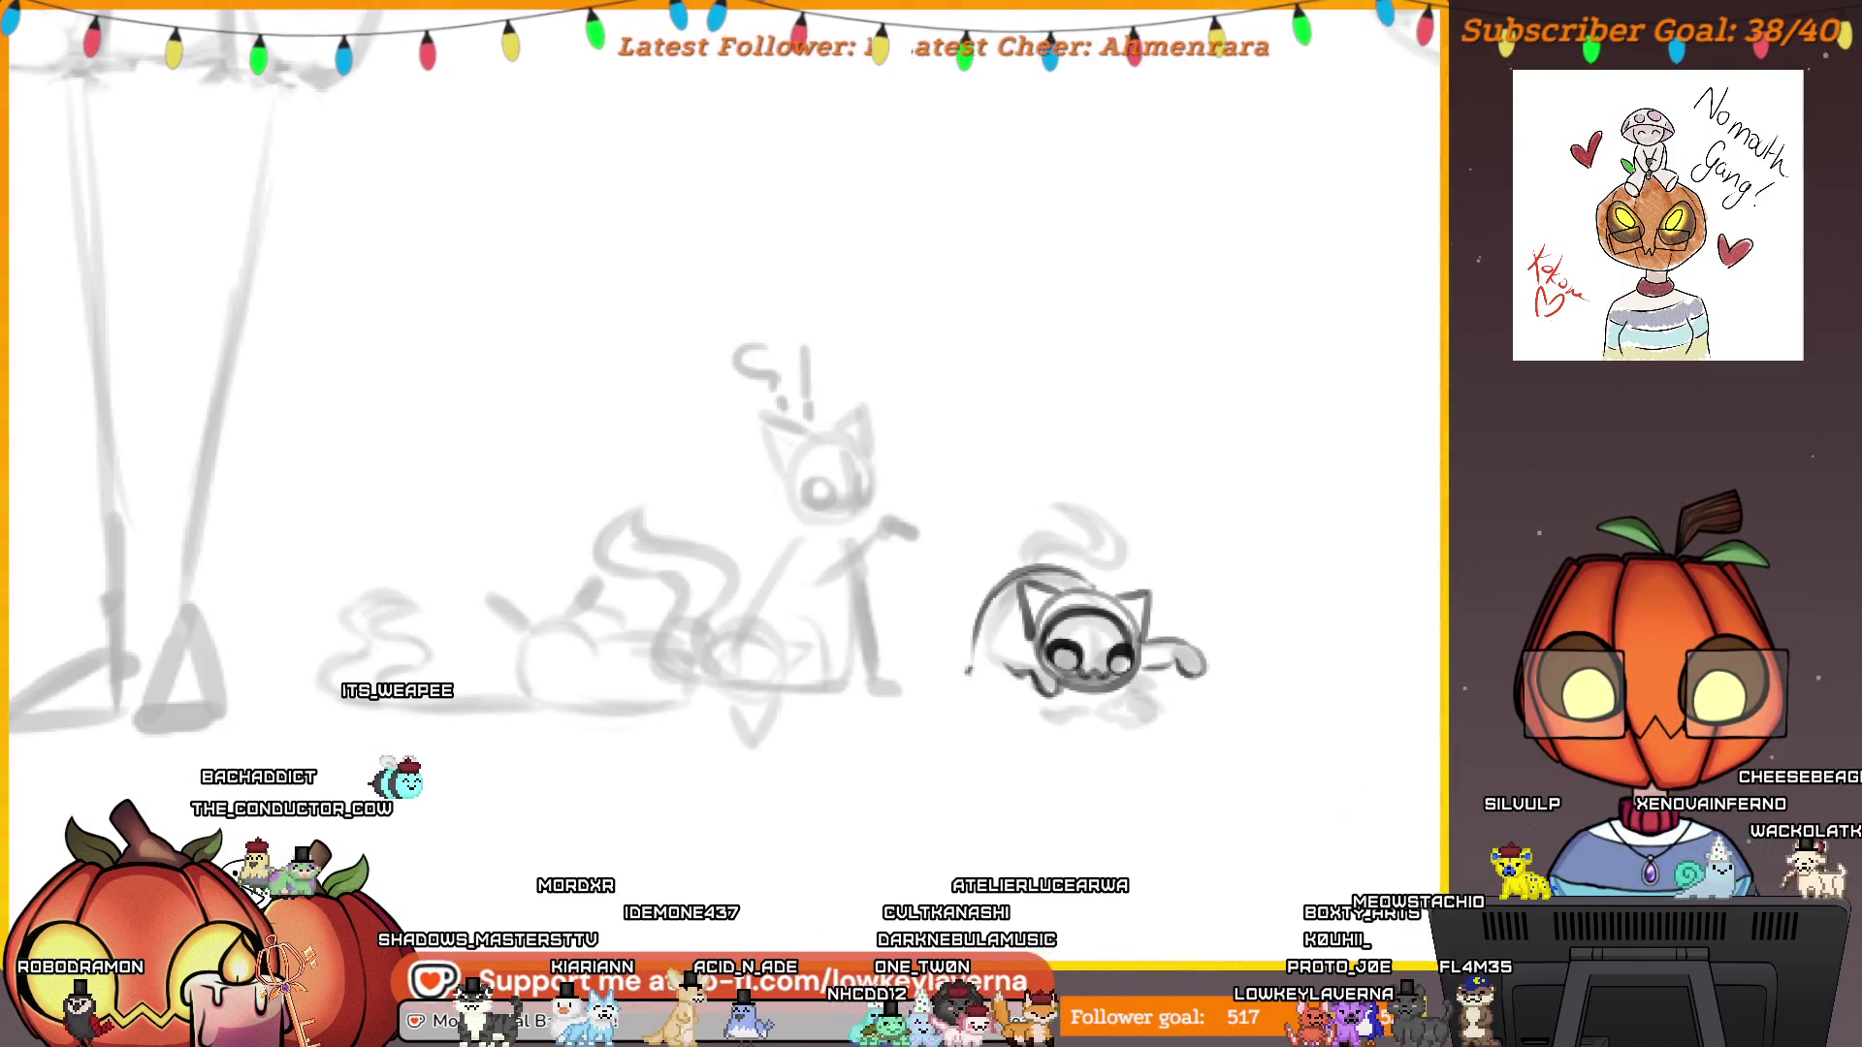
scroll(1081, 548, up, 2)
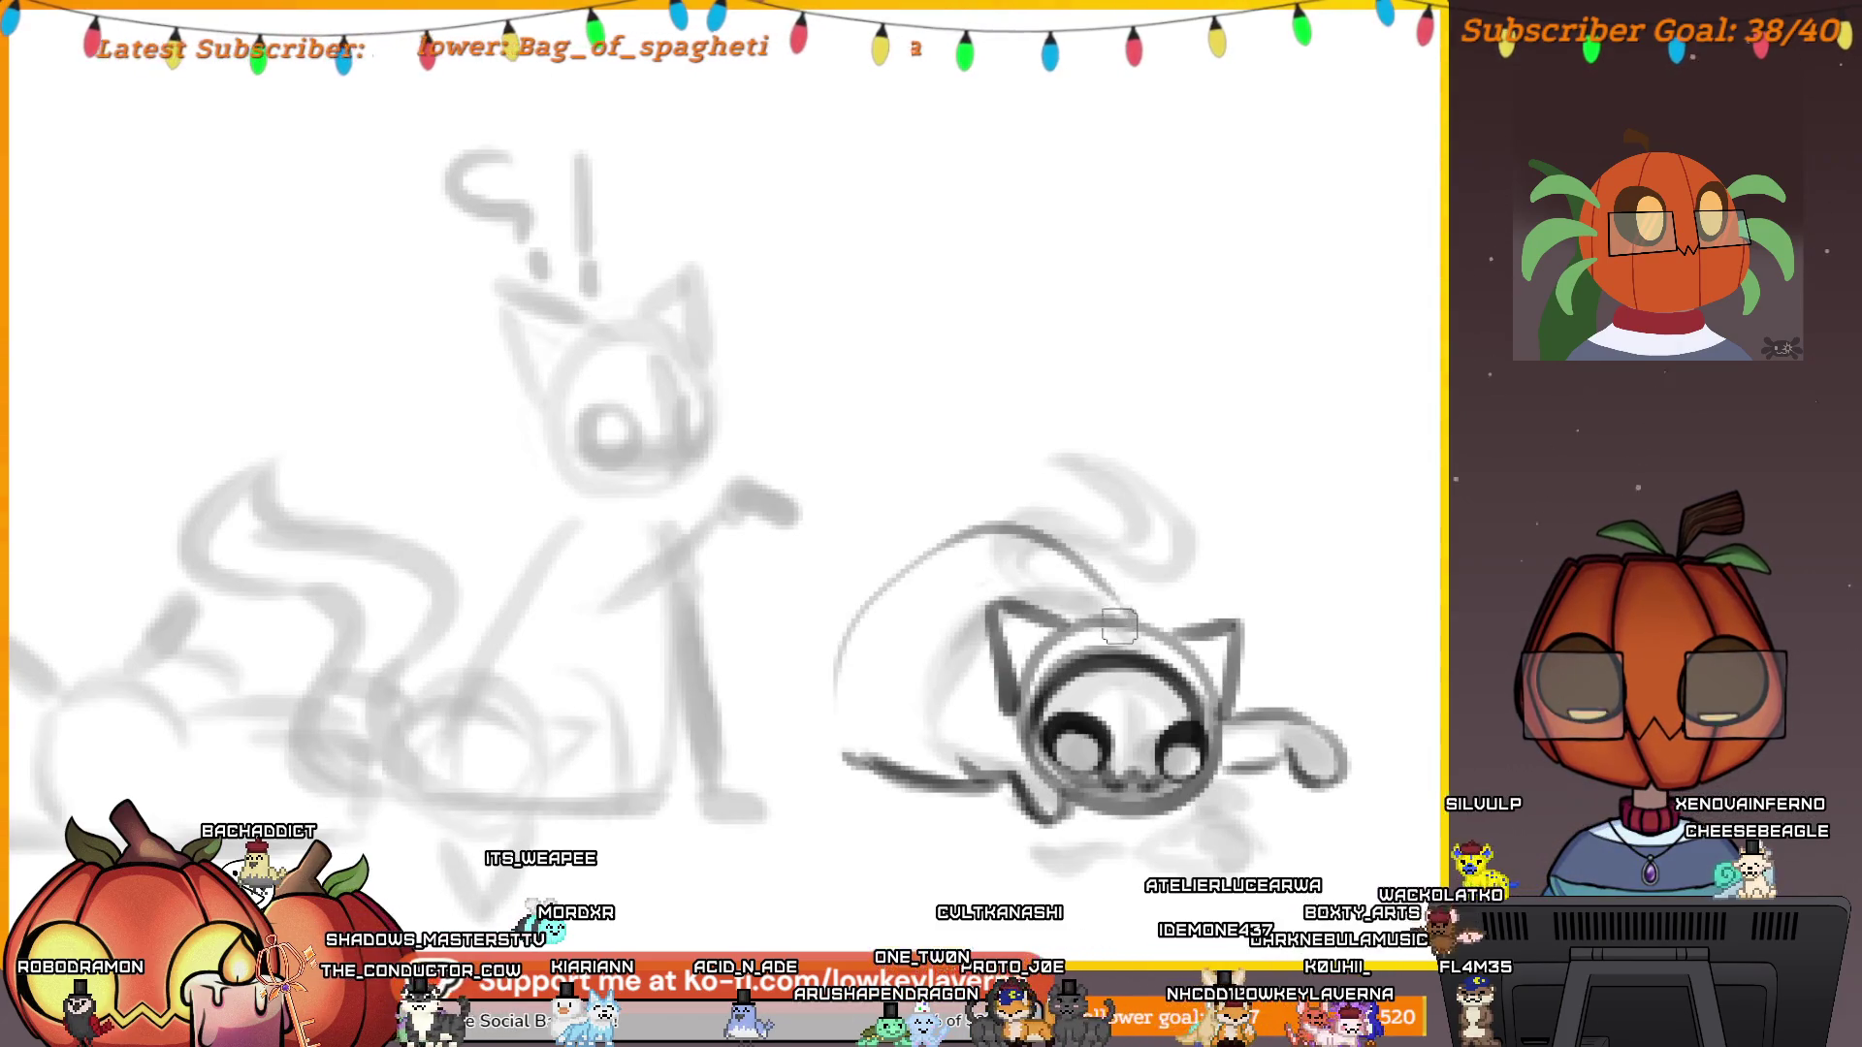
scroll(963, 640, down, 2)
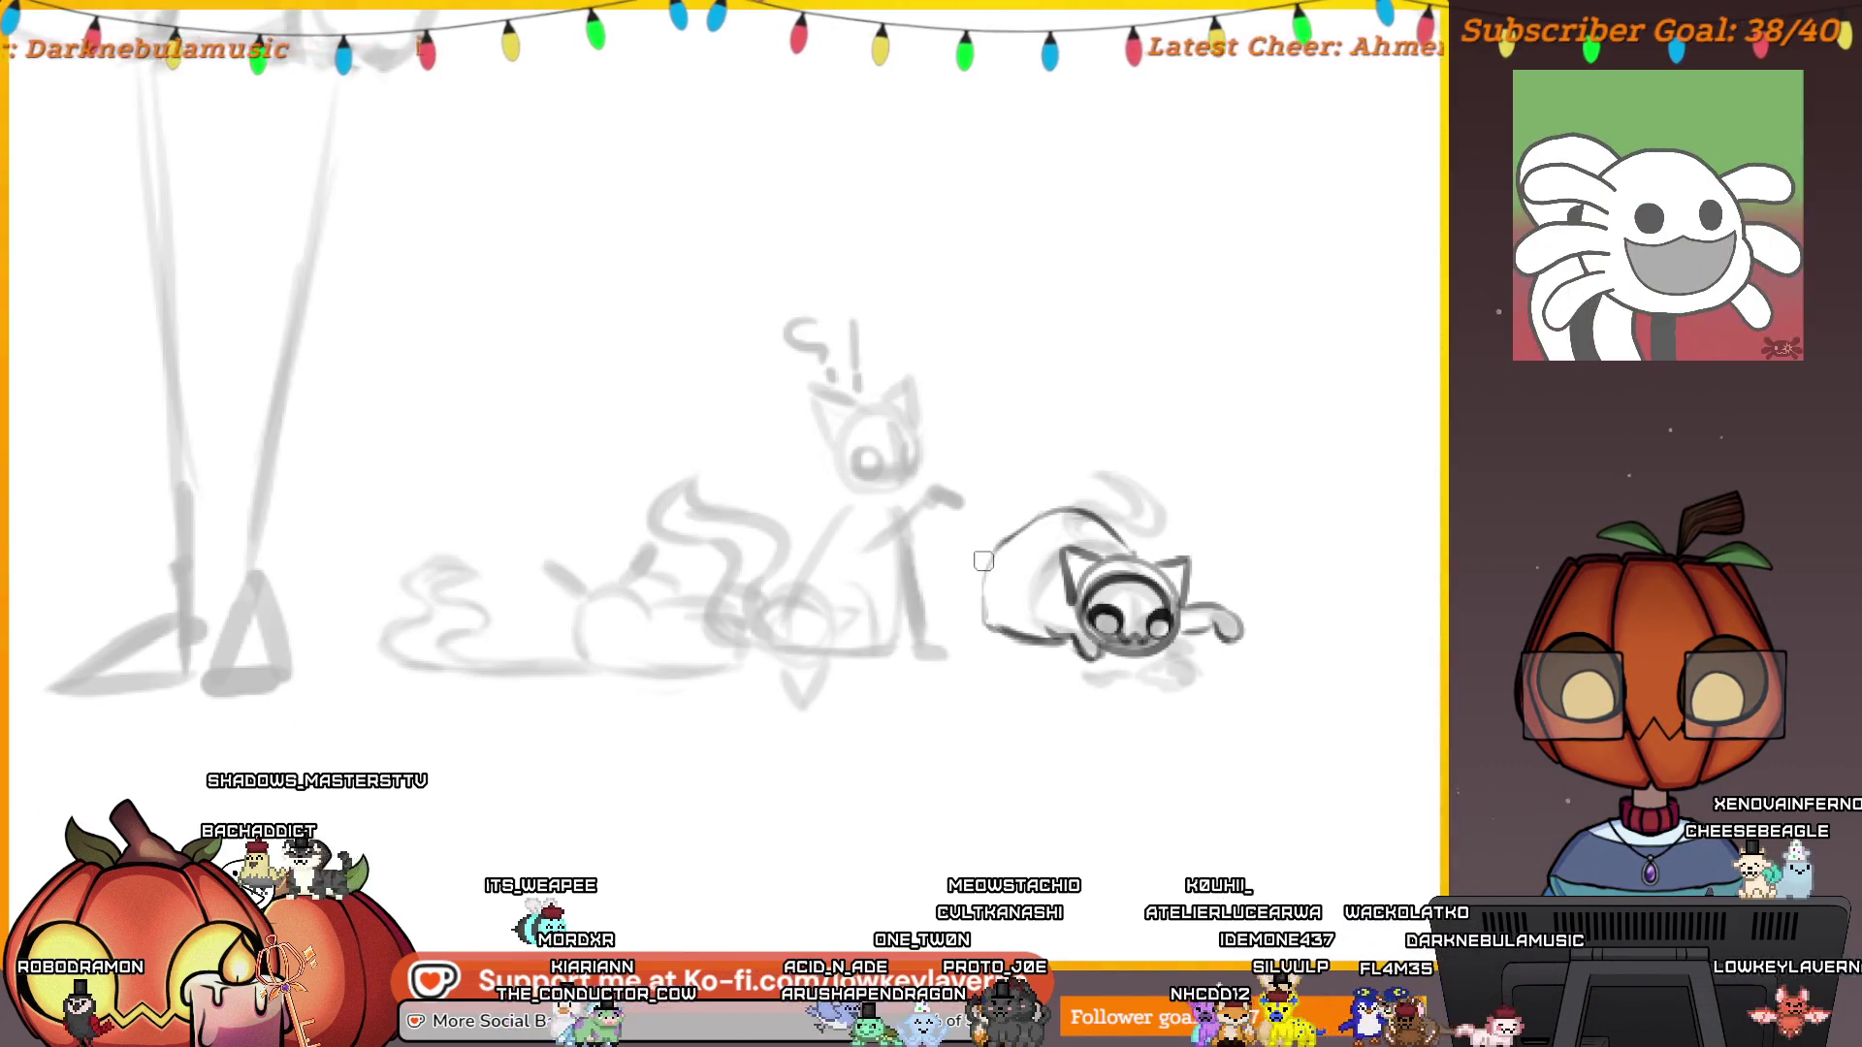
drag(1029, 586, 990, 664)
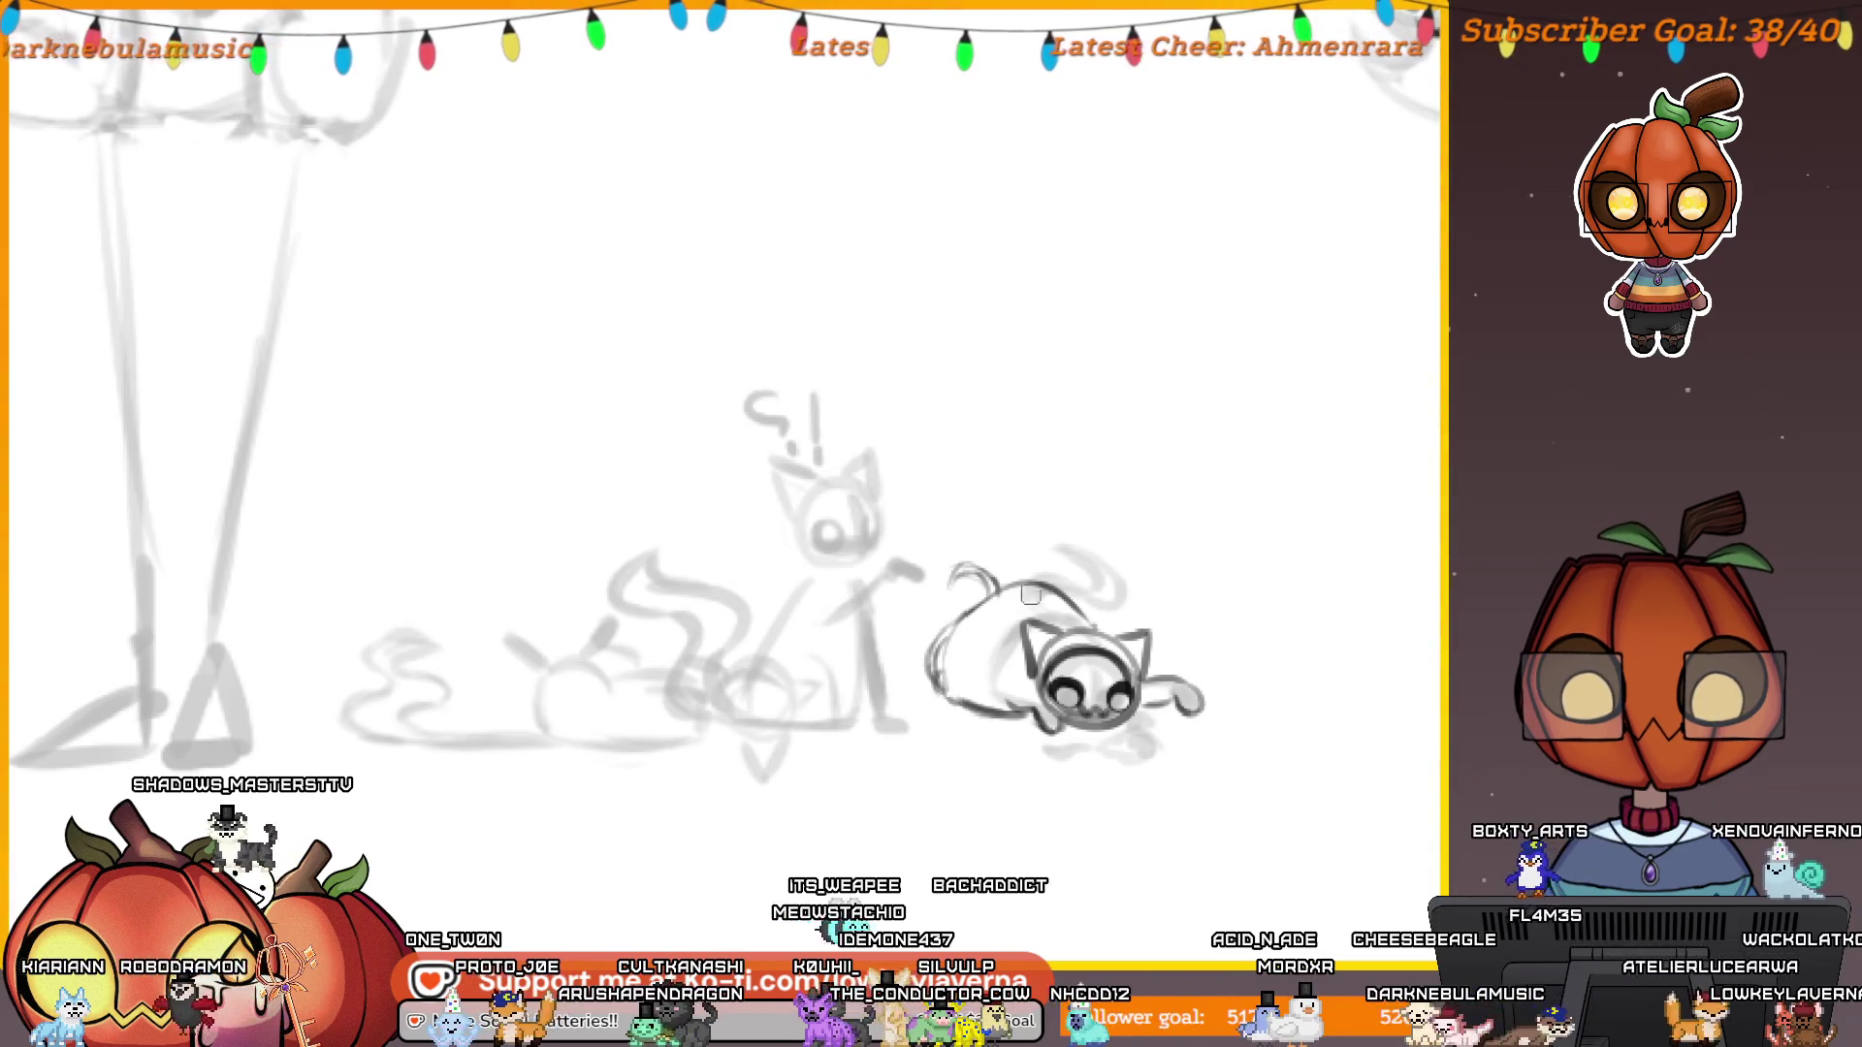
drag(1121, 648, 1086, 669)
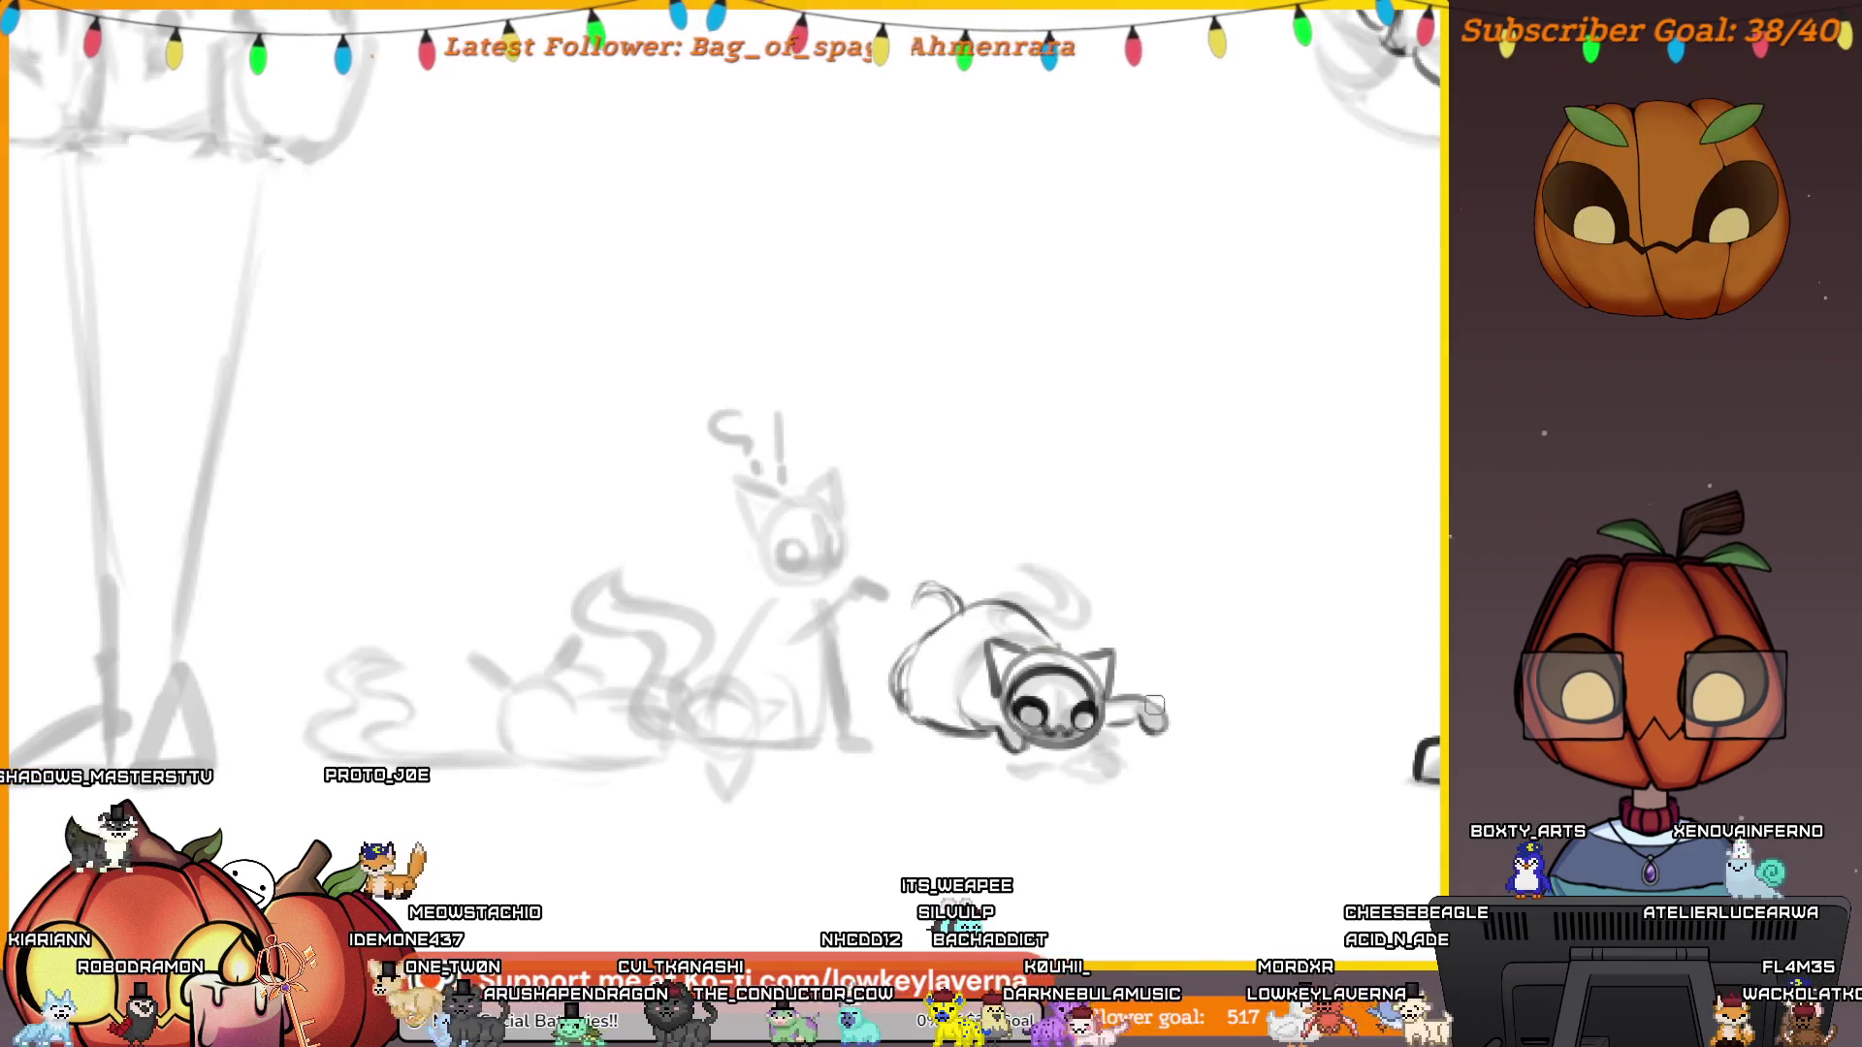
scroll(1096, 611, down, 2)
drag(1168, 582, 1212, 582)
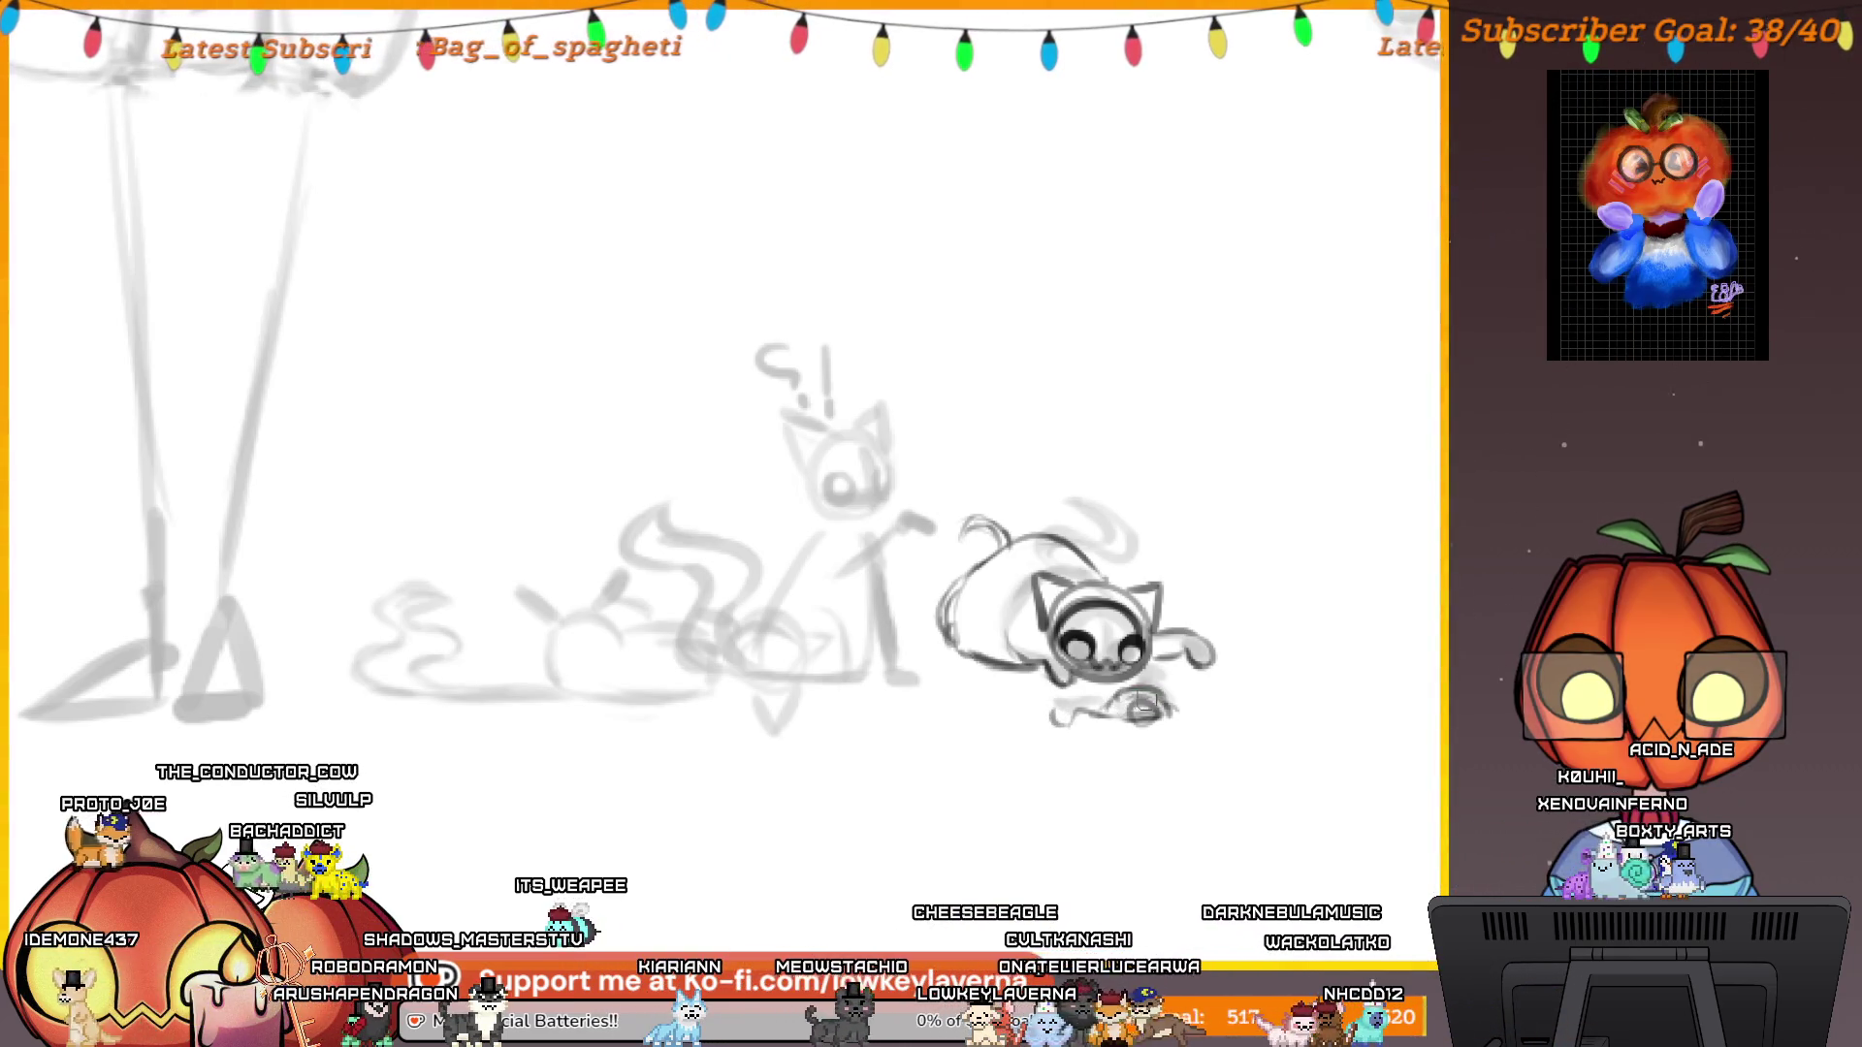
mouse_move(965, 706)
mouse_down()
mouse_move(1111, 725)
mouse_move(1150, 783)
mouse_up()
scroll(1048, 533, up, 3)
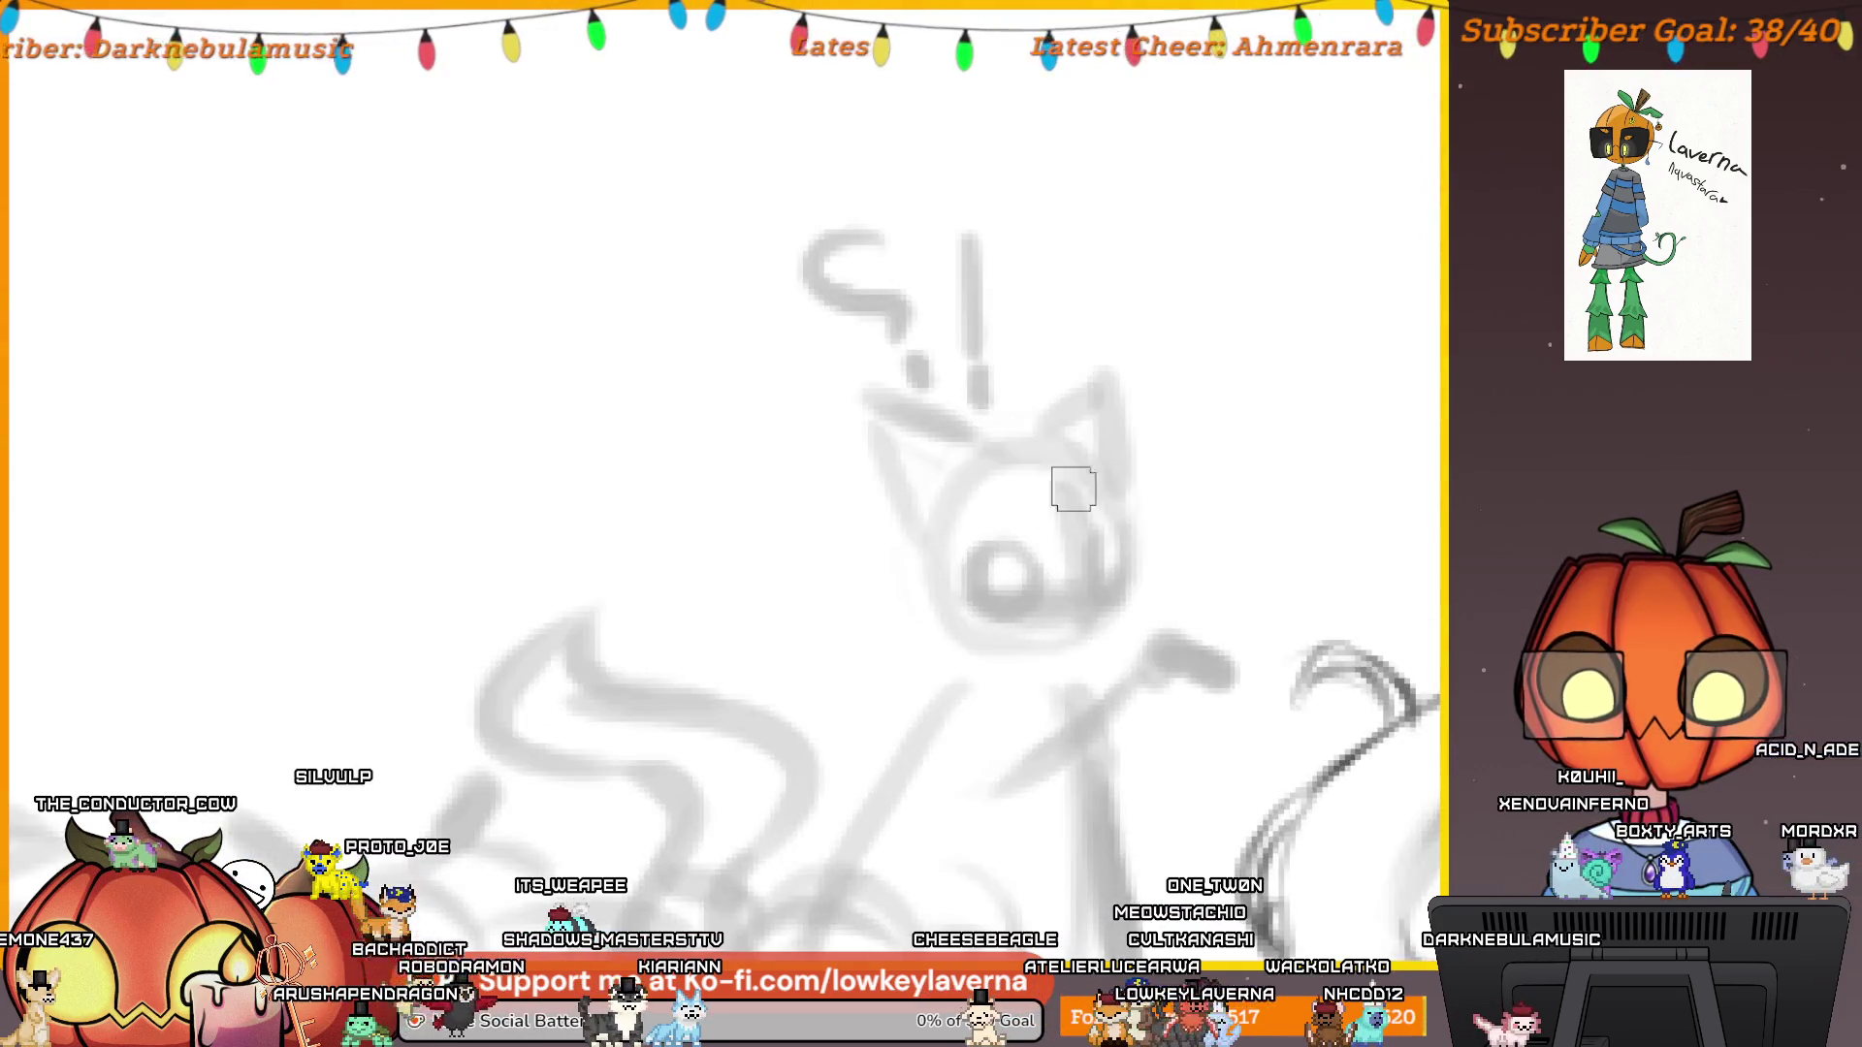
Try inking the sitting cat's head circle and an inner line, undoing both attempts.
drag(916, 528, 996, 663)
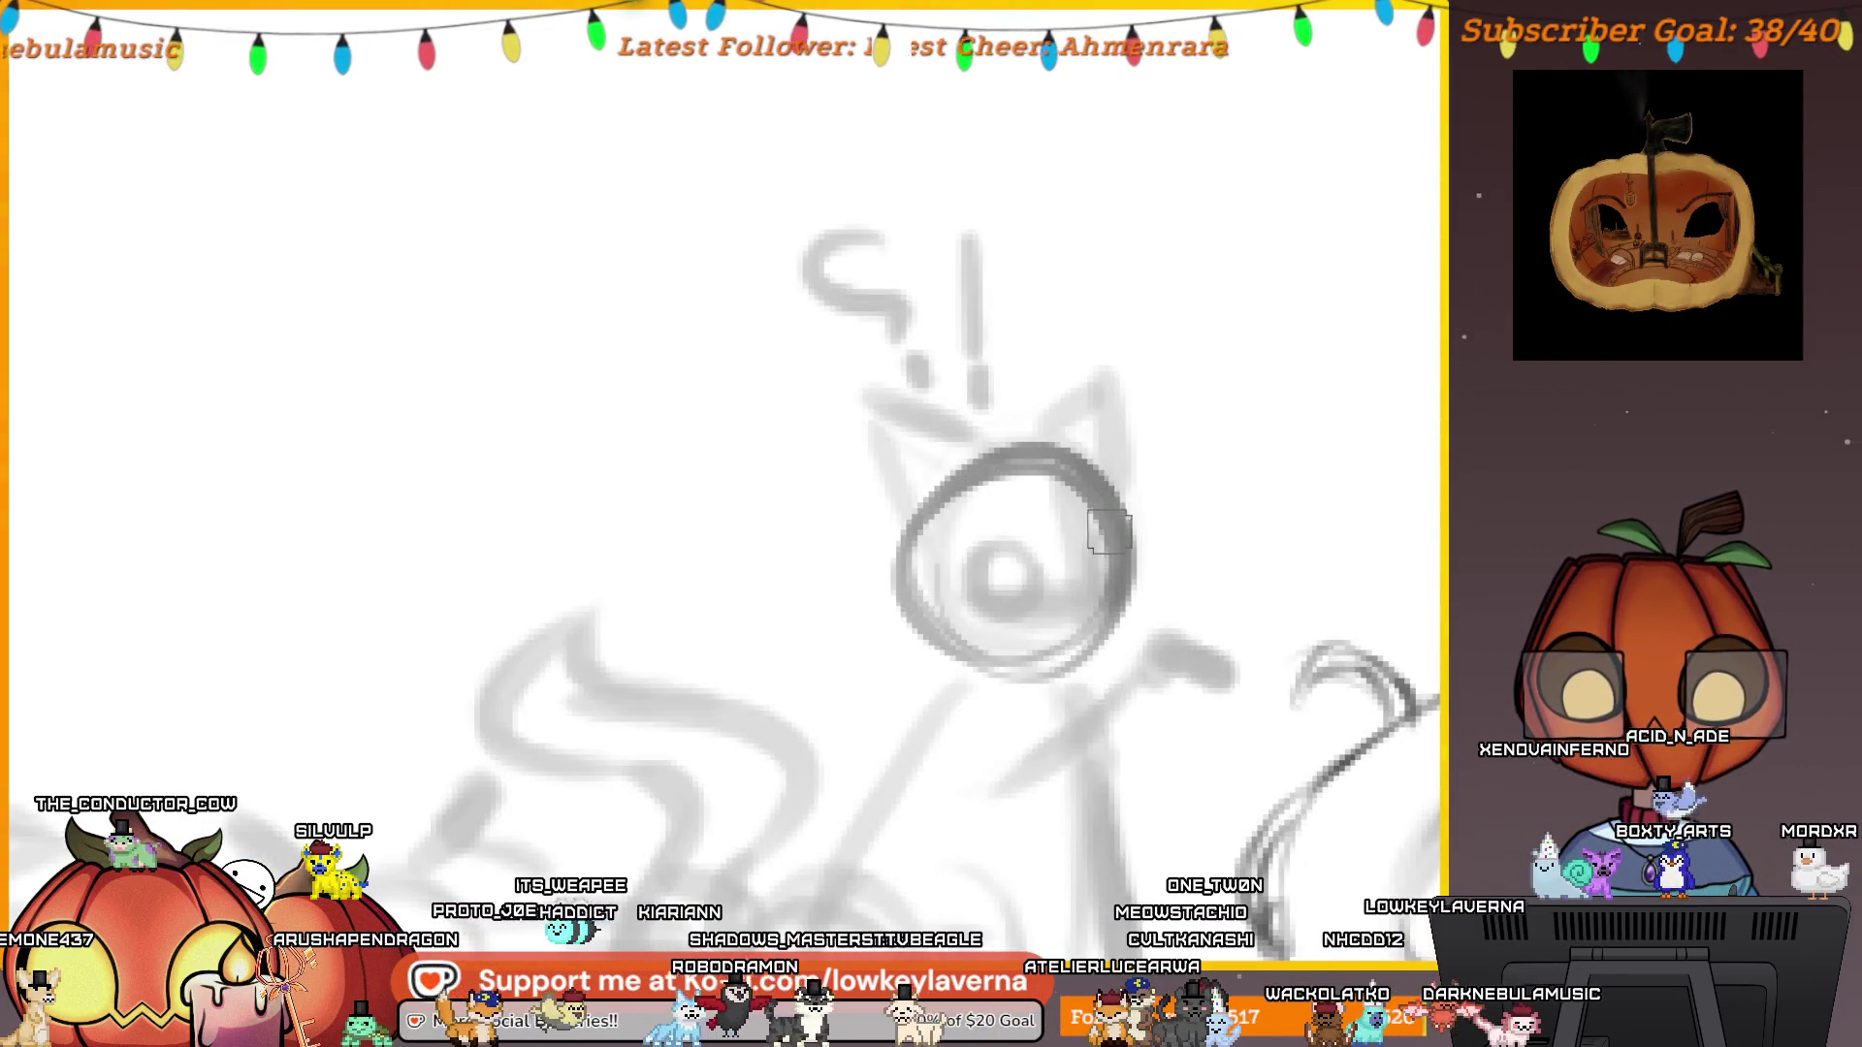
scroll(1020, 535, down, 3)
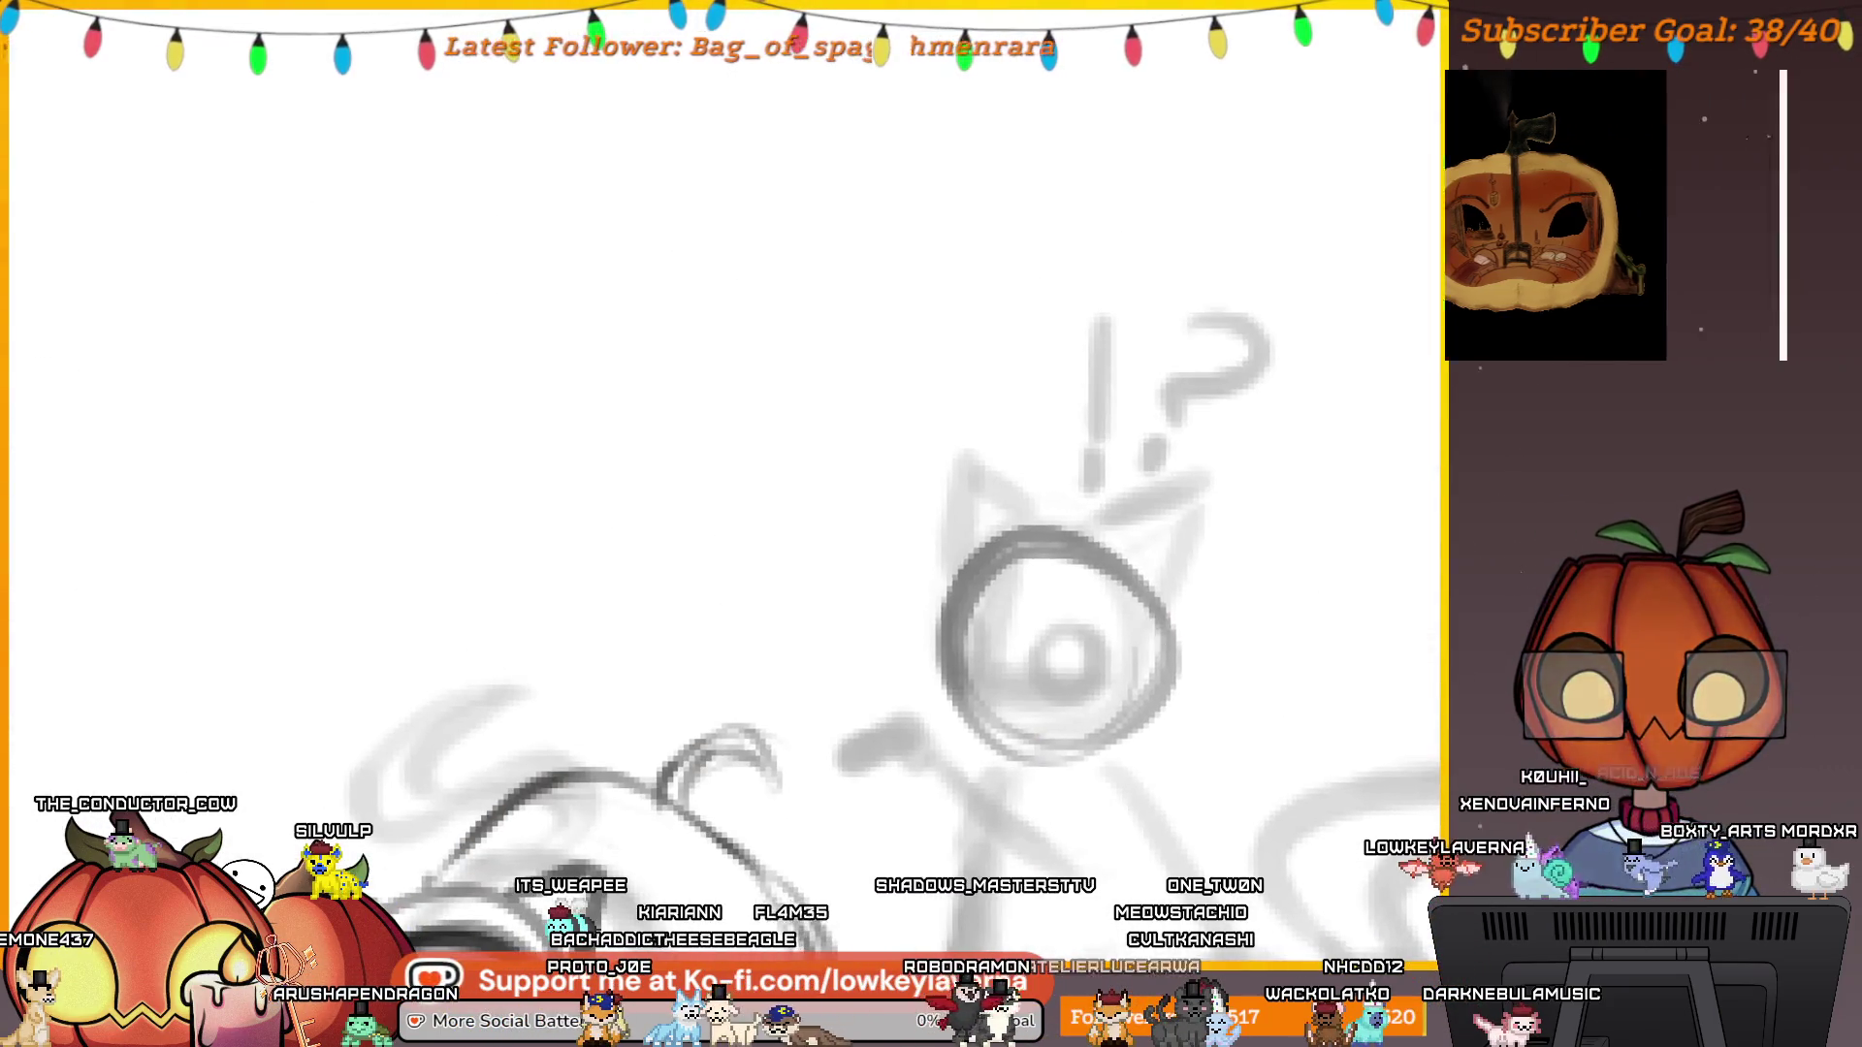
key(ctrl+z)
drag(1042, 524, 961, 567)
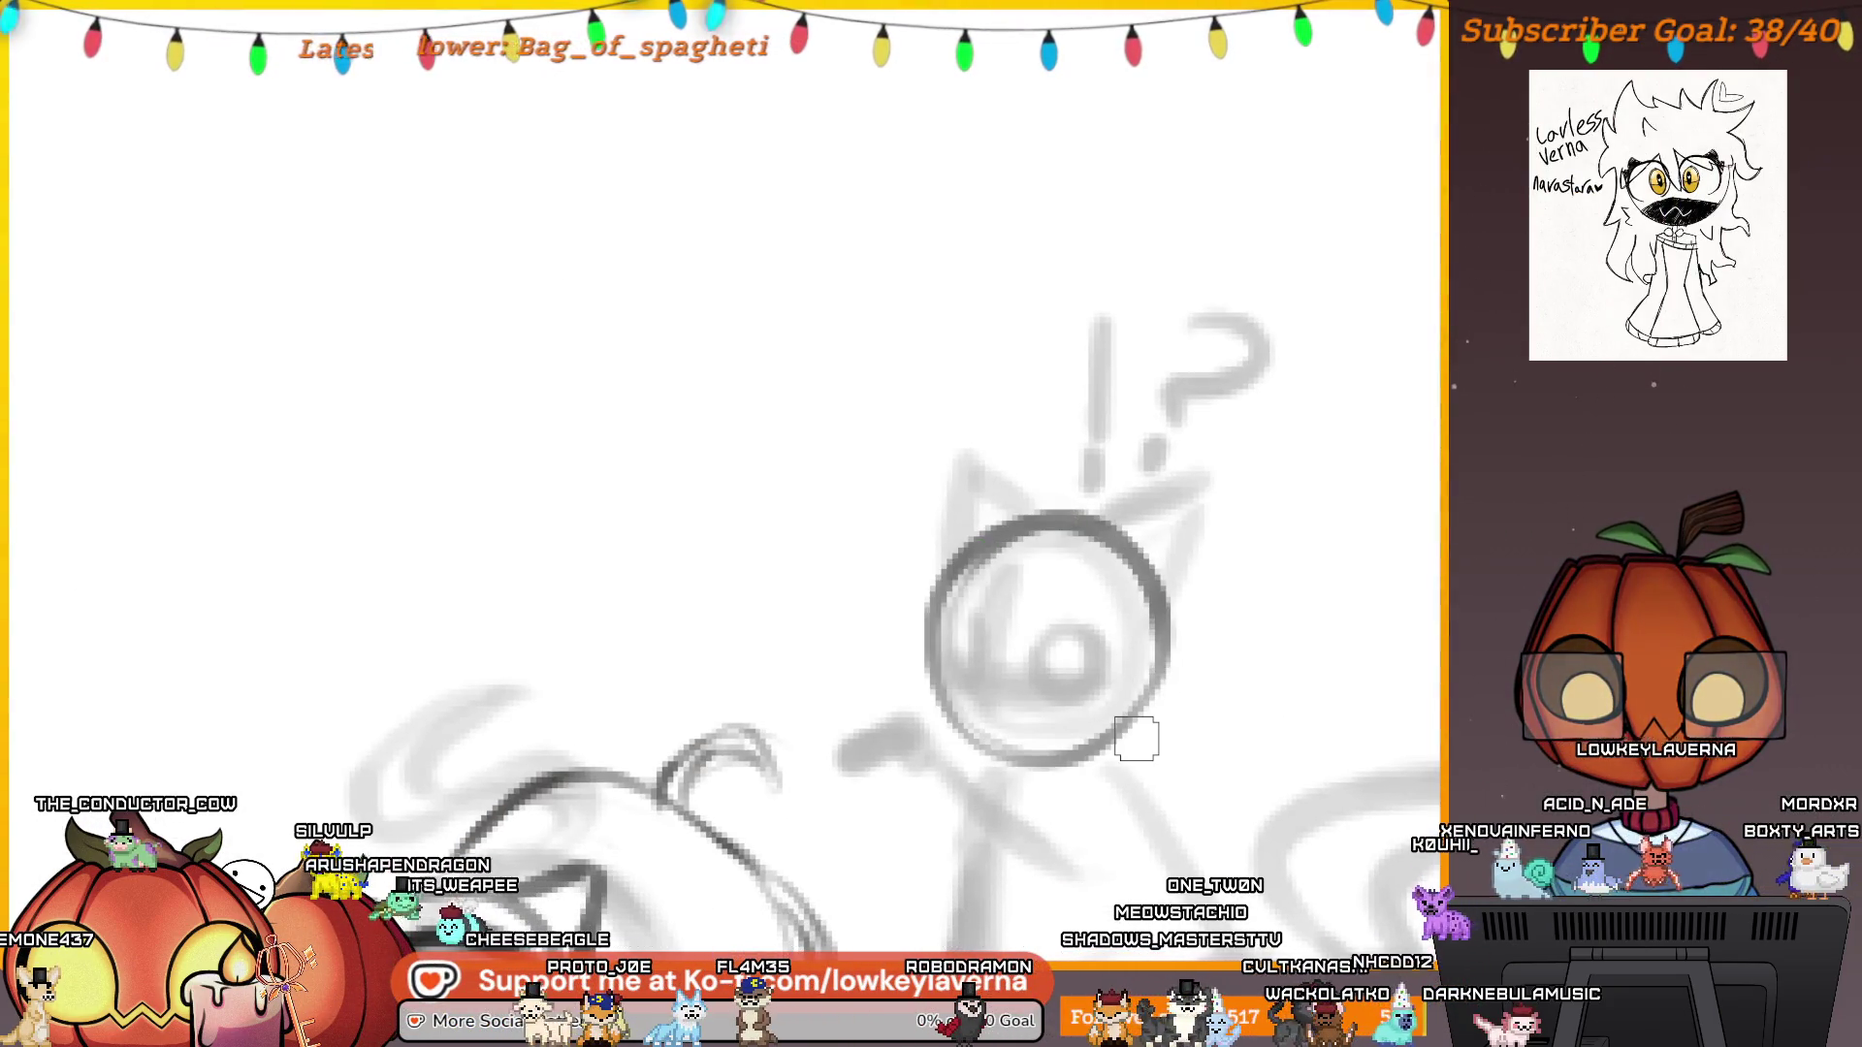
drag(1270, 819, 1173, 768)
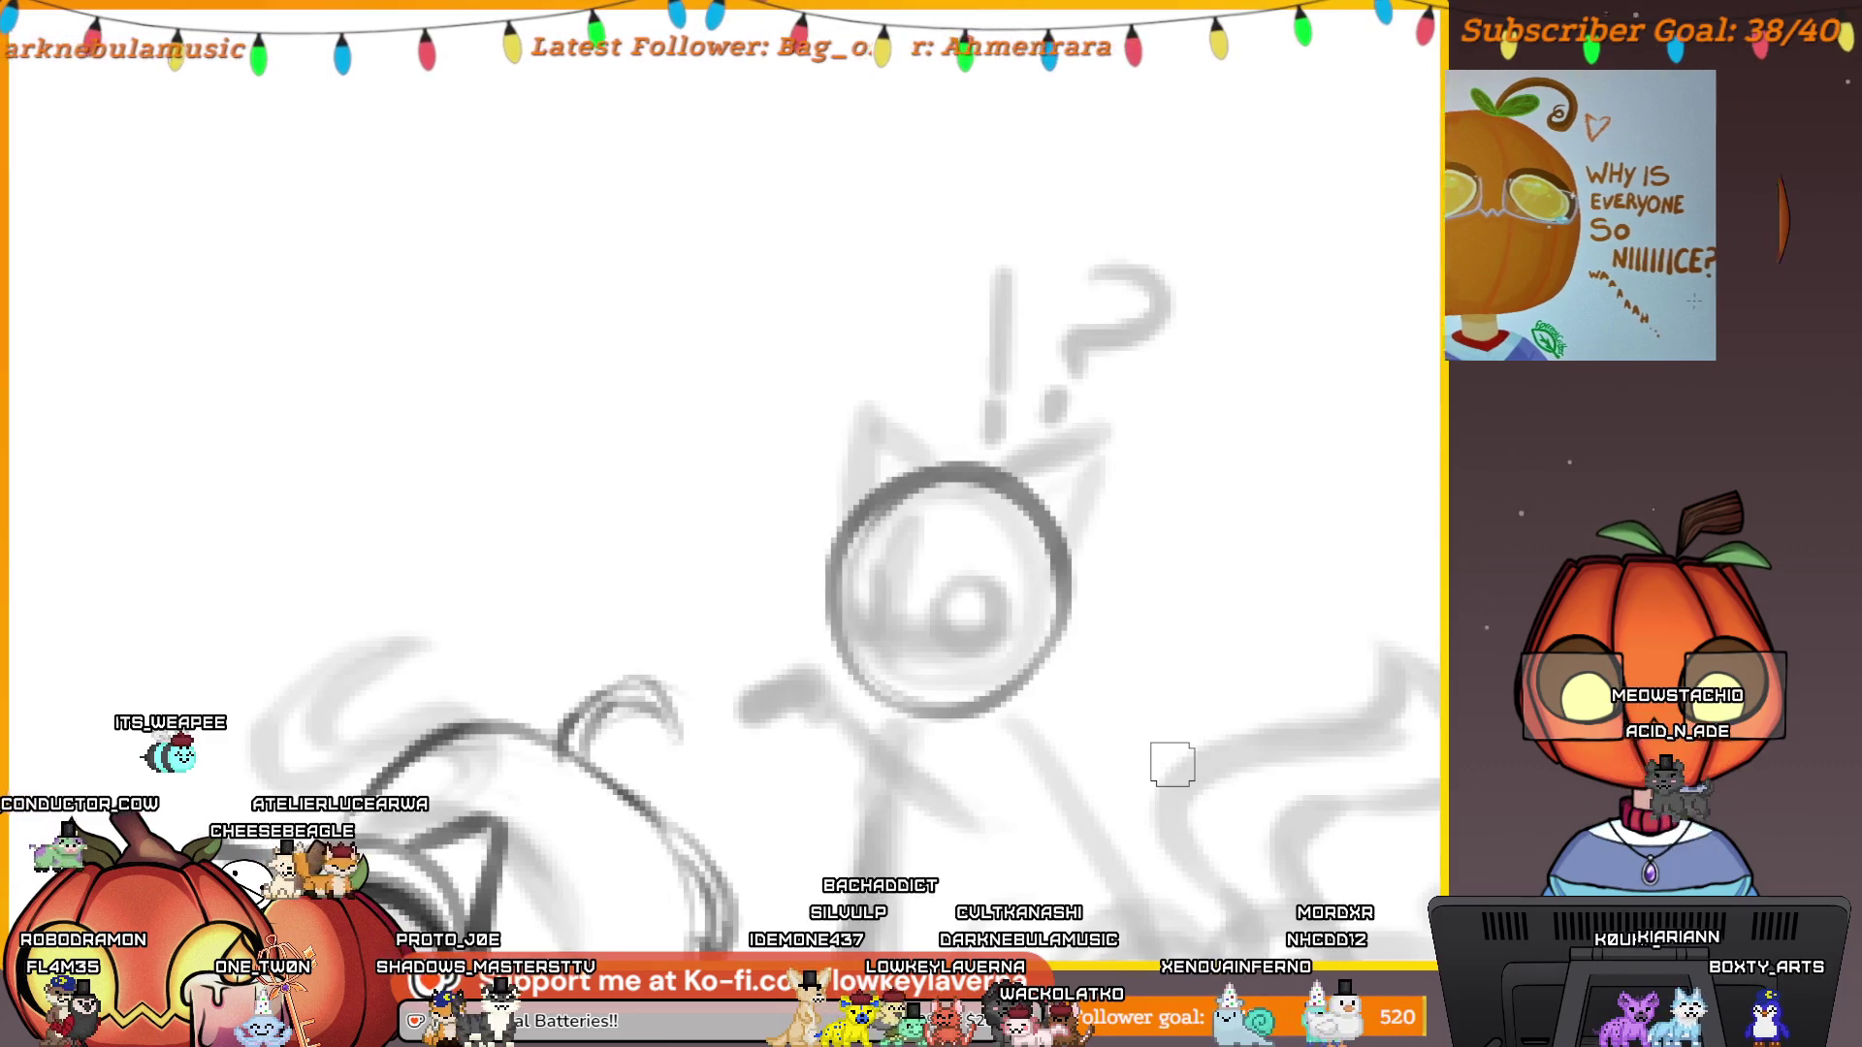
drag(908, 667, 904, 568)
key(ctrl+z)
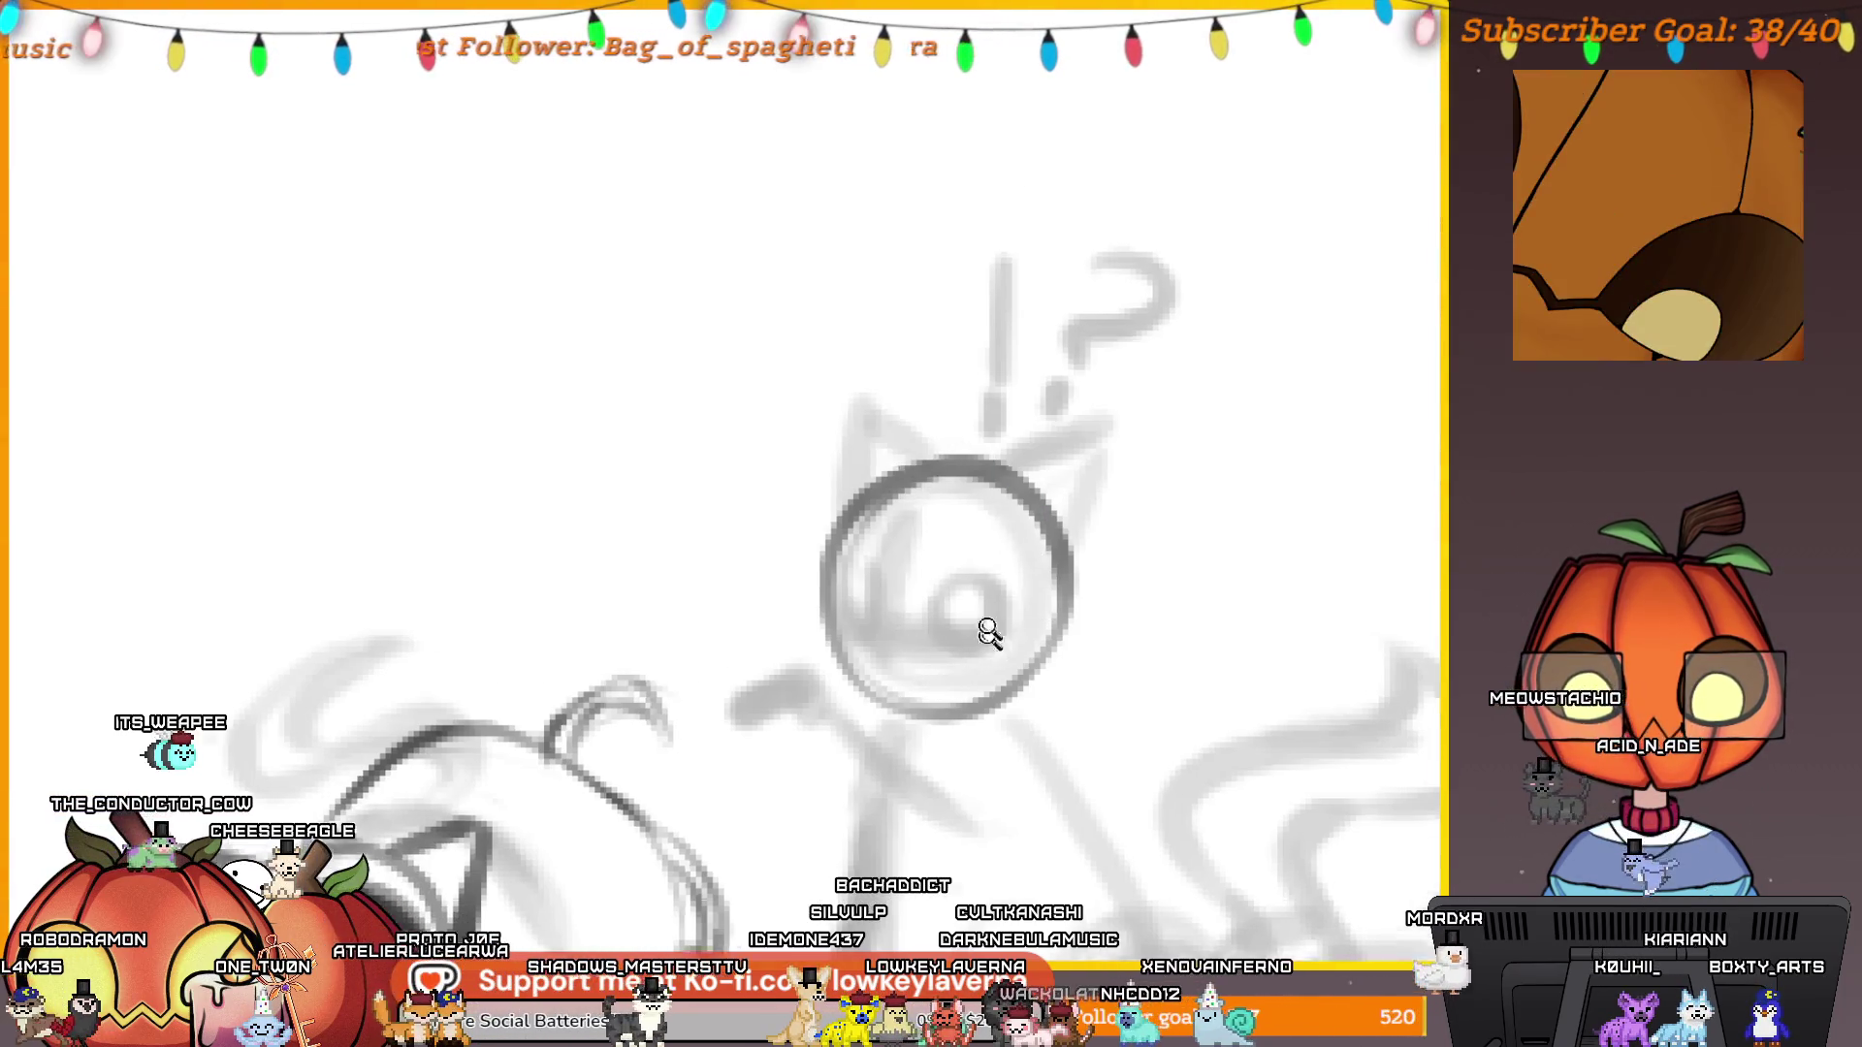
scroll(980, 631, up, 5)
drag(1083, 695, 1061, 694)
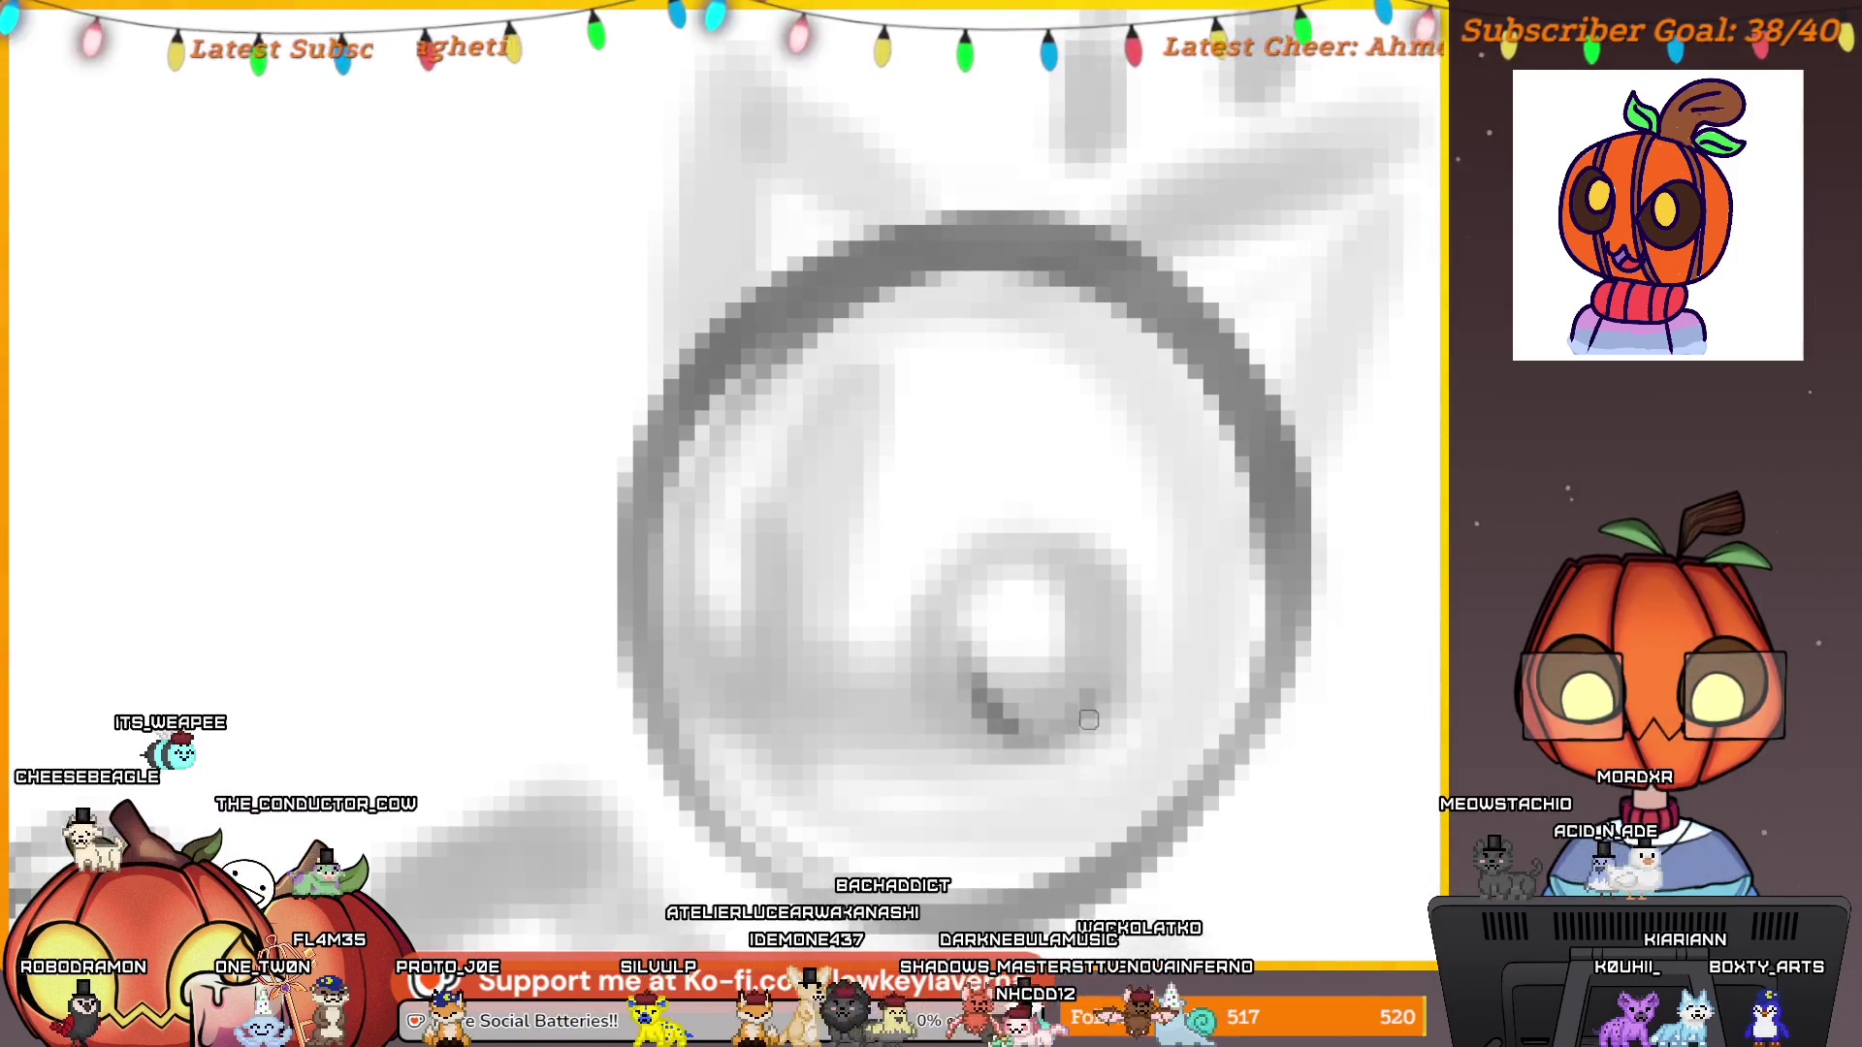
scroll(1112, 456, up, 2)
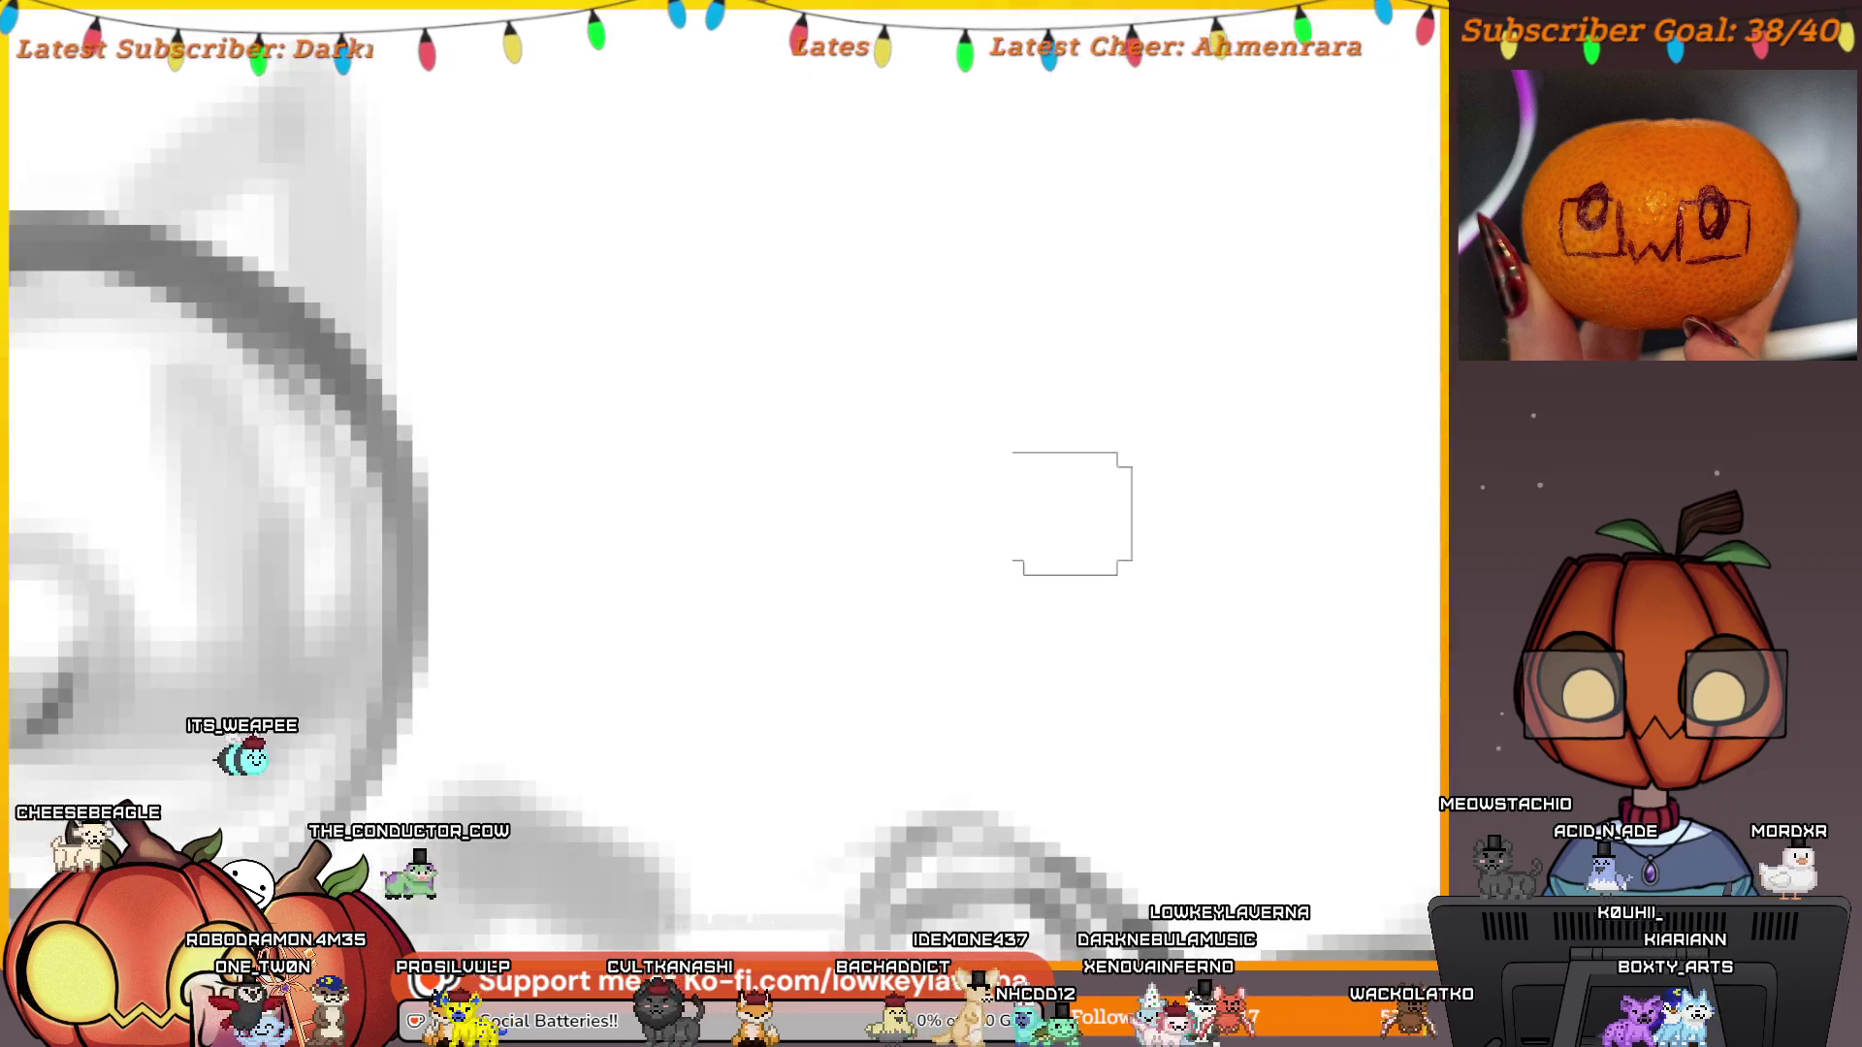
scroll(1131, 486, down, 5)
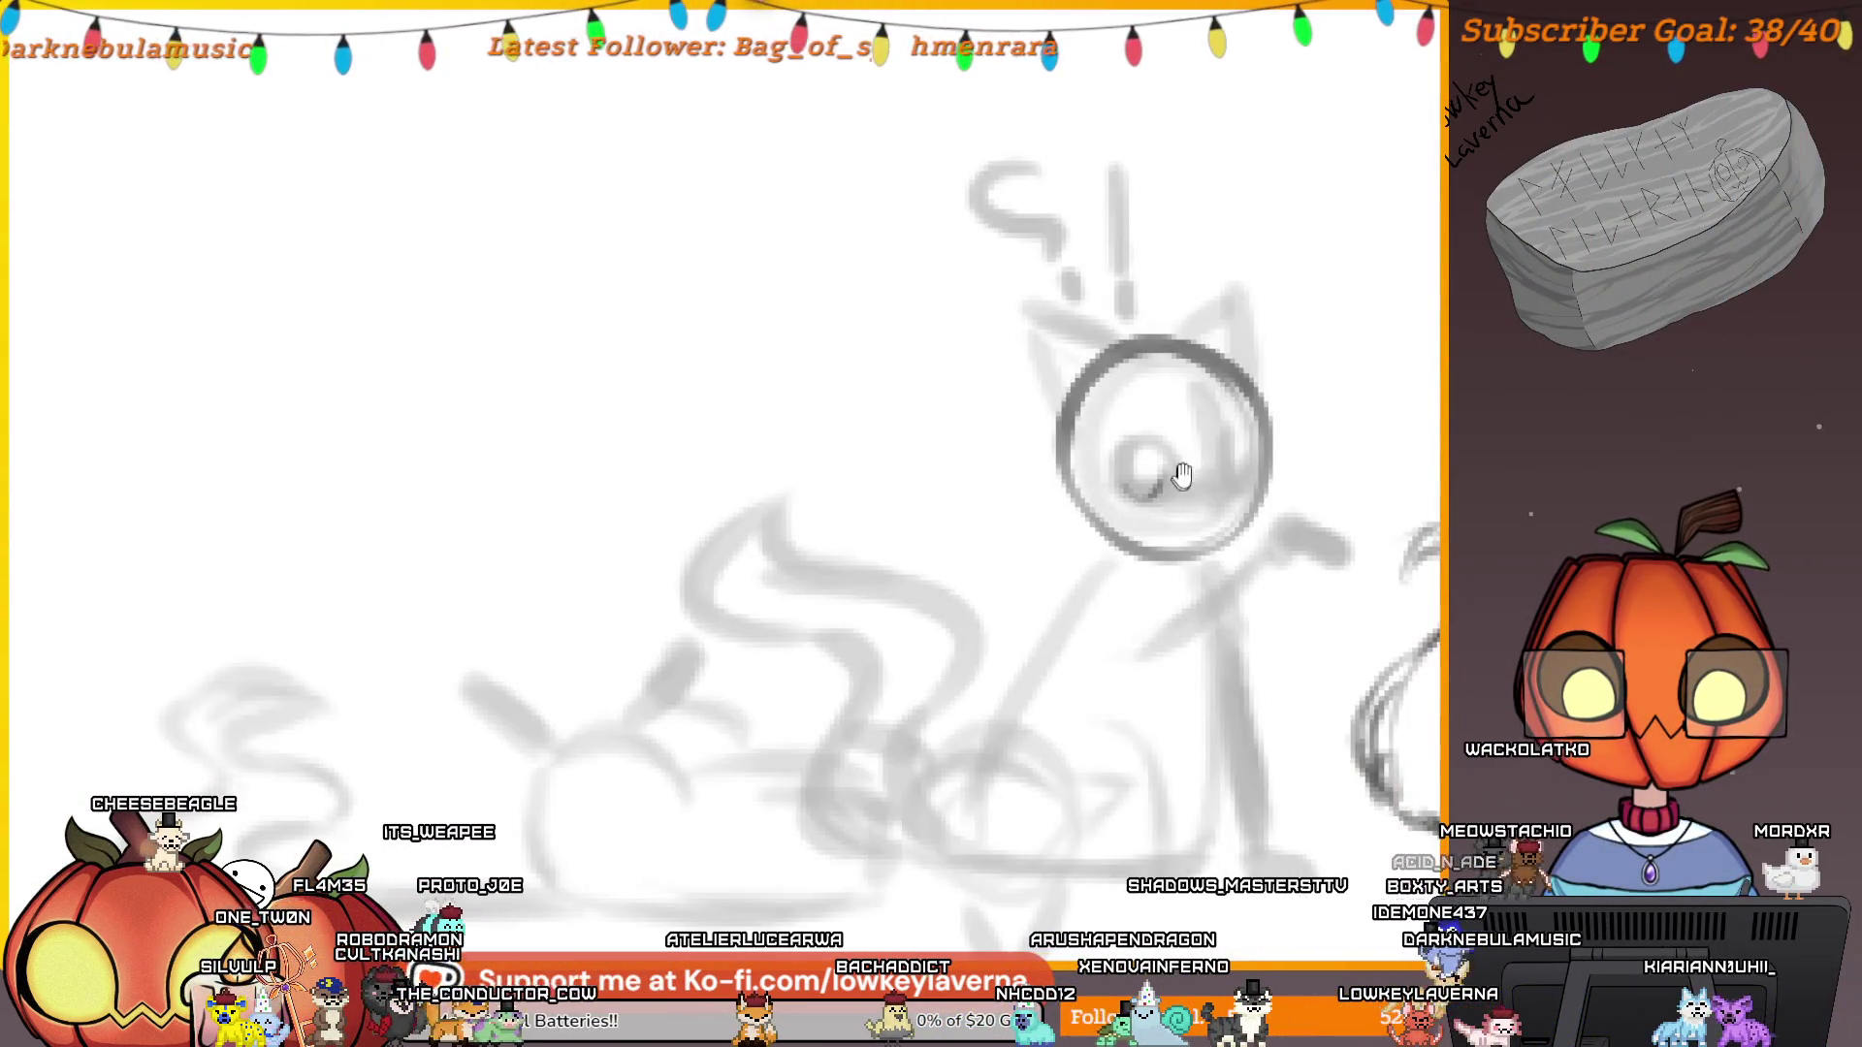
drag(1181, 475, 1115, 644)
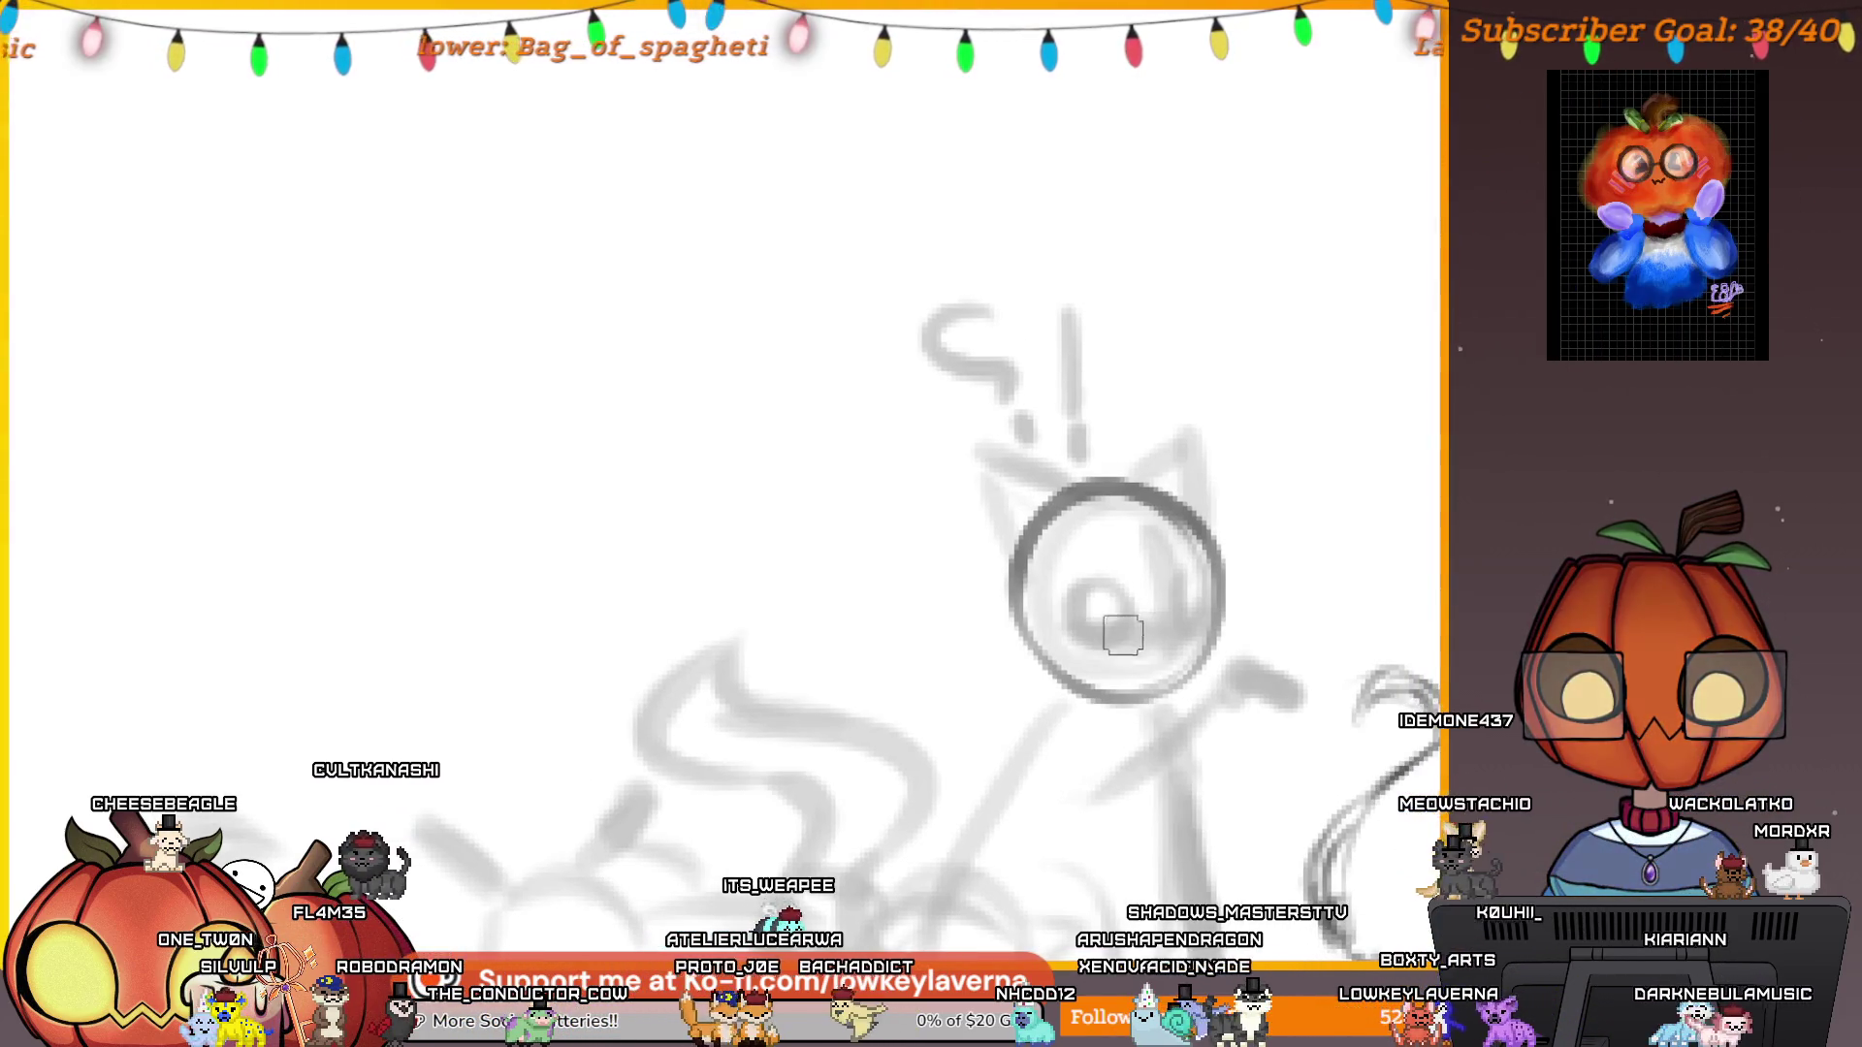
scroll(1123, 635, up, 4)
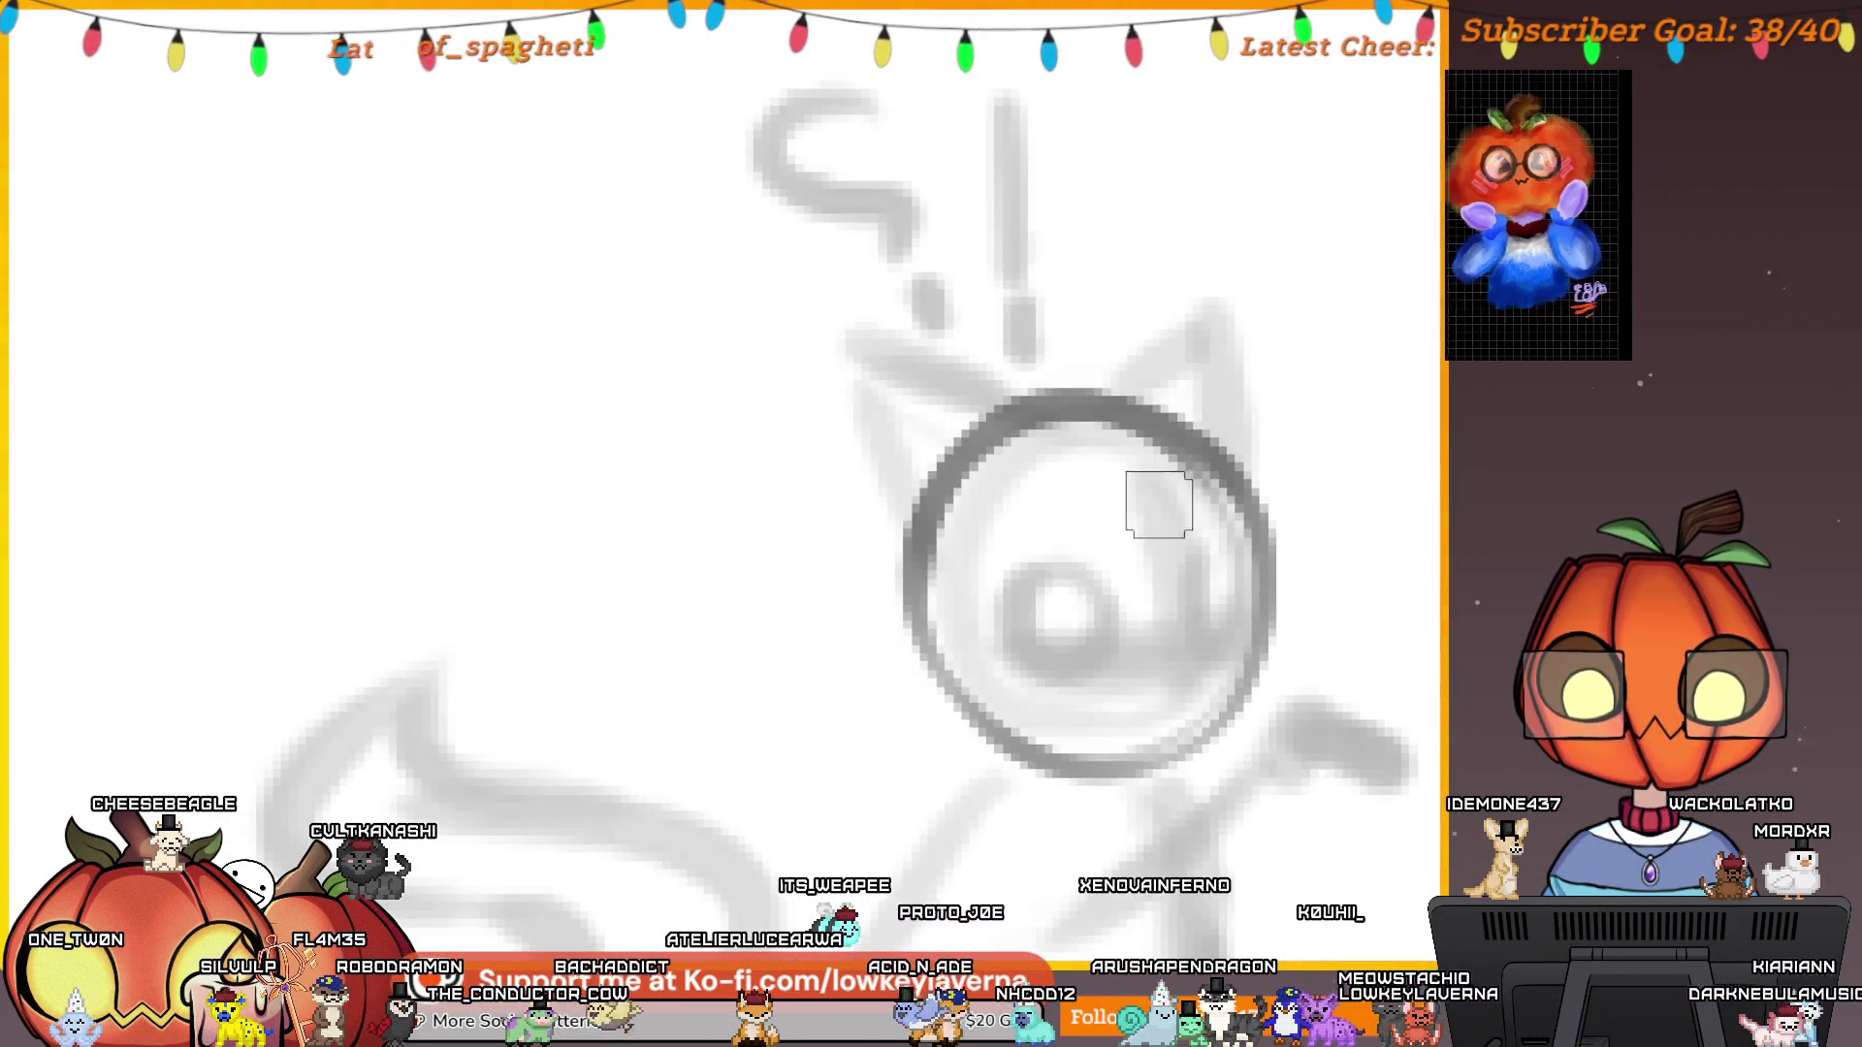
key(ctrl+z)
Redraw the head circle, ink the ears and right head edge, and stroke toward the neck.
mouse_move(1163, 432)
mouse_down()
mouse_move(941, 465)
mouse_move(934, 611)
mouse_move(1019, 706)
mouse_move(1131, 715)
mouse_move(1168, 615)
mouse_up()
scroll(1022, 519, up, 3)
drag(969, 582, 819, 589)
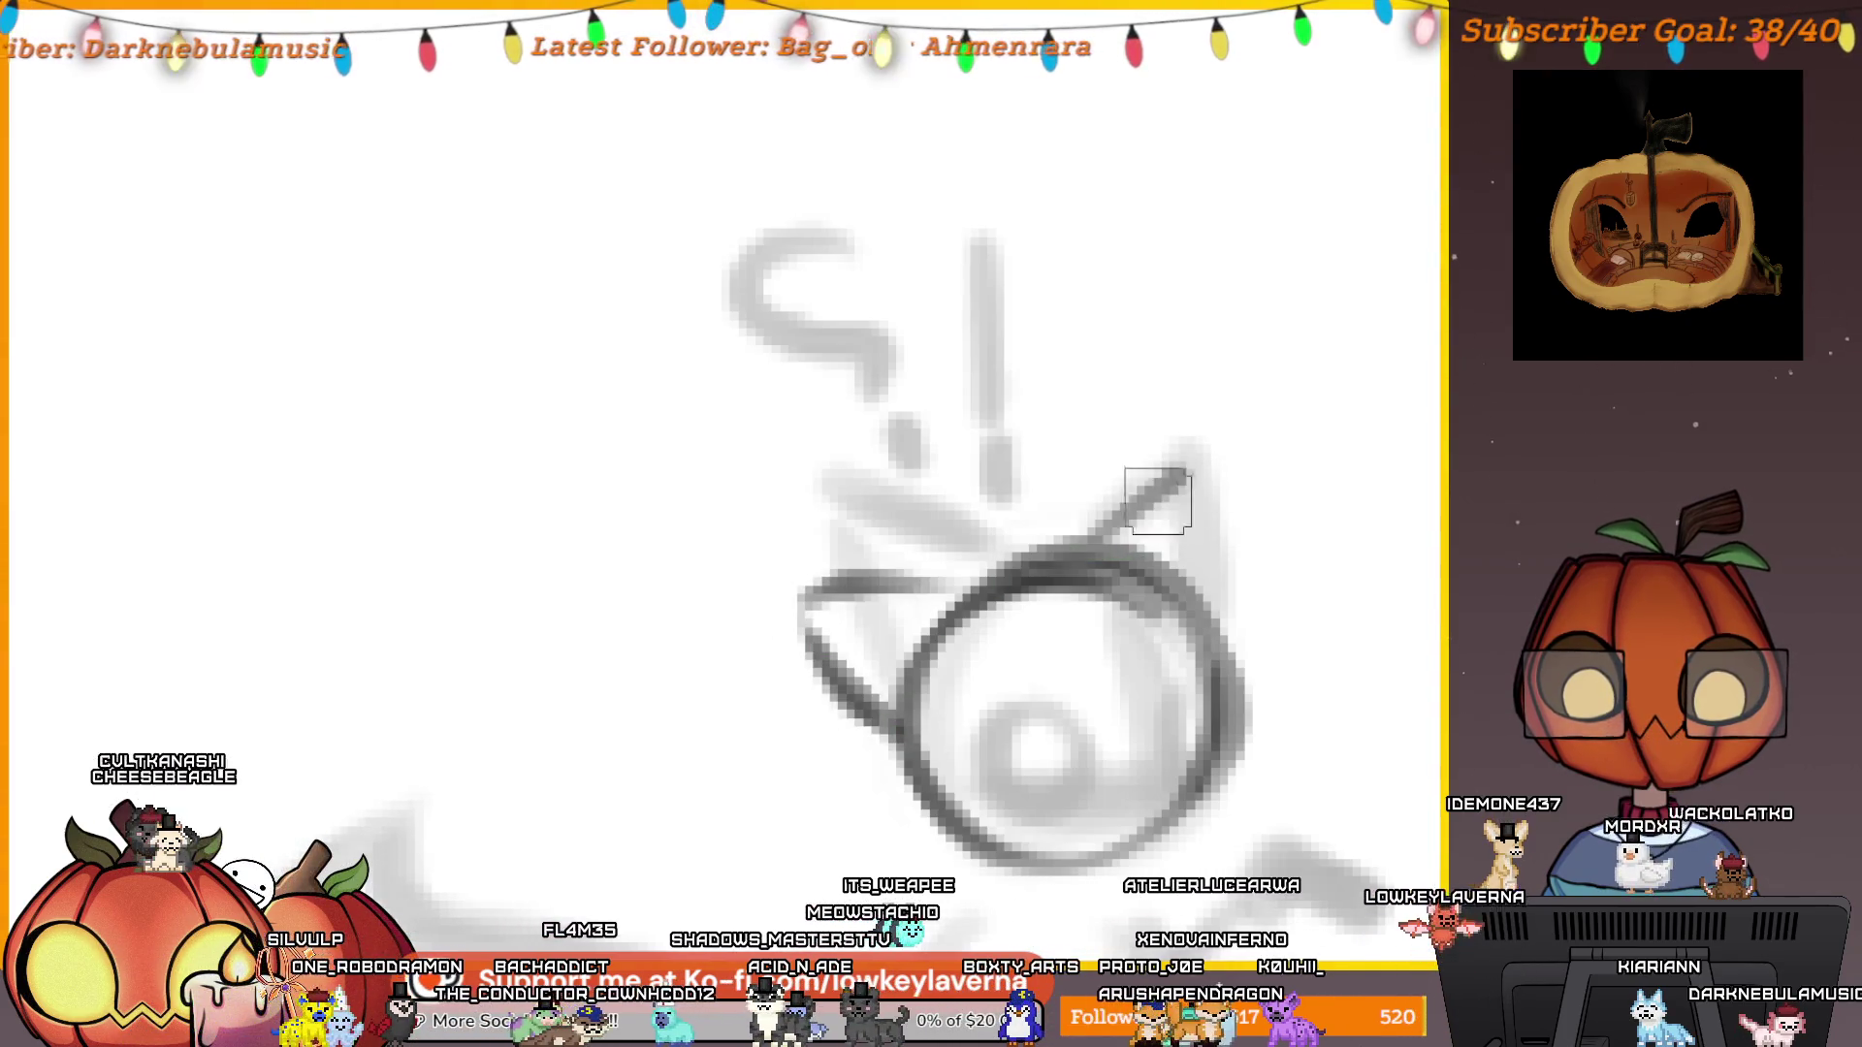
drag(1186, 475, 1216, 590)
scroll(1123, 617, down, 2)
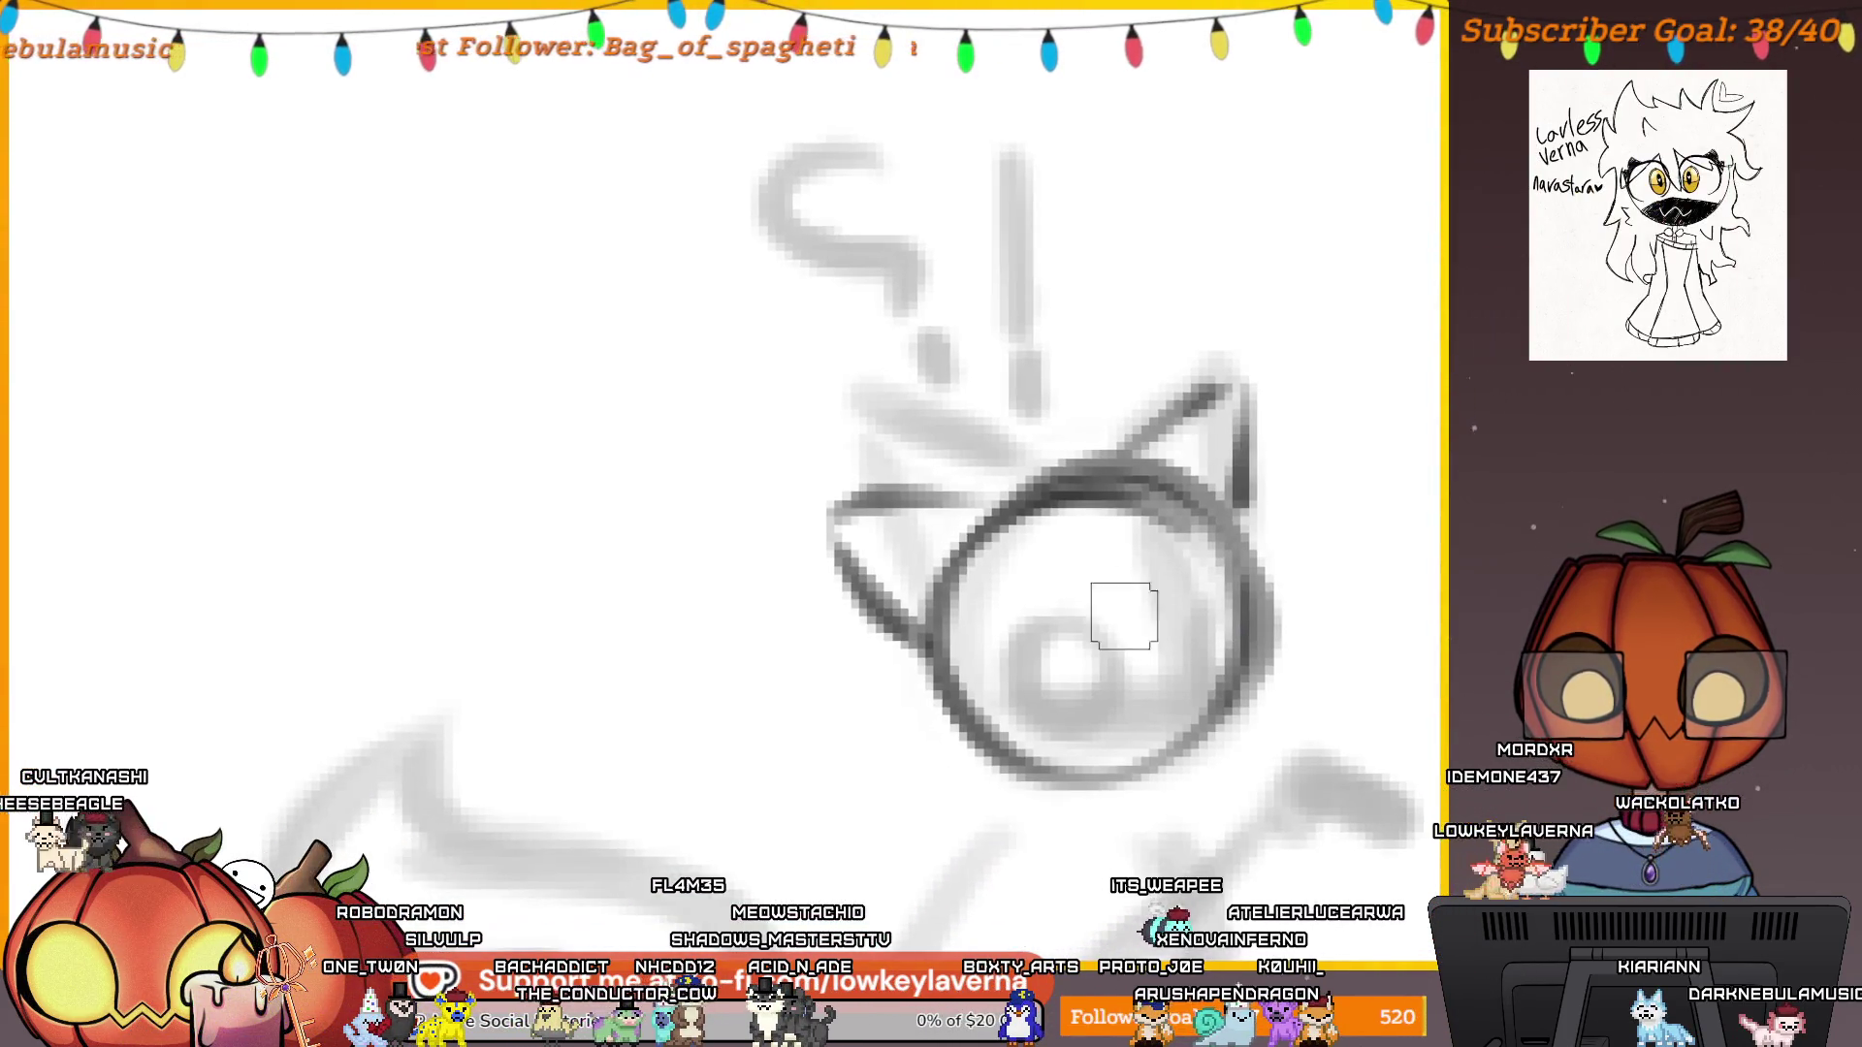
scroll(1088, 553, down, 5)
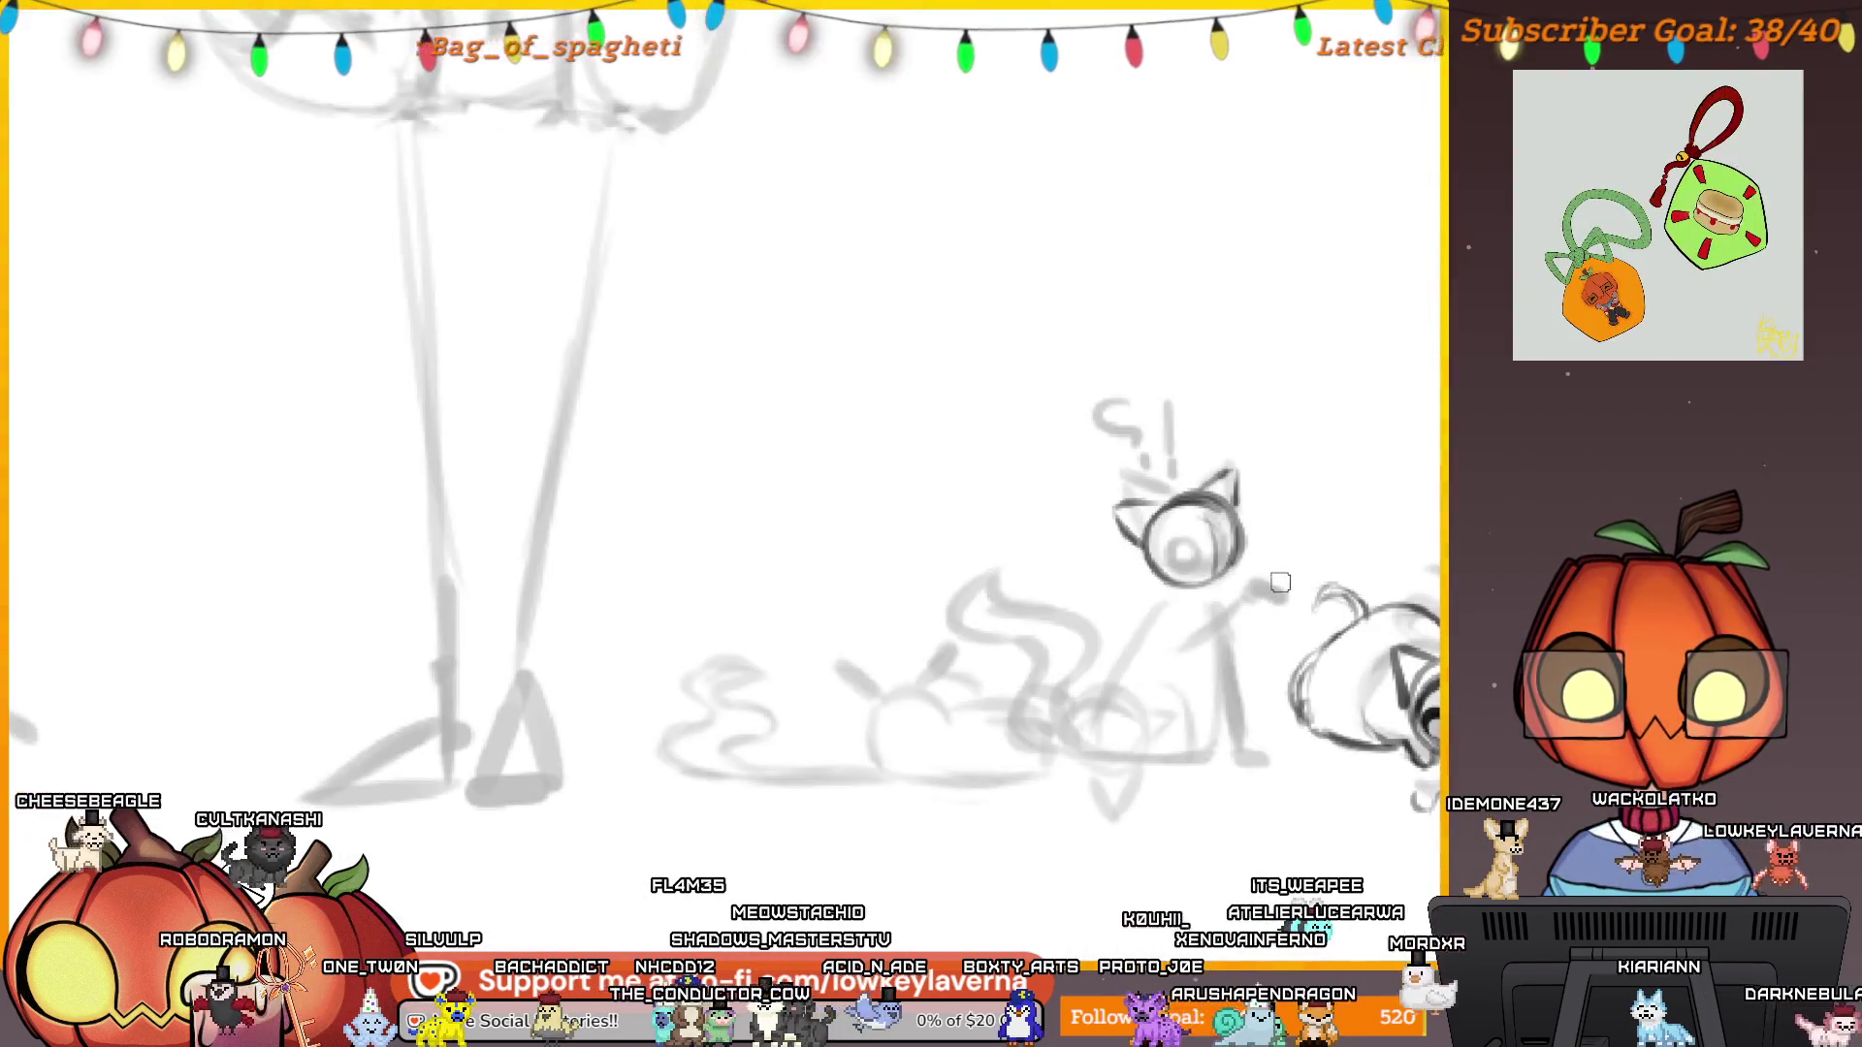
scroll(1228, 514, up, 5)
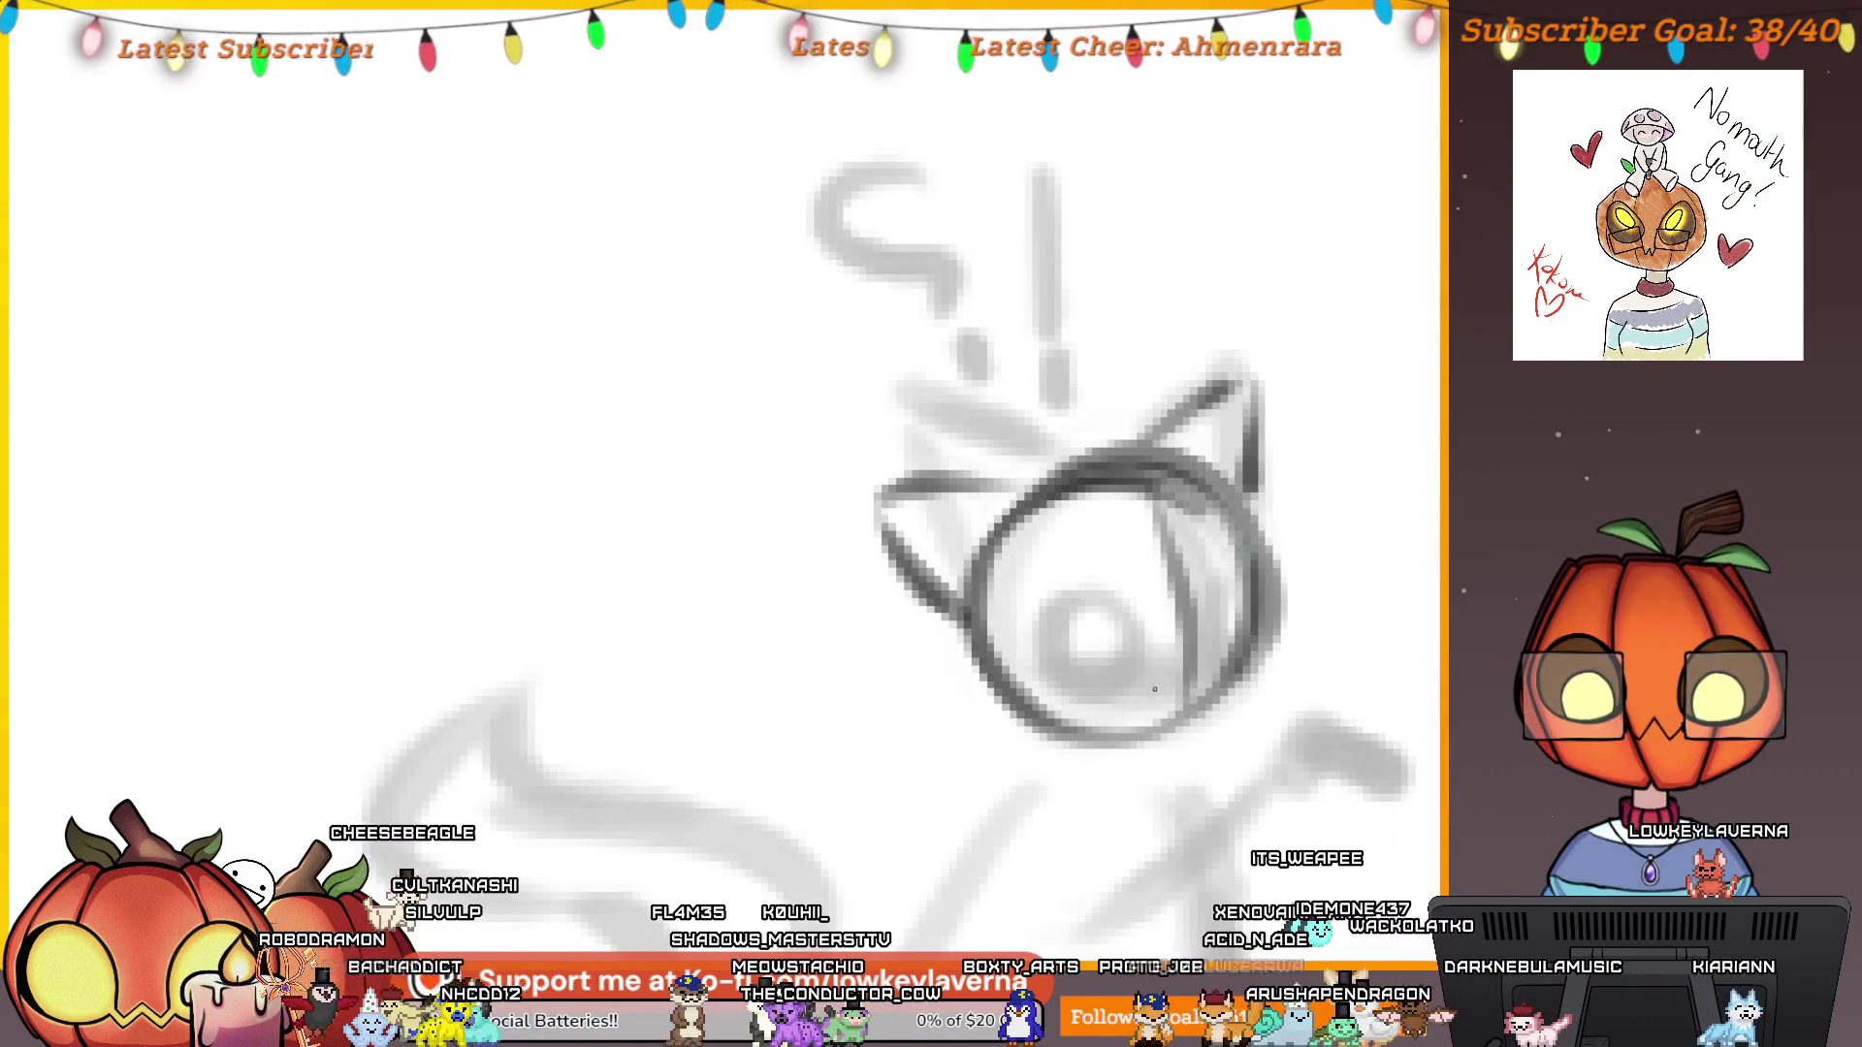
drag(1290, 603, 1198, 661)
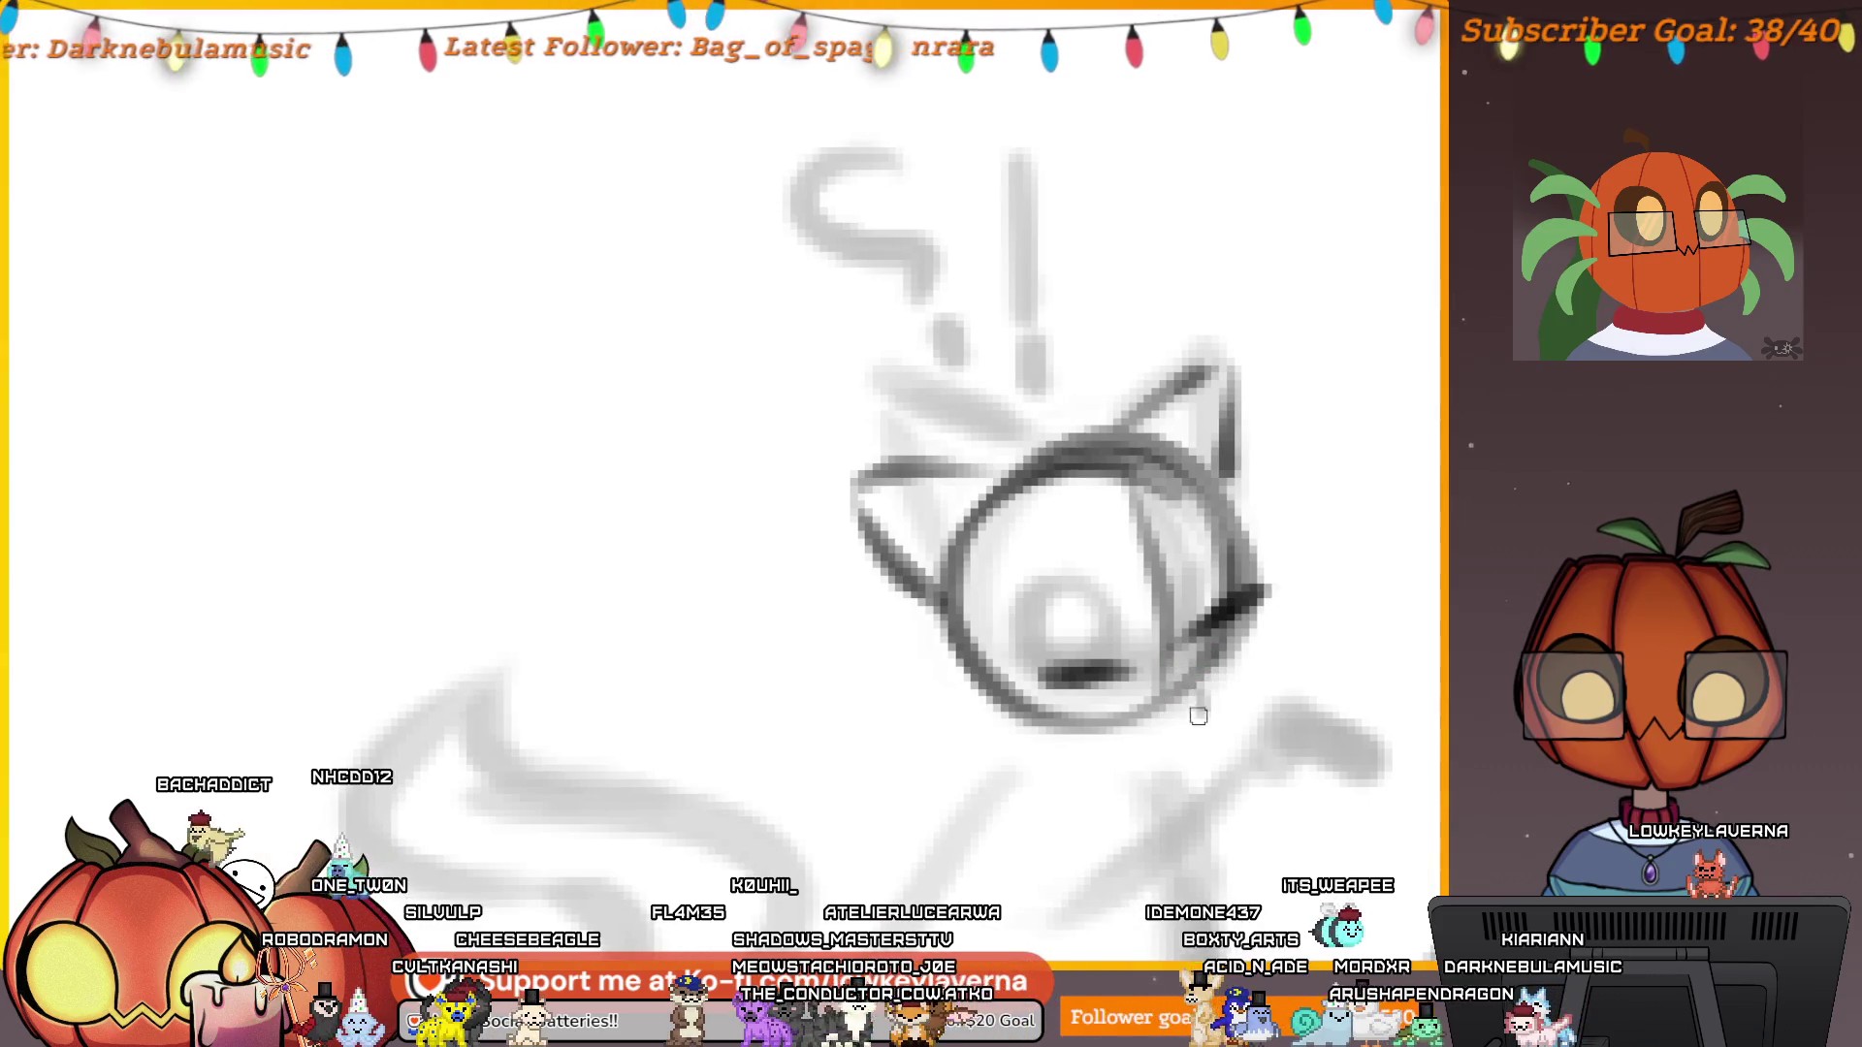
scroll(1251, 708, down, 2)
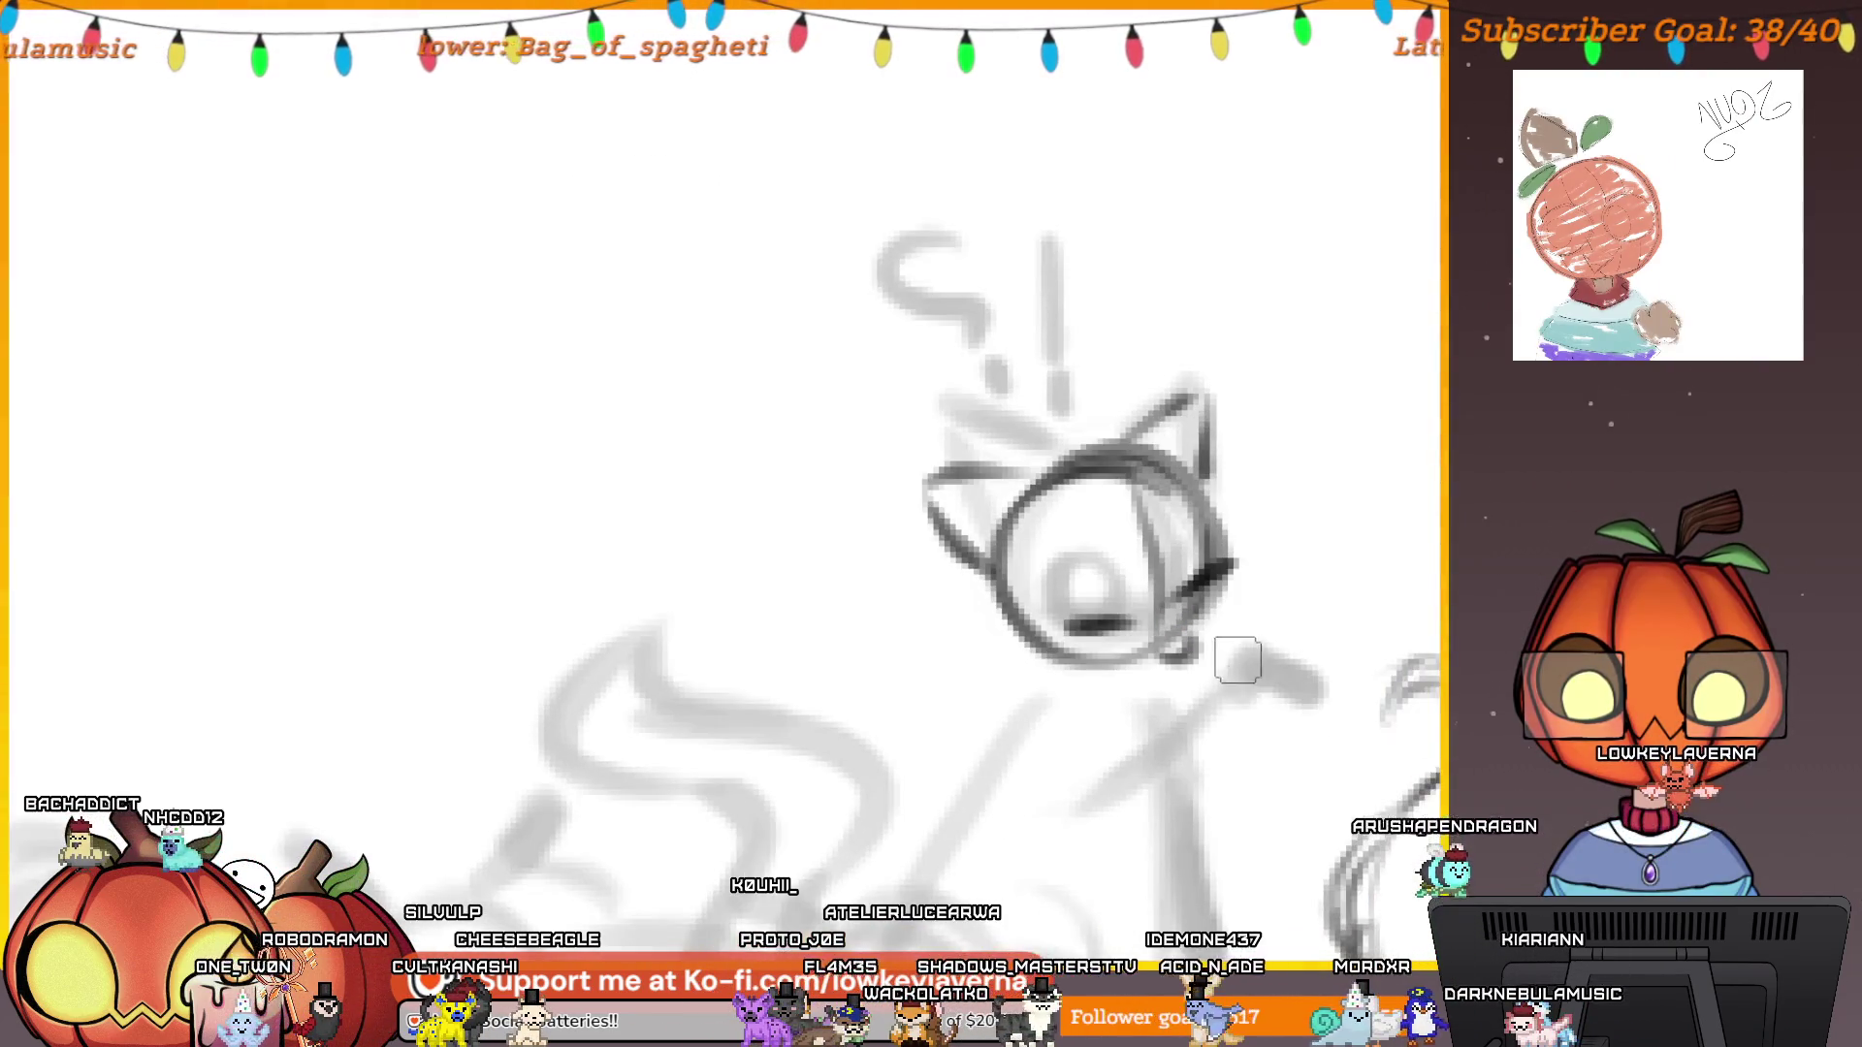
mouse_move(1105, 745)
mouse_down()
mouse_move(1208, 691)
mouse_move(1261, 702)
mouse_move(1159, 818)
mouse_up()
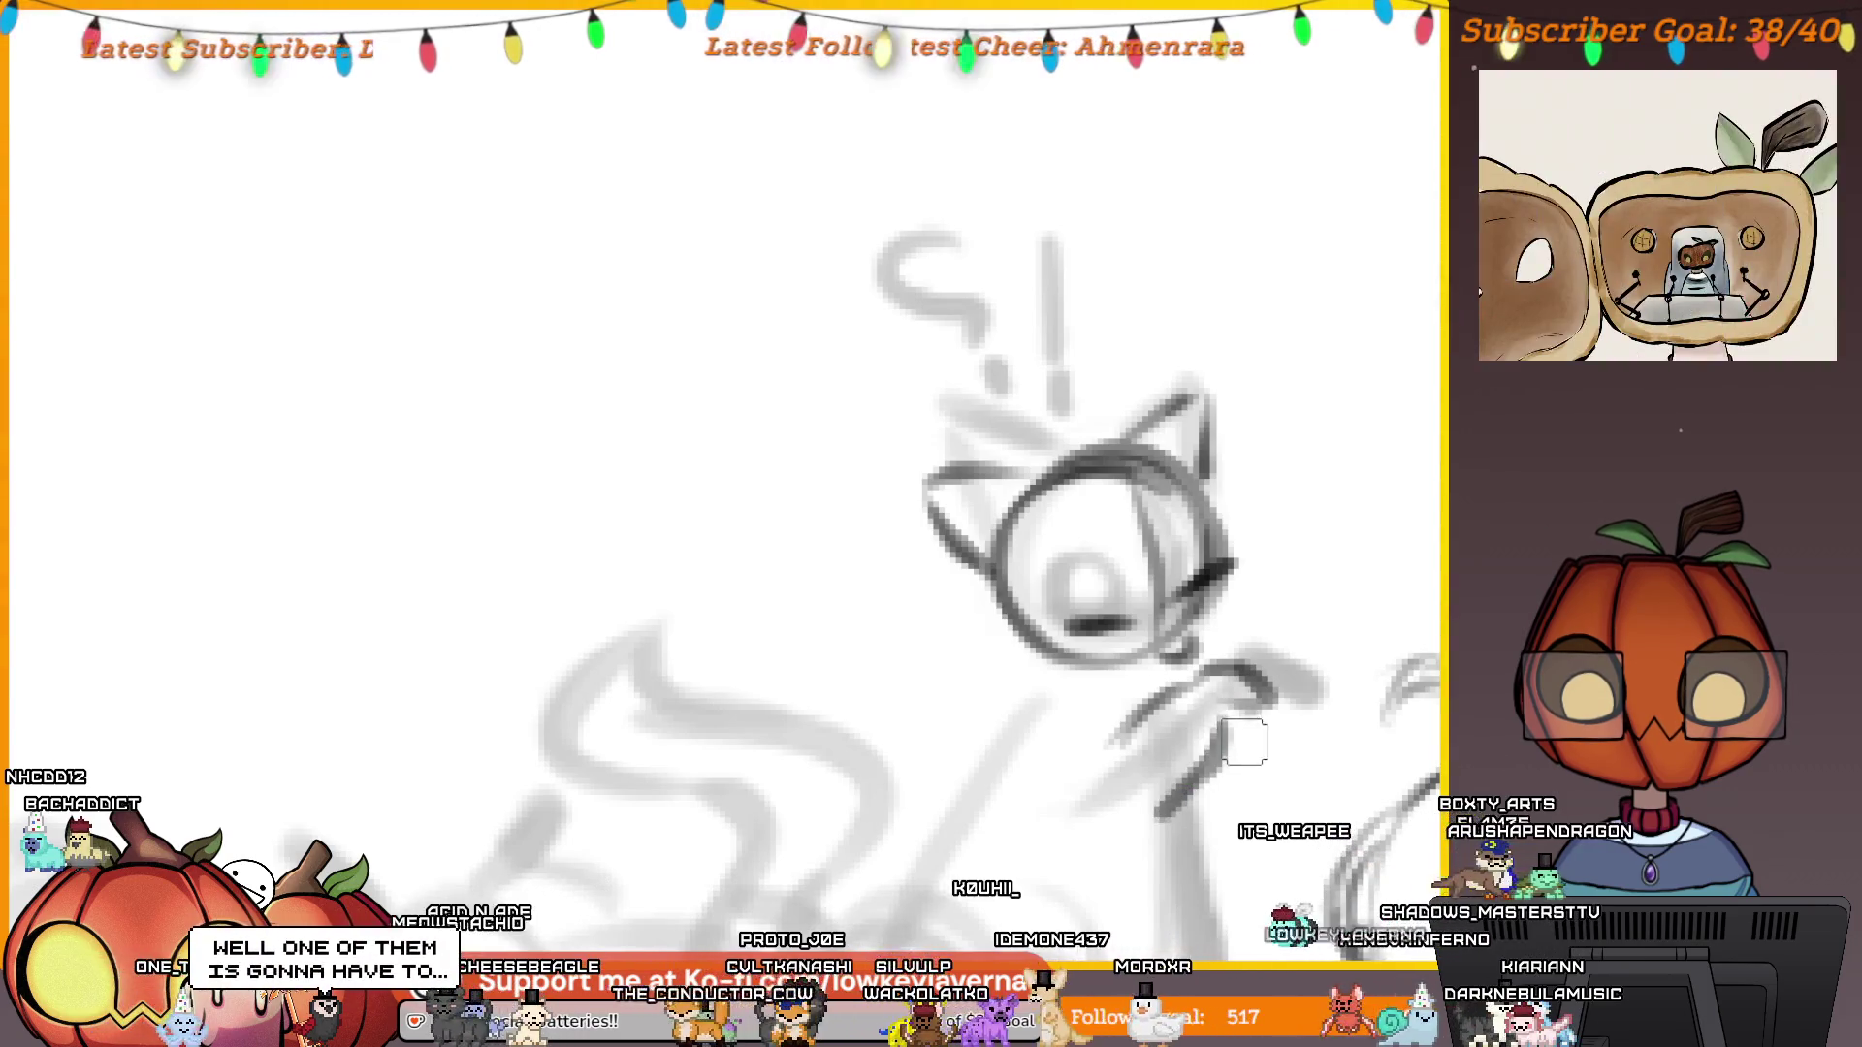
Mirror the view and ink the sitting cat's two front legs, a body line and its base line.
key(m)
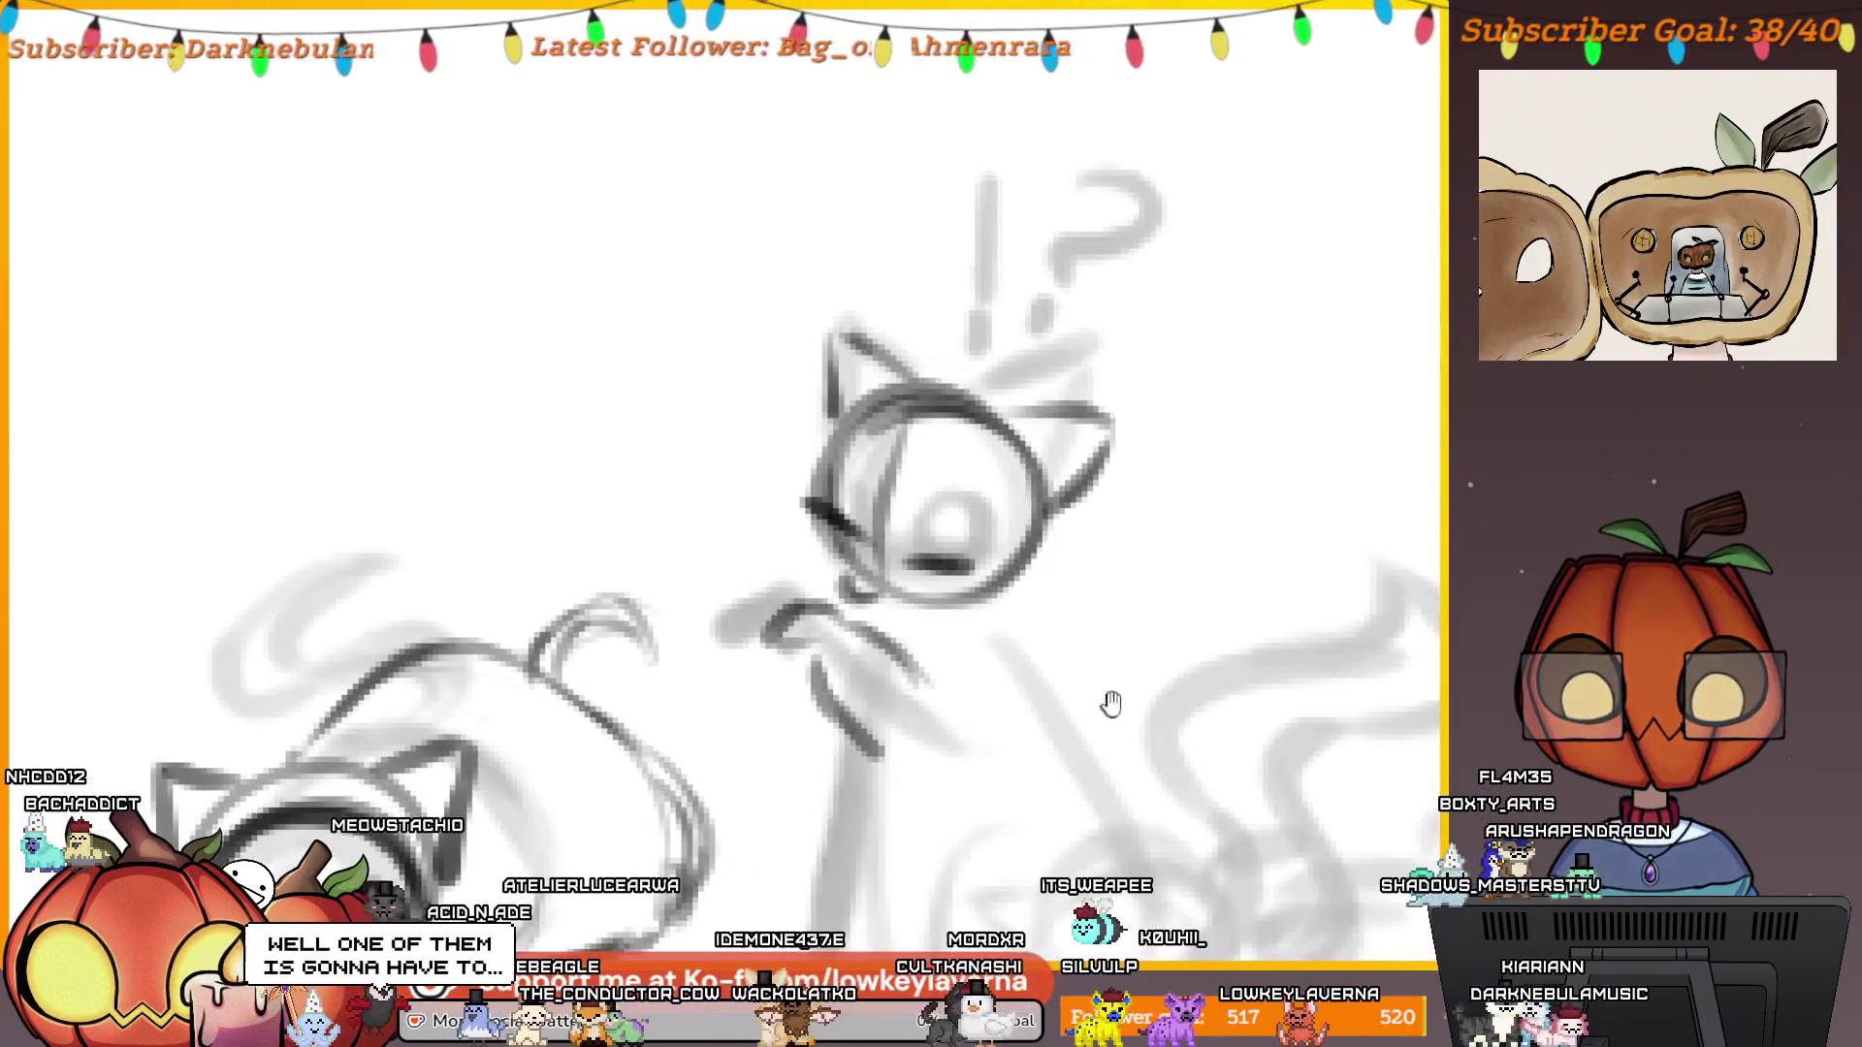
mouse_move(921, 773)
mouse_down()
mouse_move(981, 606)
mouse_move(877, 768)
mouse_up()
drag(911, 642, 858, 839)
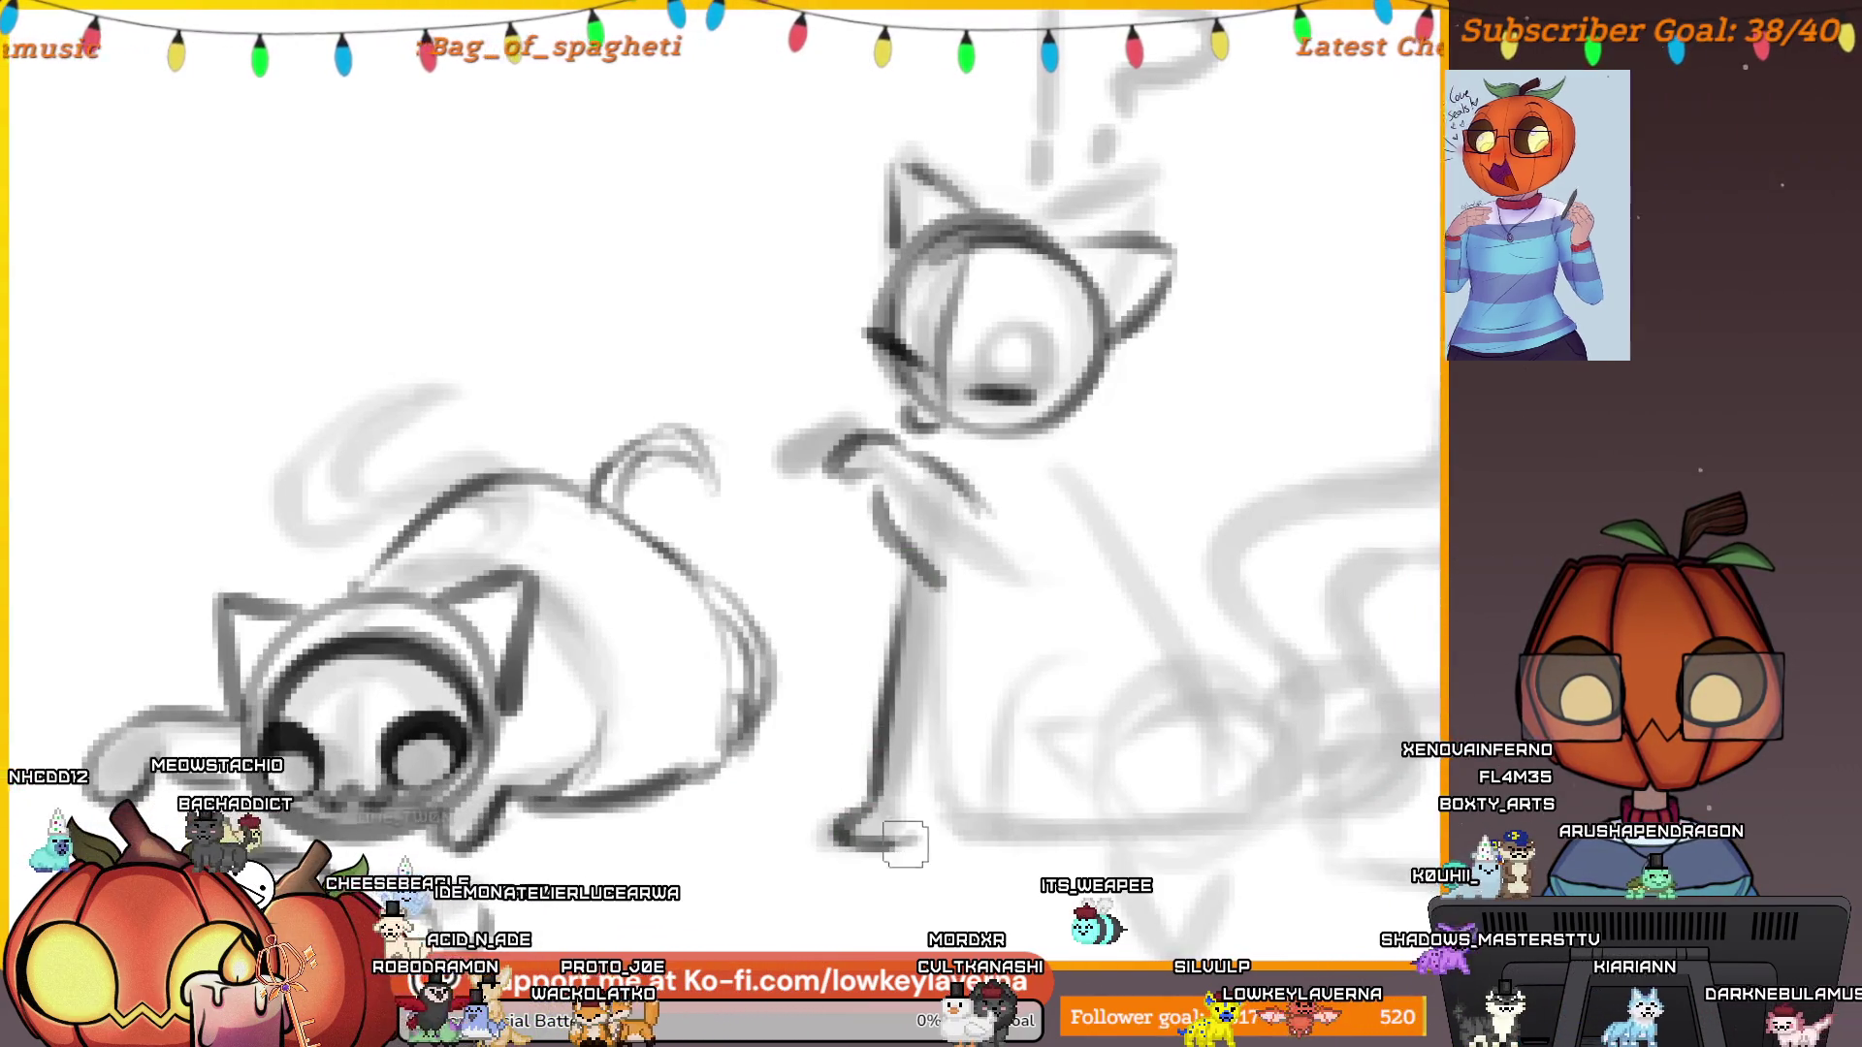
drag(957, 702, 933, 733)
drag(922, 650, 933, 834)
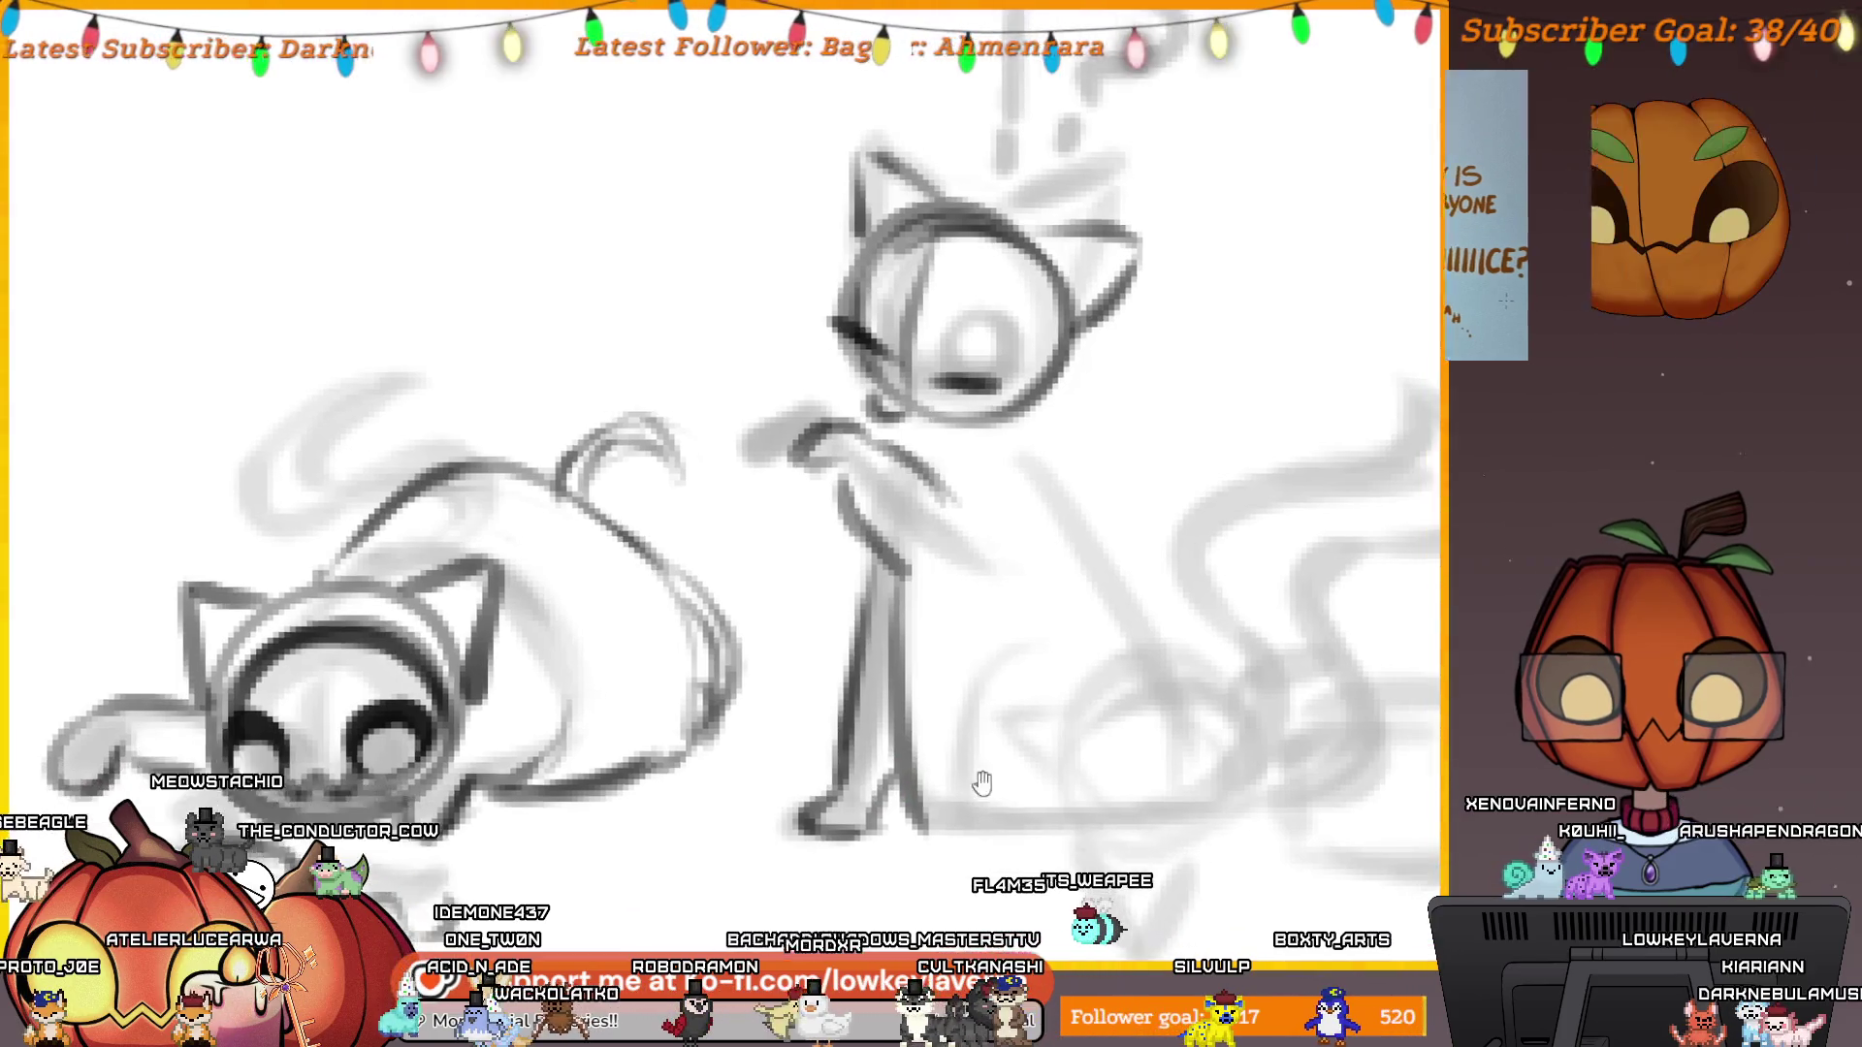
scroll(981, 782, down, 1)
drag(1120, 686, 1040, 722)
drag(904, 840, 1163, 830)
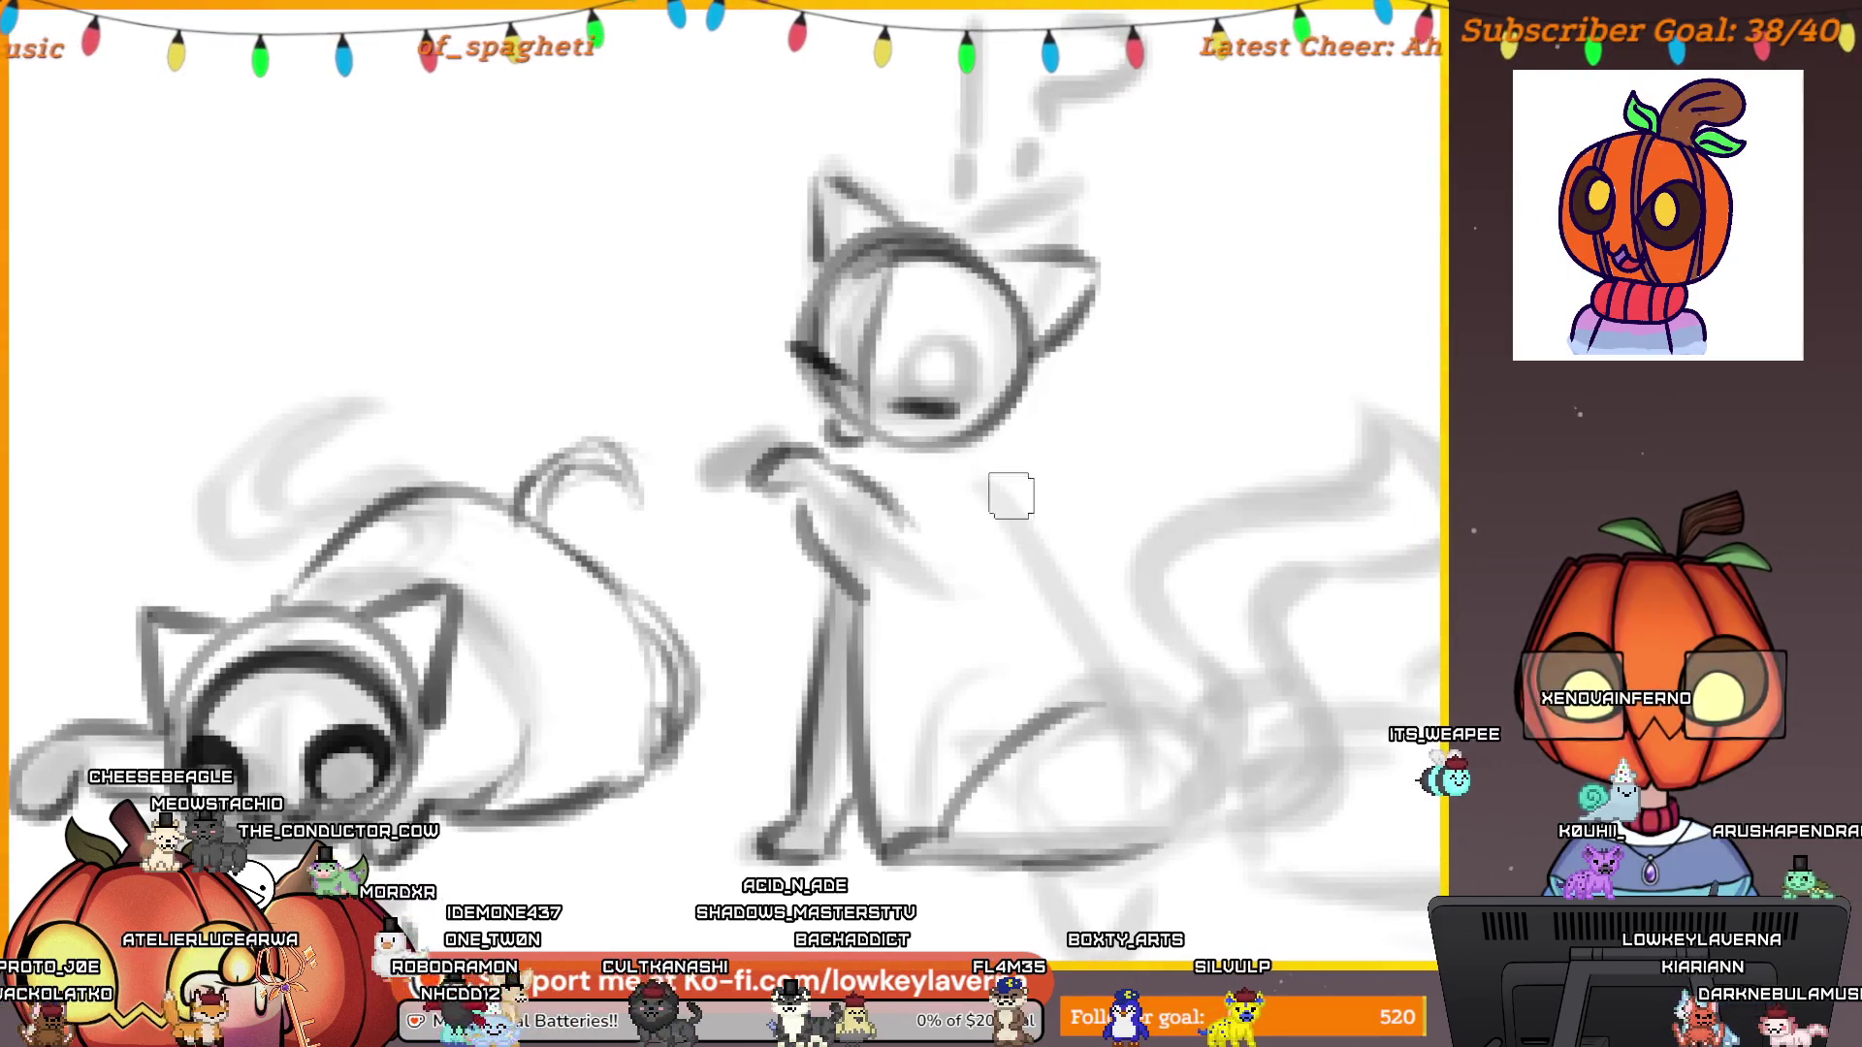
Ink the cat's back and curling tail, then mirror the view back.
mouse_move(981, 458)
mouse_down()
mouse_move(1094, 557)
mouse_move(1164, 819)
mouse_up()
scroll(1076, 538, down, 5)
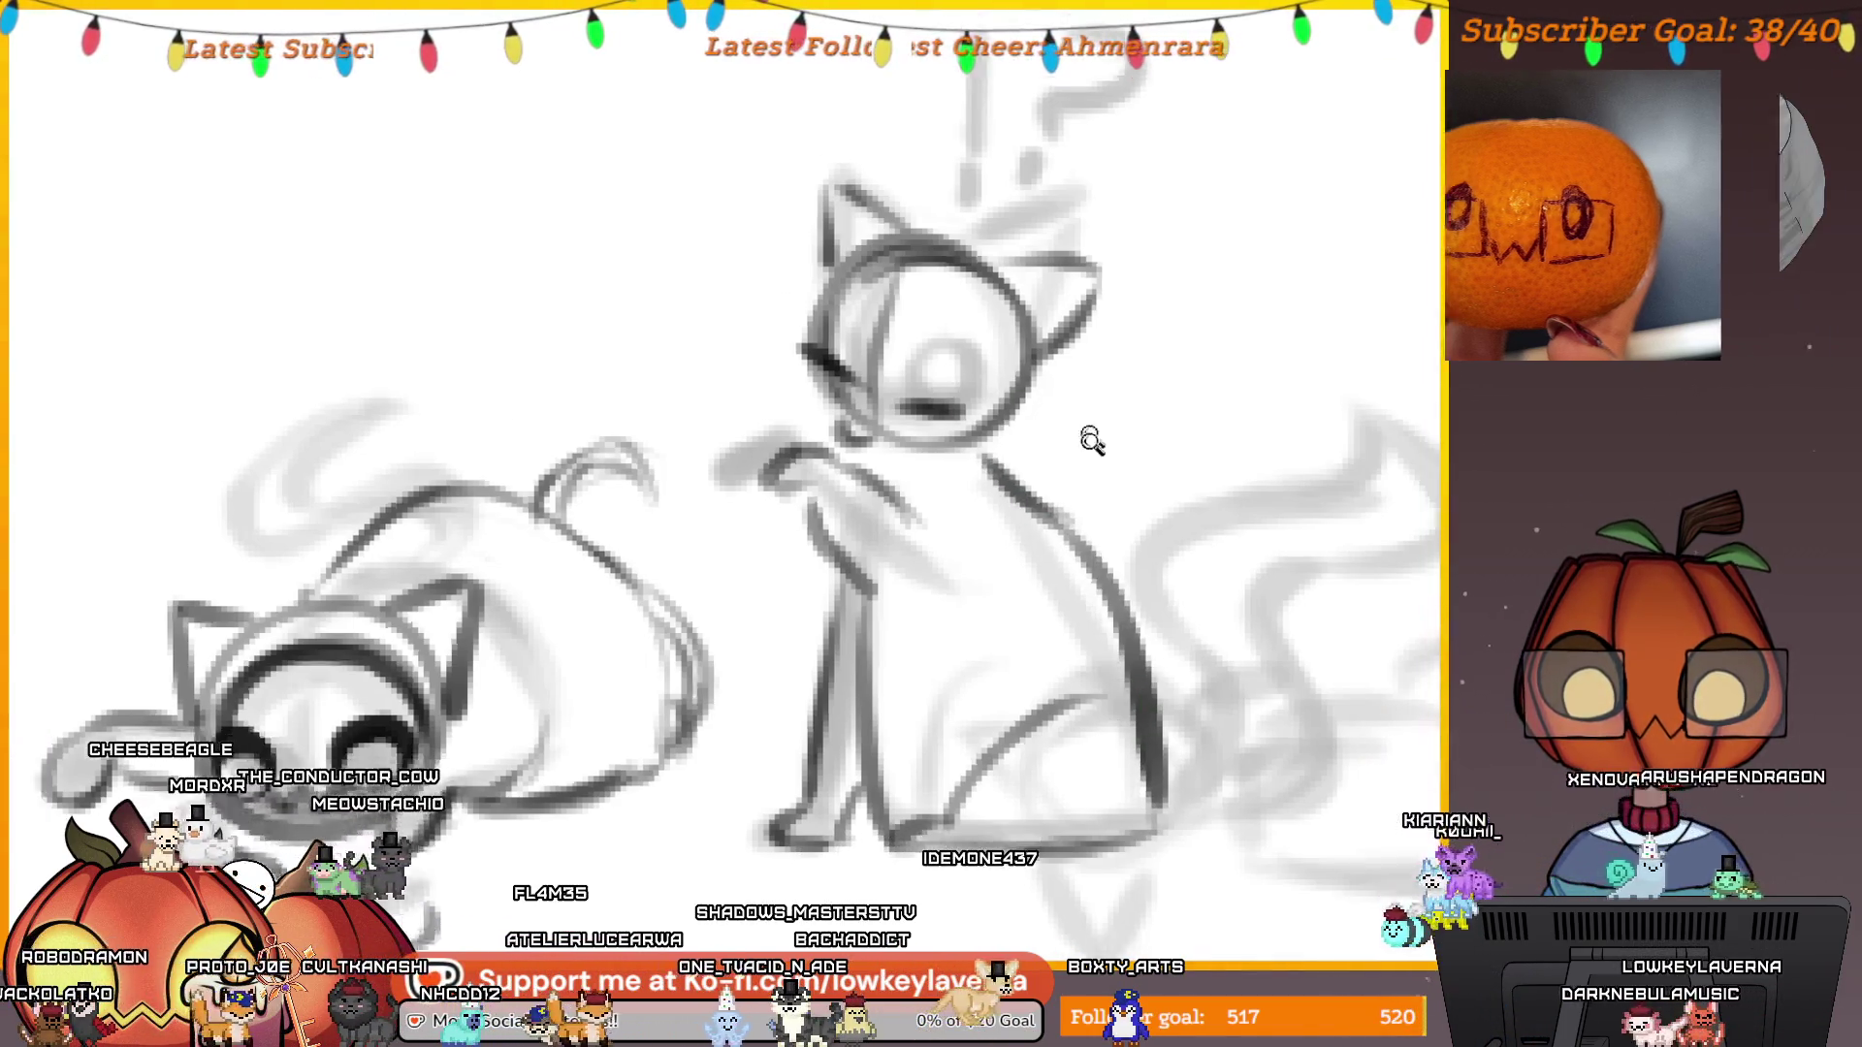
drag(1120, 574, 1096, 647)
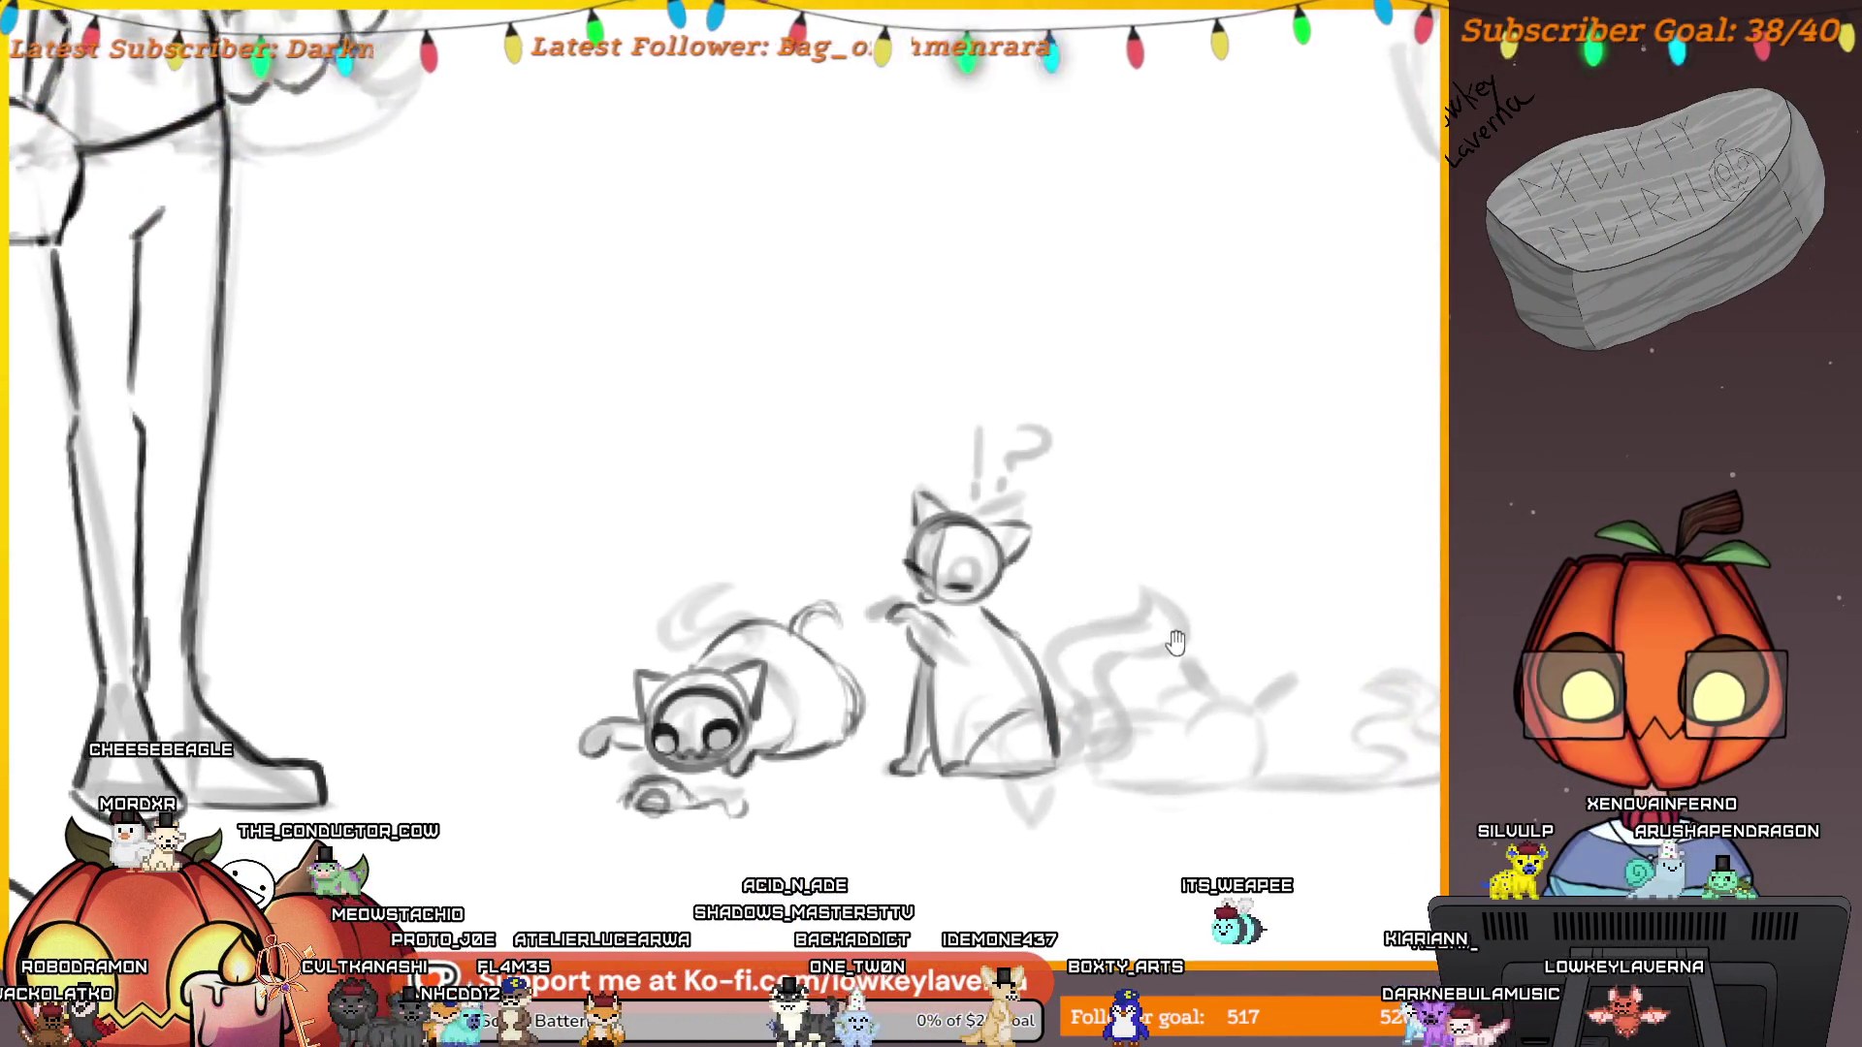
drag(1067, 746, 1103, 687)
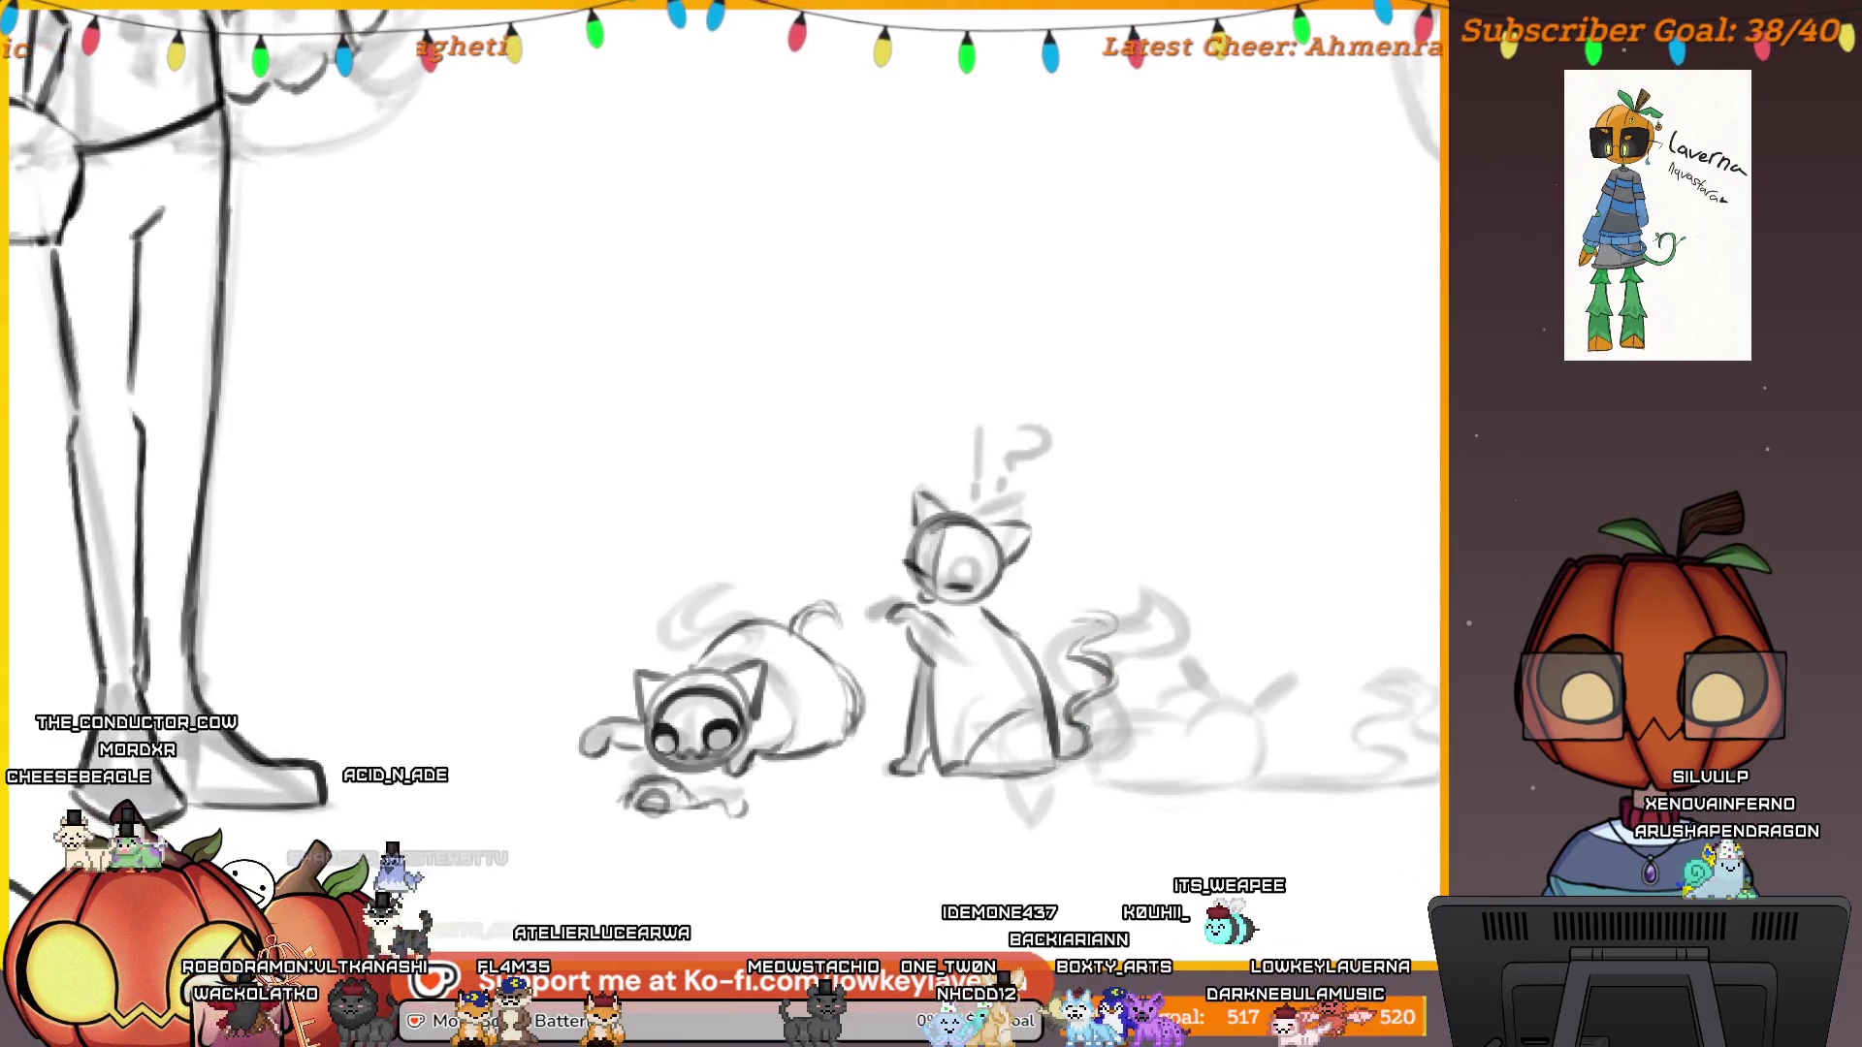
drag(1062, 763, 1124, 694)
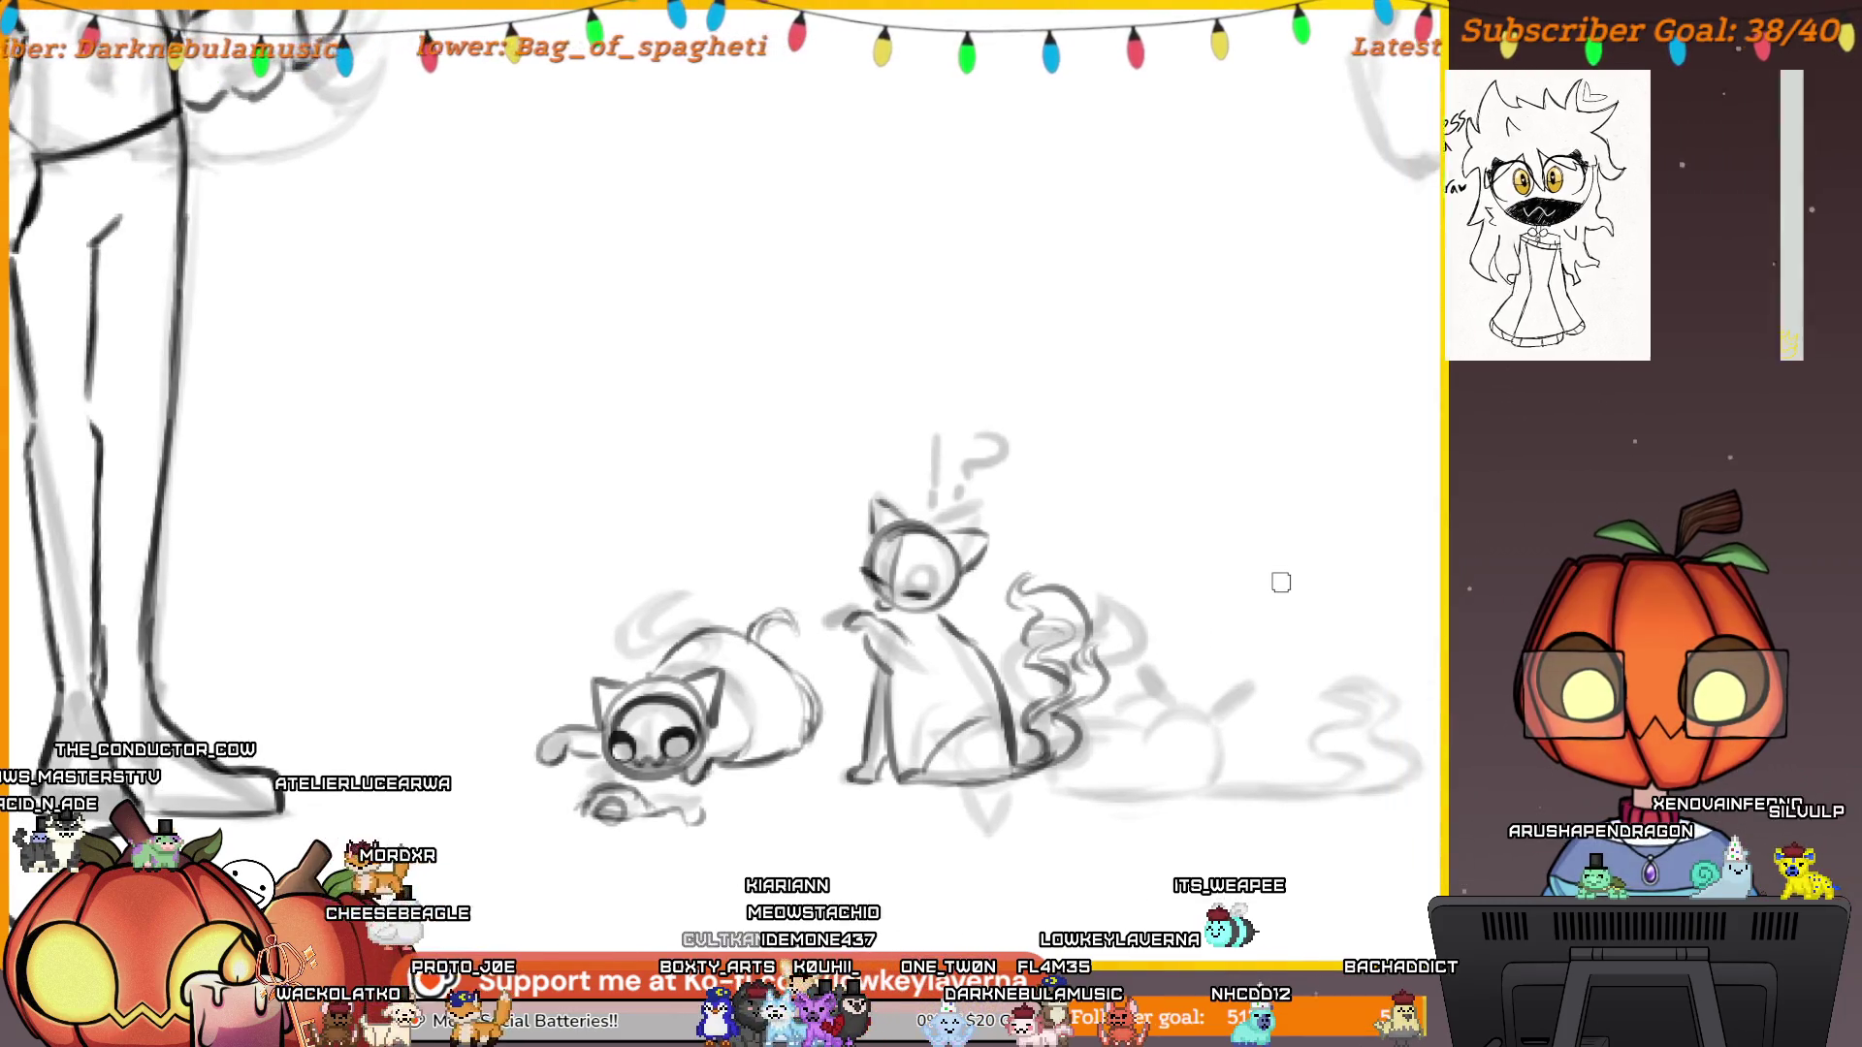
key(m)
drag(1384, 608, 1193, 614)
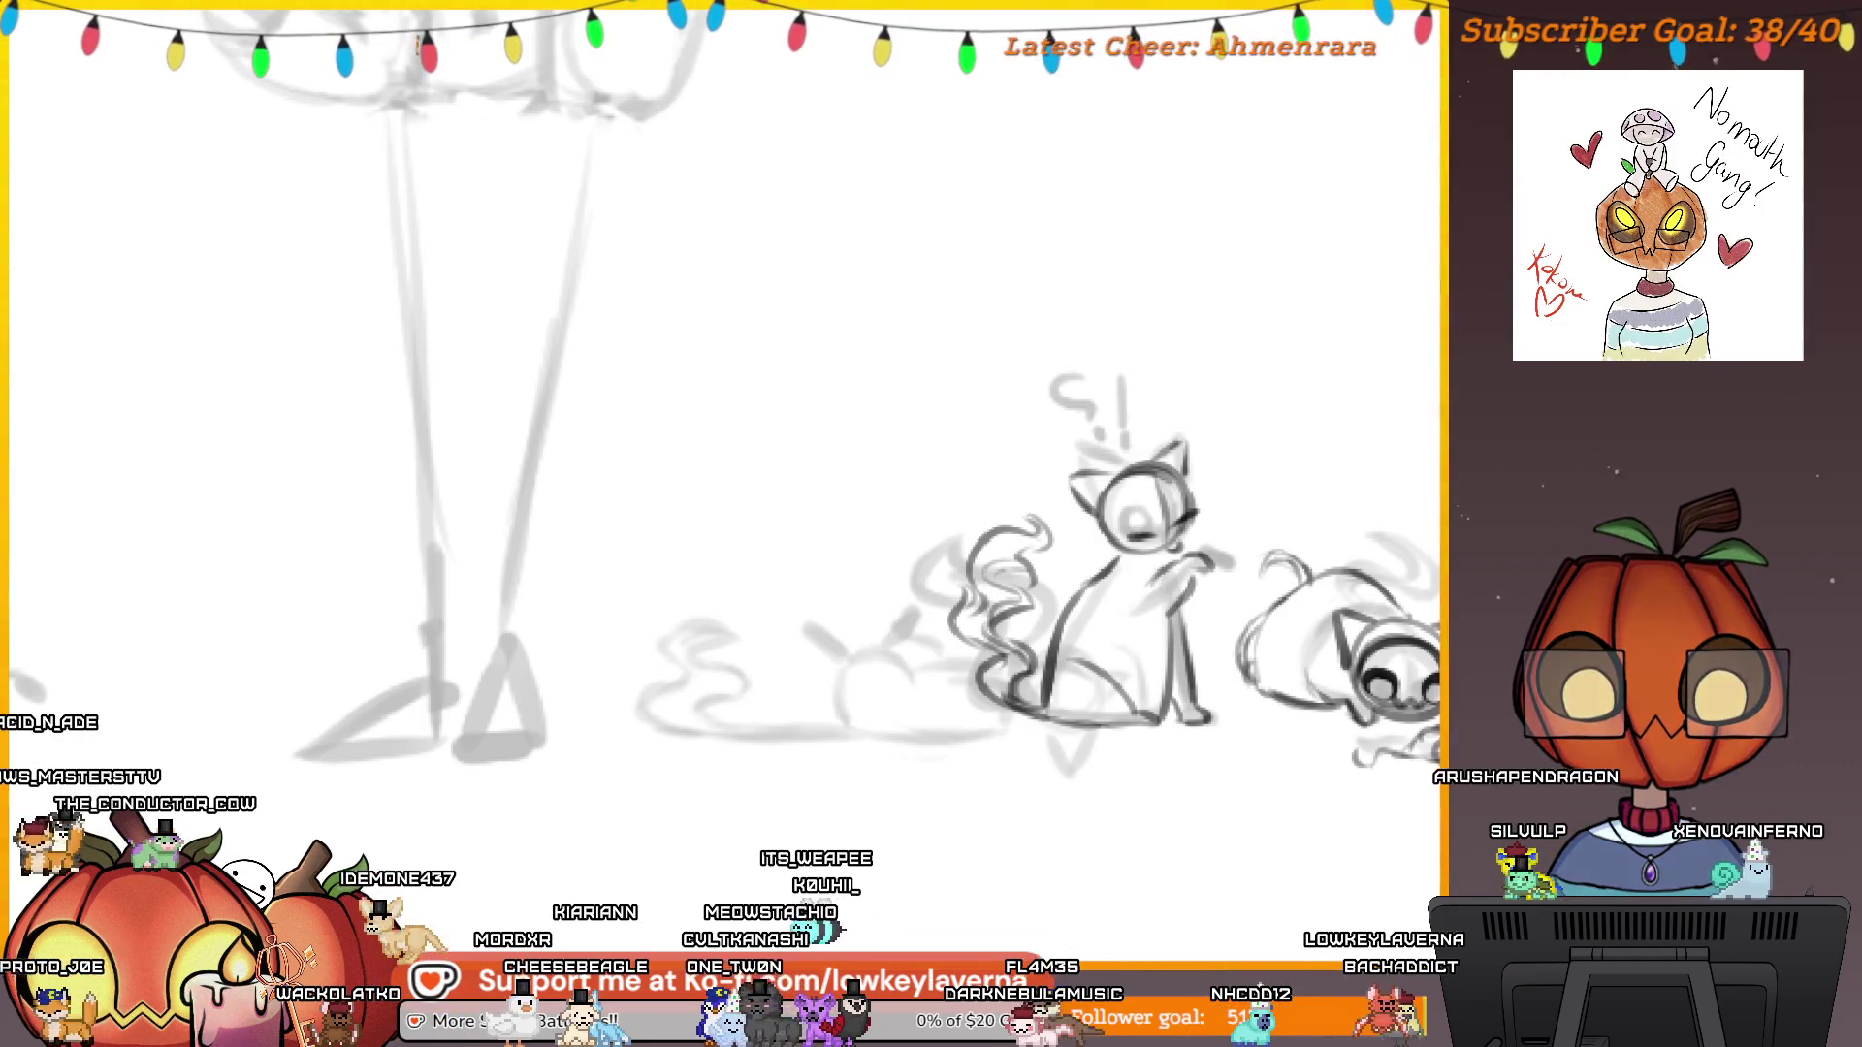
Ink the paw's circle, a thin line from it, and the long line under the body.
scroll(1038, 653, up, 5)
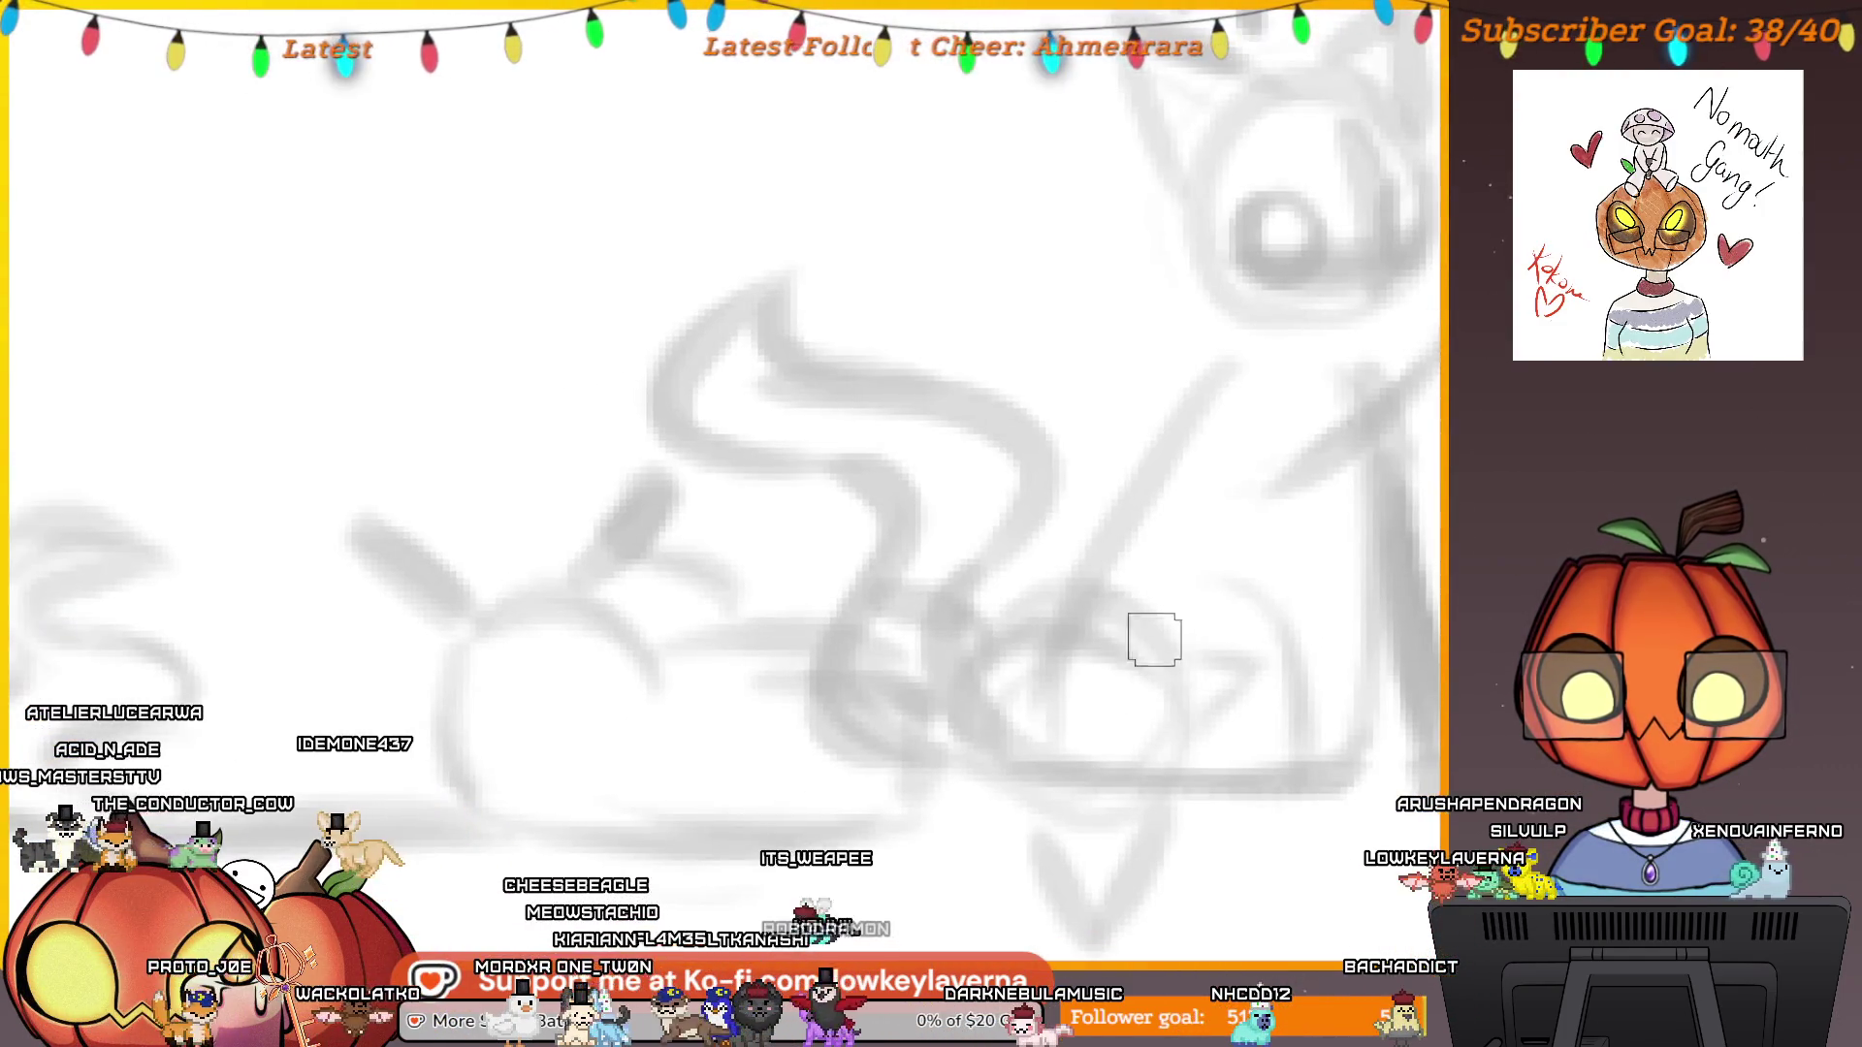
mouse_move(1106, 588)
mouse_down()
mouse_move(989, 698)
mouse_move(1031, 881)
mouse_move(1131, 800)
mouse_up()
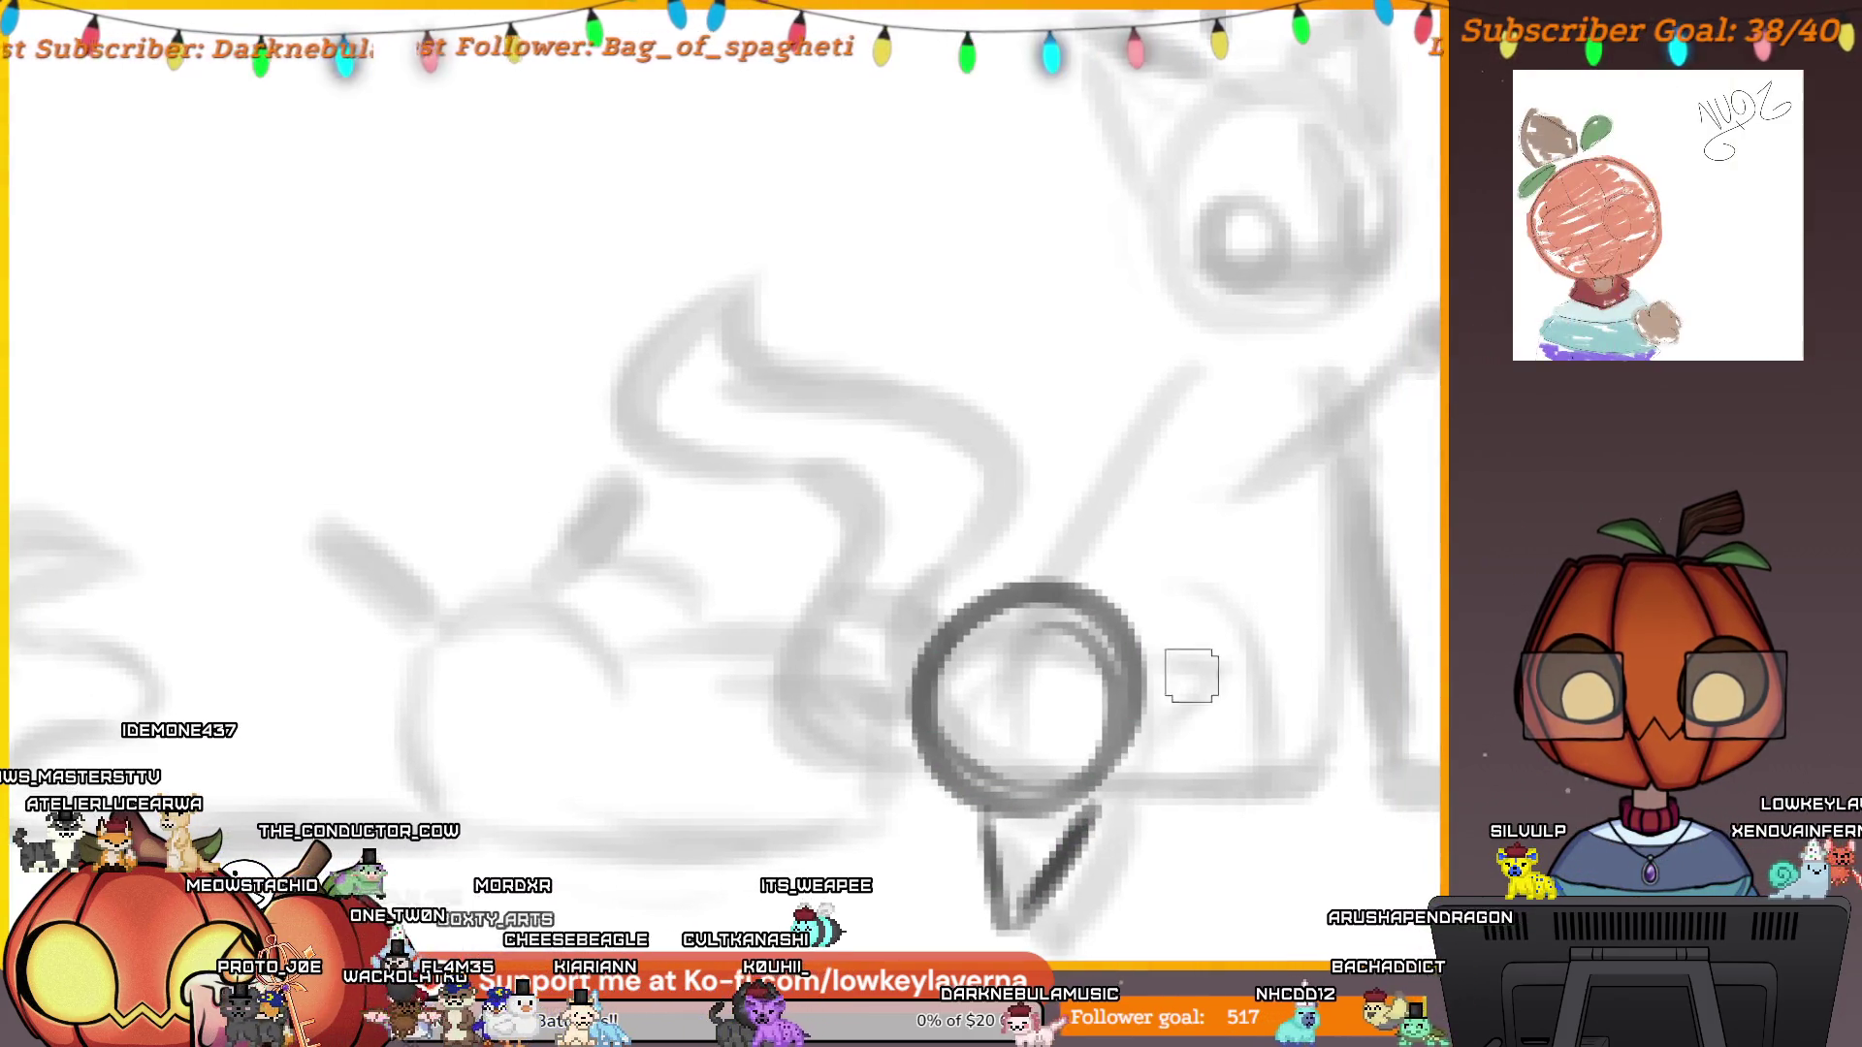
drag(1147, 728, 1230, 763)
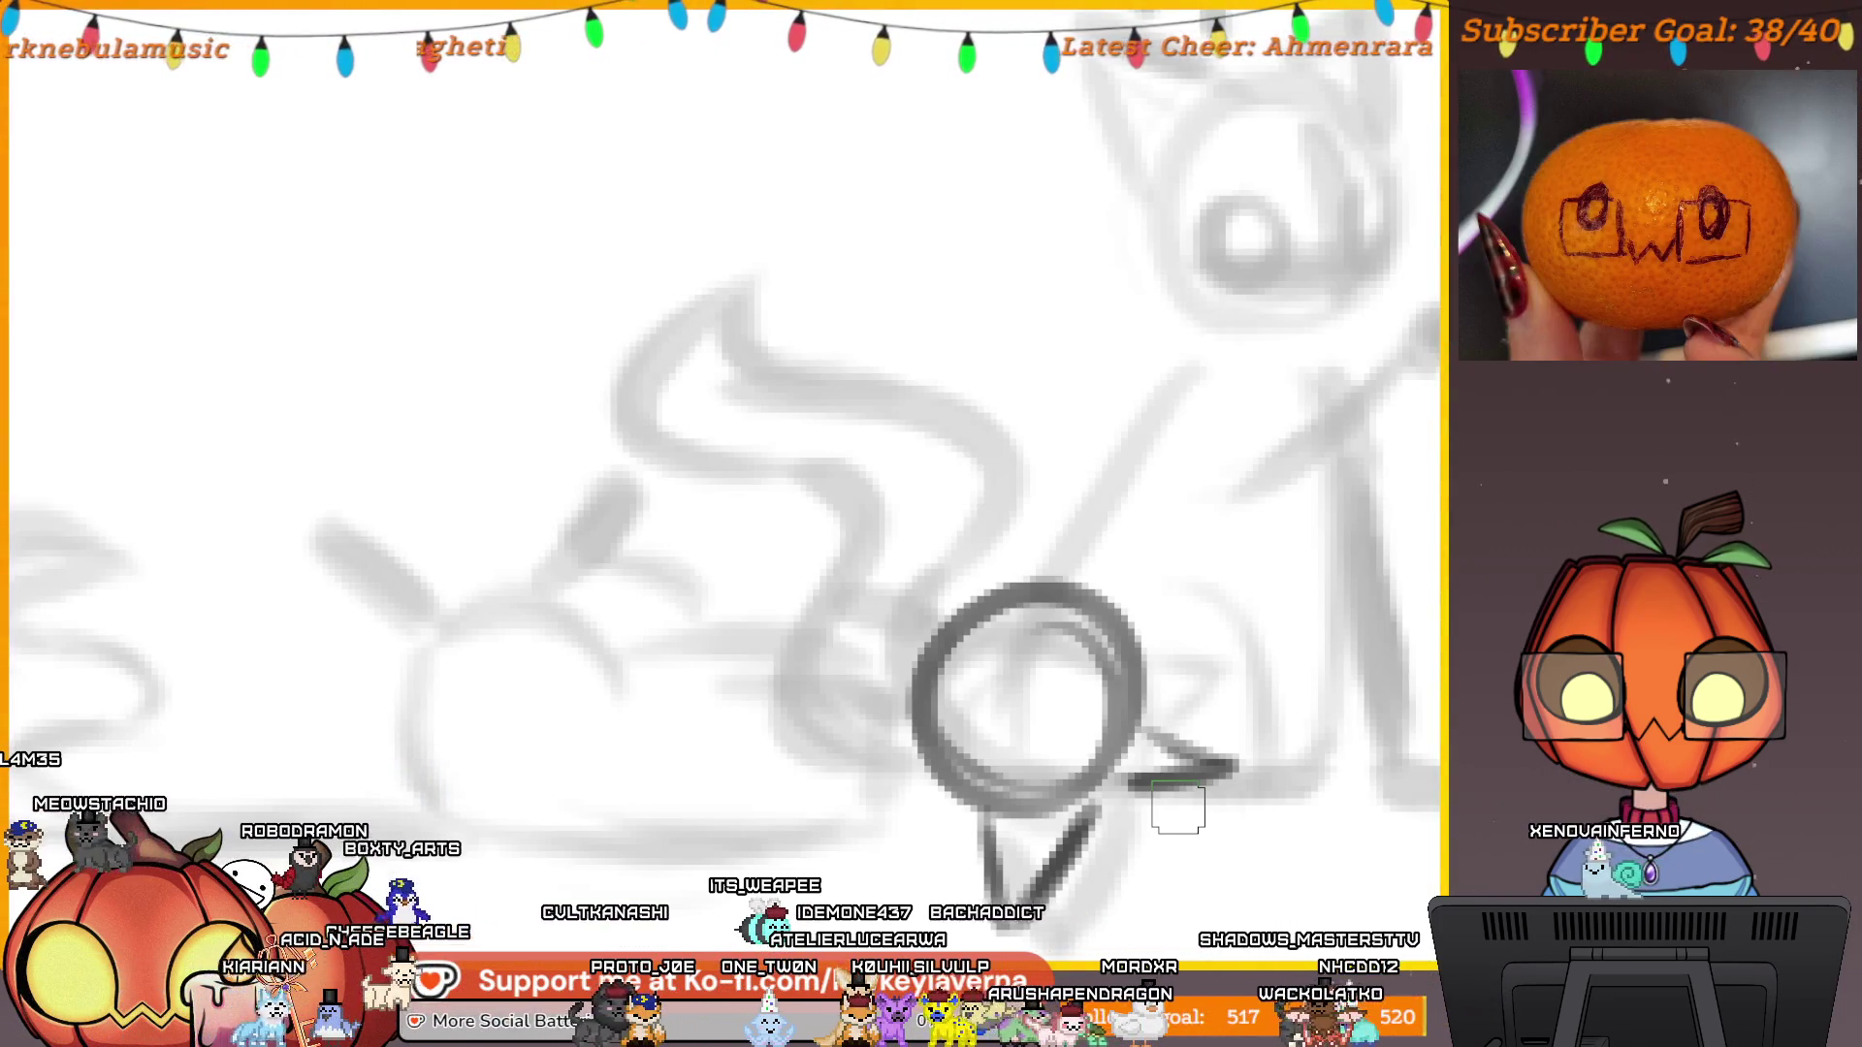
scroll(1152, 829, left, 5)
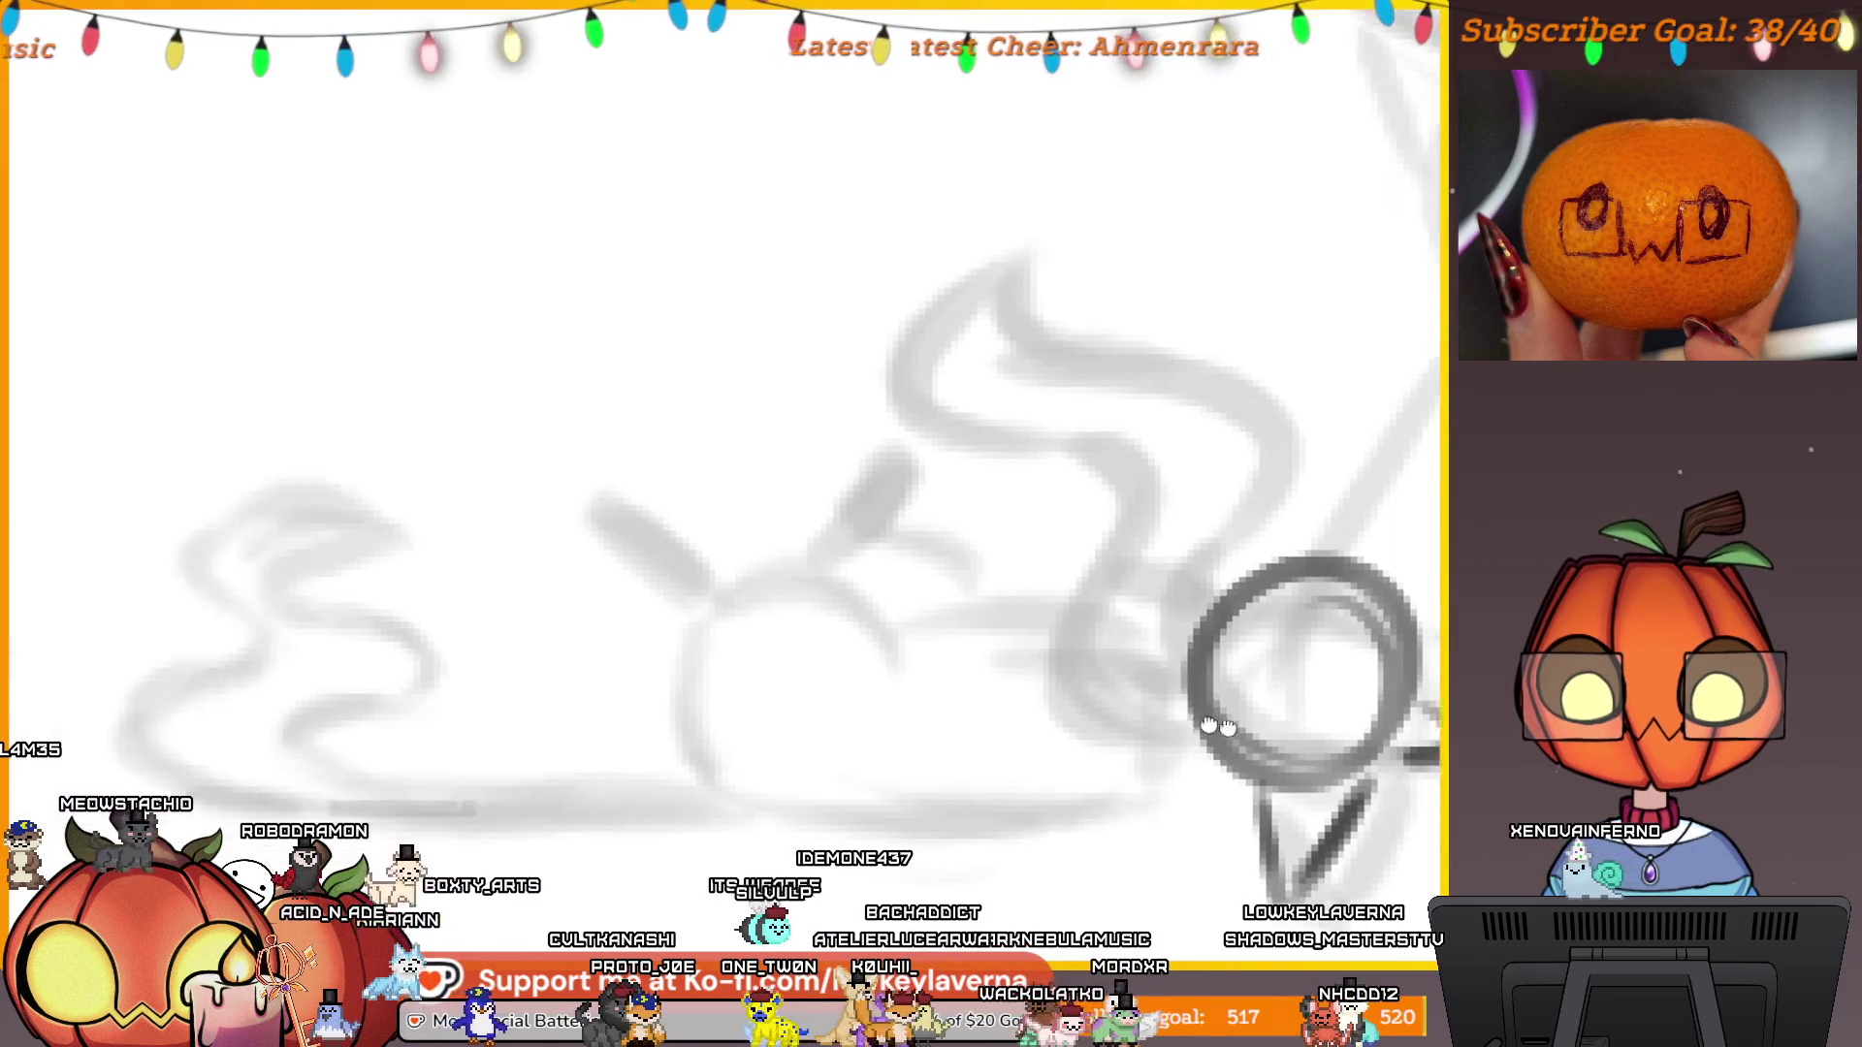
drag(1357, 751, 887, 790)
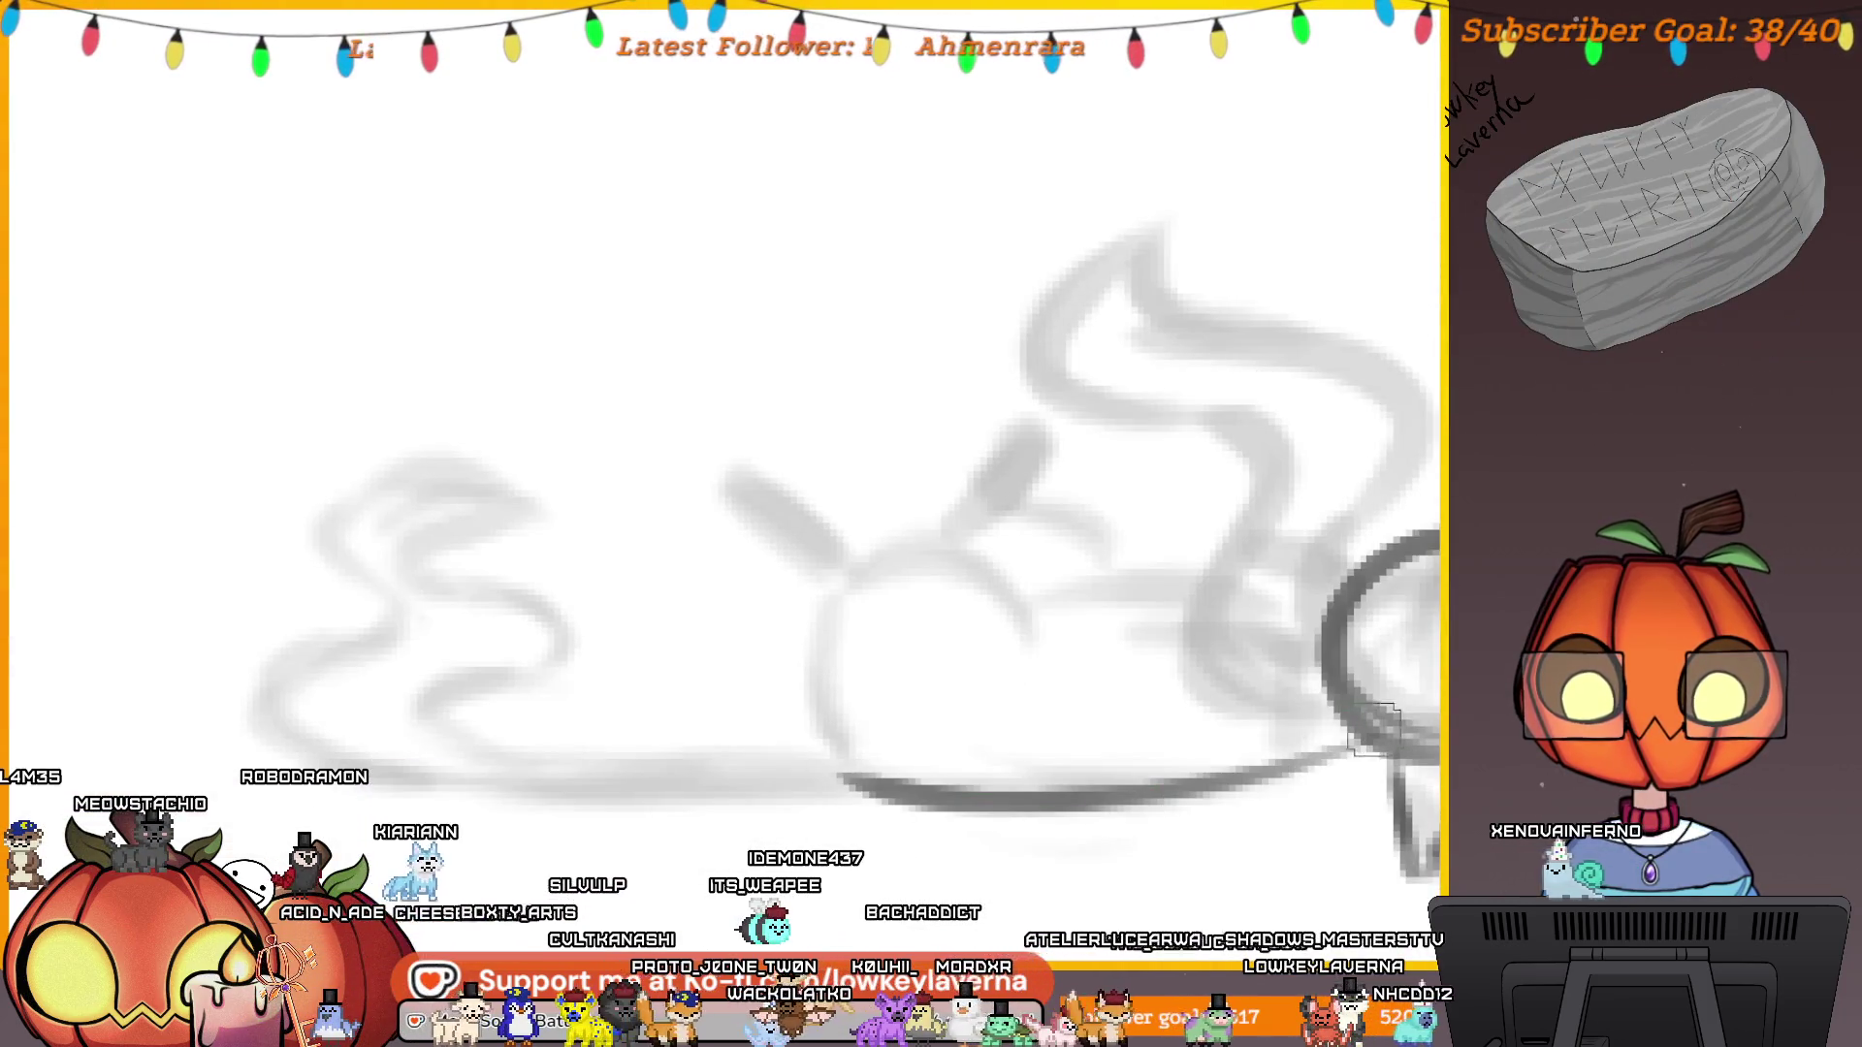
Draw a pointed ear on the lying cat's head, discarding a stray diagonal and a misplaced ear stroke.
scroll(1122, 678, up, 3)
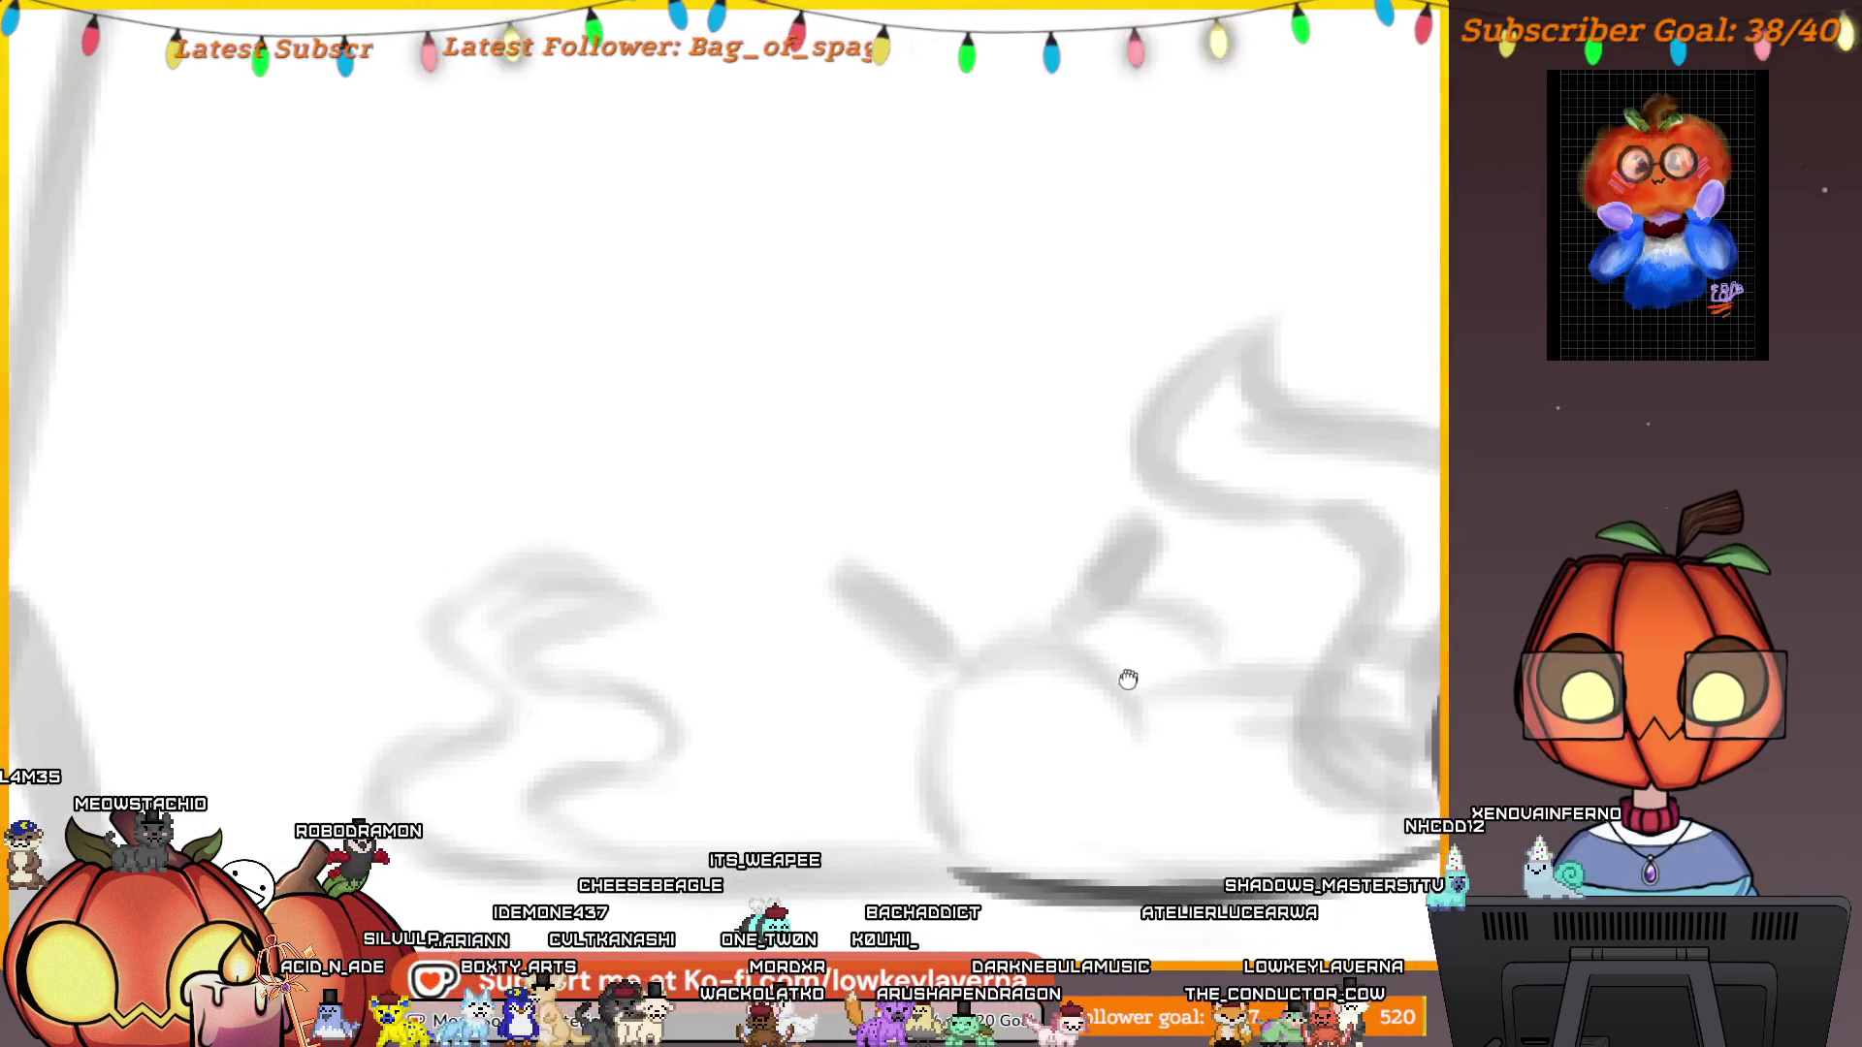
scroll(1144, 681, up, 2)
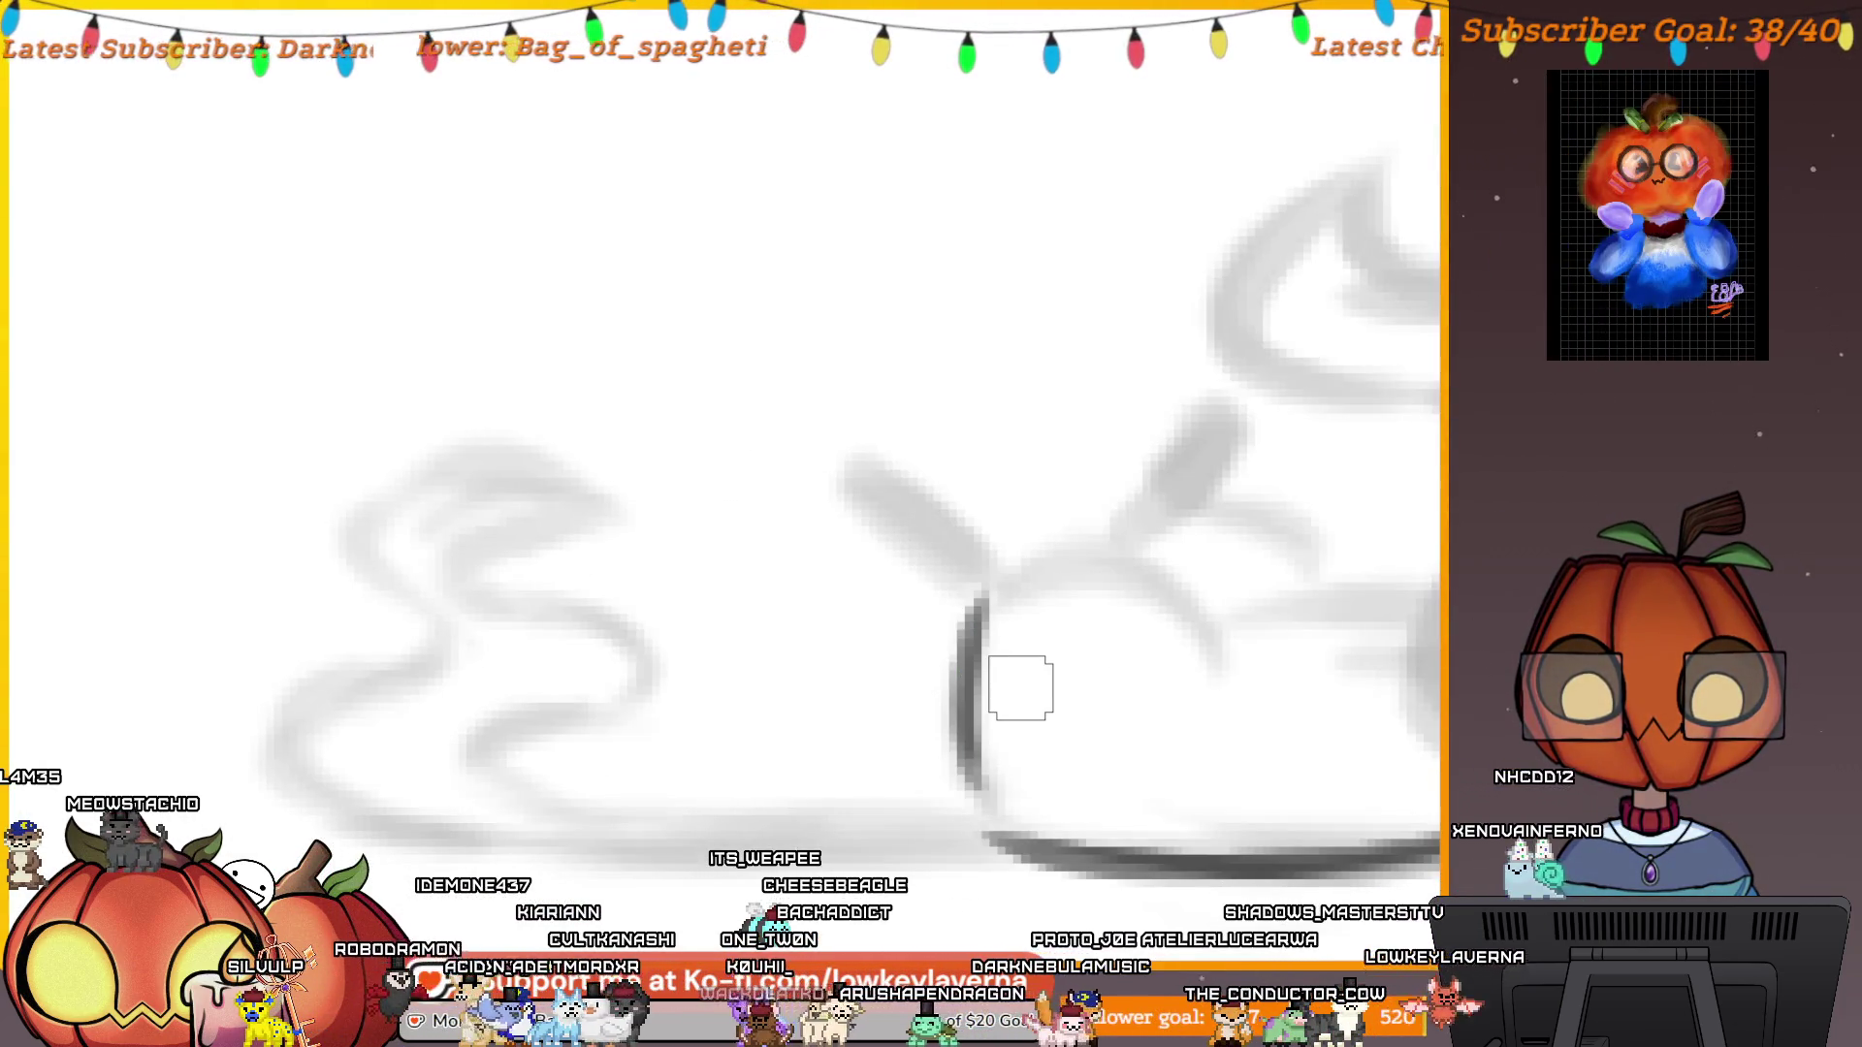
scroll(1020, 687, up, 3)
scroll(685, 685, down, 3)
mouse_move(1122, 543)
mouse_down()
mouse_move(1293, 739)
mouse_move(1268, 787)
mouse_up()
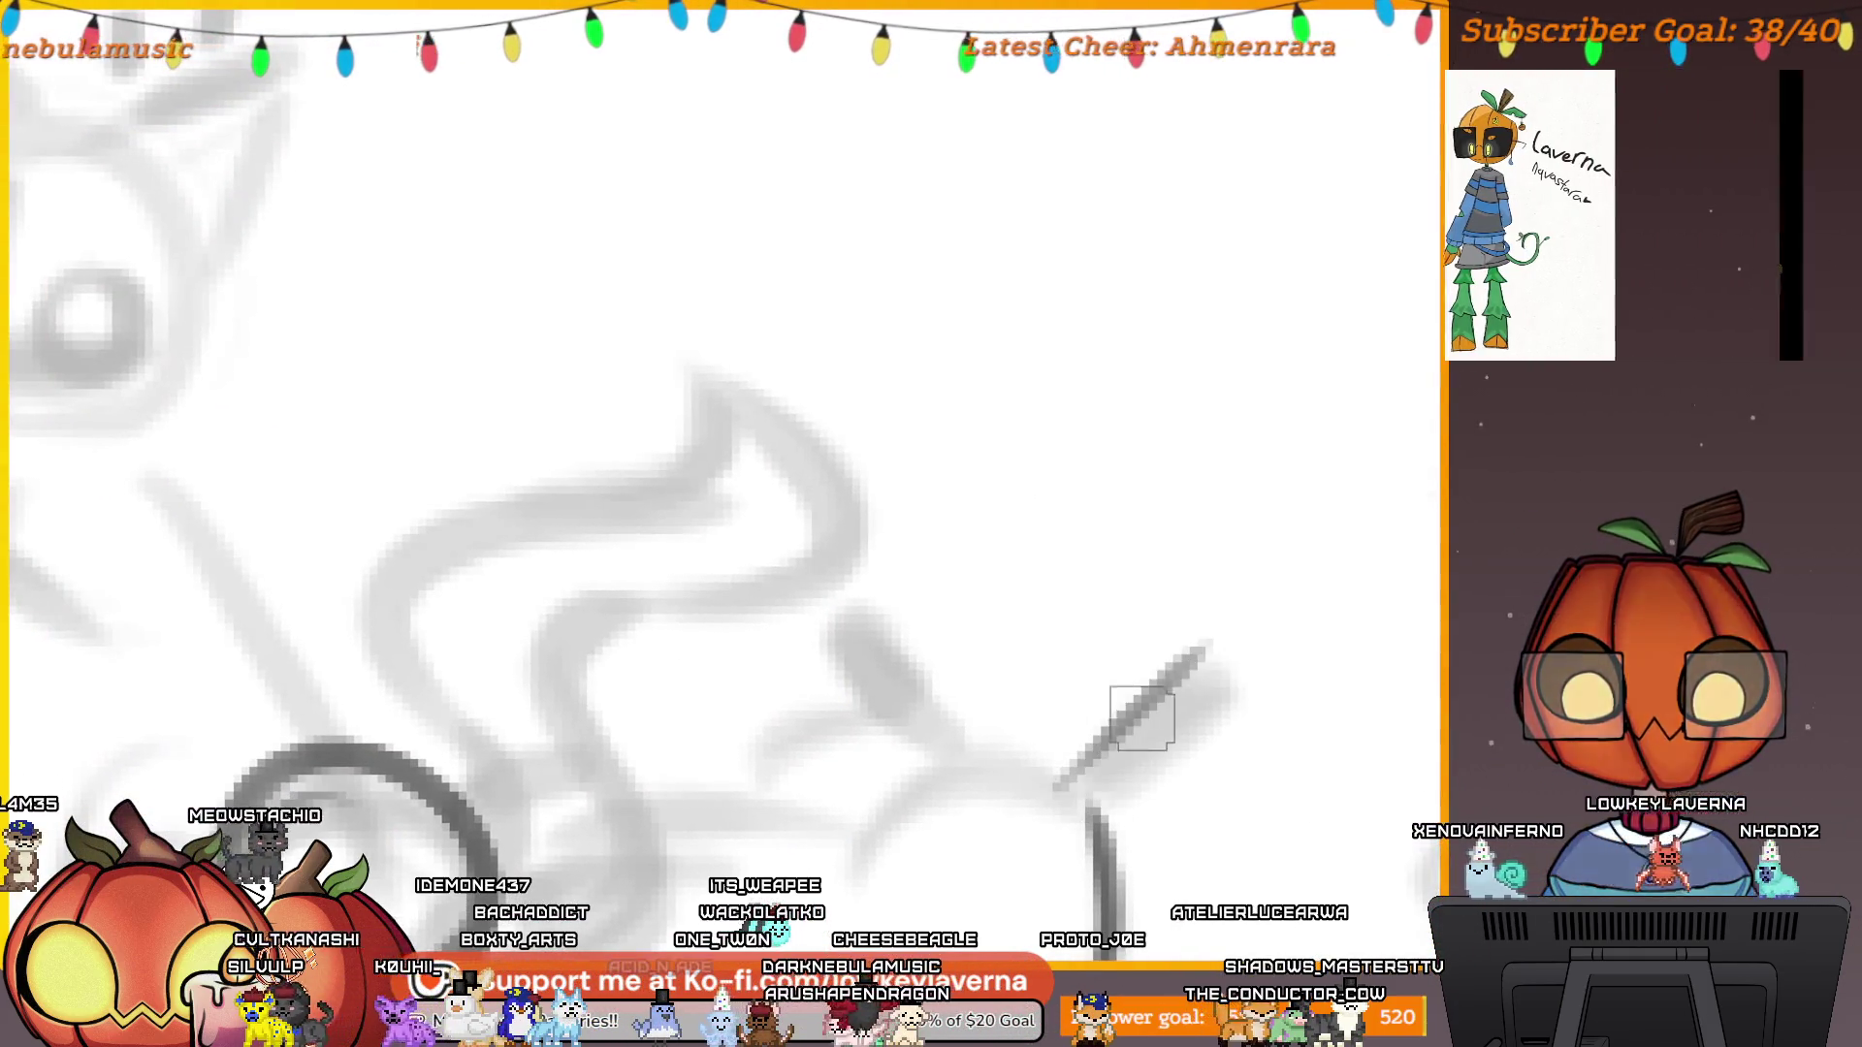
key(ctrl+z)
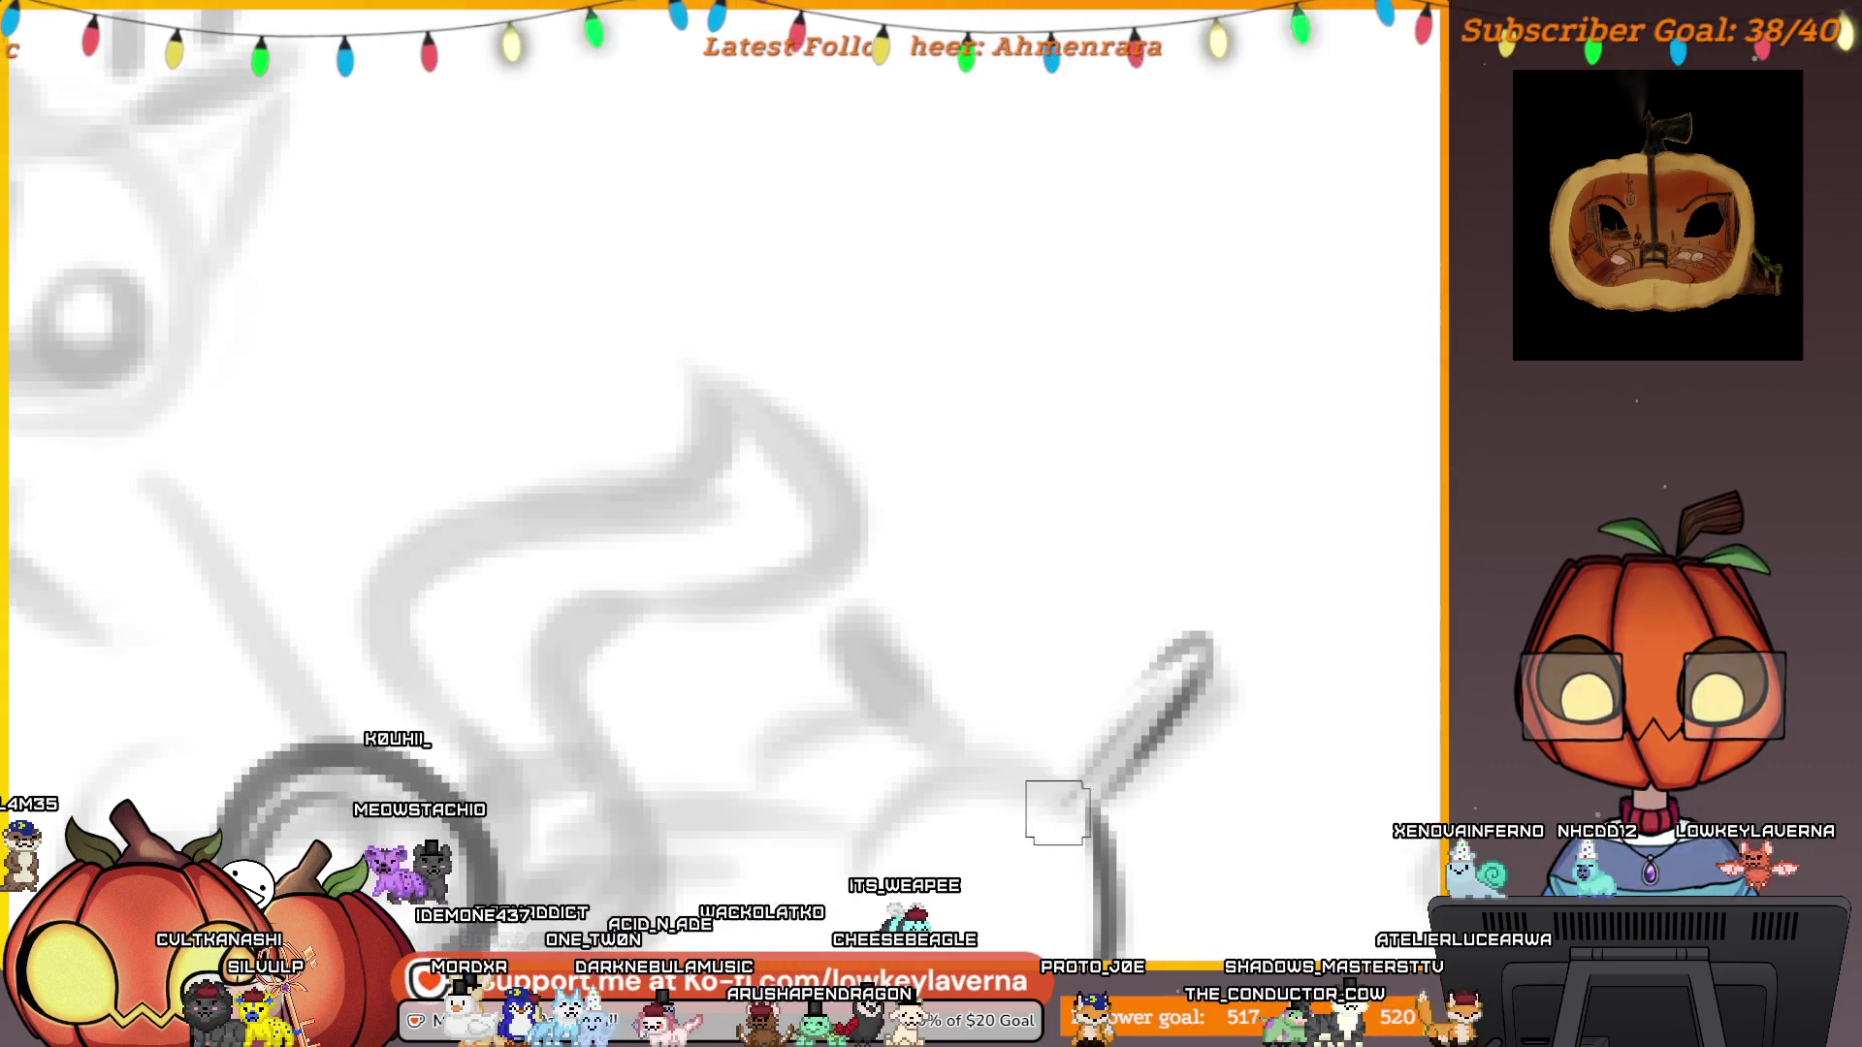
scroll(1161, 679, down, 3)
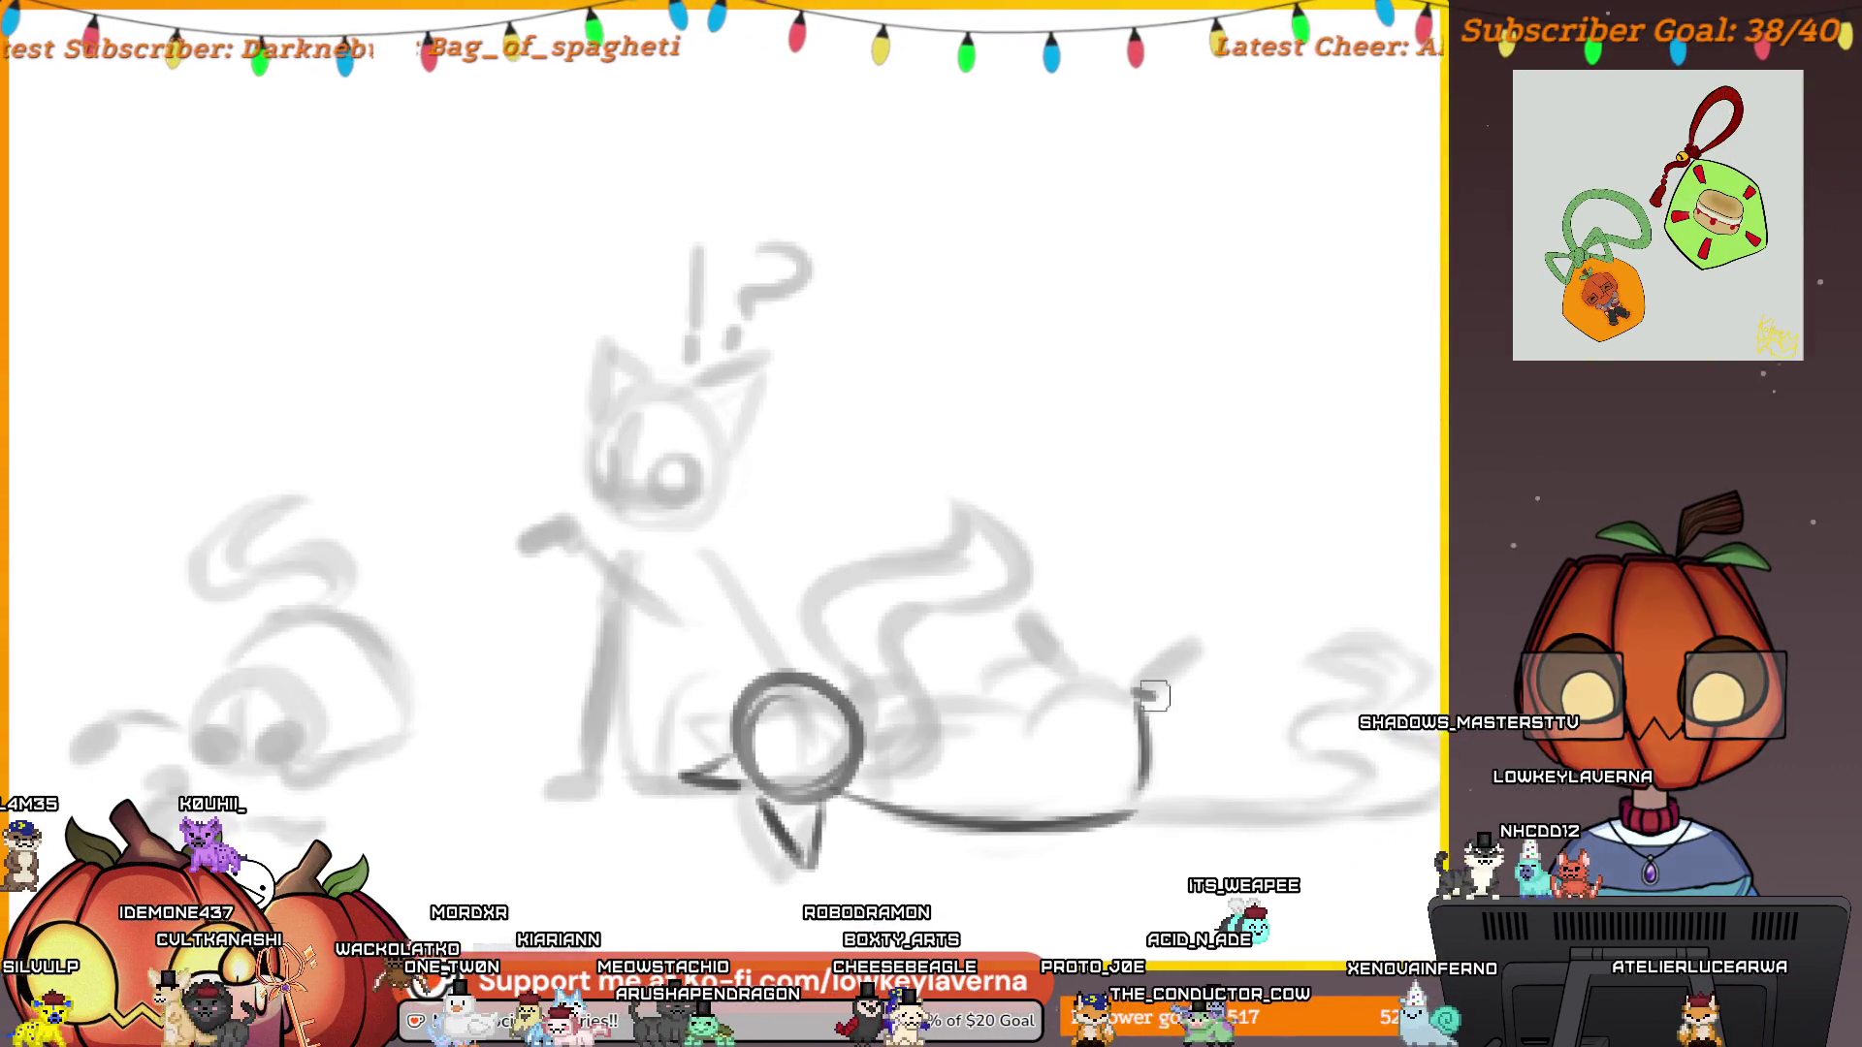
drag(1178, 628, 1142, 691)
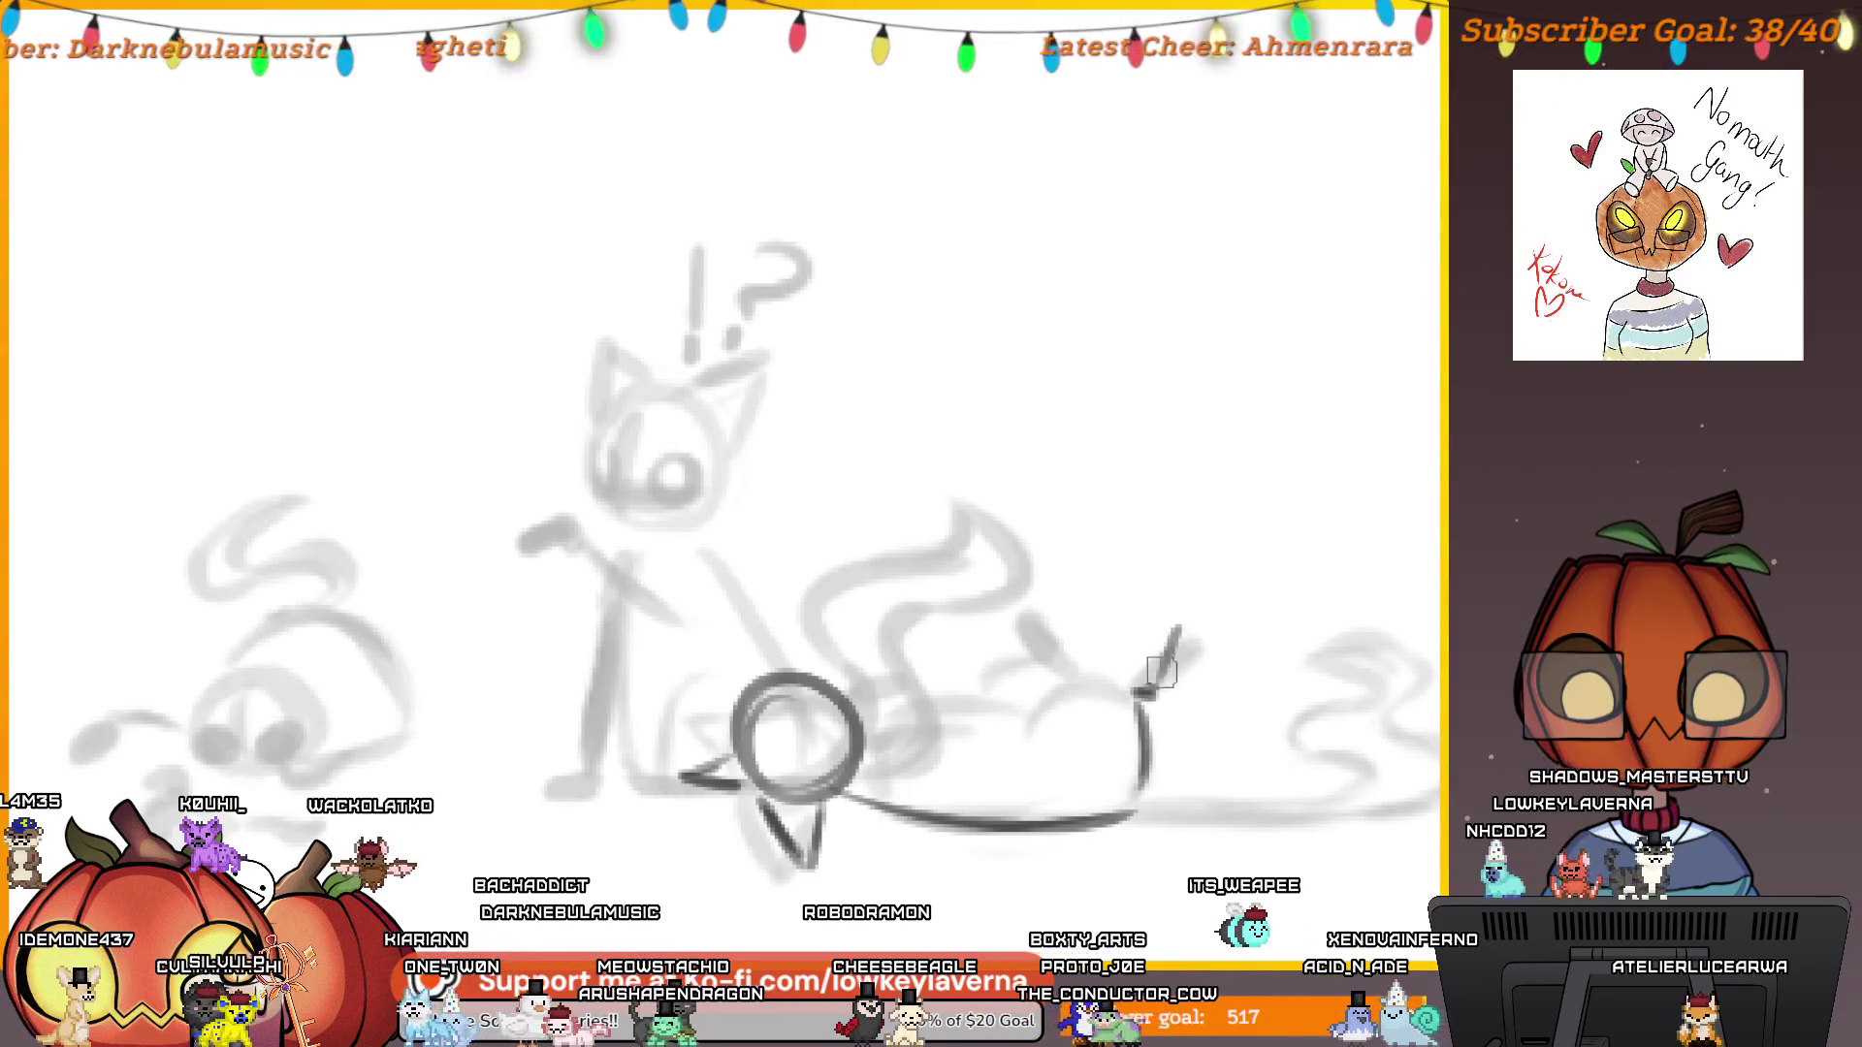
key(ctrl+z)
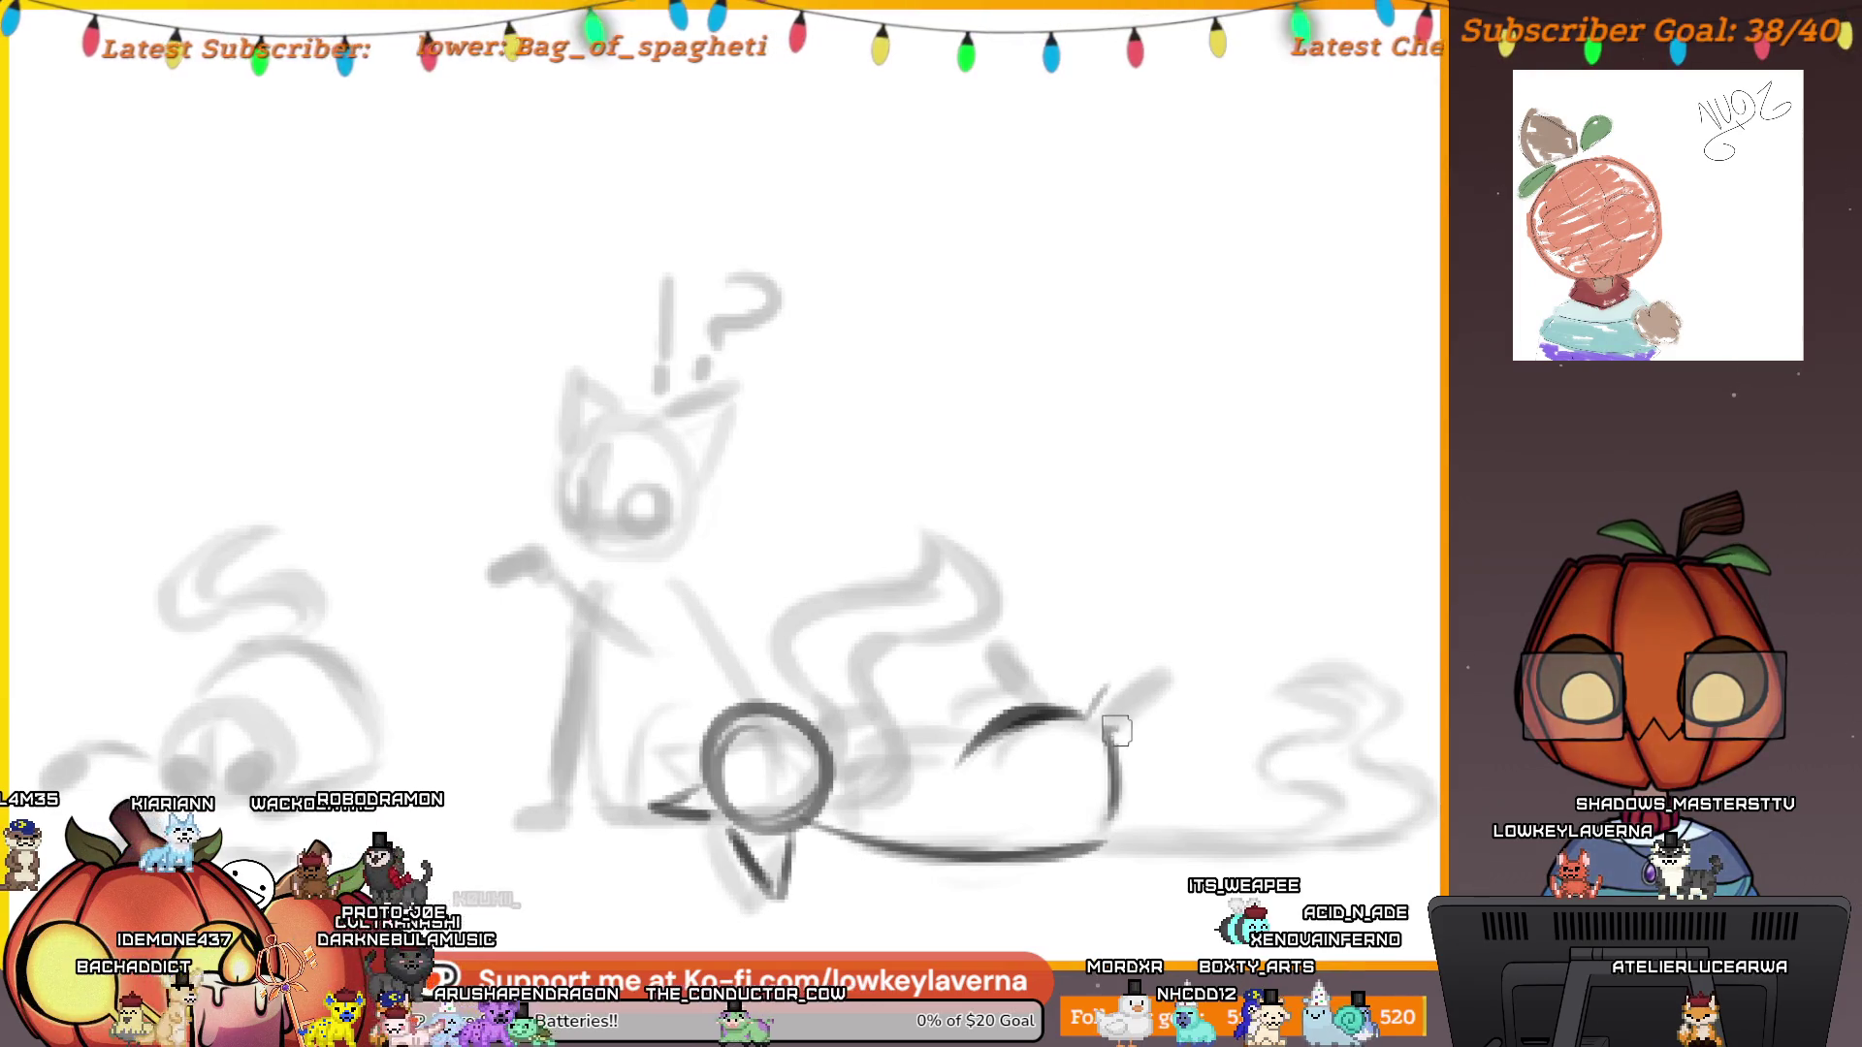
mouse_move(1123, 726)
mouse_down()
mouse_move(1168, 642)
mouse_move(1099, 691)
mouse_up()
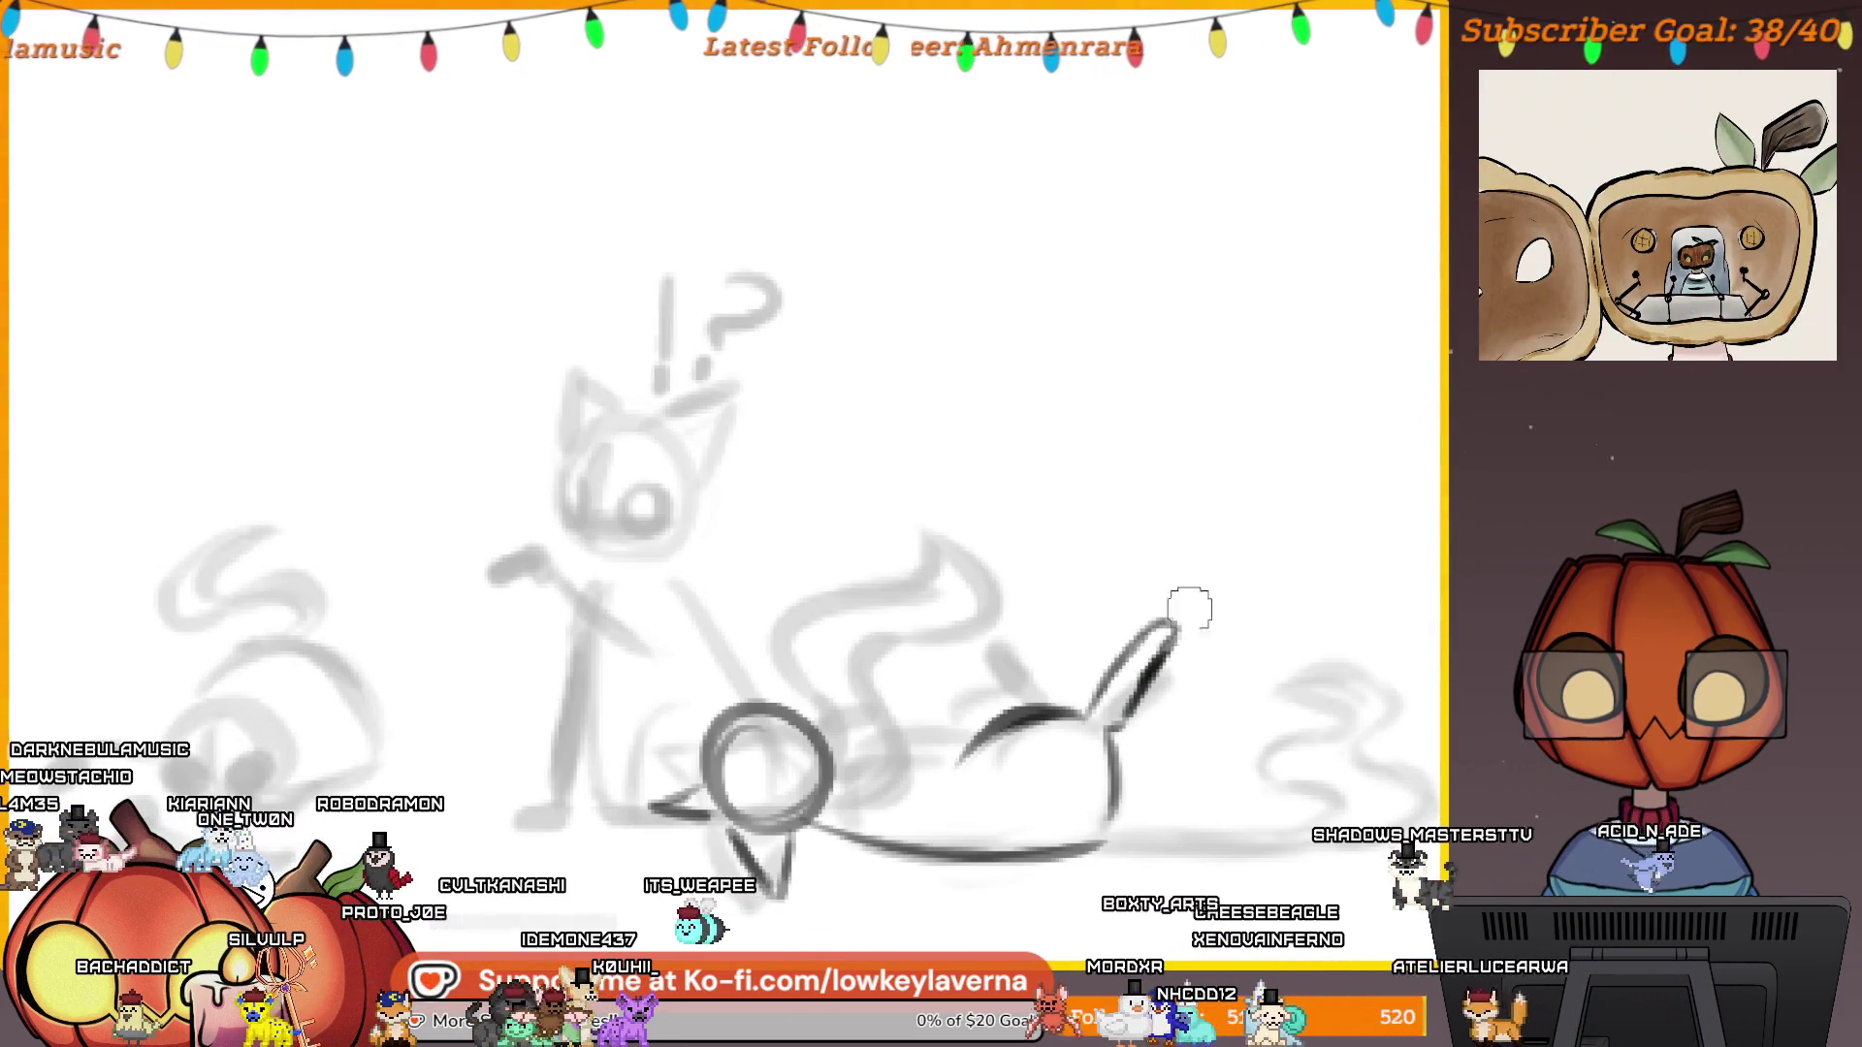
Darken the head line and ink both edges of the upright ear.
scroll(1230, 601, down, 3)
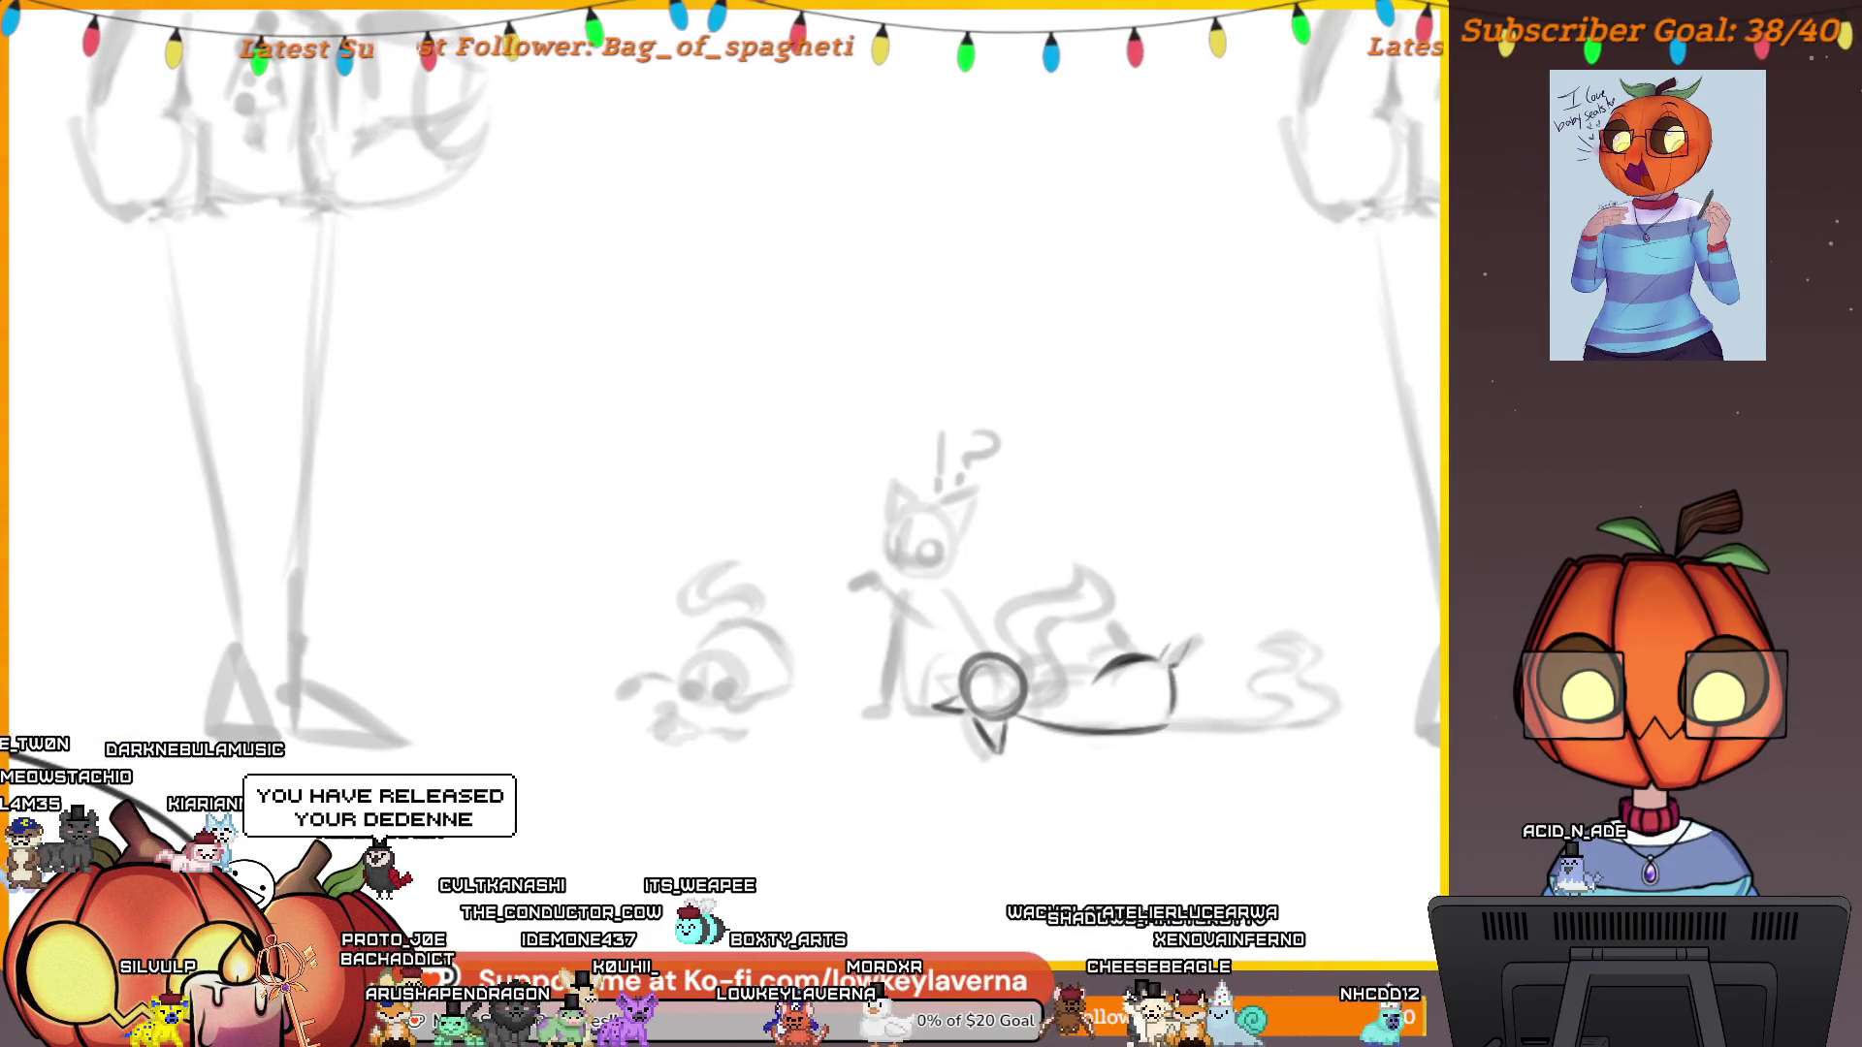
scroll(1203, 630, up, 5)
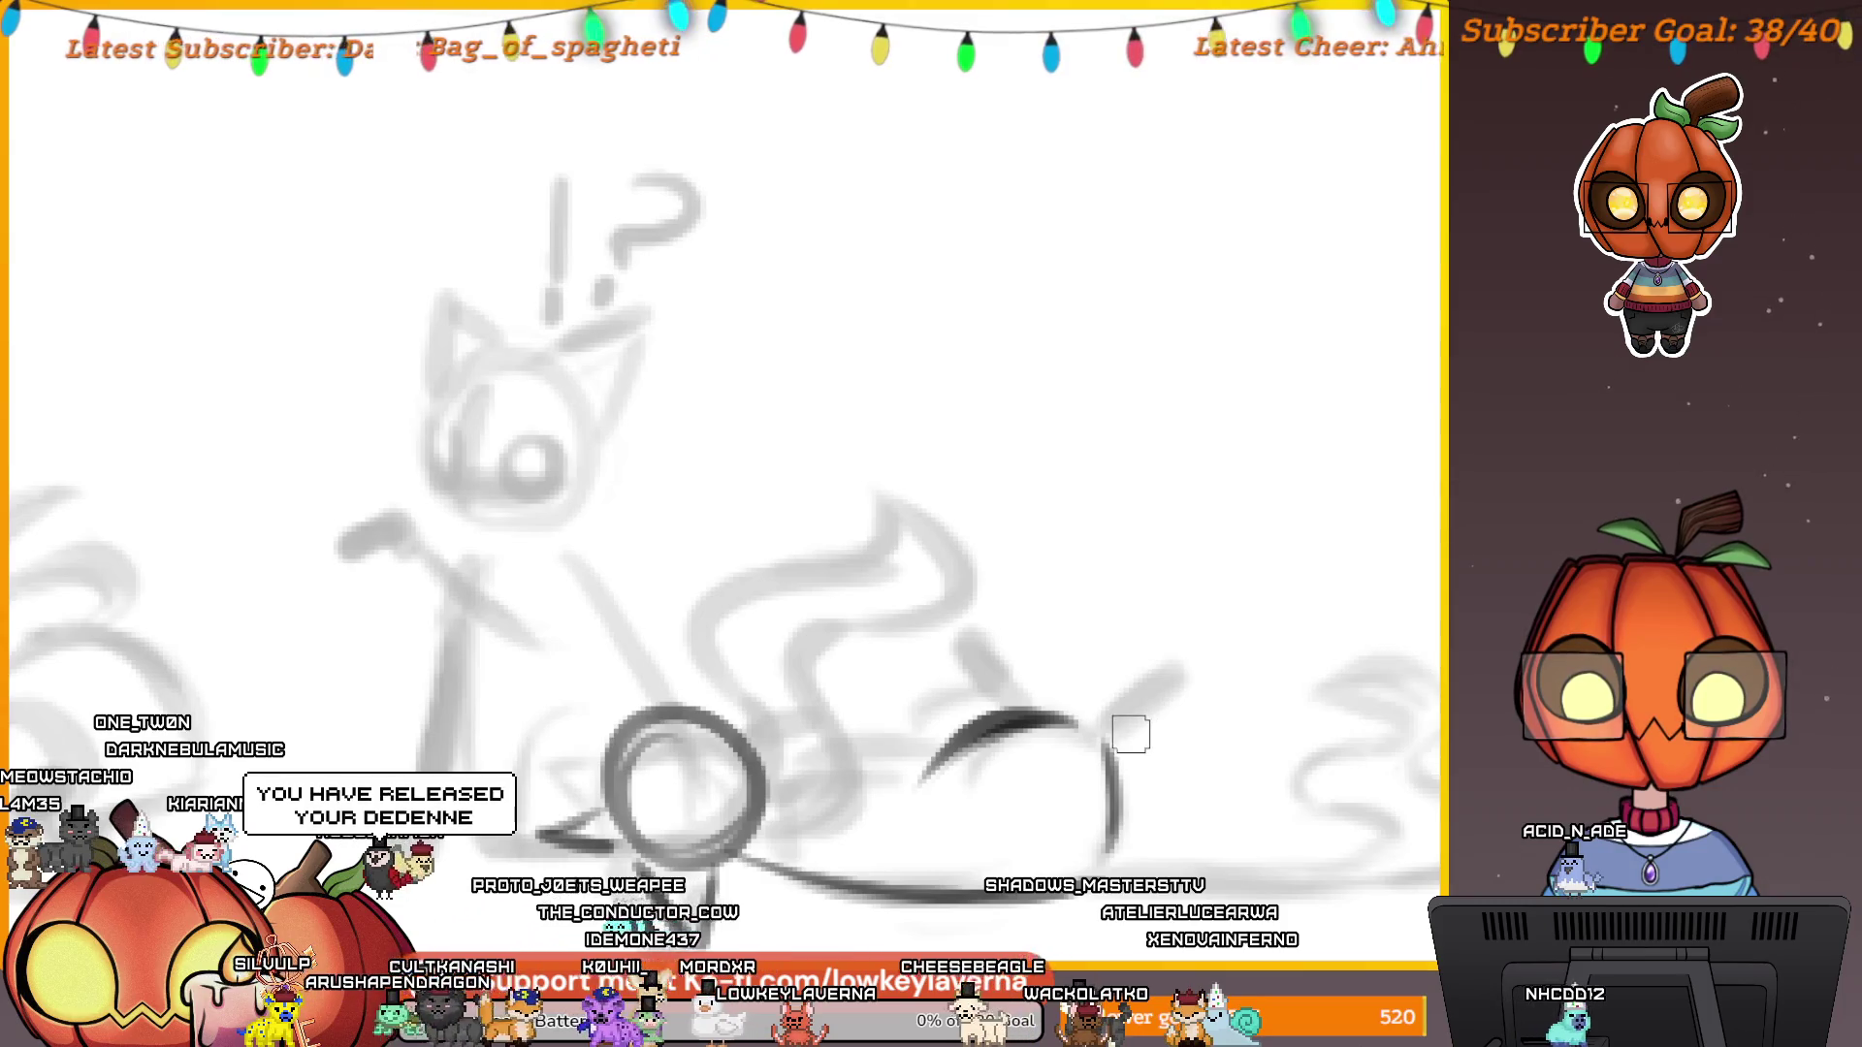
mouse_move(1133, 727)
mouse_down()
mouse_move(1094, 758)
mouse_move(1183, 689)
mouse_up()
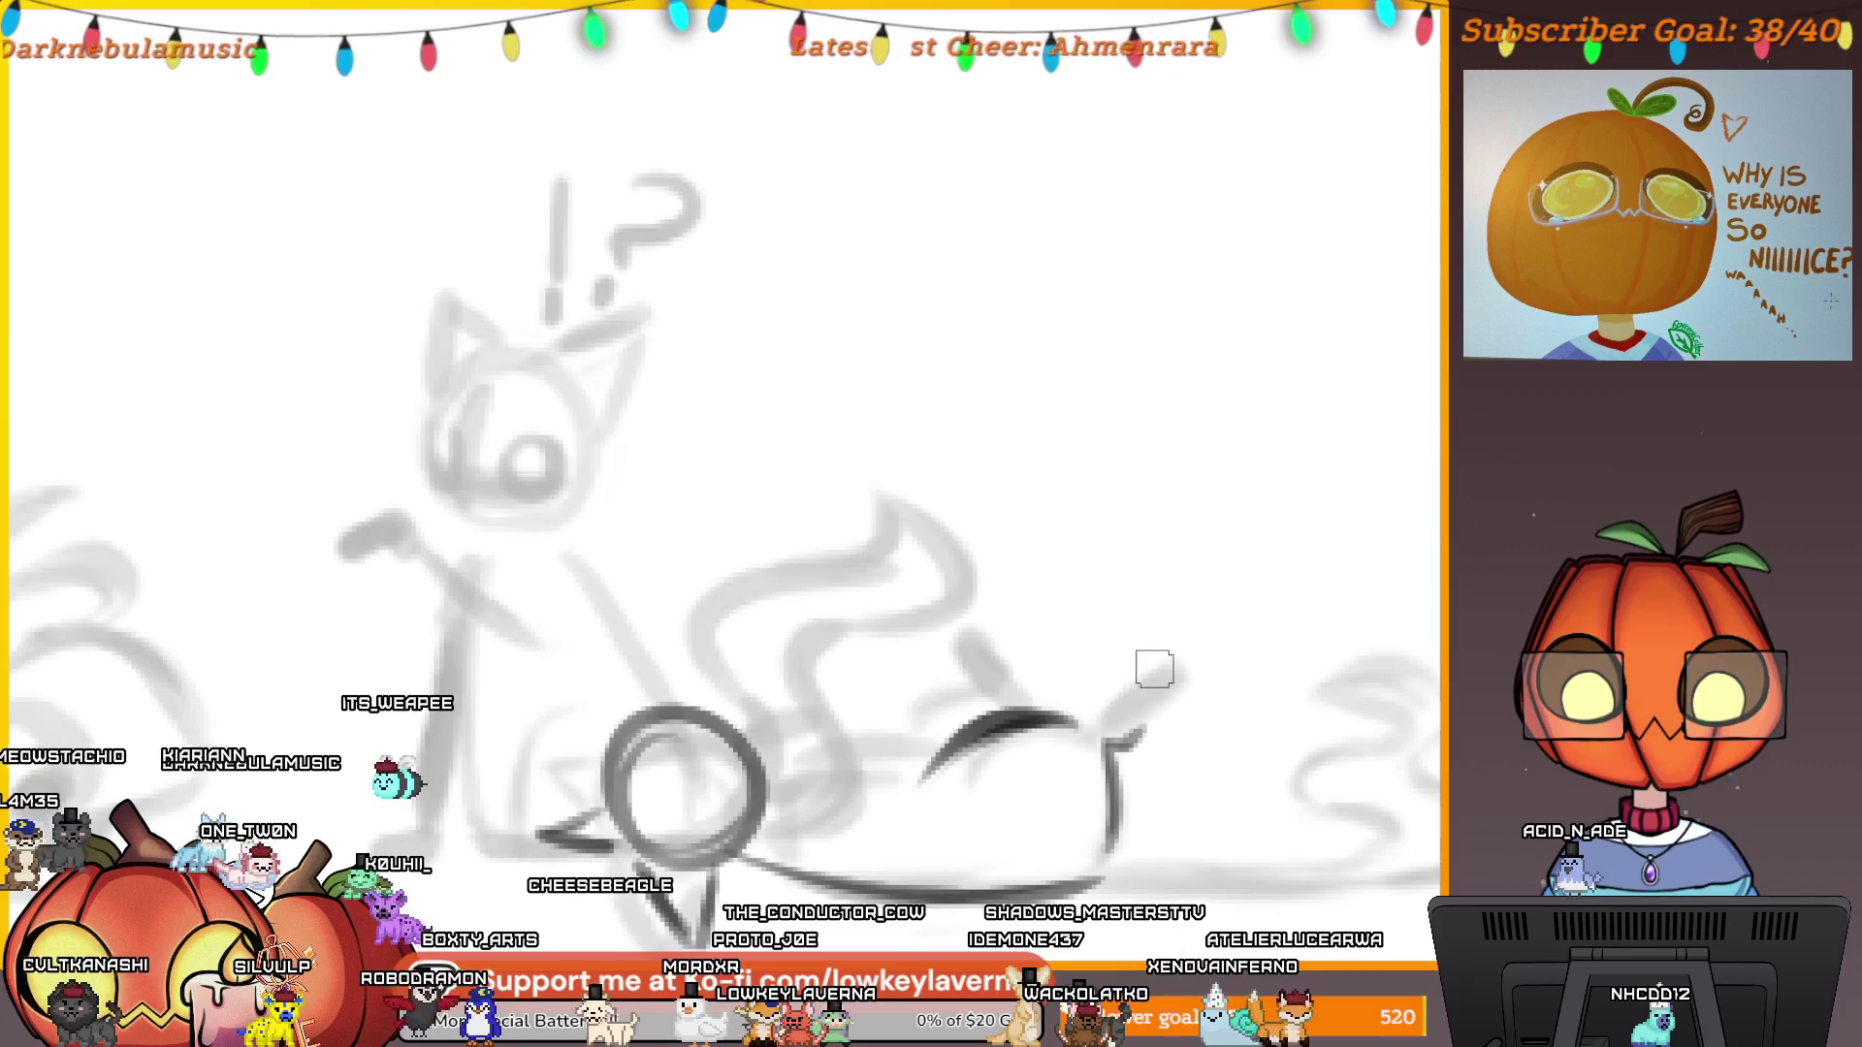
mouse_move(1110, 742)
mouse_down()
mouse_move(1134, 740)
mouse_move(1140, 620)
mouse_up()
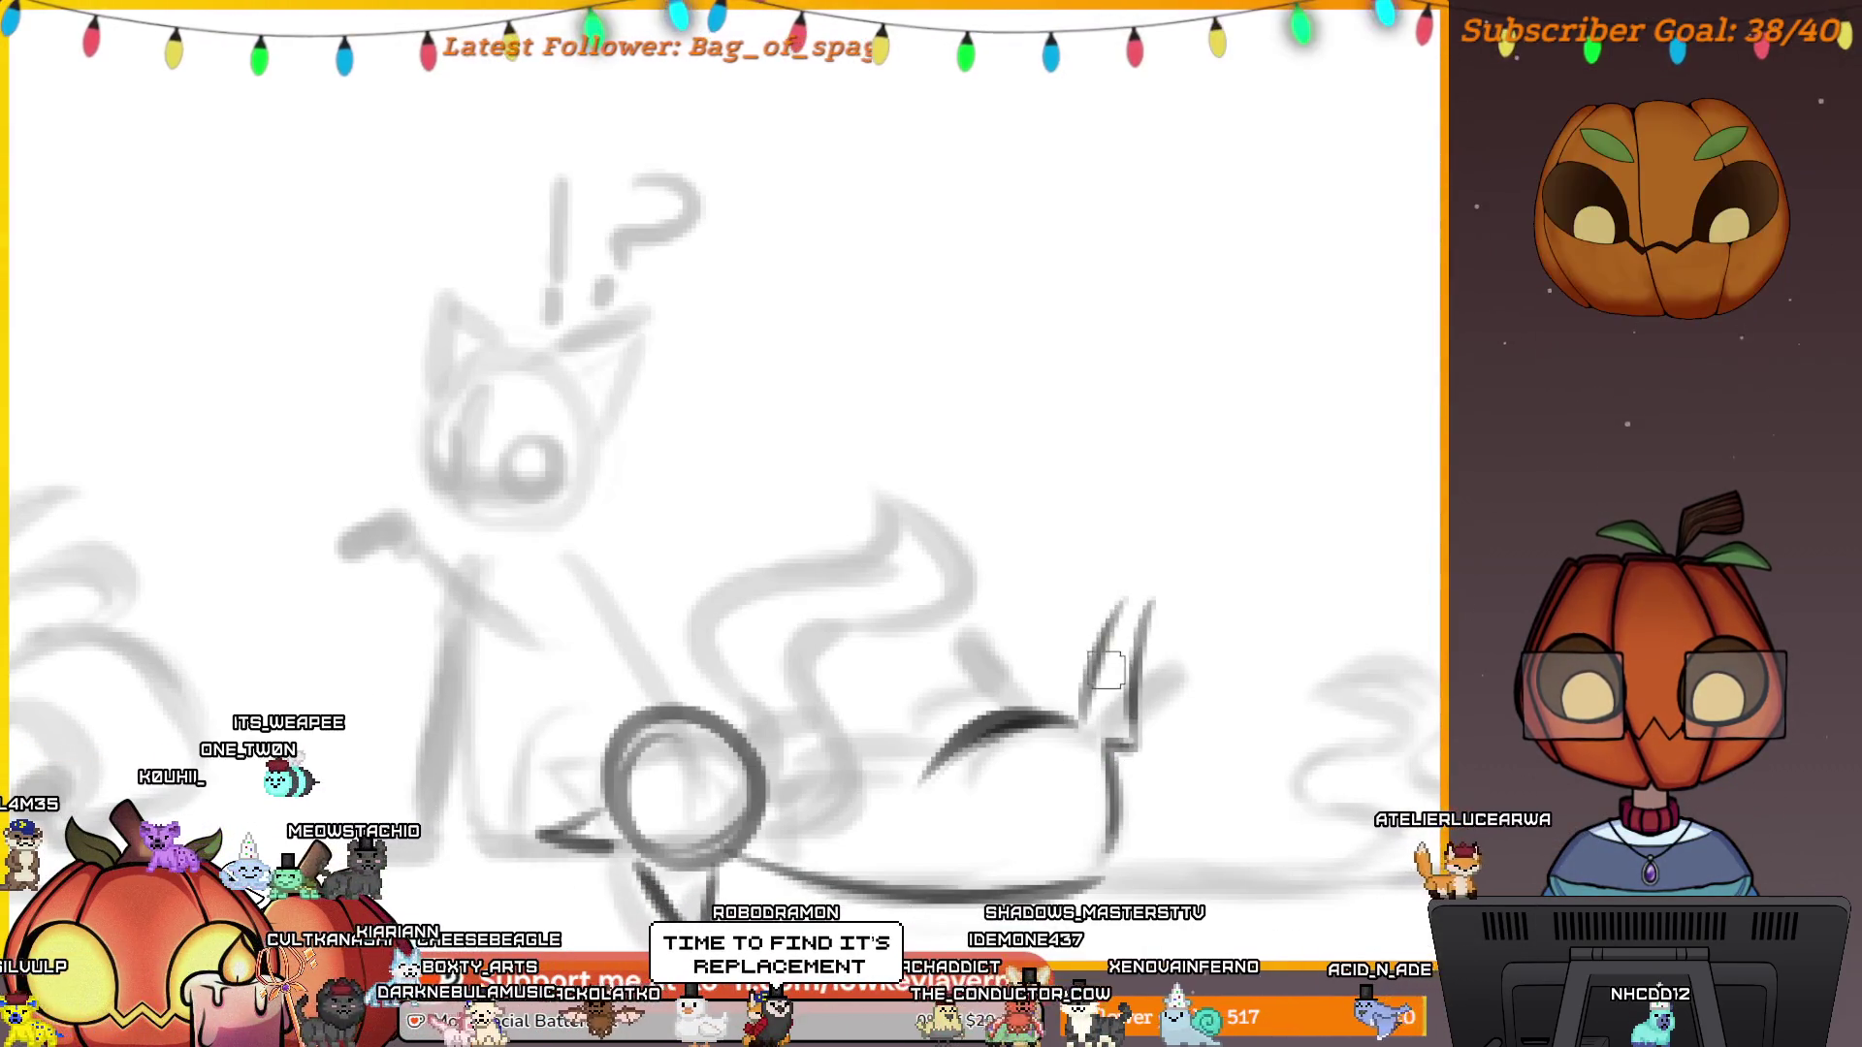
mouse_move(1105, 706)
mouse_down()
mouse_move(1092, 679)
mouse_move(1124, 616)
mouse_up()
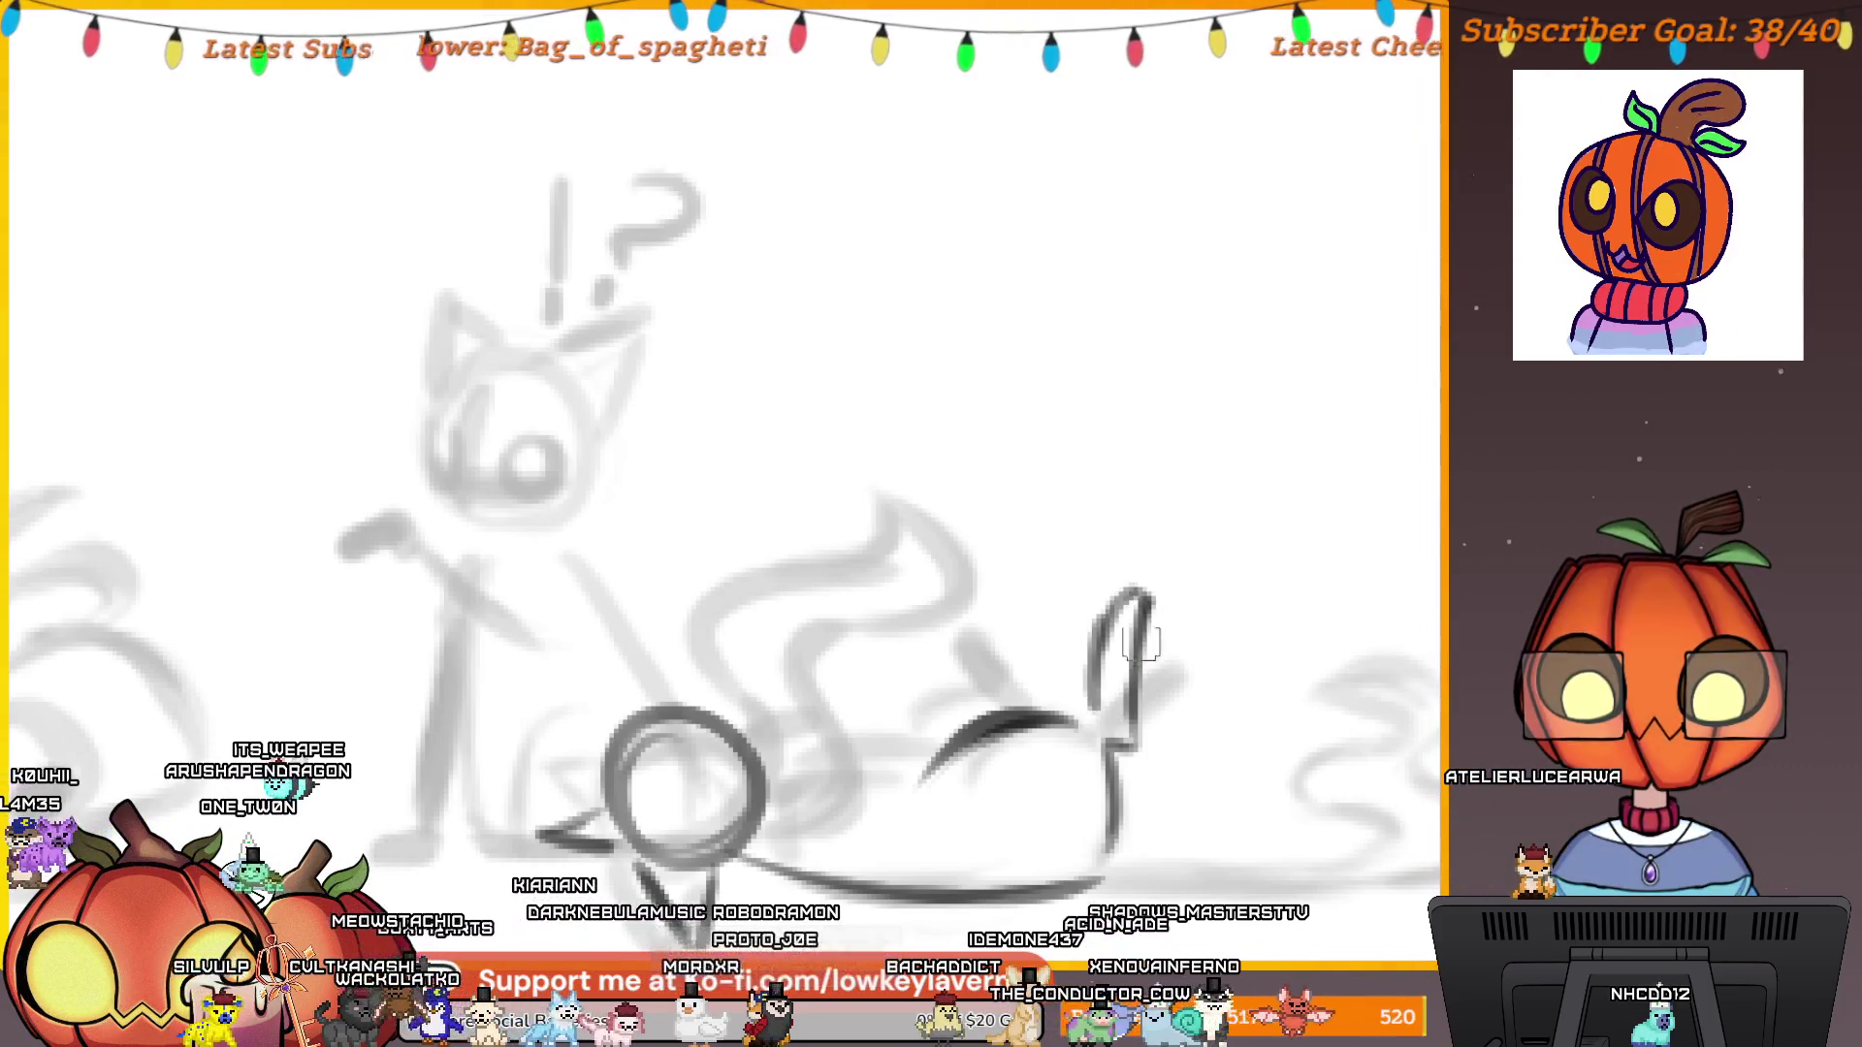
Extend an ink line along the lying cat's body.
drag(983, 756, 1125, 766)
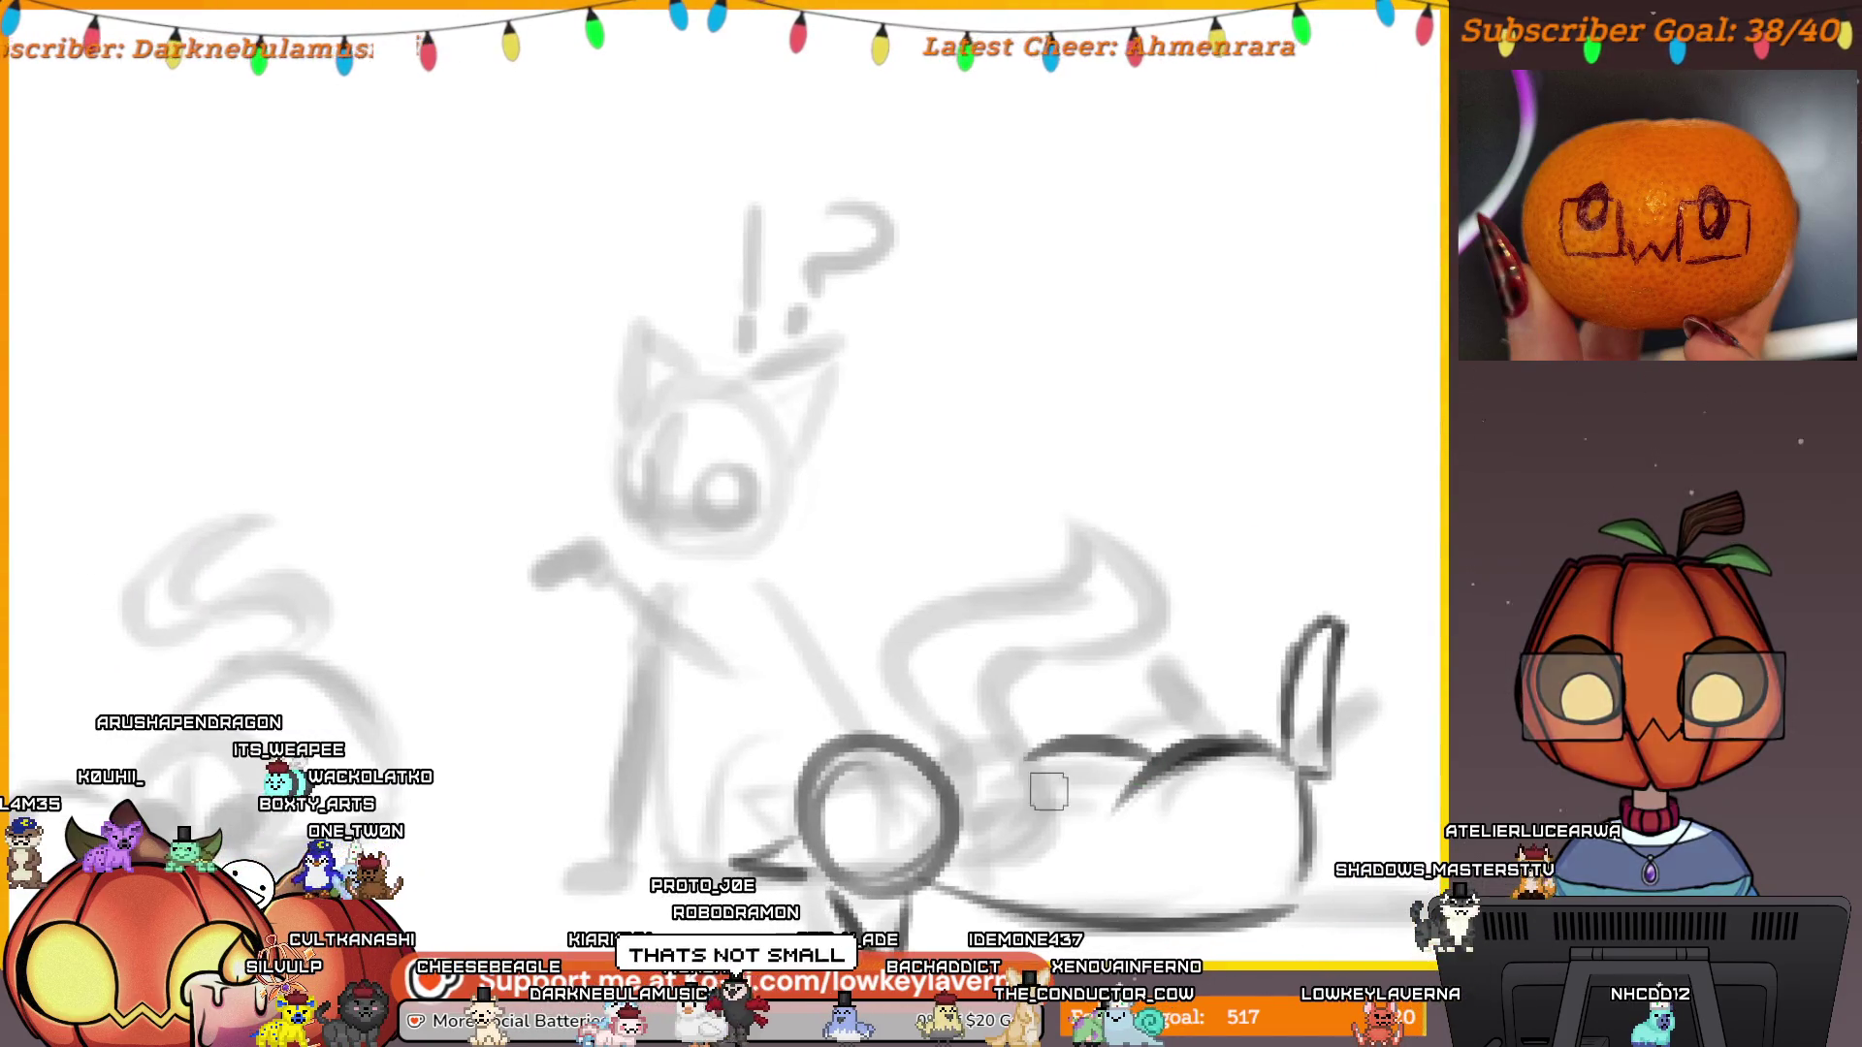
drag(974, 841, 1086, 792)
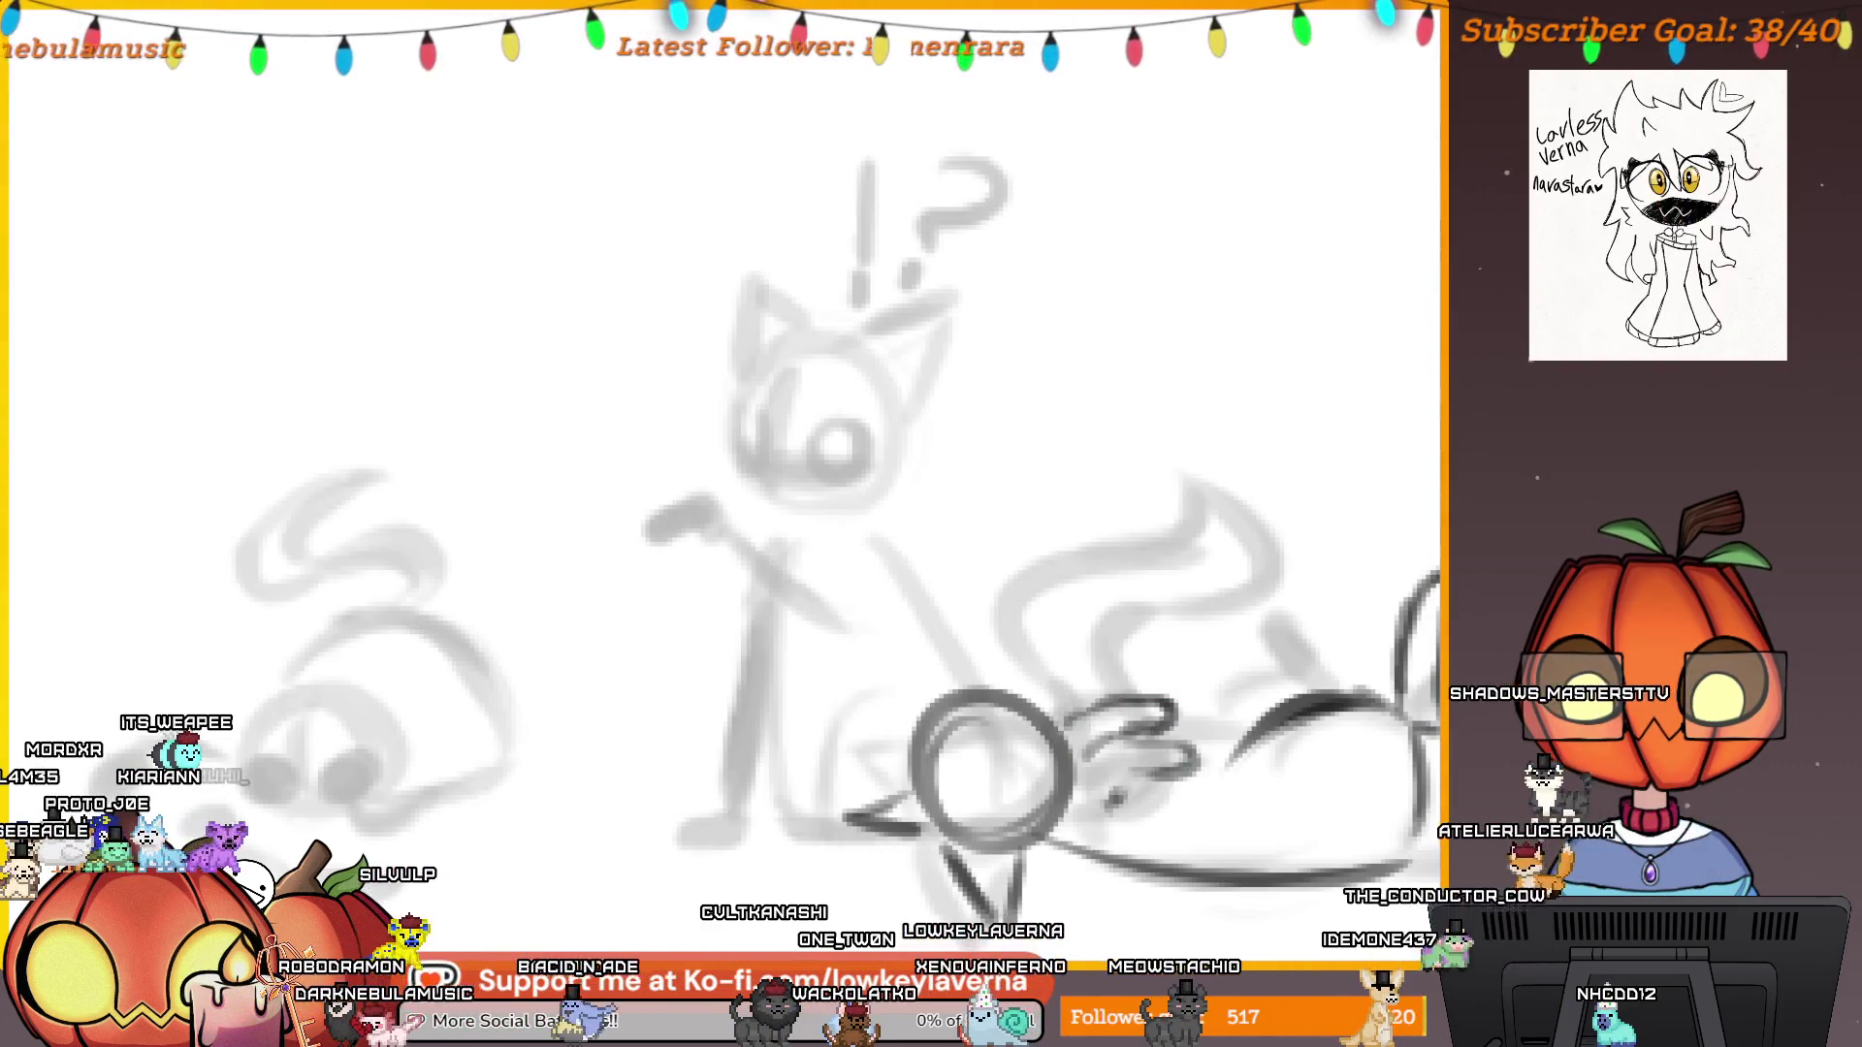
drag(1213, 740, 1171, 758)
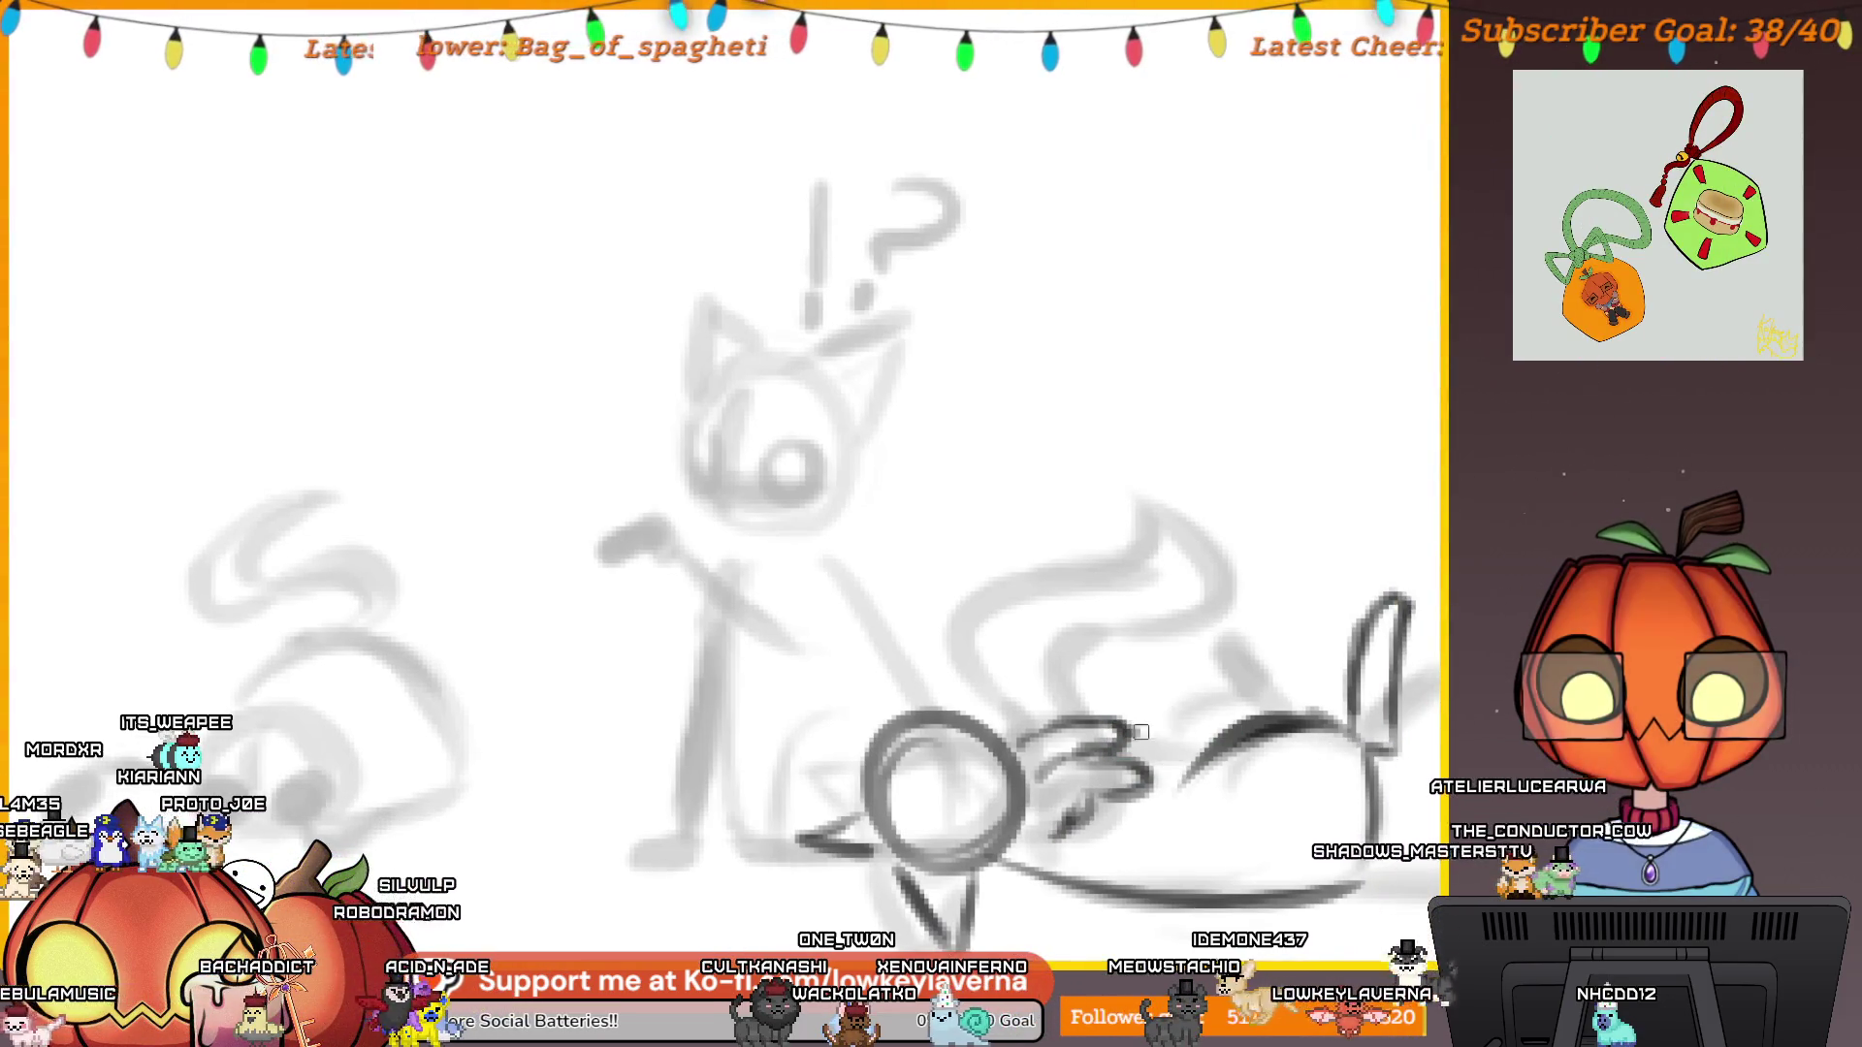
mouse_move(1207, 718)
mouse_down()
mouse_move(1242, 717)
mouse_move(1260, 682)
mouse_up()
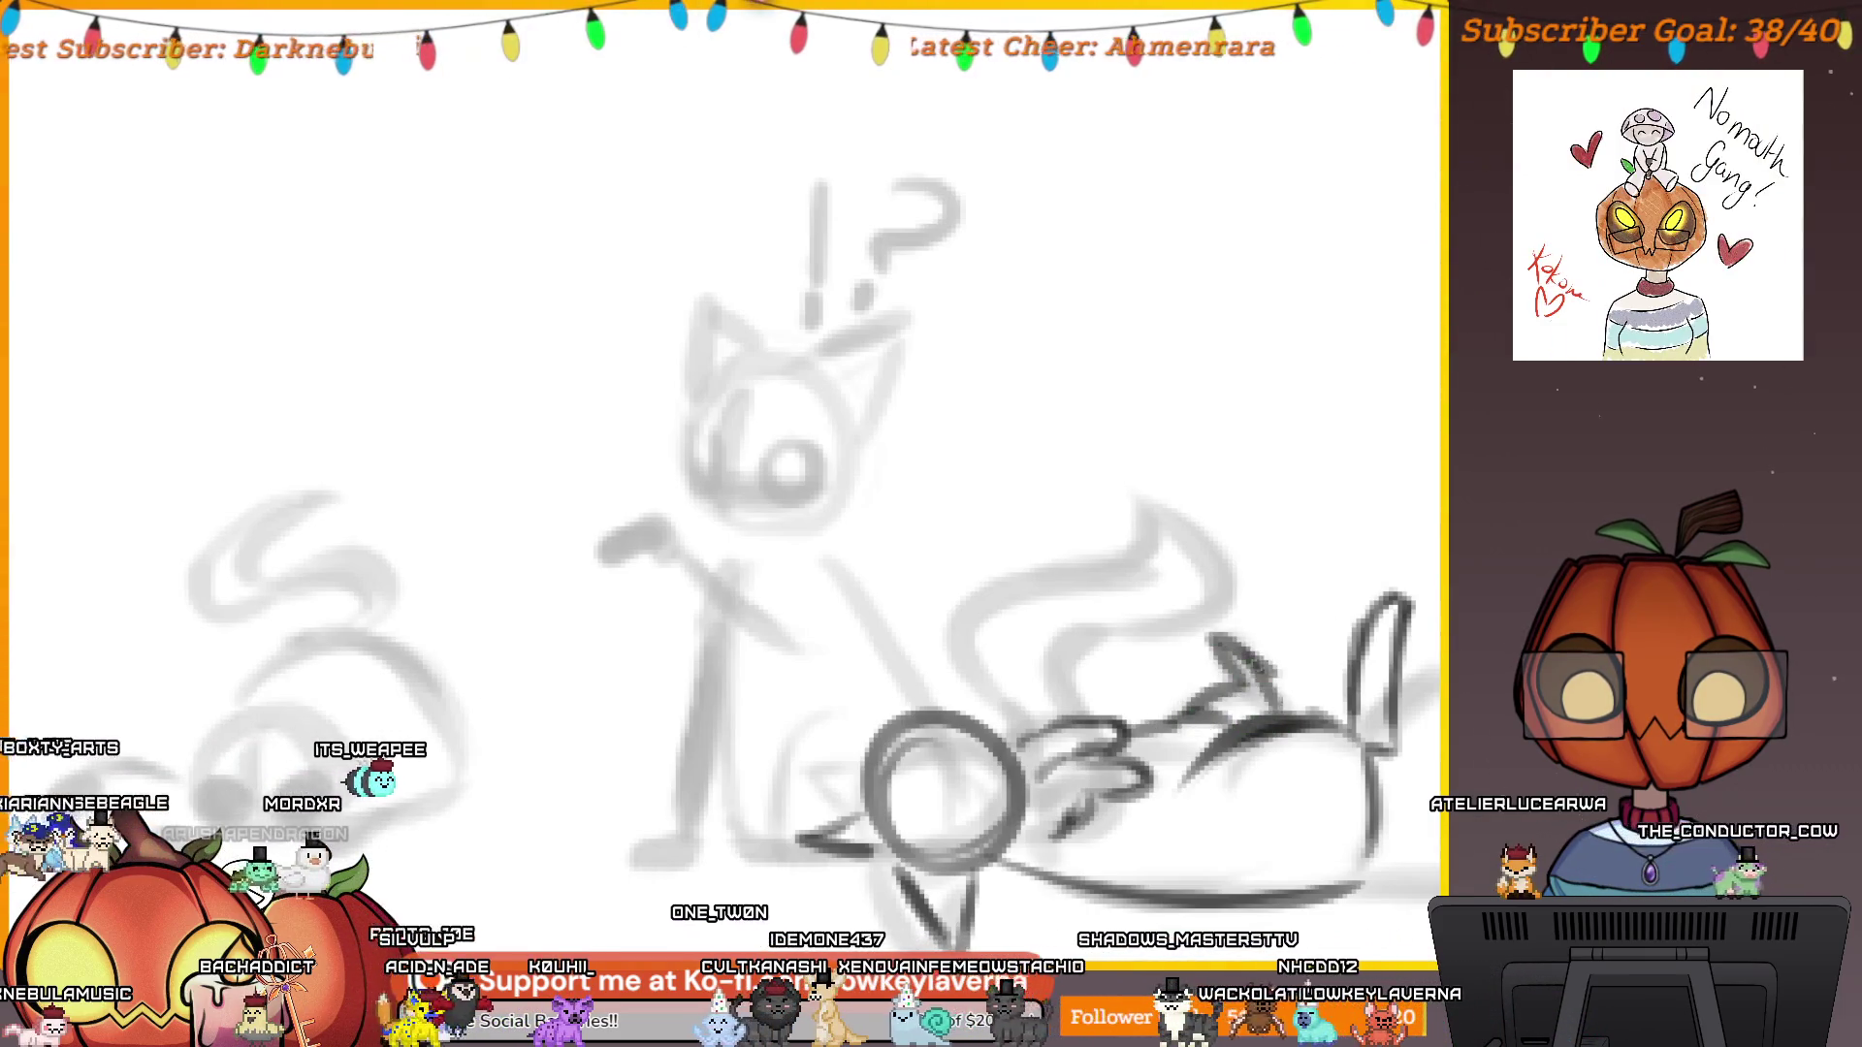
scroll(1295, 558, down, 3)
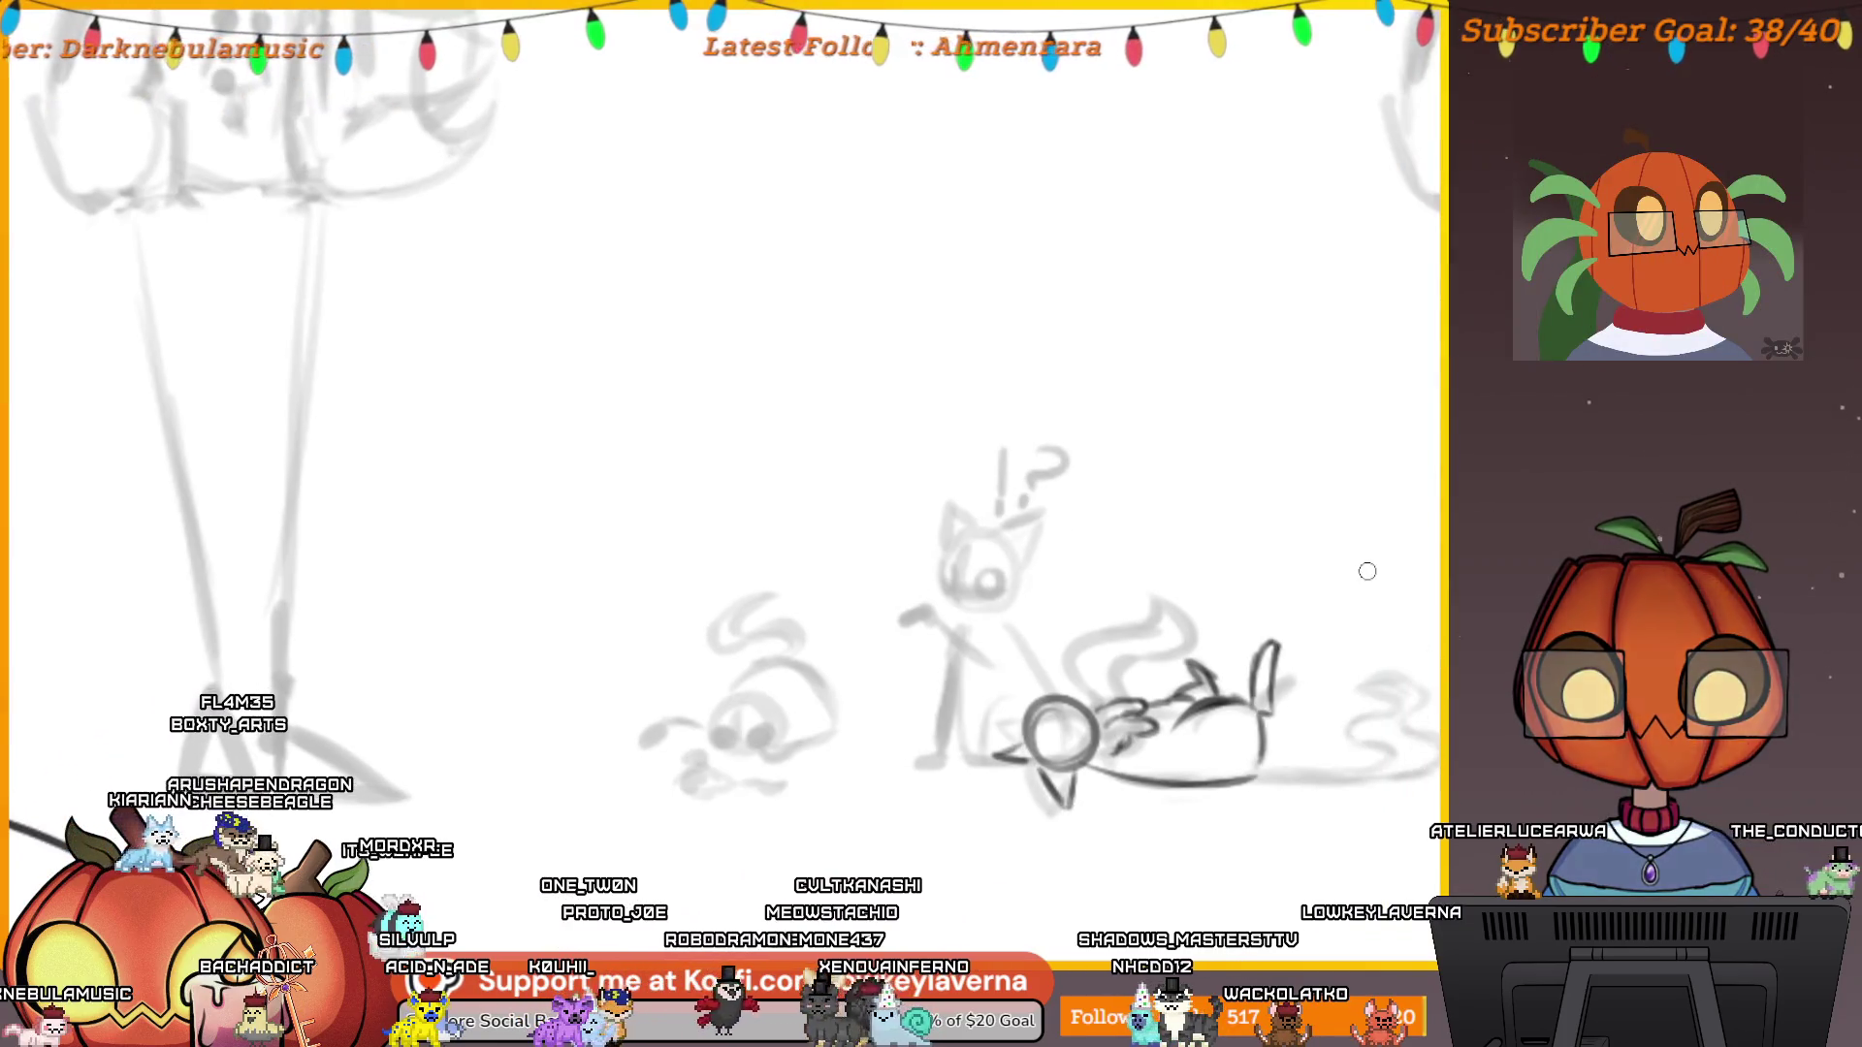
Ink the cat's base line and the tail running left into a curled end.
scroll(1241, 605, up, 5)
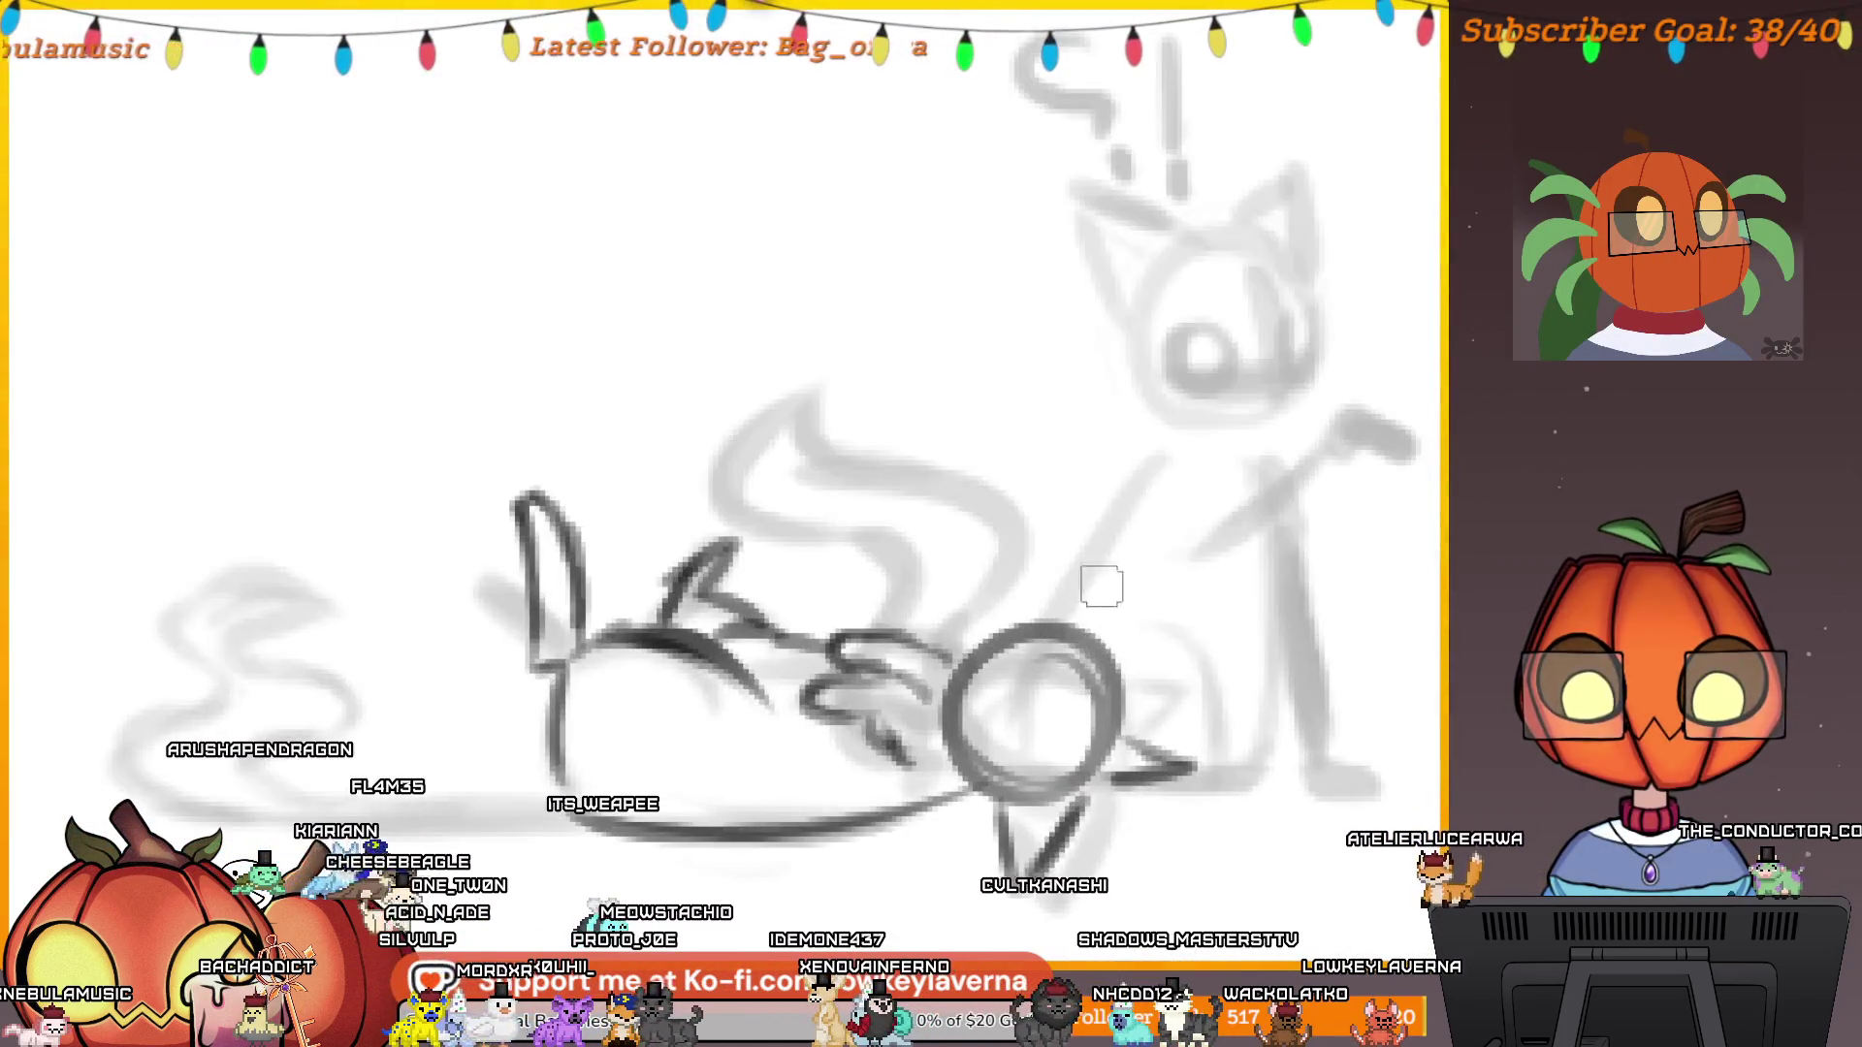
scroll(981, 667, left, 10)
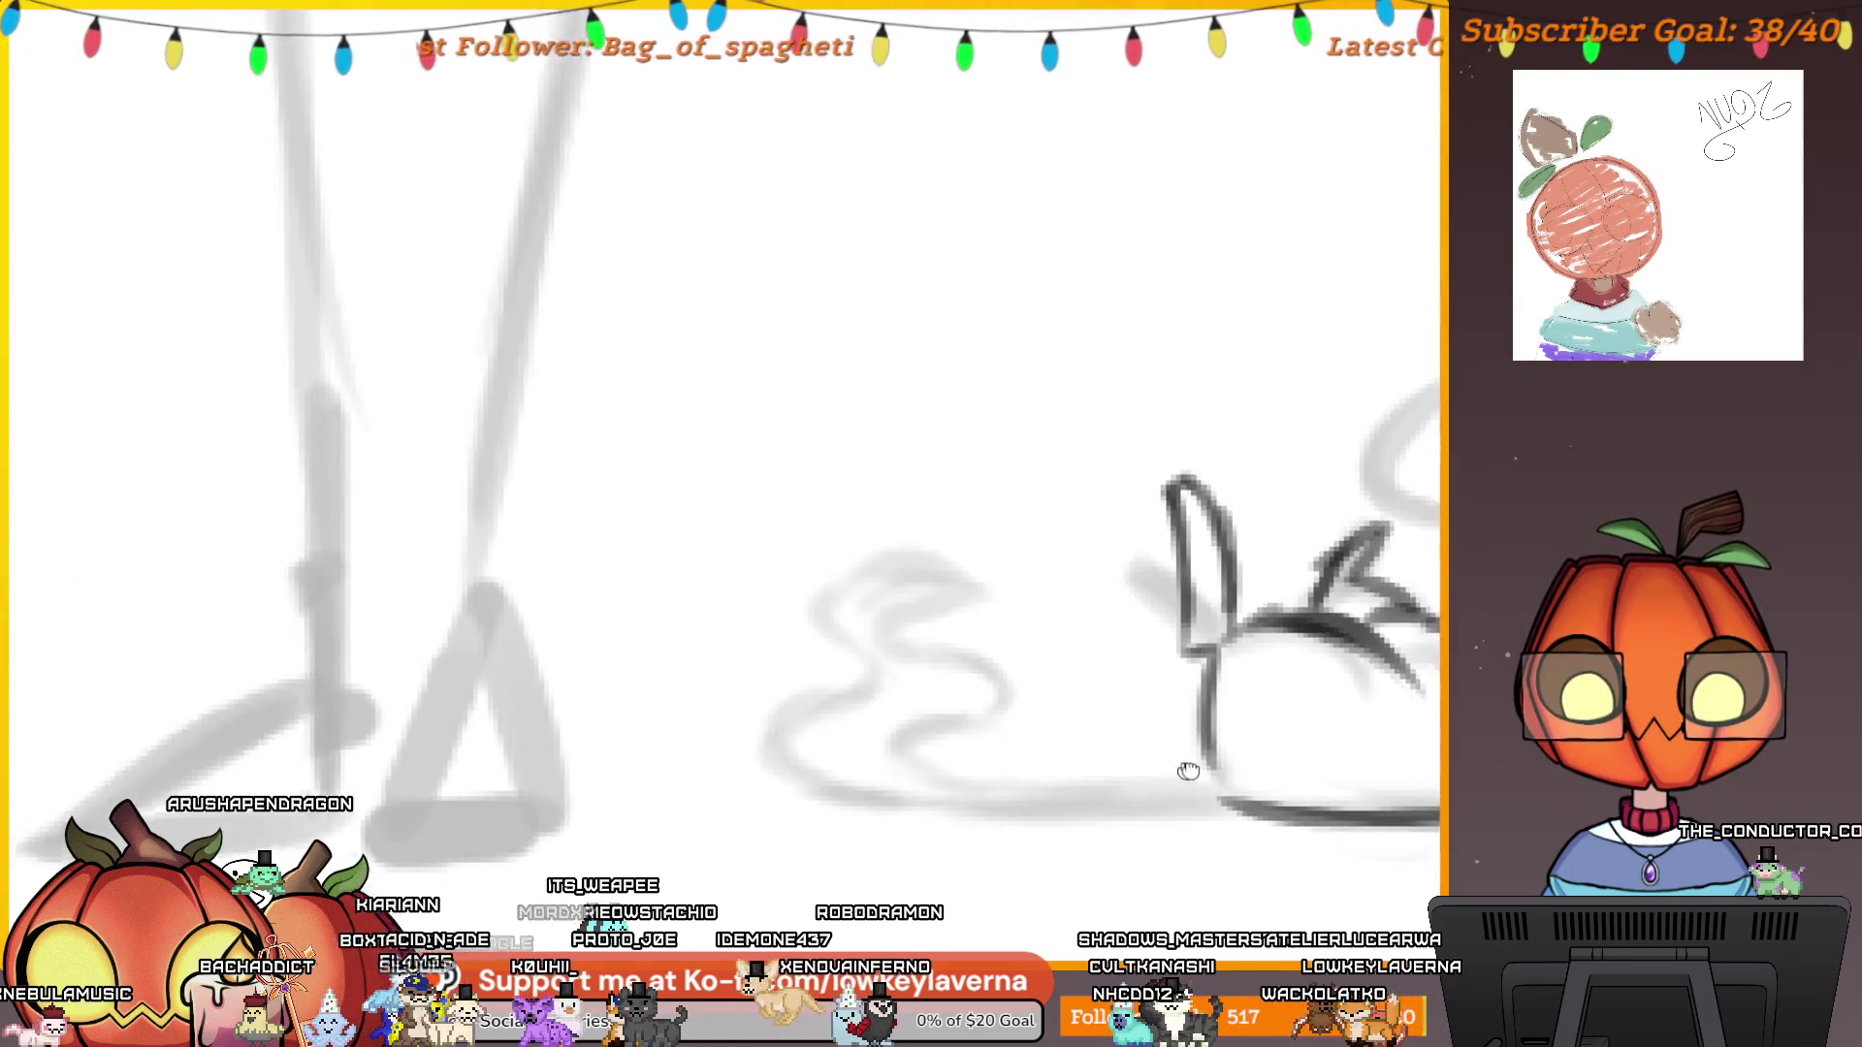
drag(1263, 803, 834, 766)
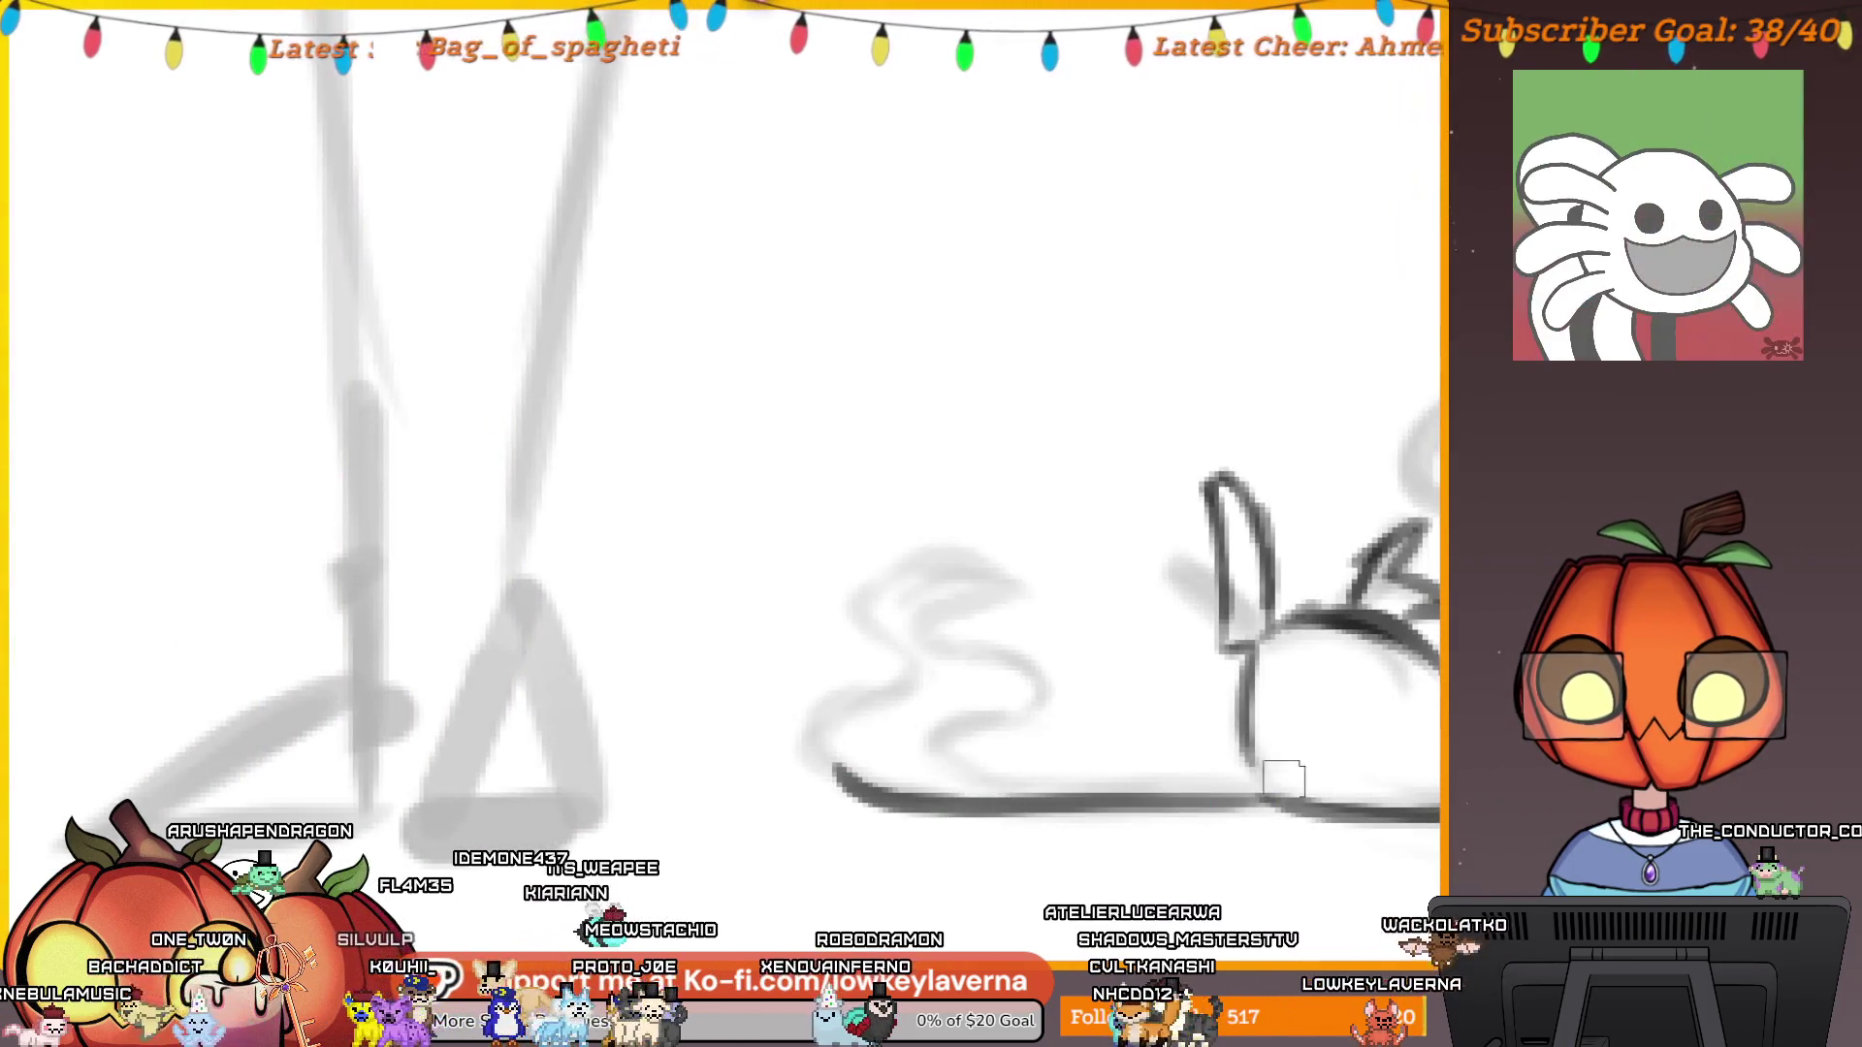
mouse_move(1264, 803)
mouse_down()
mouse_move(1286, 726)
mouse_move(994, 715)
mouse_move(868, 791)
mouse_up()
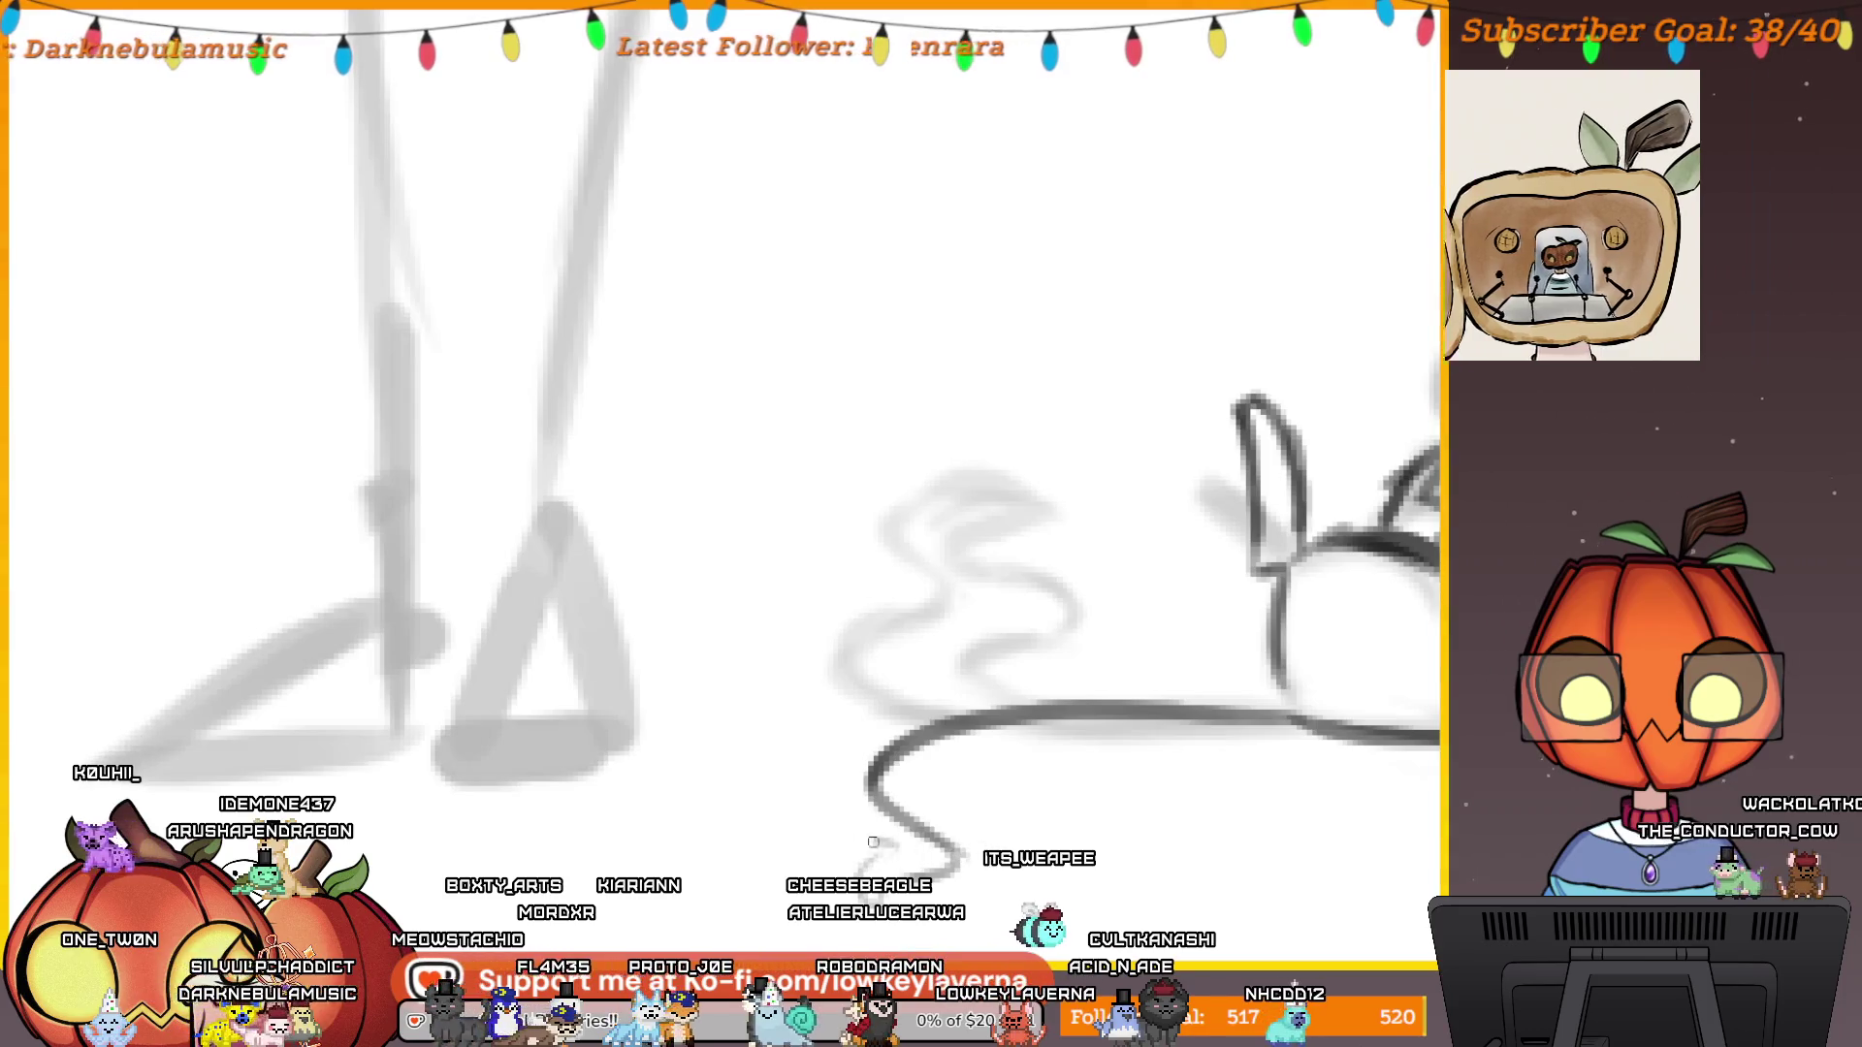
drag(809, 742, 902, 863)
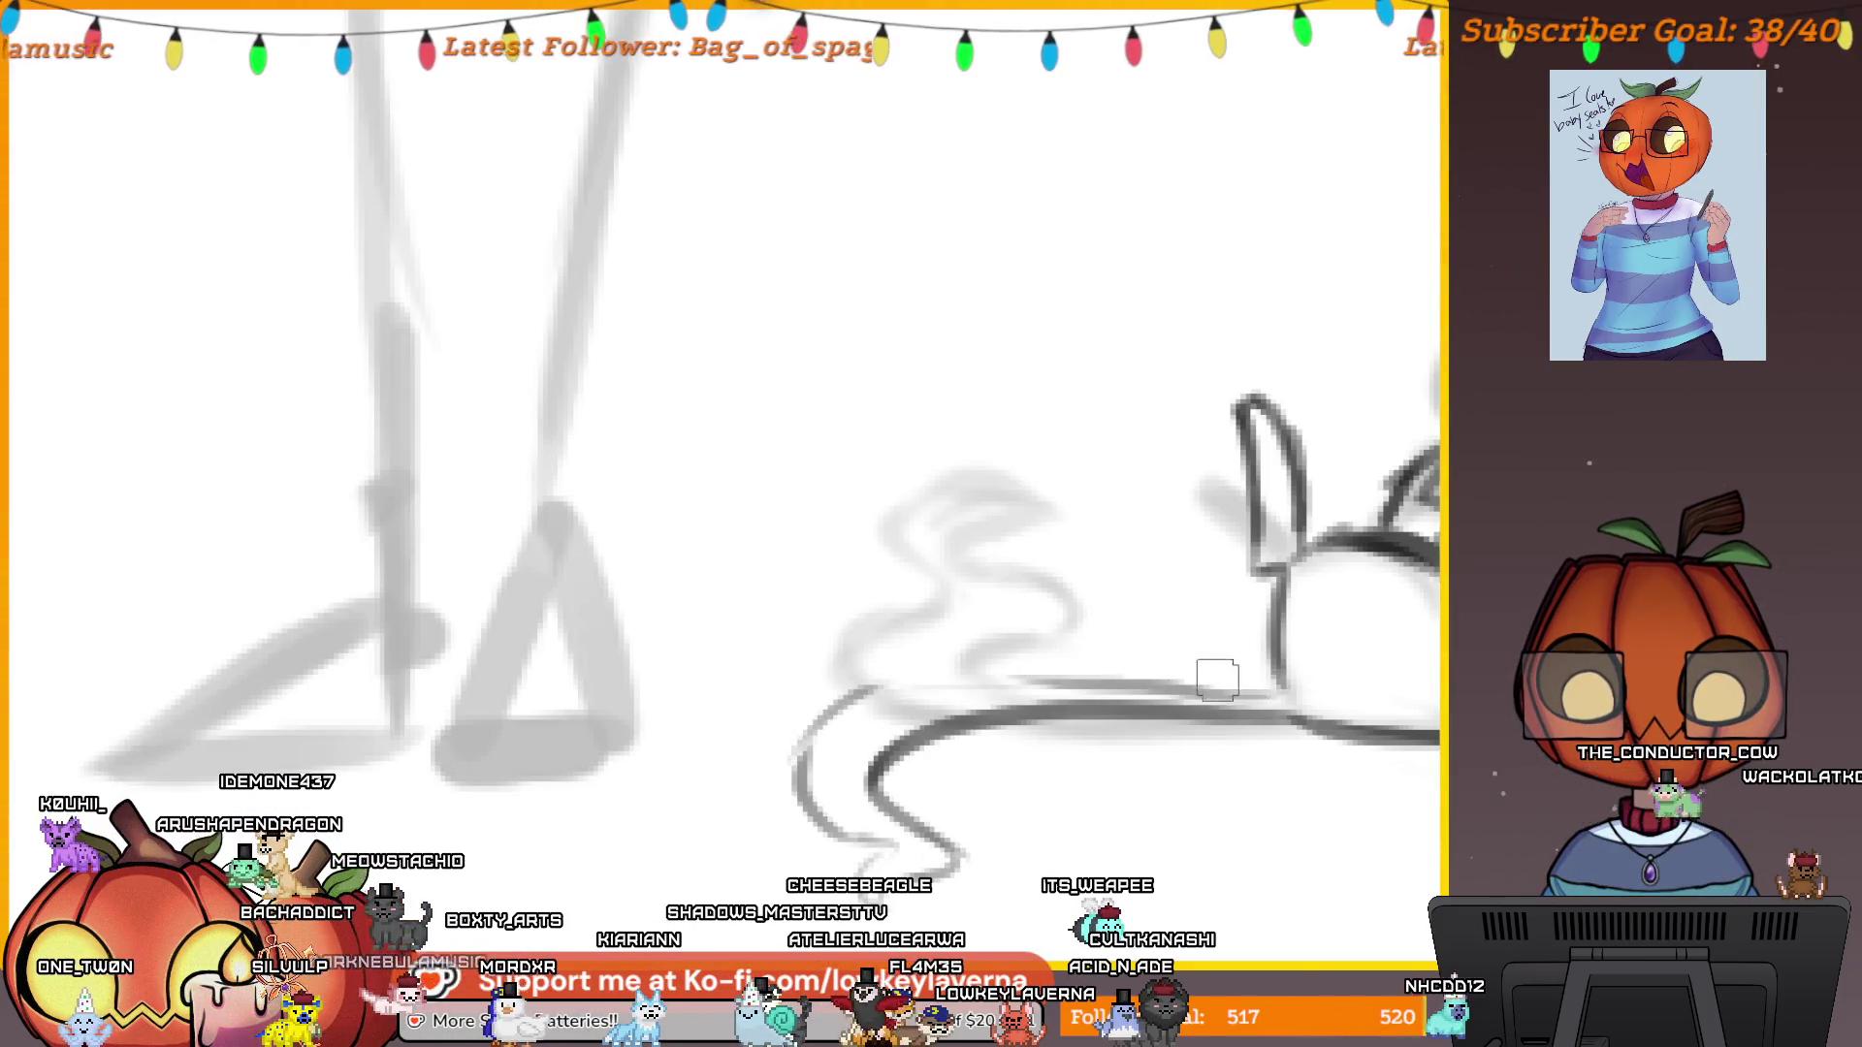
drag(1285, 698, 813, 766)
mouse_move(969, 723)
mouse_down()
mouse_move(1009, 698)
mouse_move(1002, 769)
mouse_move(950, 766)
mouse_move(997, 757)
mouse_up()
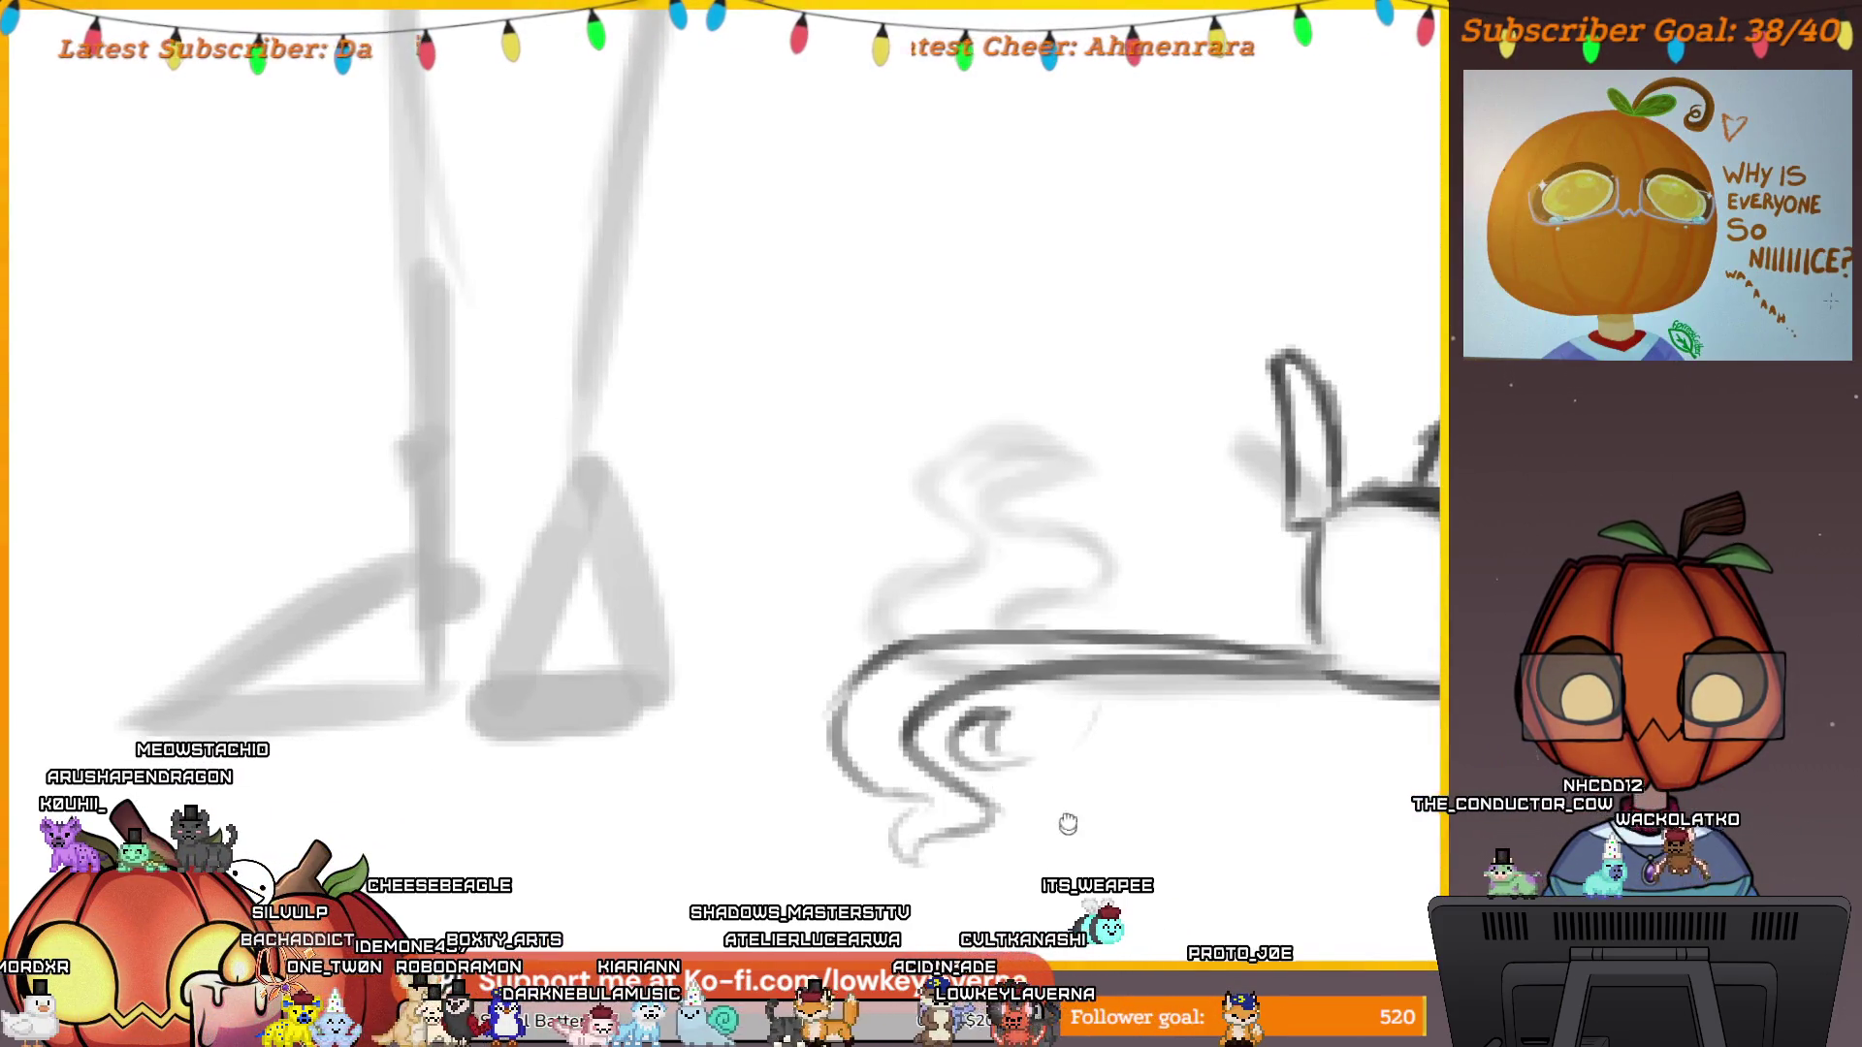
Erase the uneven upper edge line and redraw it cleanly in dark ink.
scroll(1064, 824, down, 1)
scroll(1055, 807, down, 3)
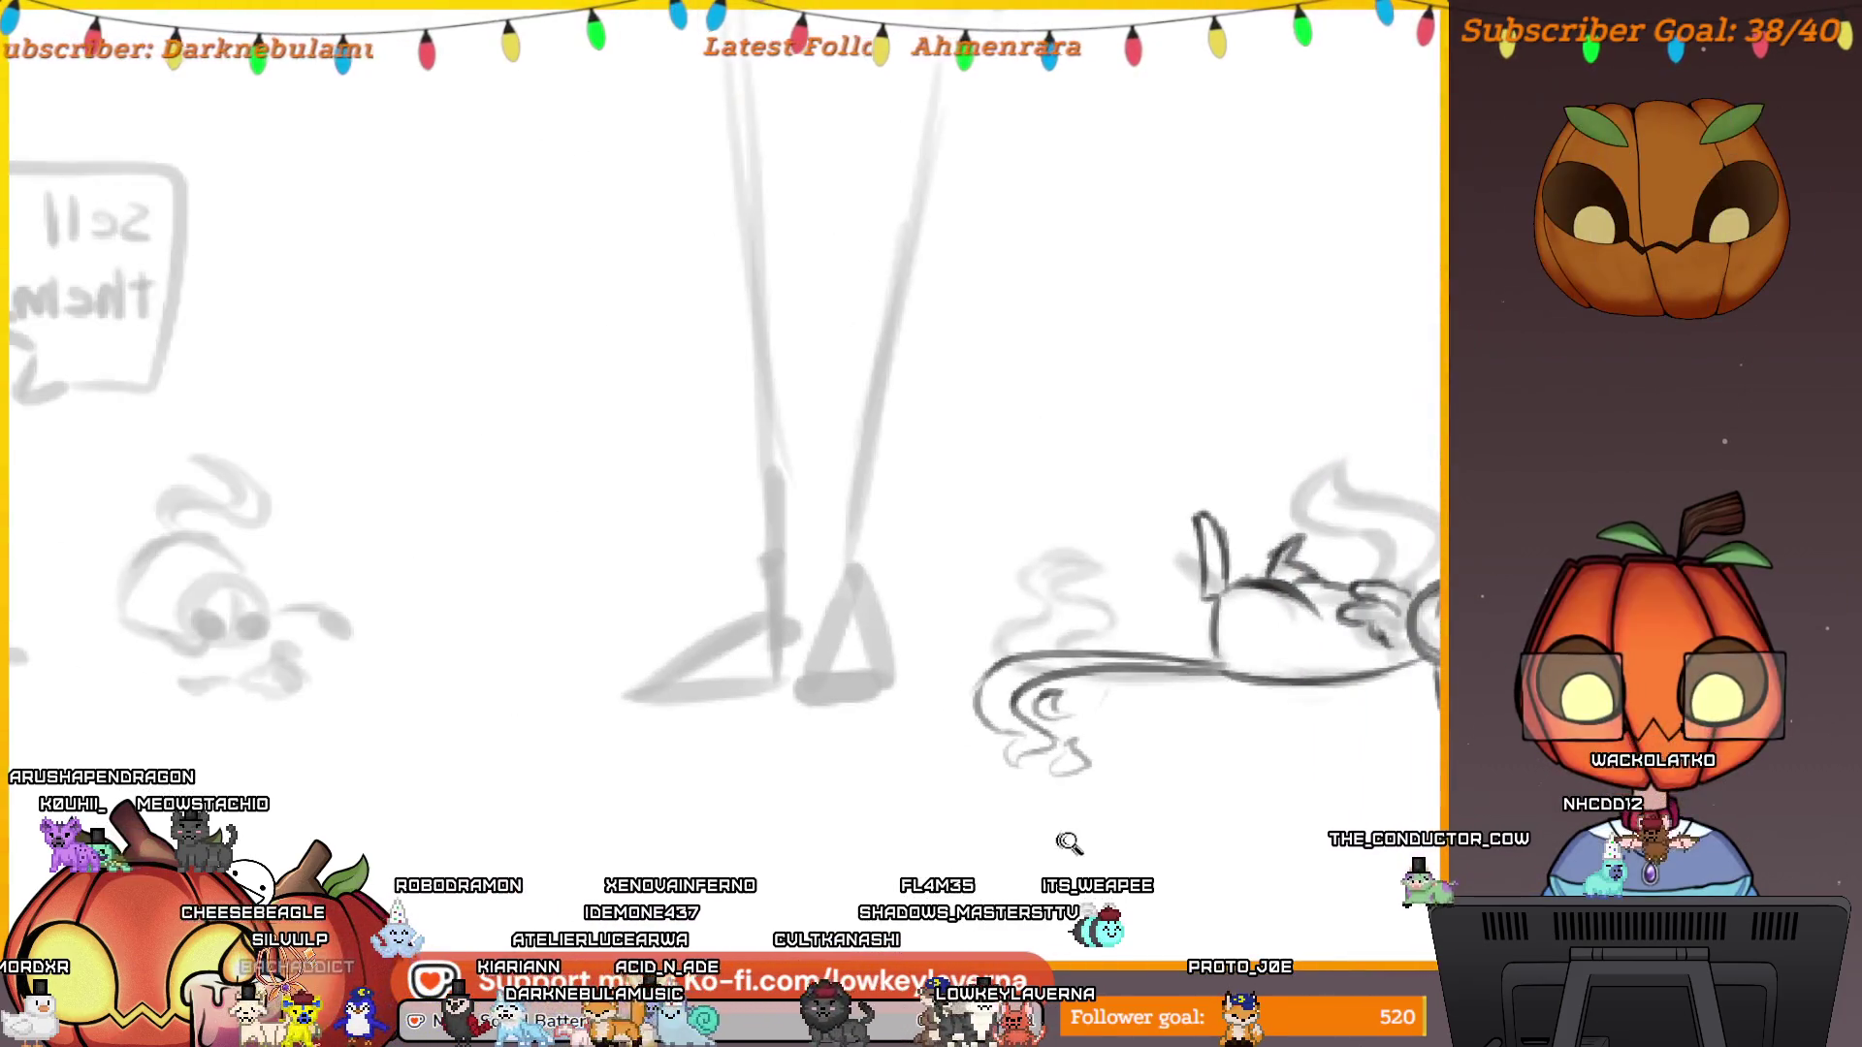
scroll(1060, 727, up, 2)
drag(1208, 836, 1189, 850)
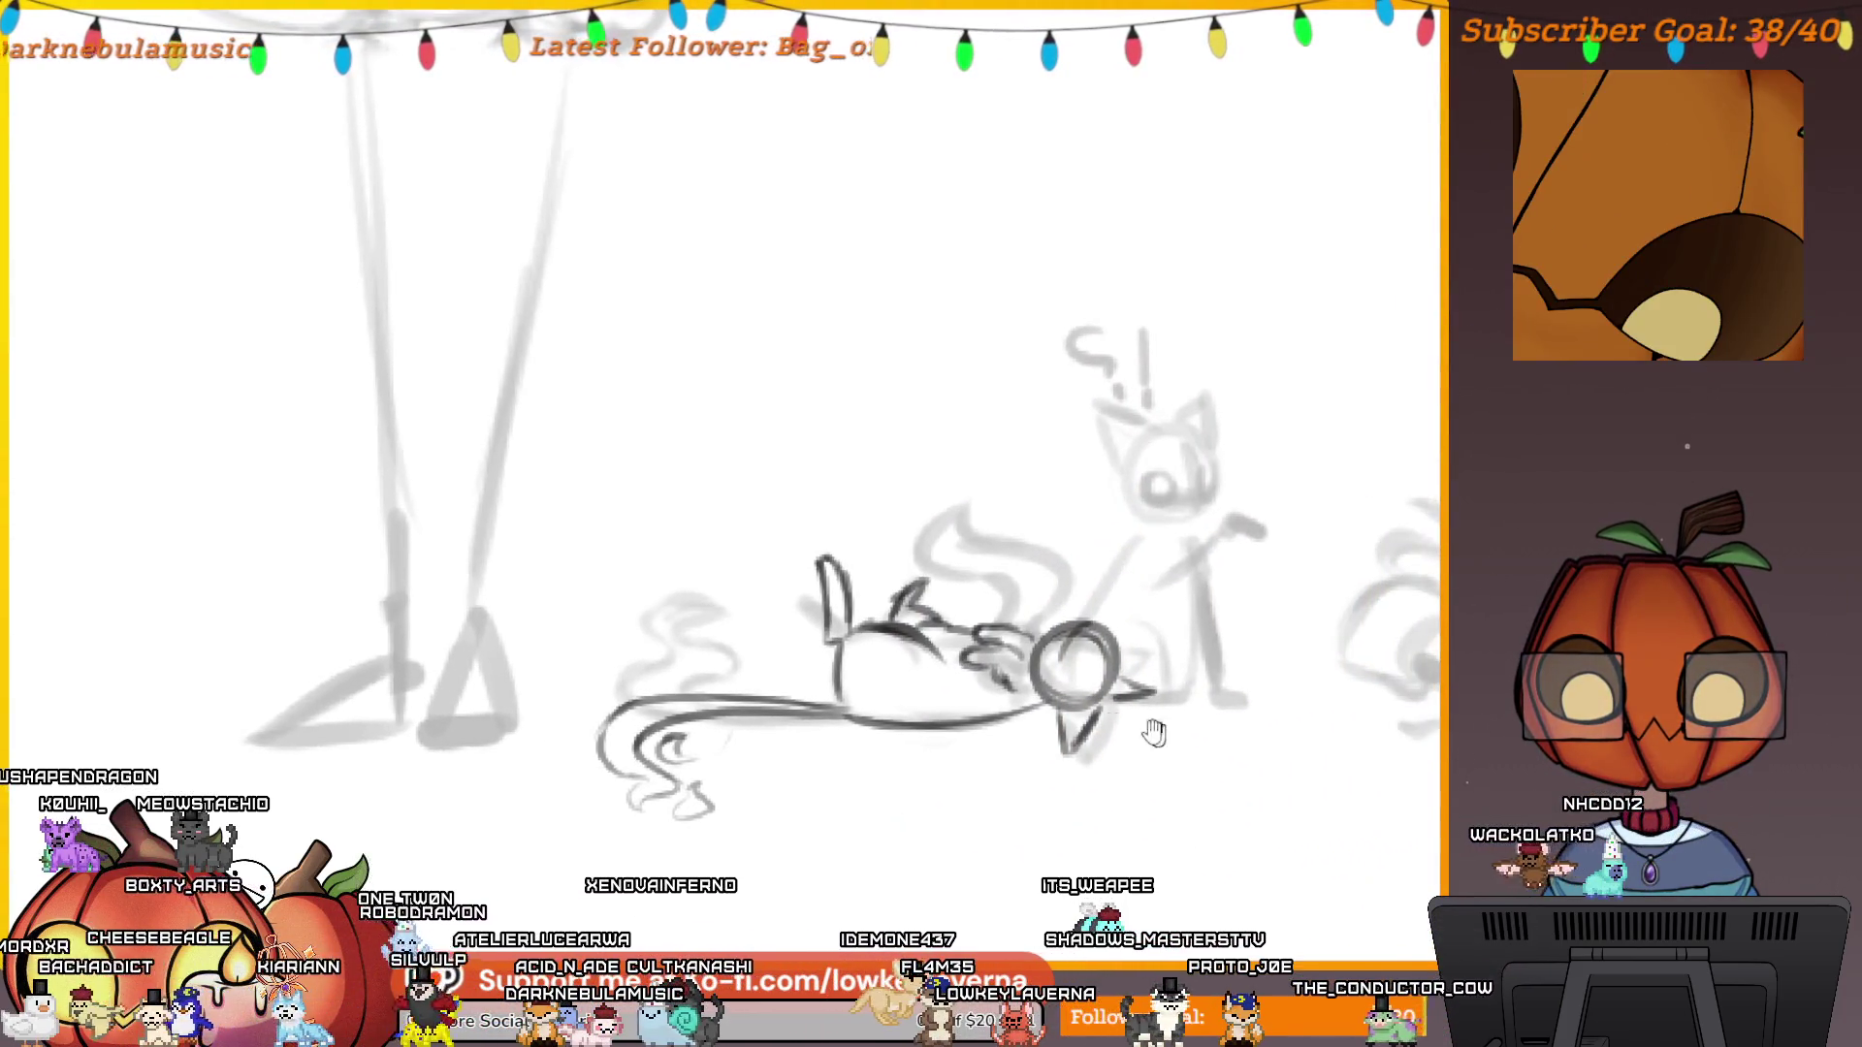
drag(1154, 732, 1435, 737)
scroll(1328, 645, up, 3)
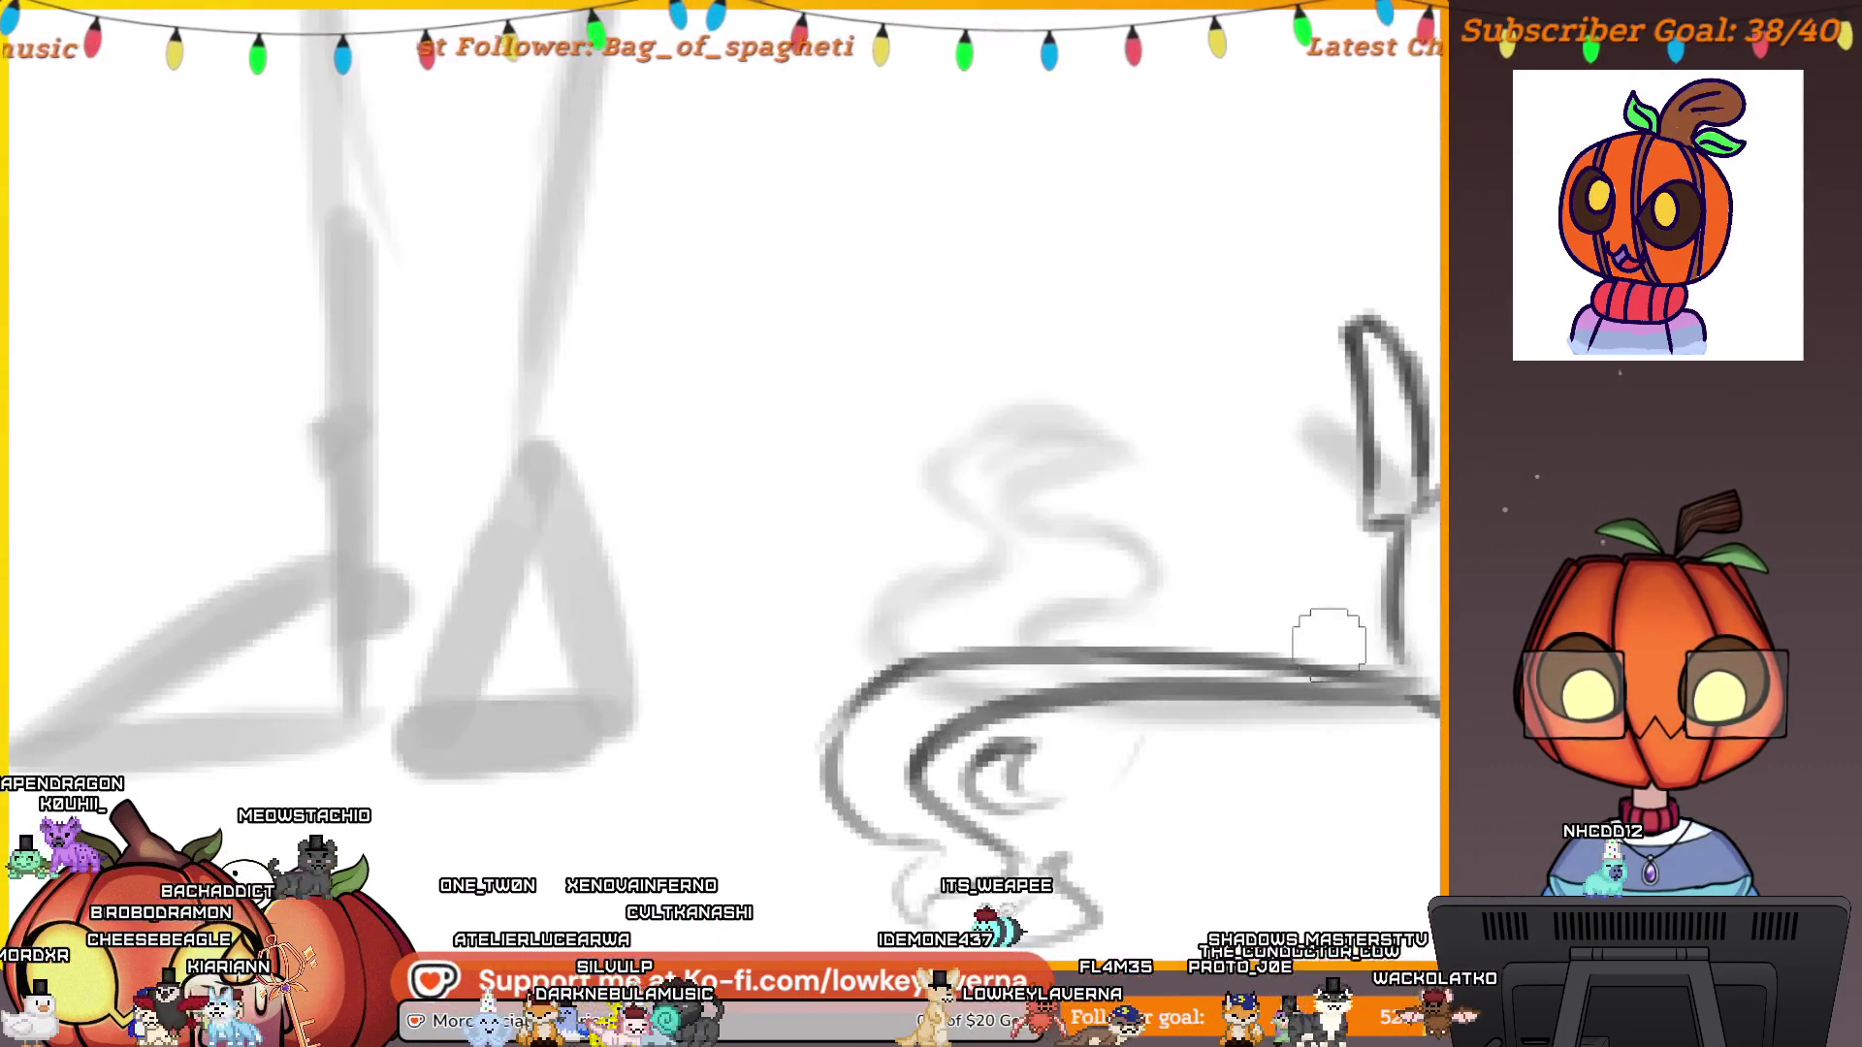
drag(1342, 620, 982, 635)
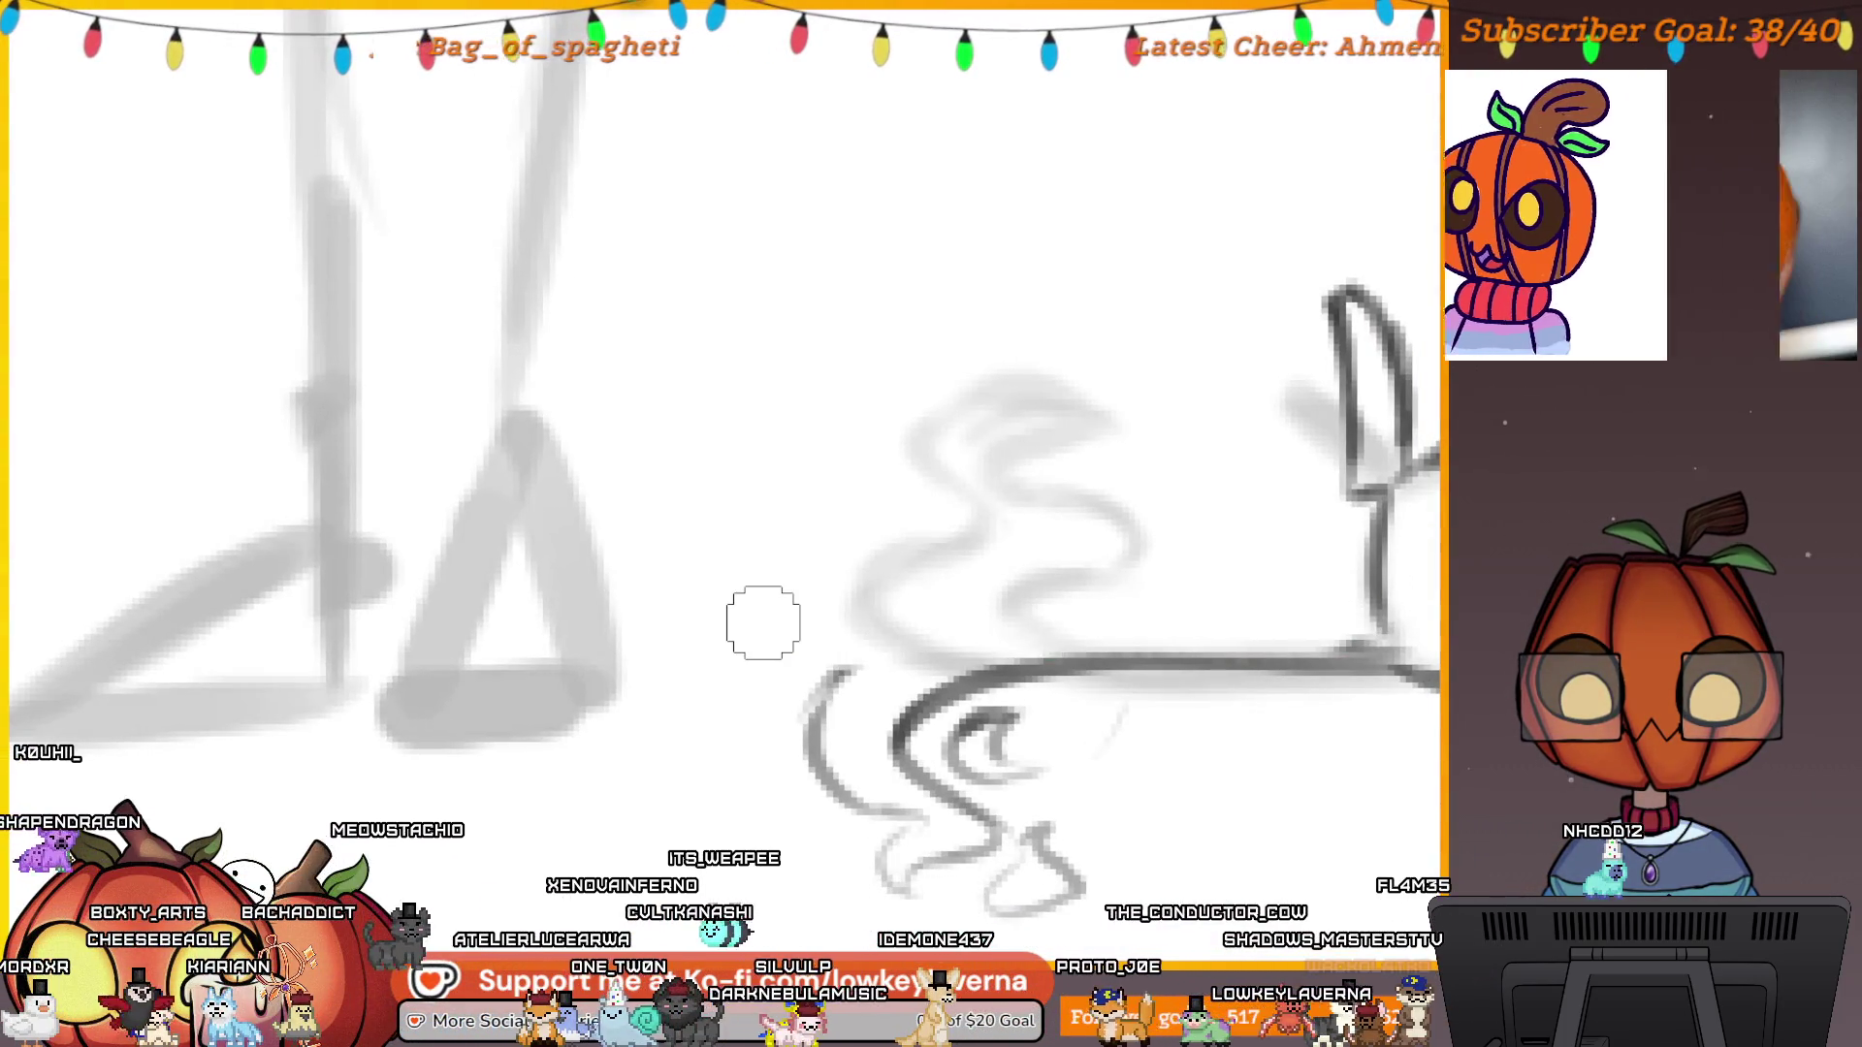
drag(1367, 651, 864, 667)
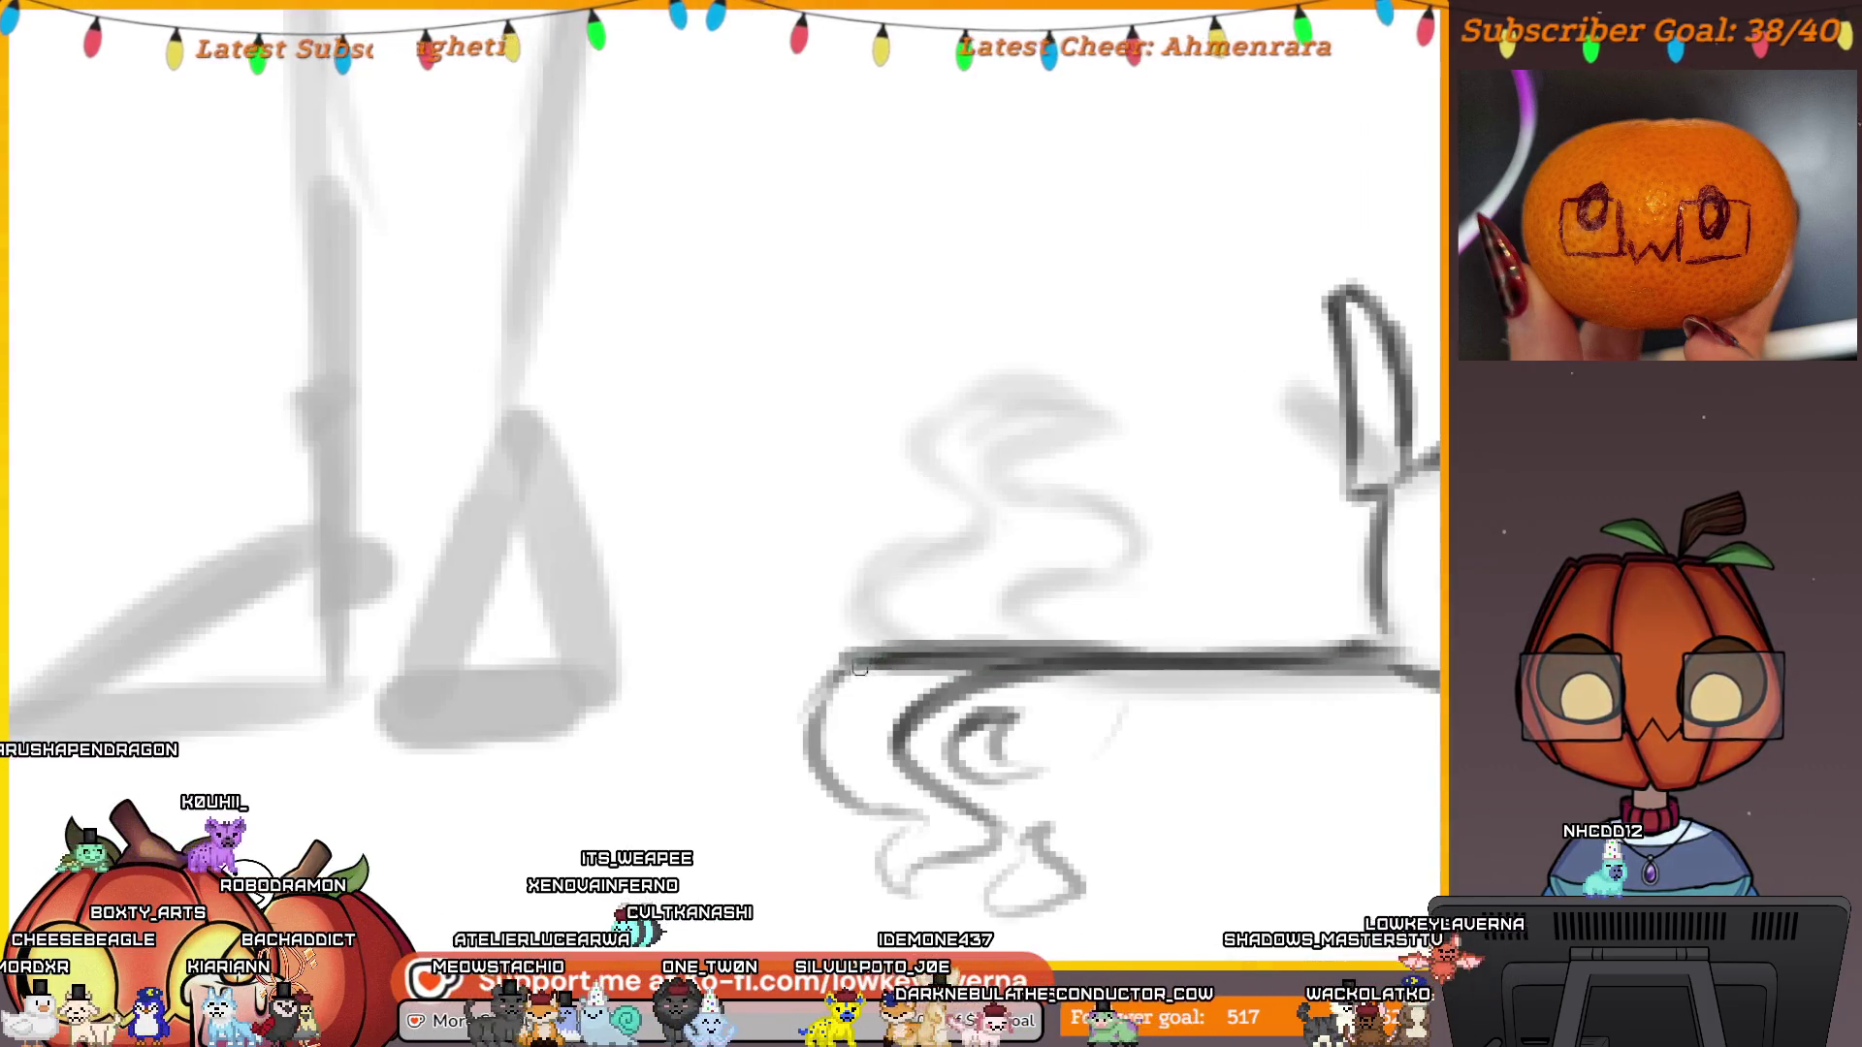
scroll(985, 718, down, 5)
mouse_move(1218, 753)
mouse_down()
mouse_move(1009, 823)
mouse_move(1159, 868)
mouse_up()
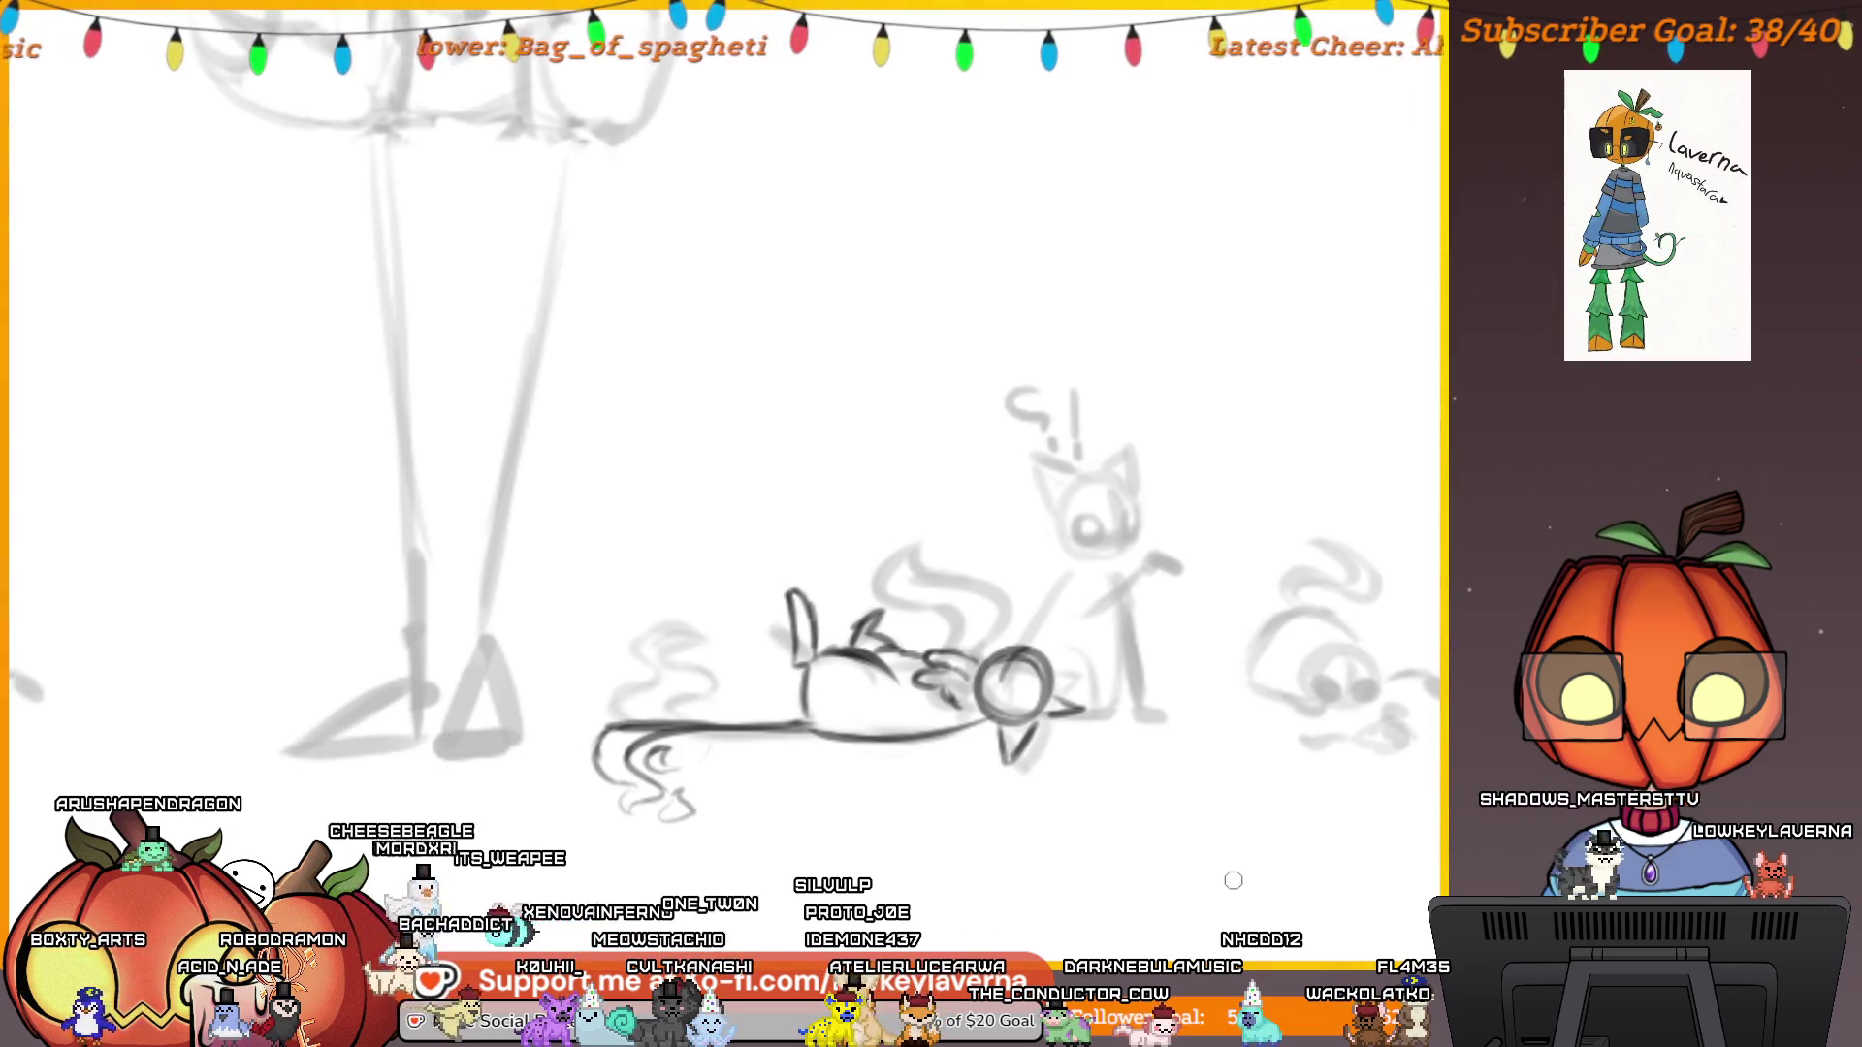
Unmirror the canvas with M, checking the cat's eye up close and then the full panel.
click(1003, 686)
click(1020, 613)
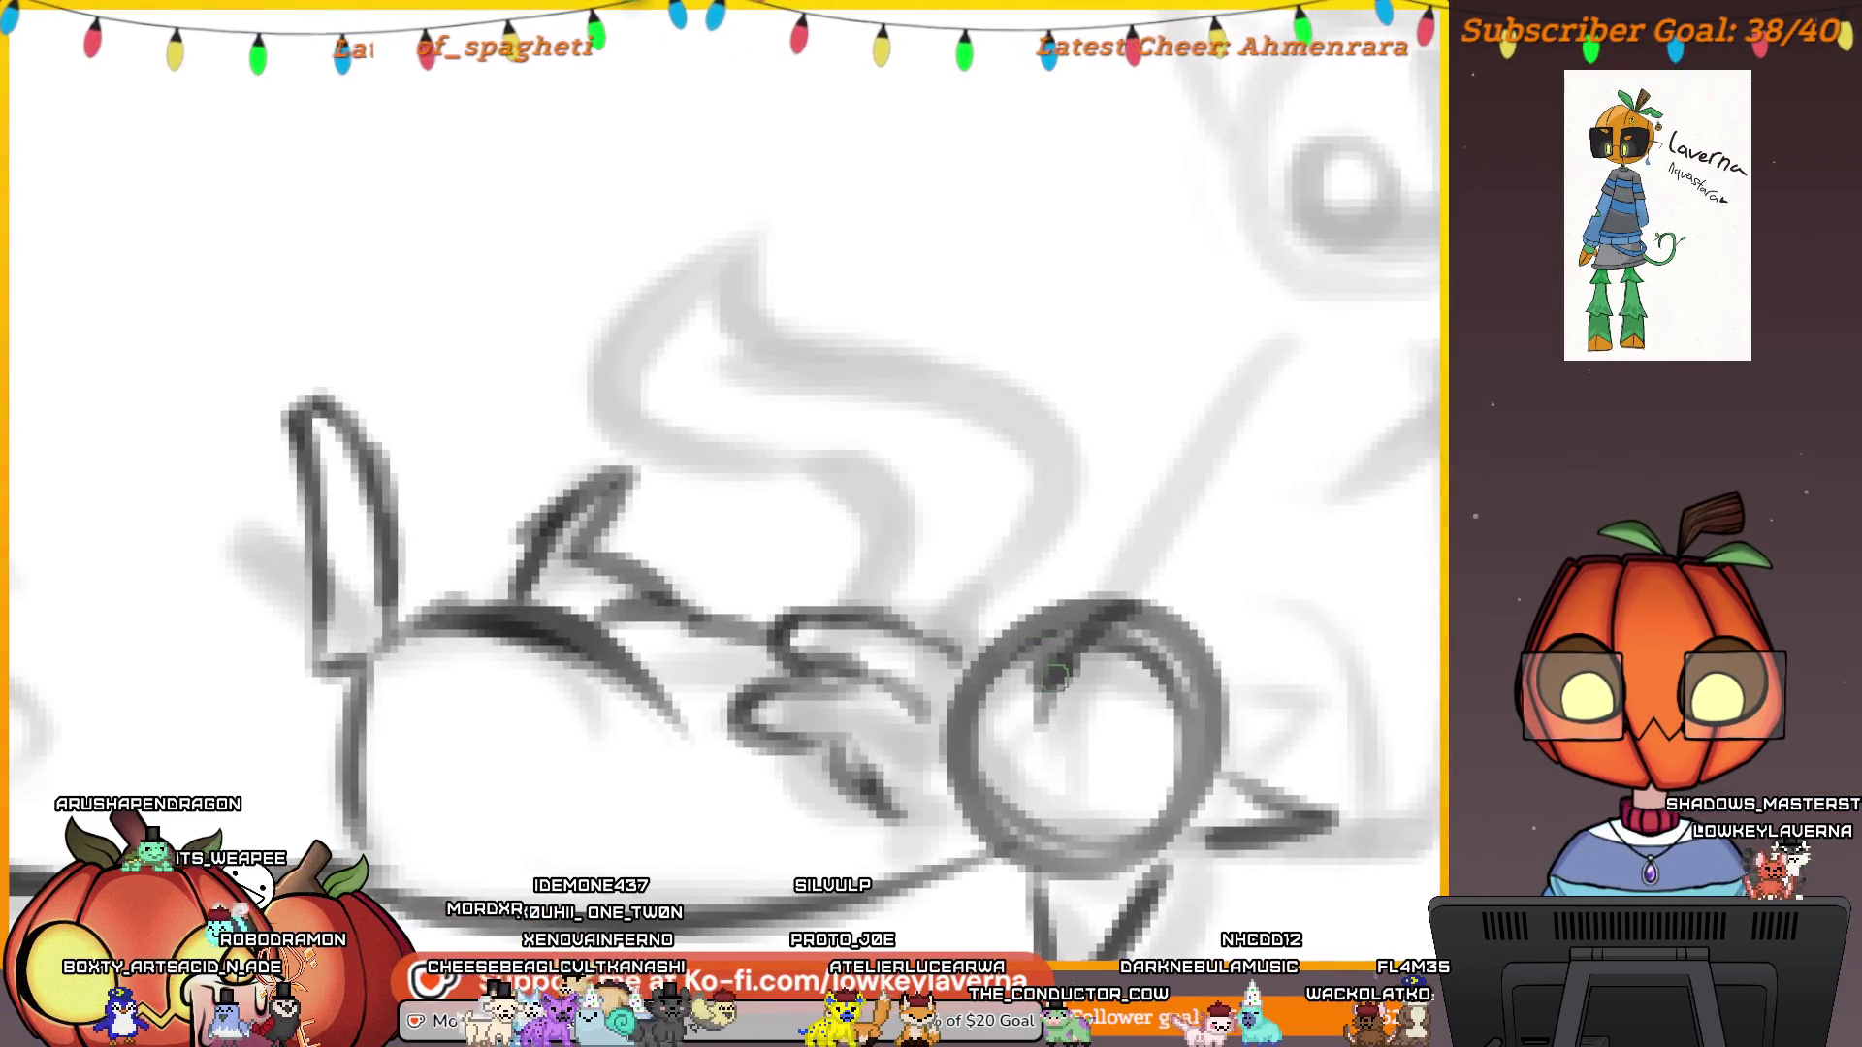
key(m)
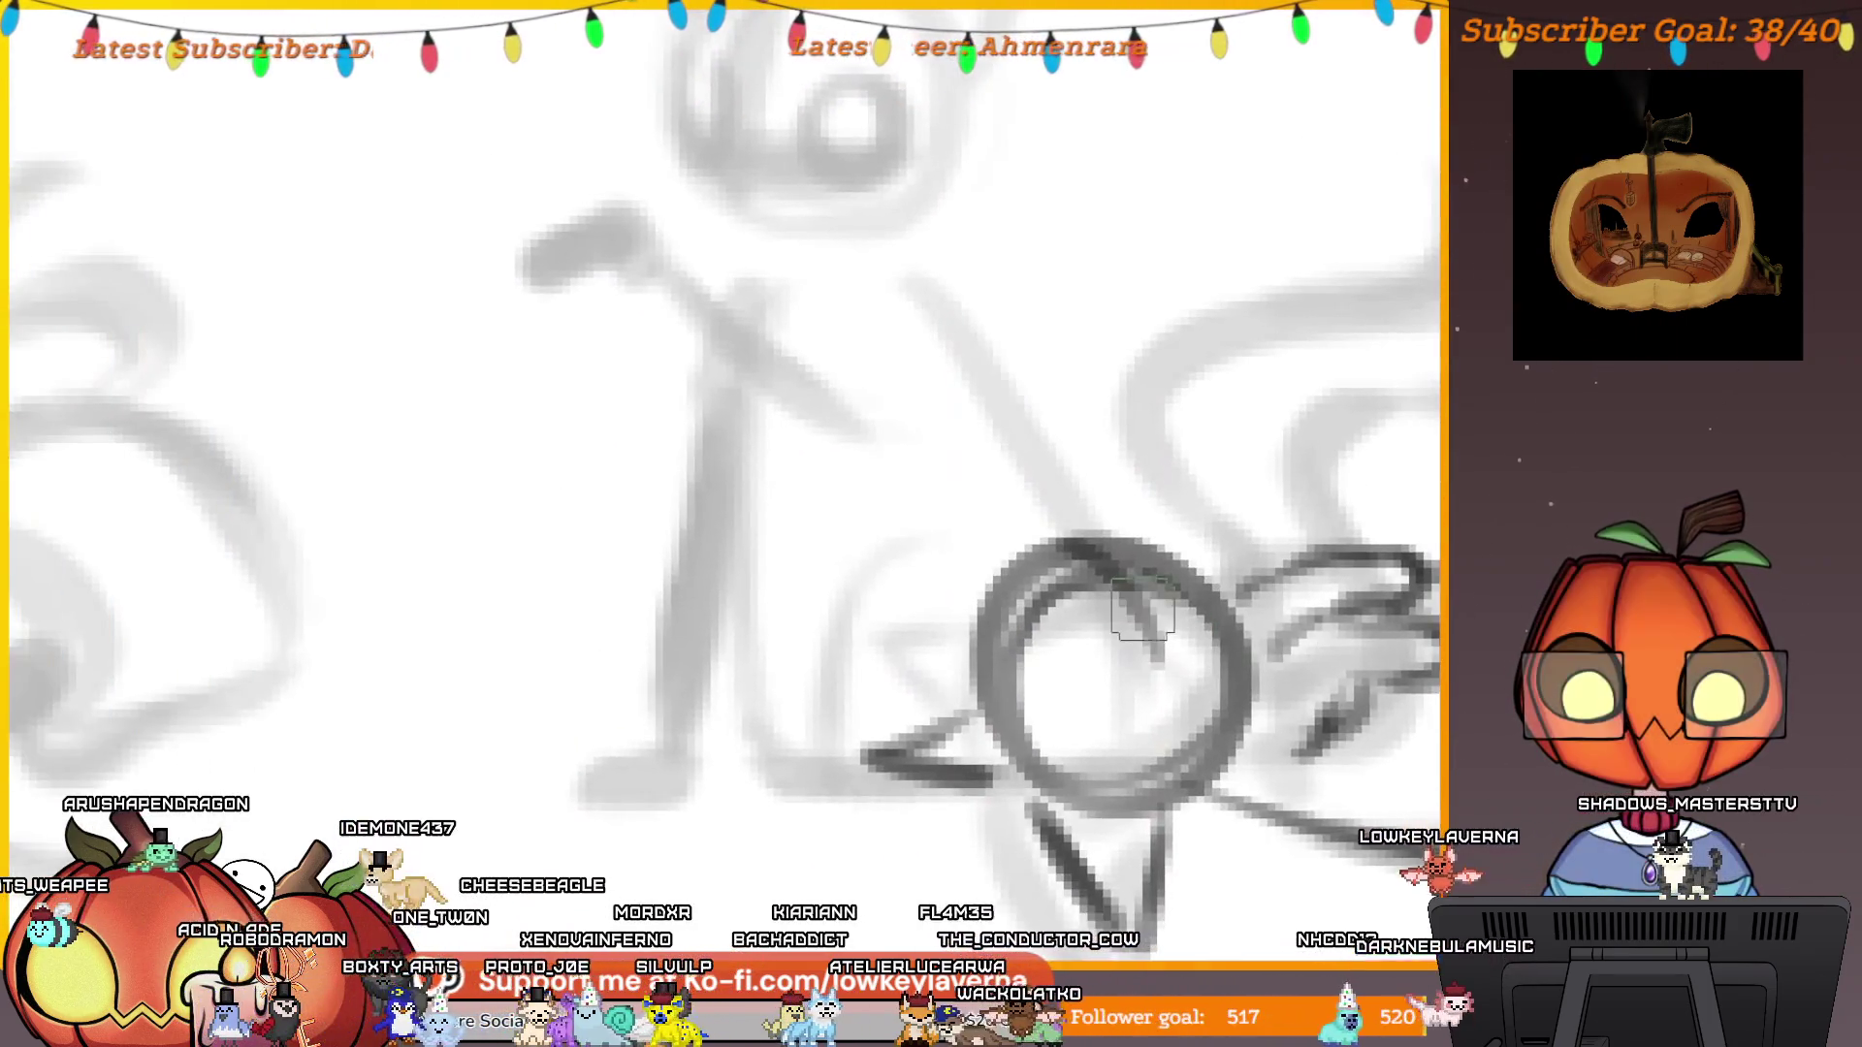
click(1136, 604)
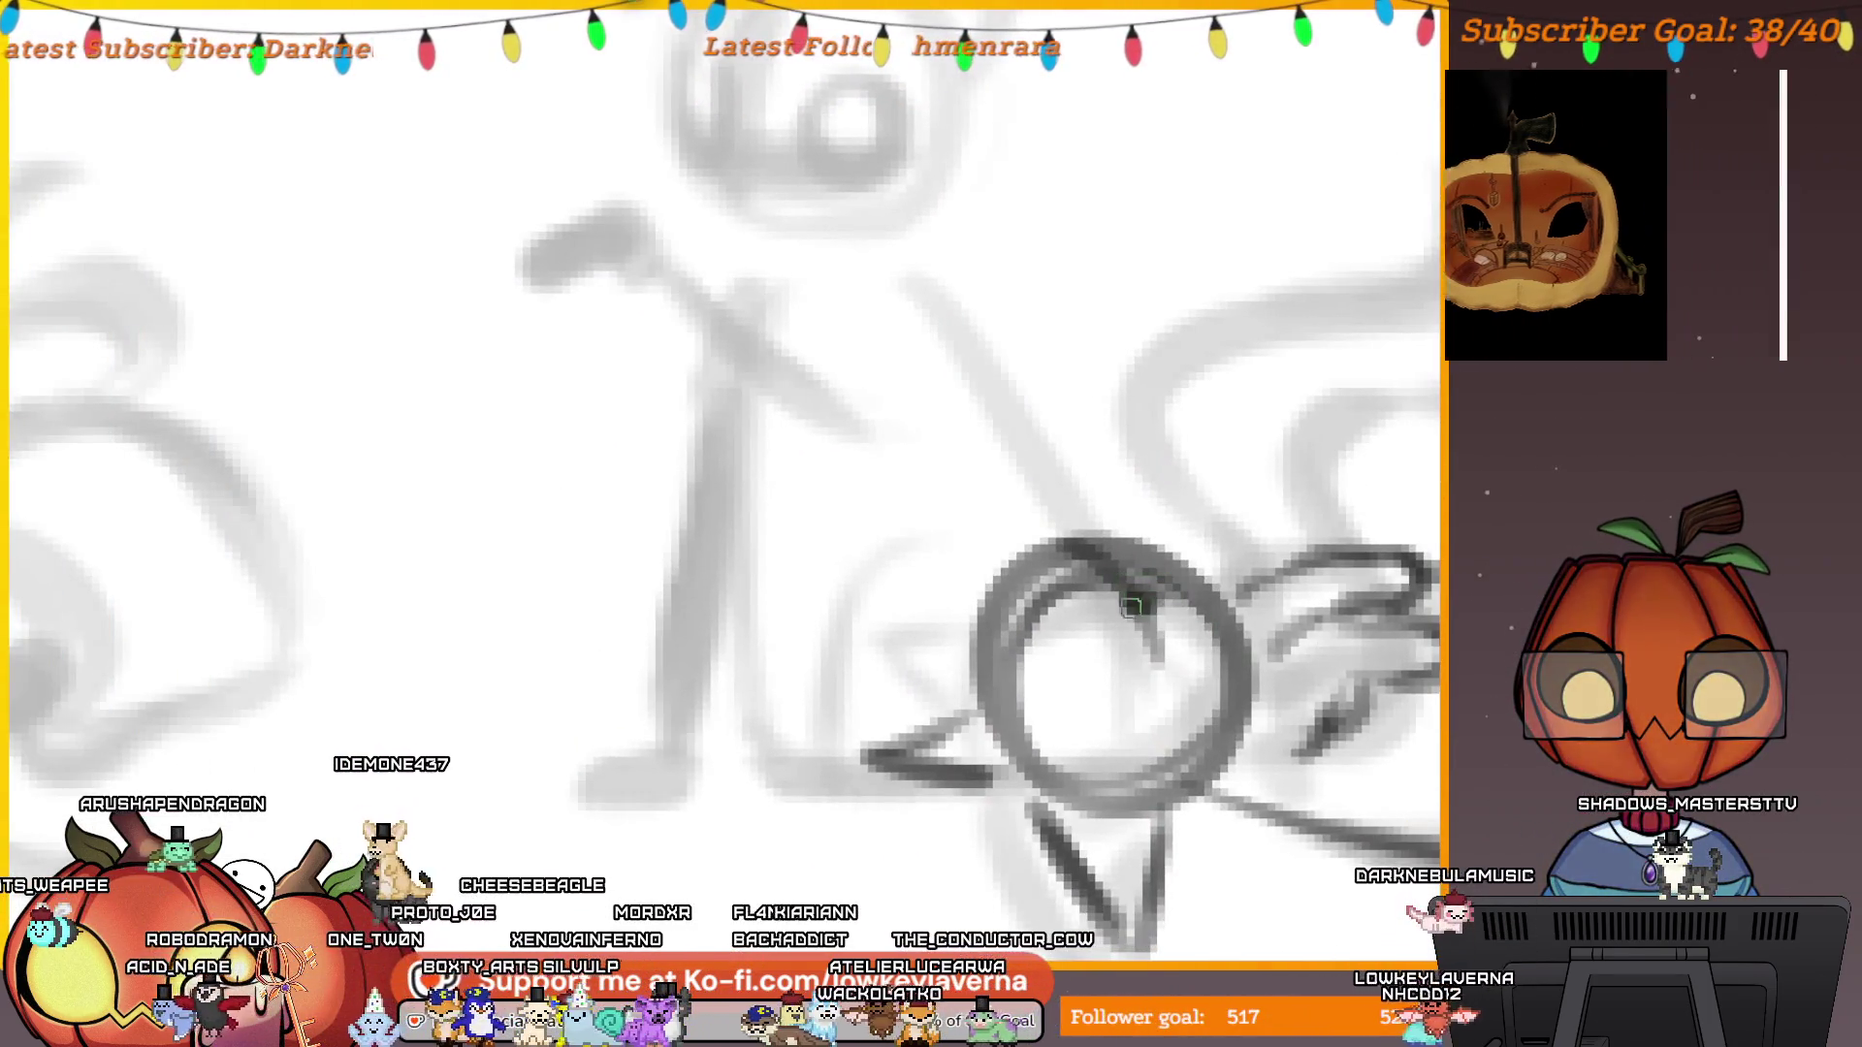
scroll(1078, 632, up, 1)
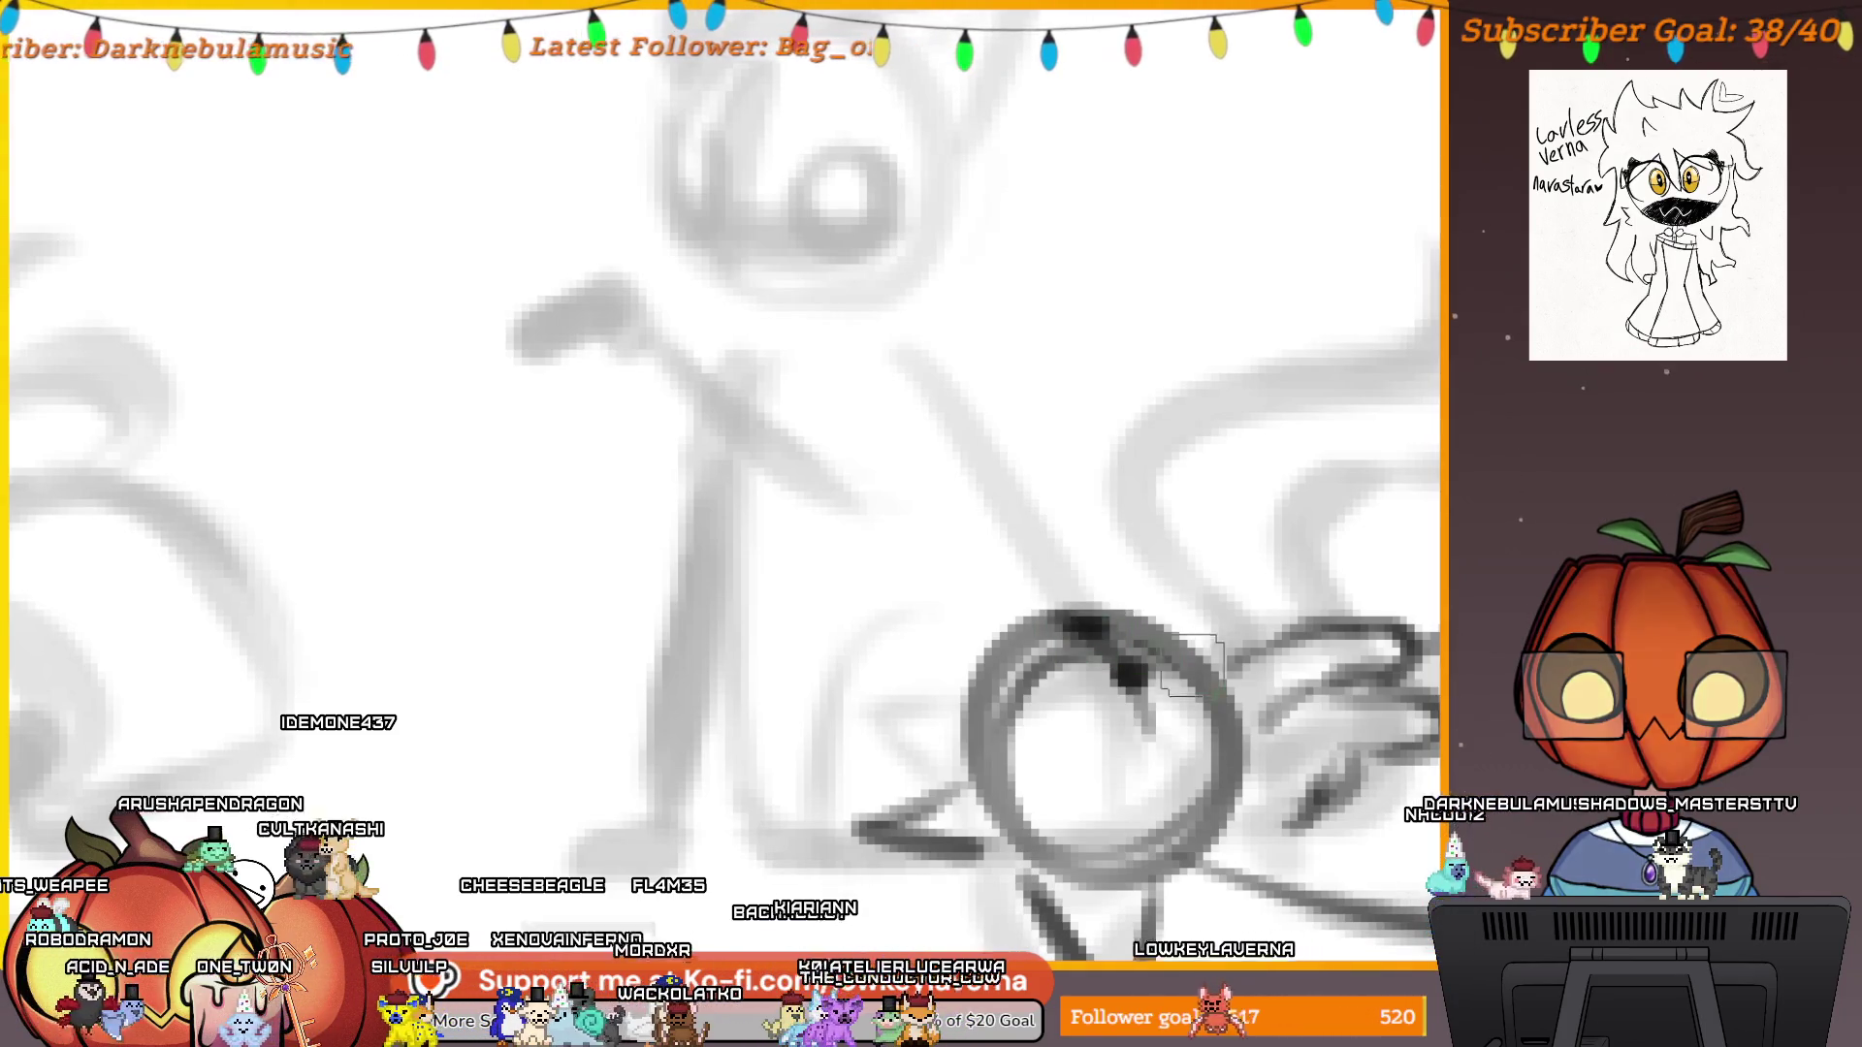
scroll(1078, 632, down, 3)
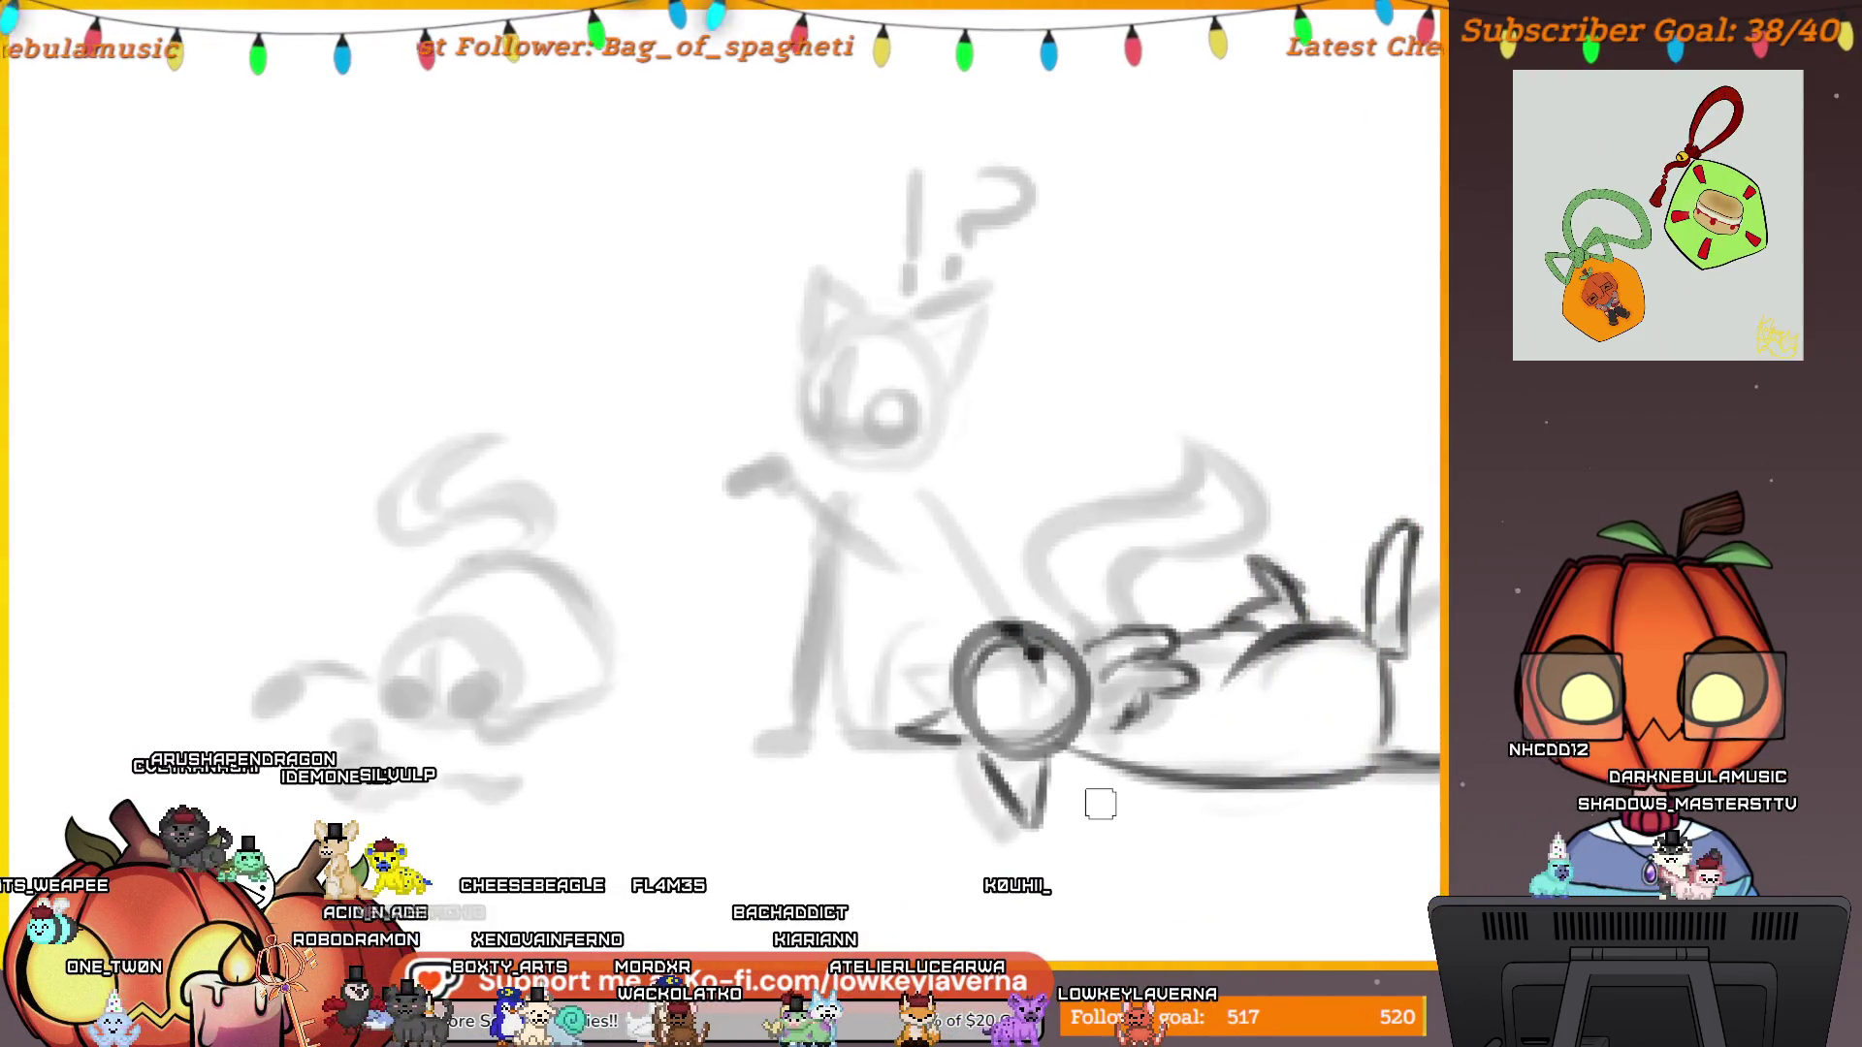
scroll(1099, 802, down, 2)
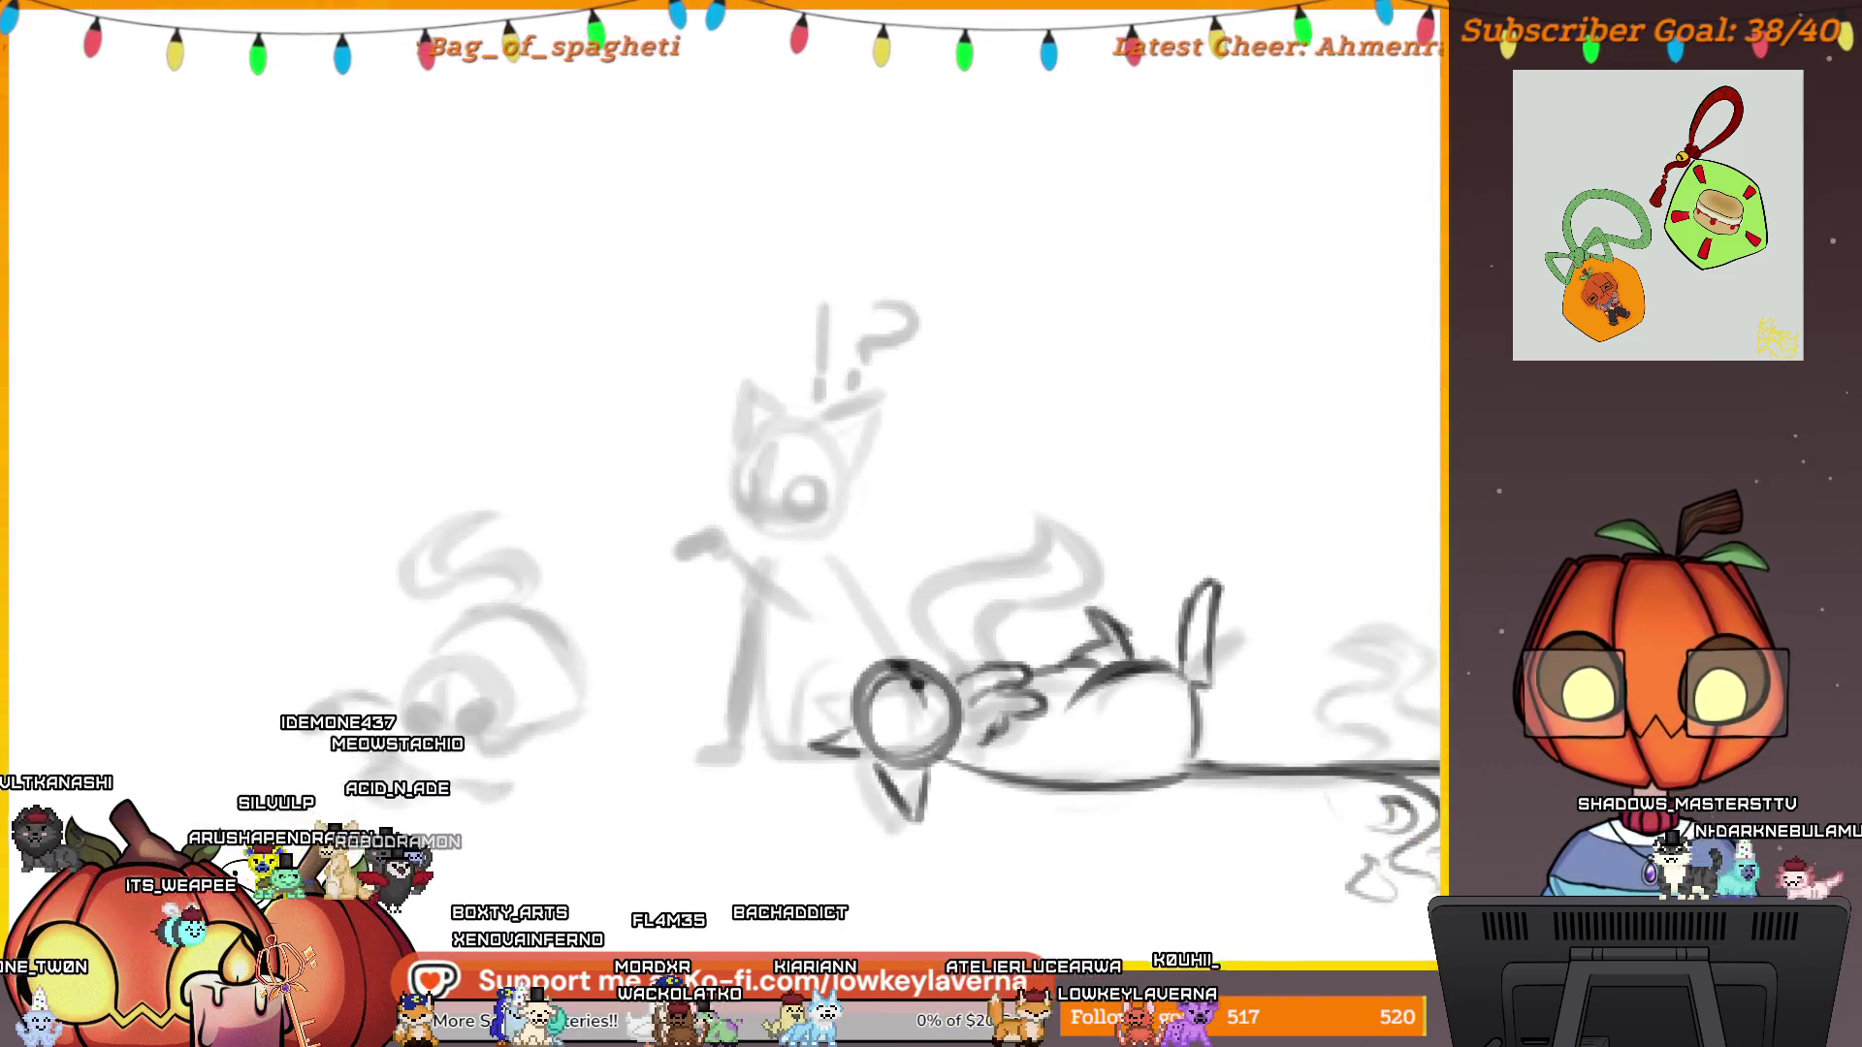
scroll(1164, 663, down, 3)
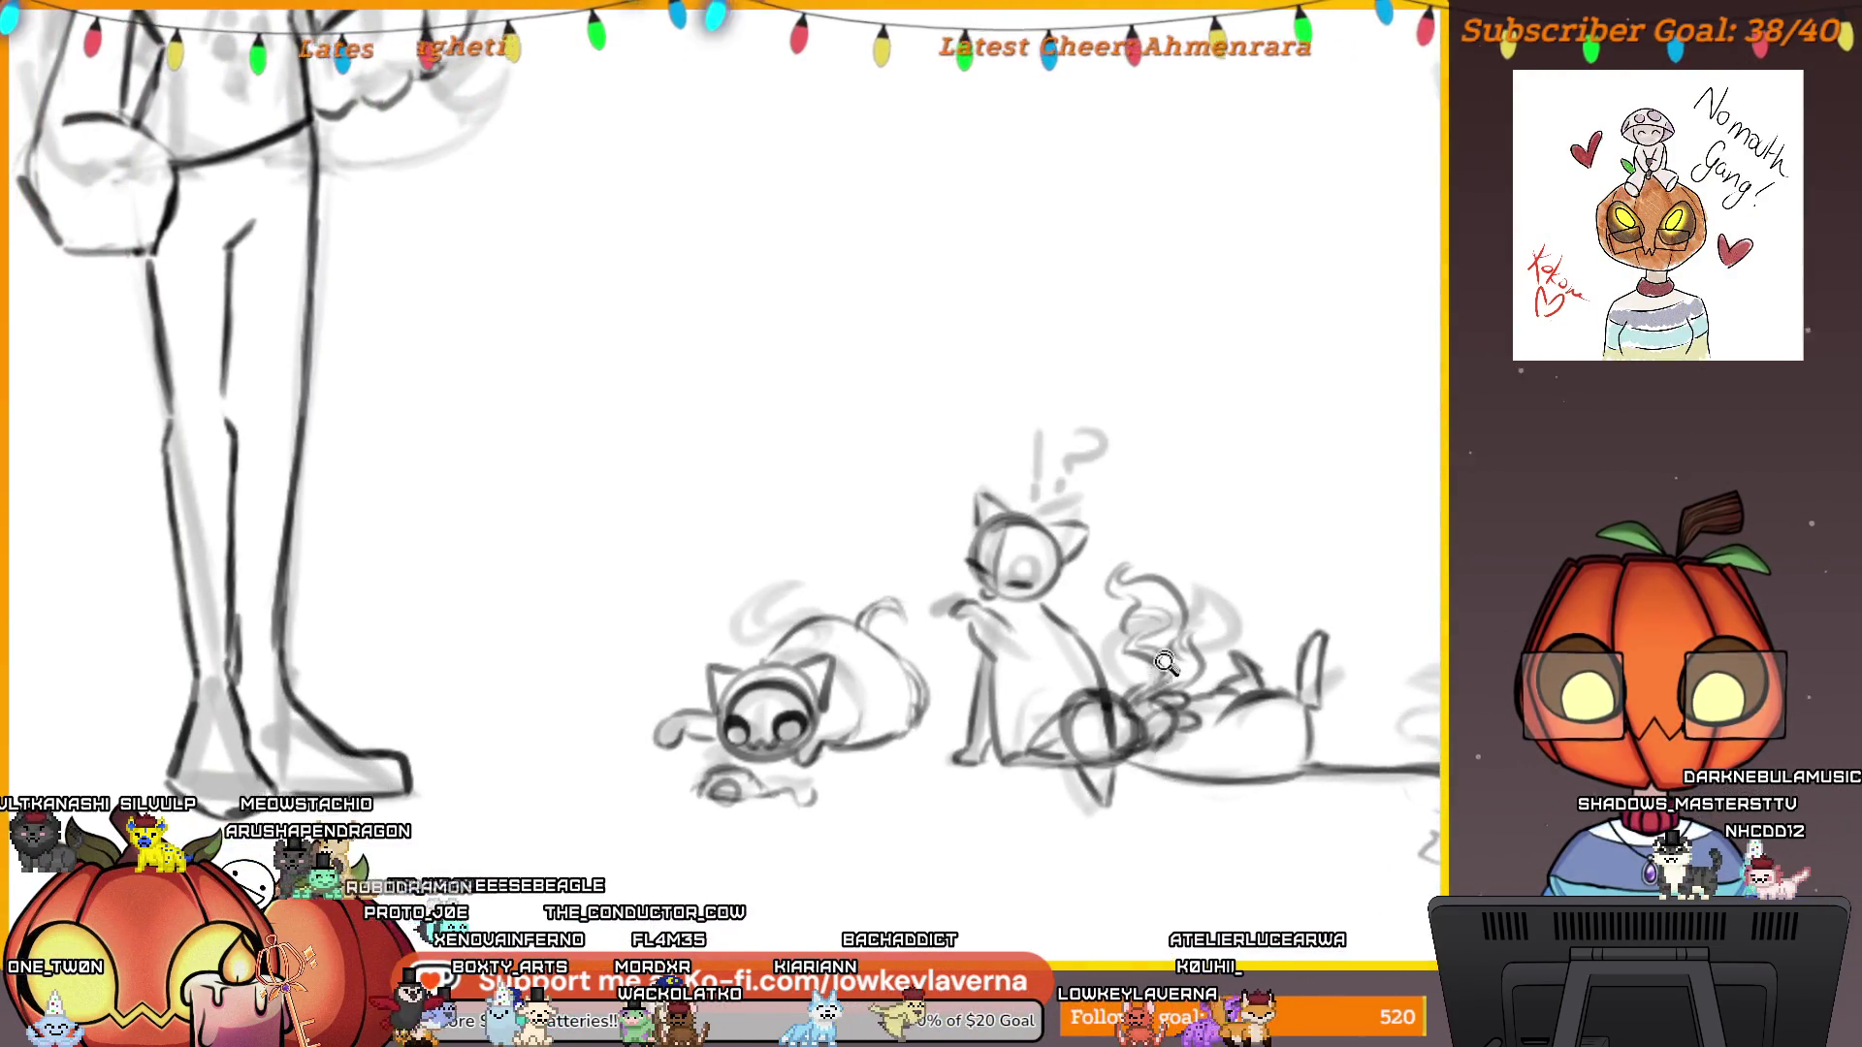
scroll(1163, 662, down, 3)
scroll(1172, 652, up, 2)
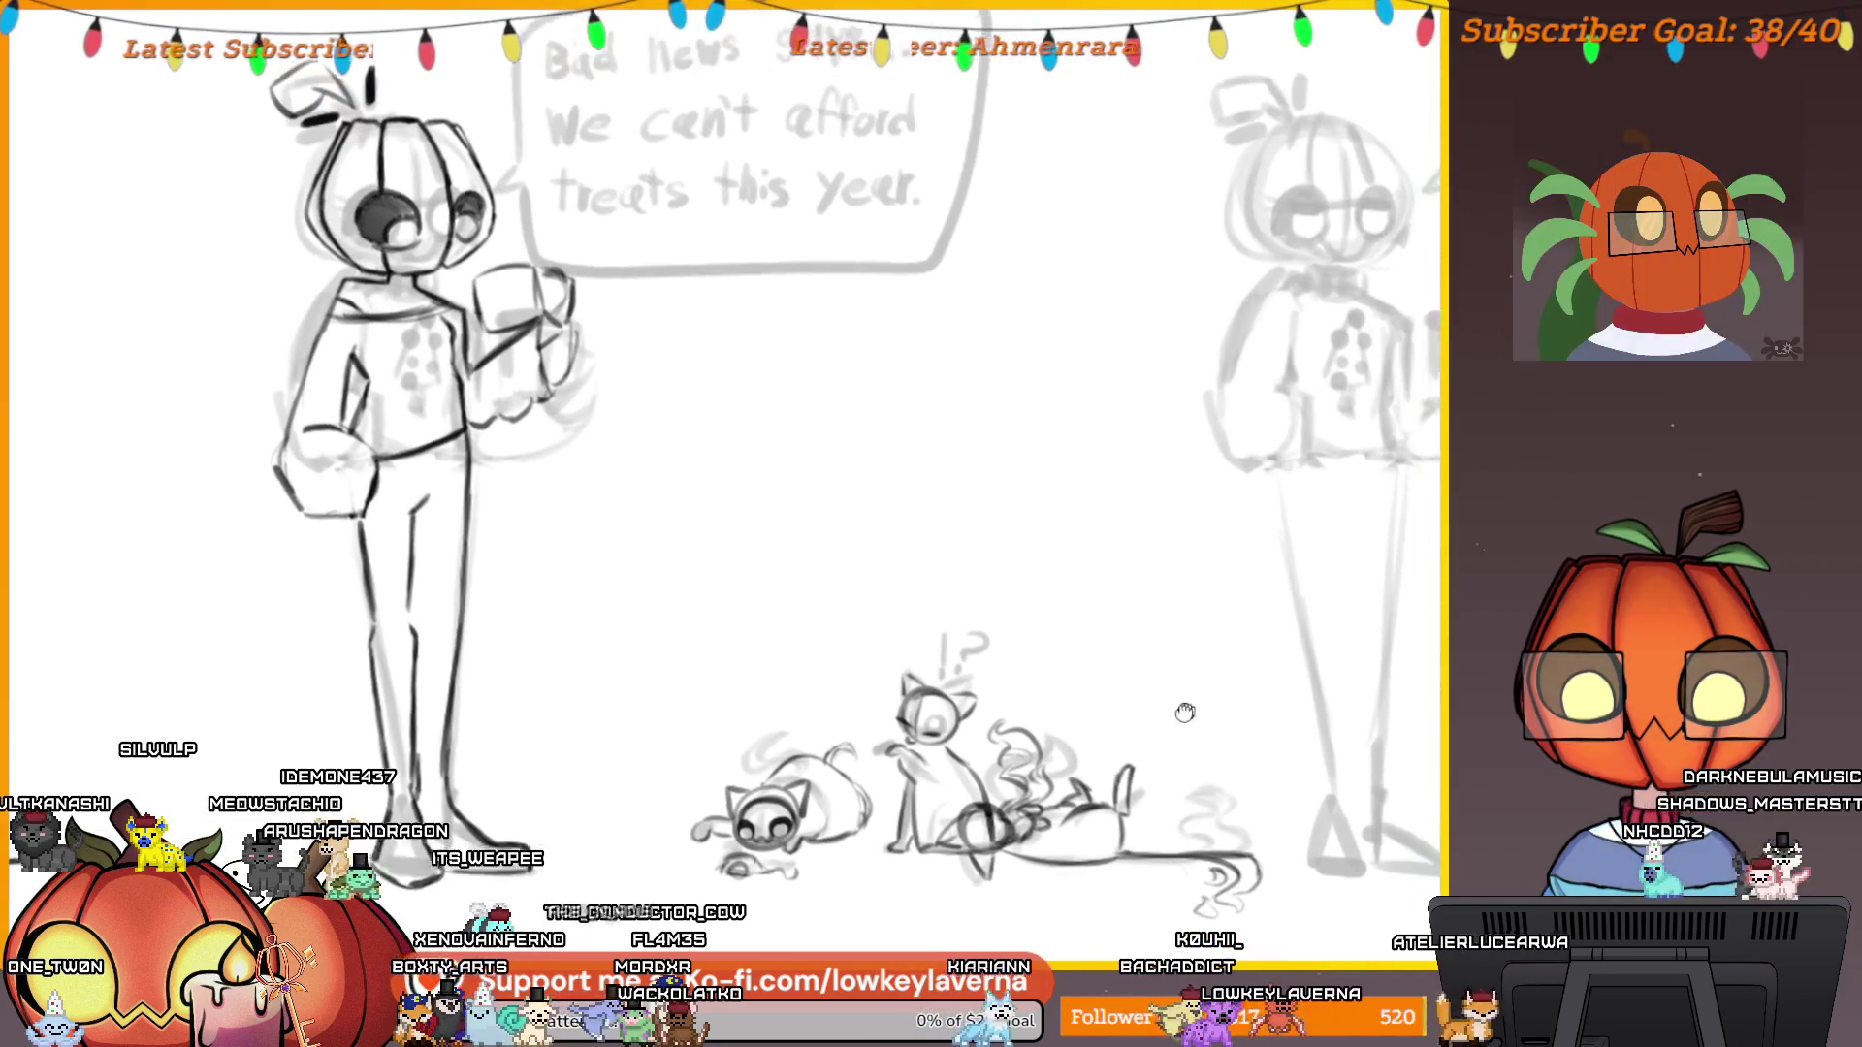
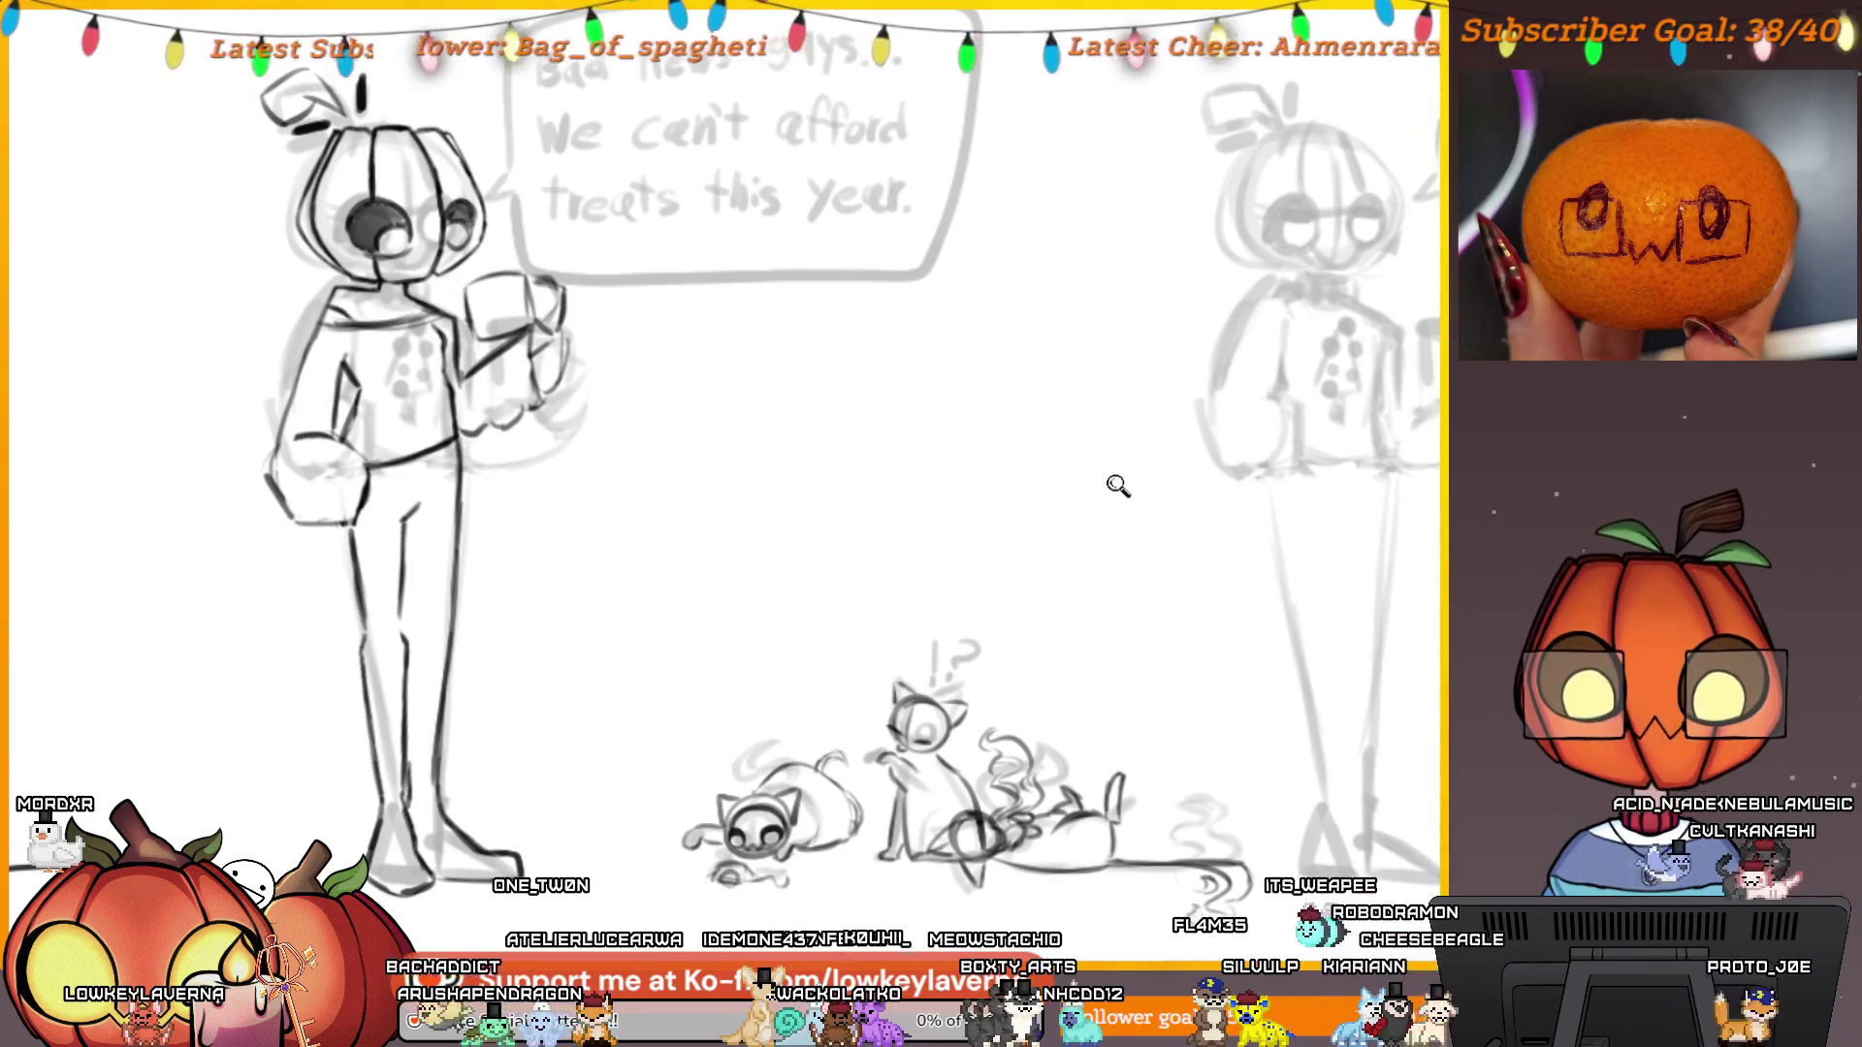
Duplicate the left panel's pumpkin-head character and cats and place the copy over the middle panel.
scroll(1018, 584, down, 3)
scroll(1018, 584, down, 2)
key(ctrl+t)
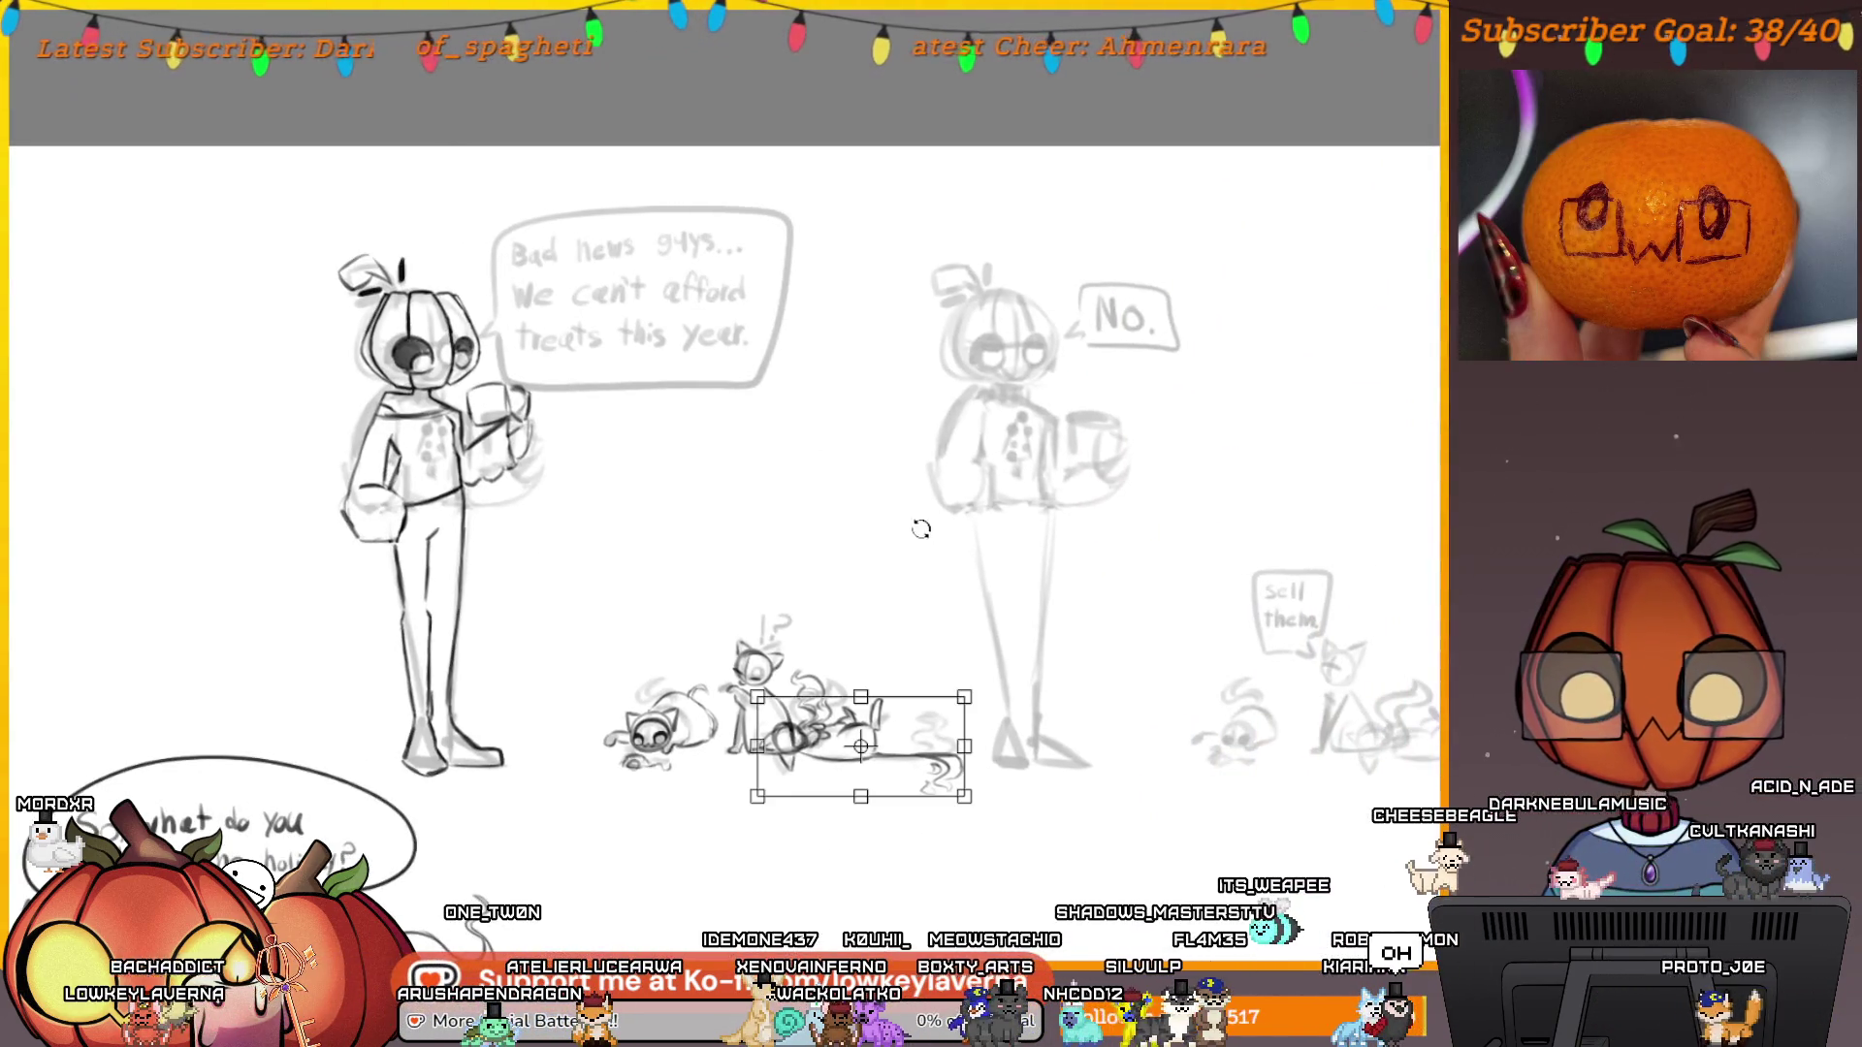
key(Return)
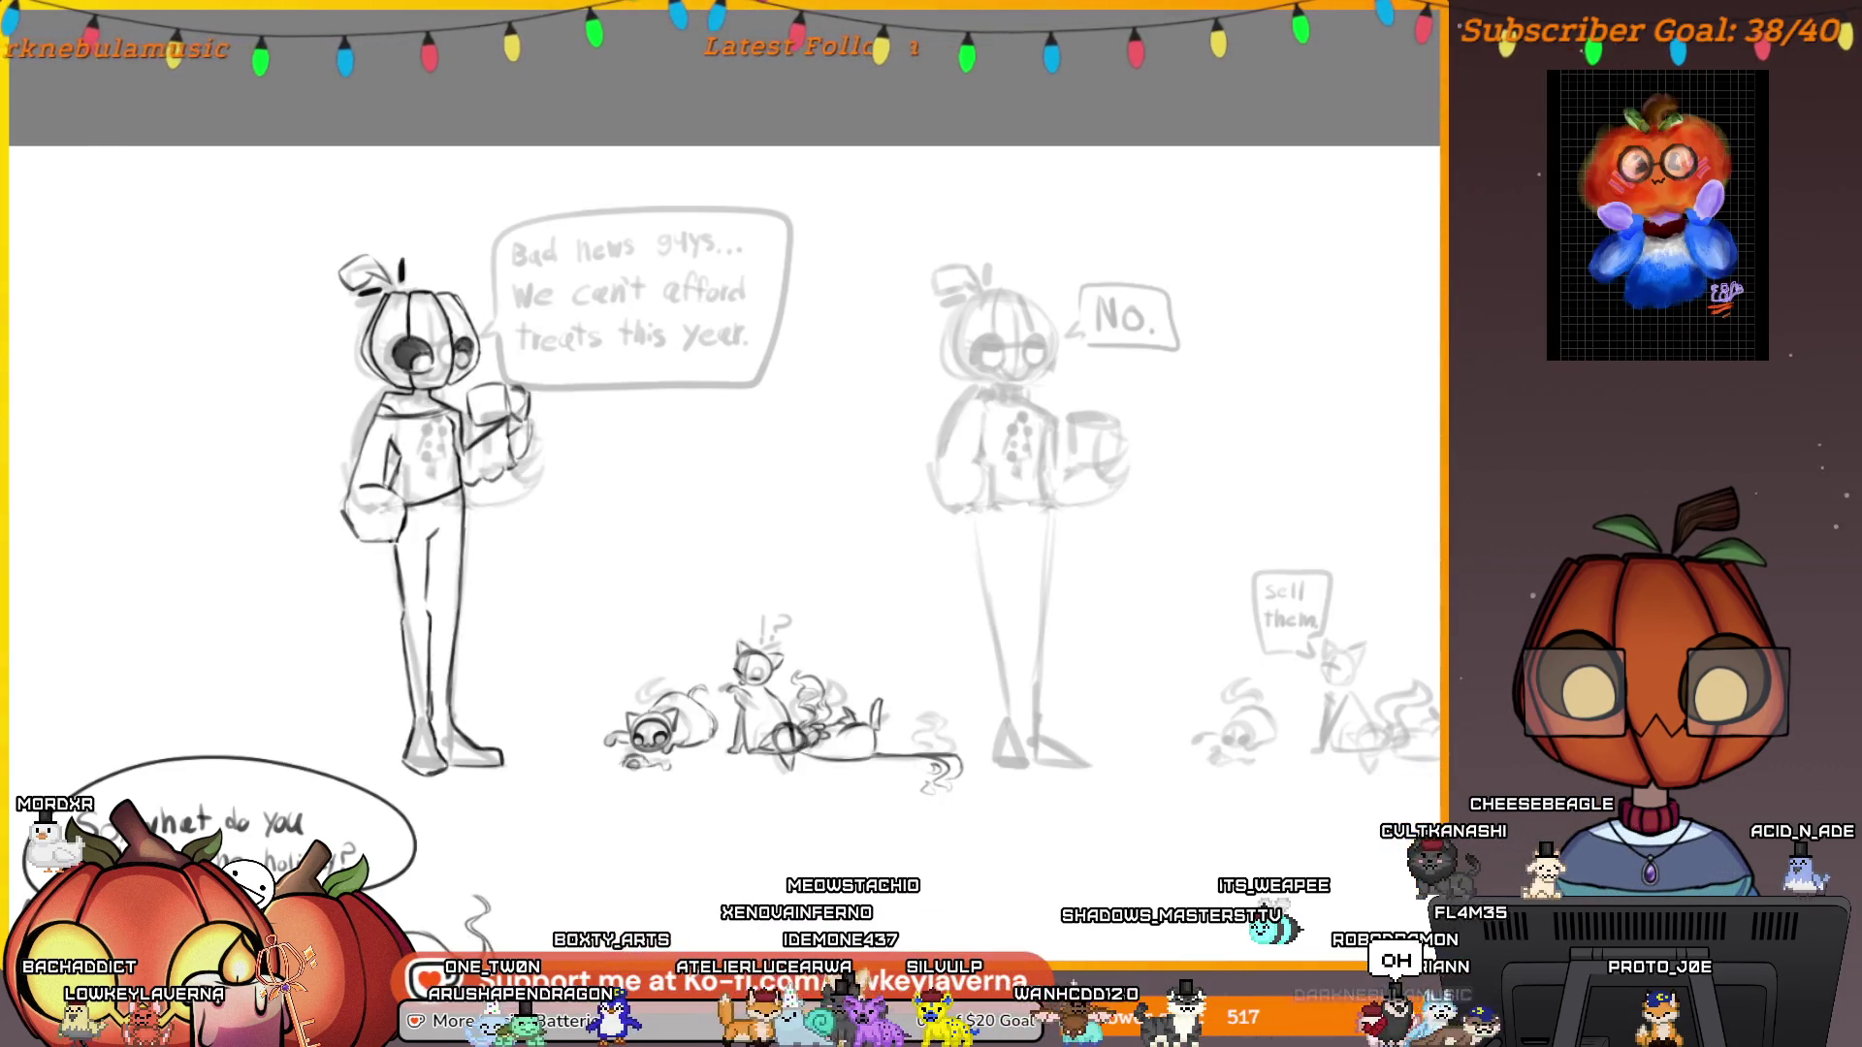
key(ctrl+t)
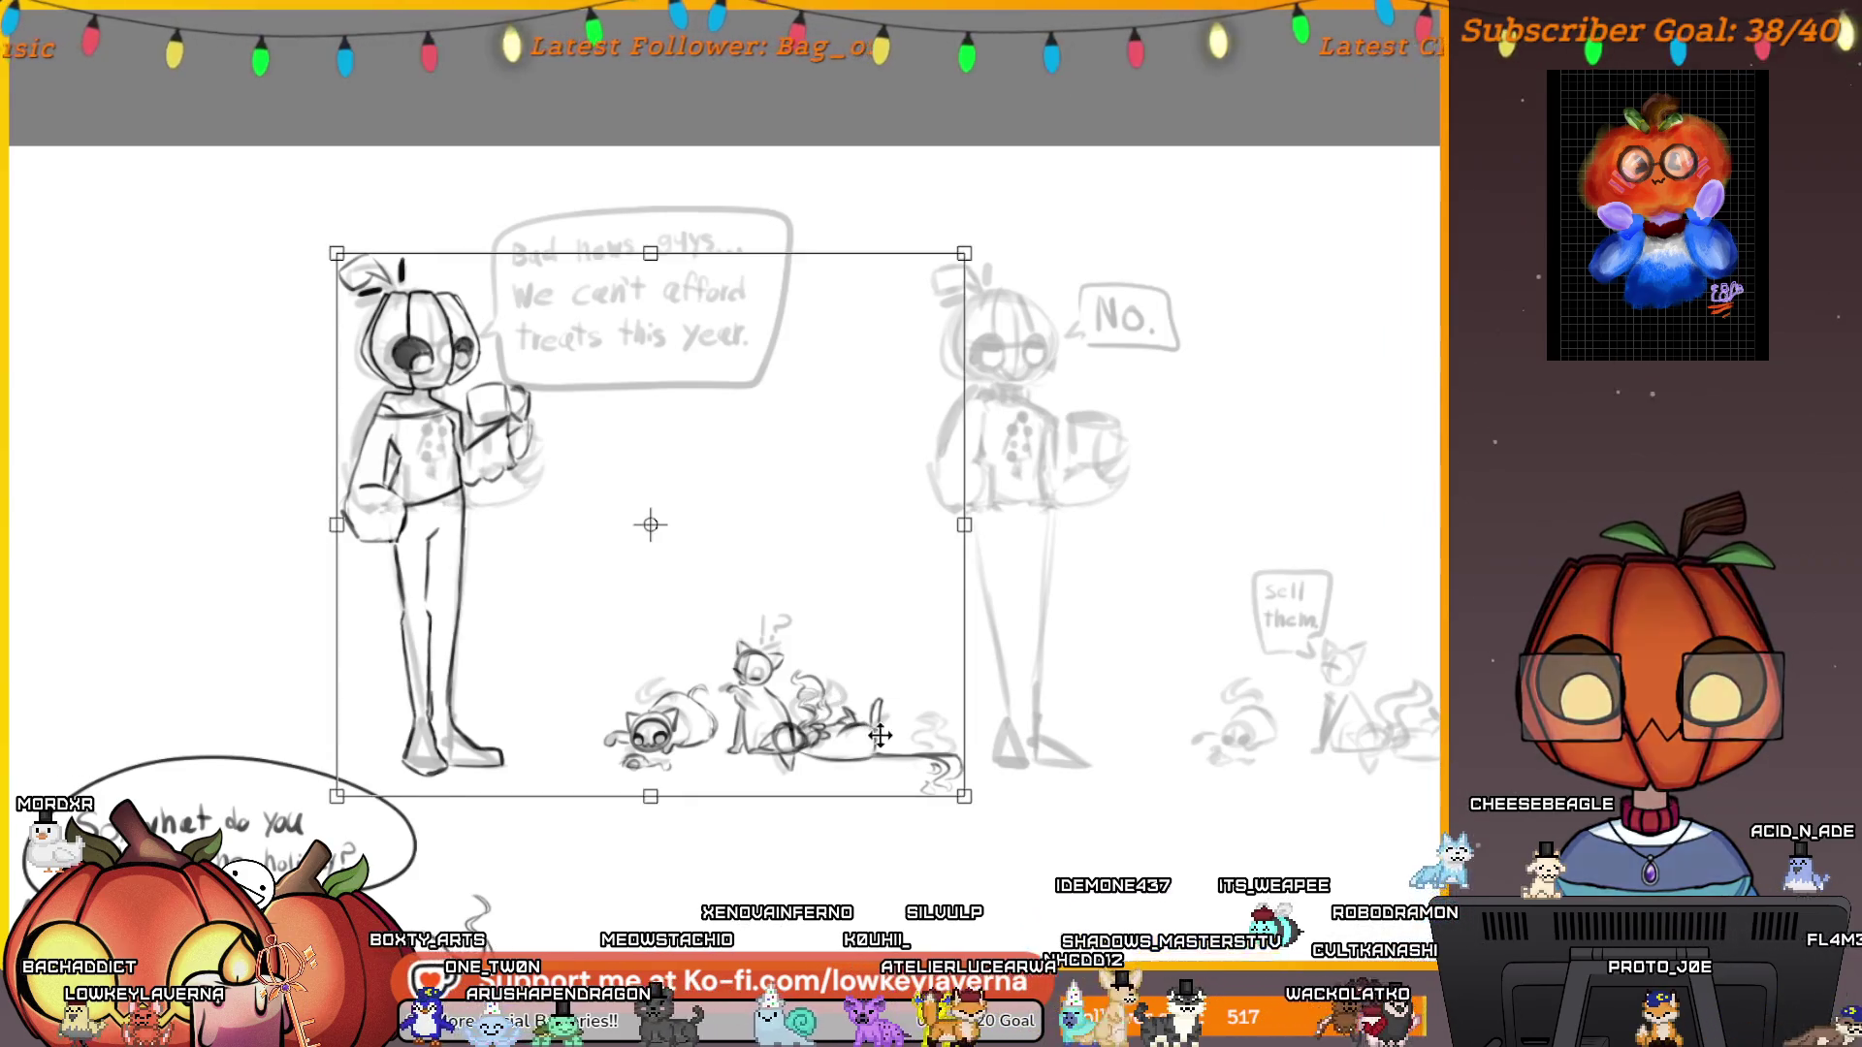
mouse_move(689, 750)
mouse_down()
mouse_move(1266, 750)
mouse_move(1125, 775)
mouse_move(1140, 815)
mouse_move(1138, 783)
mouse_up()
key(Return)
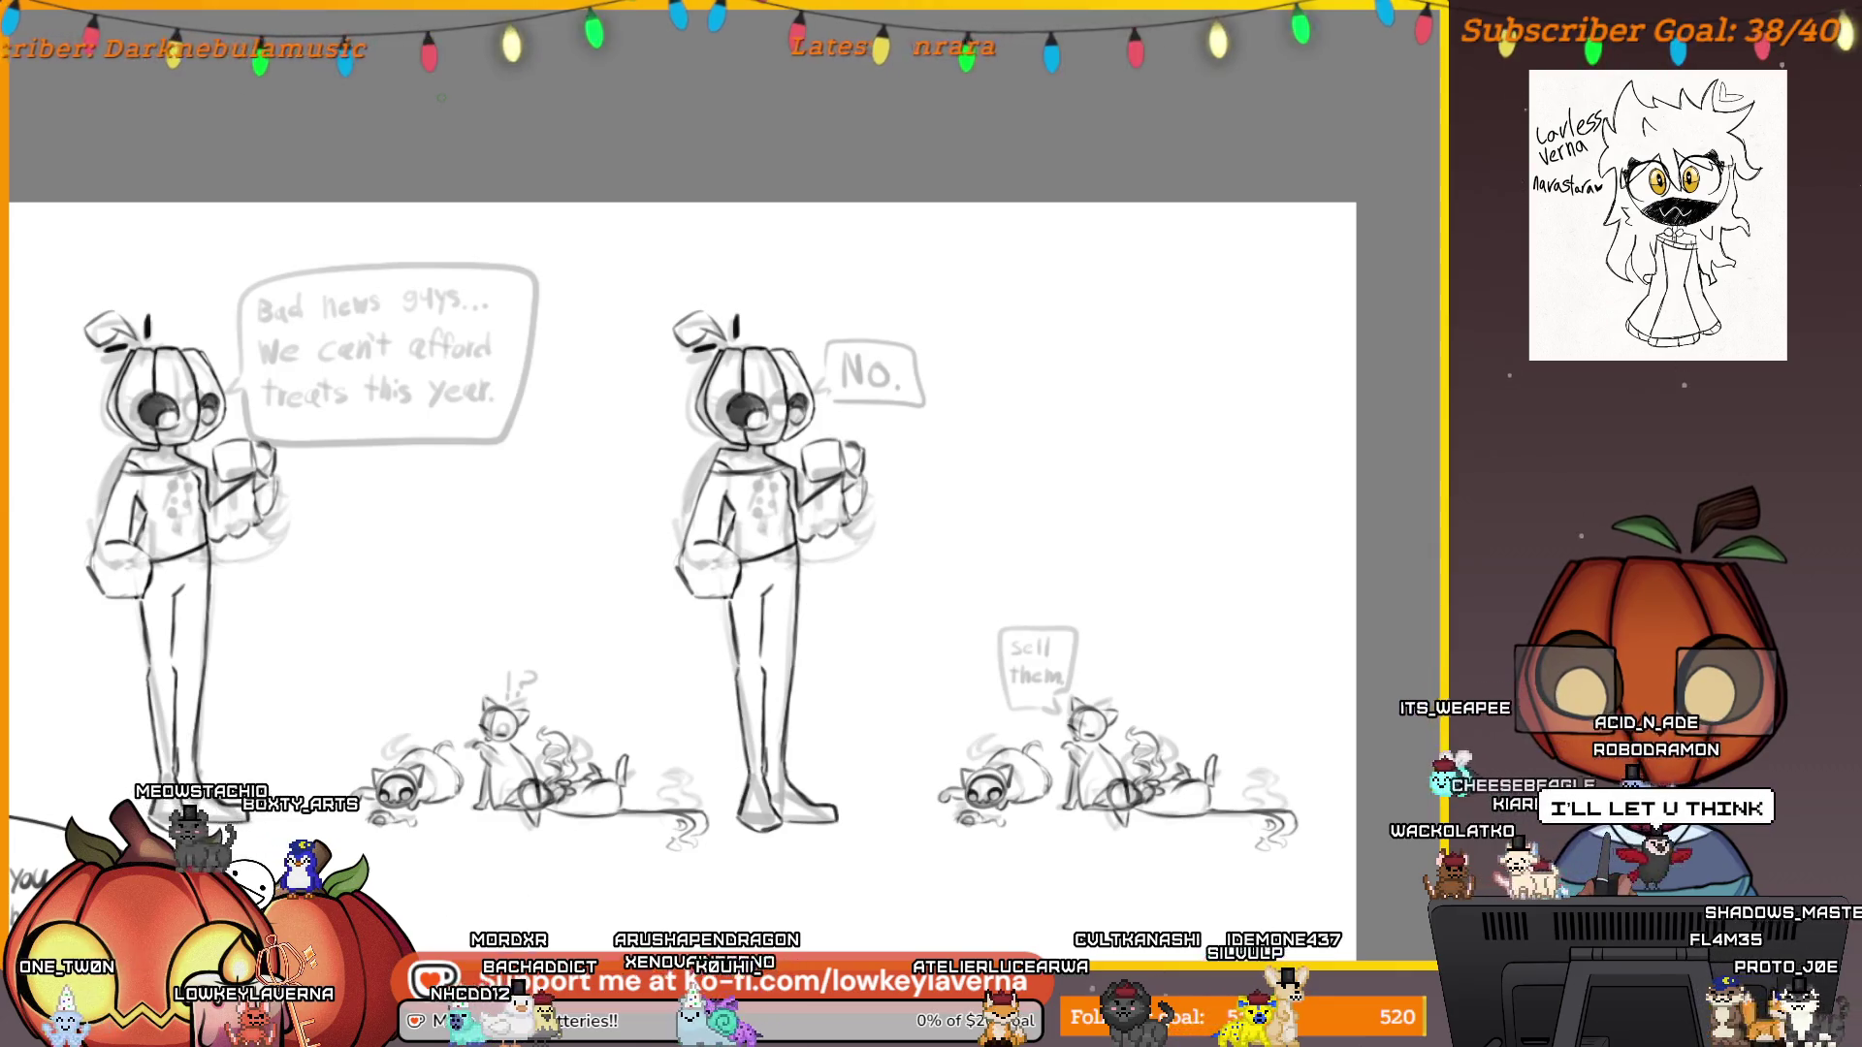
Erase the stray strokes near the sitting cat's ear and jaw.
scroll(1096, 742, up, 10)
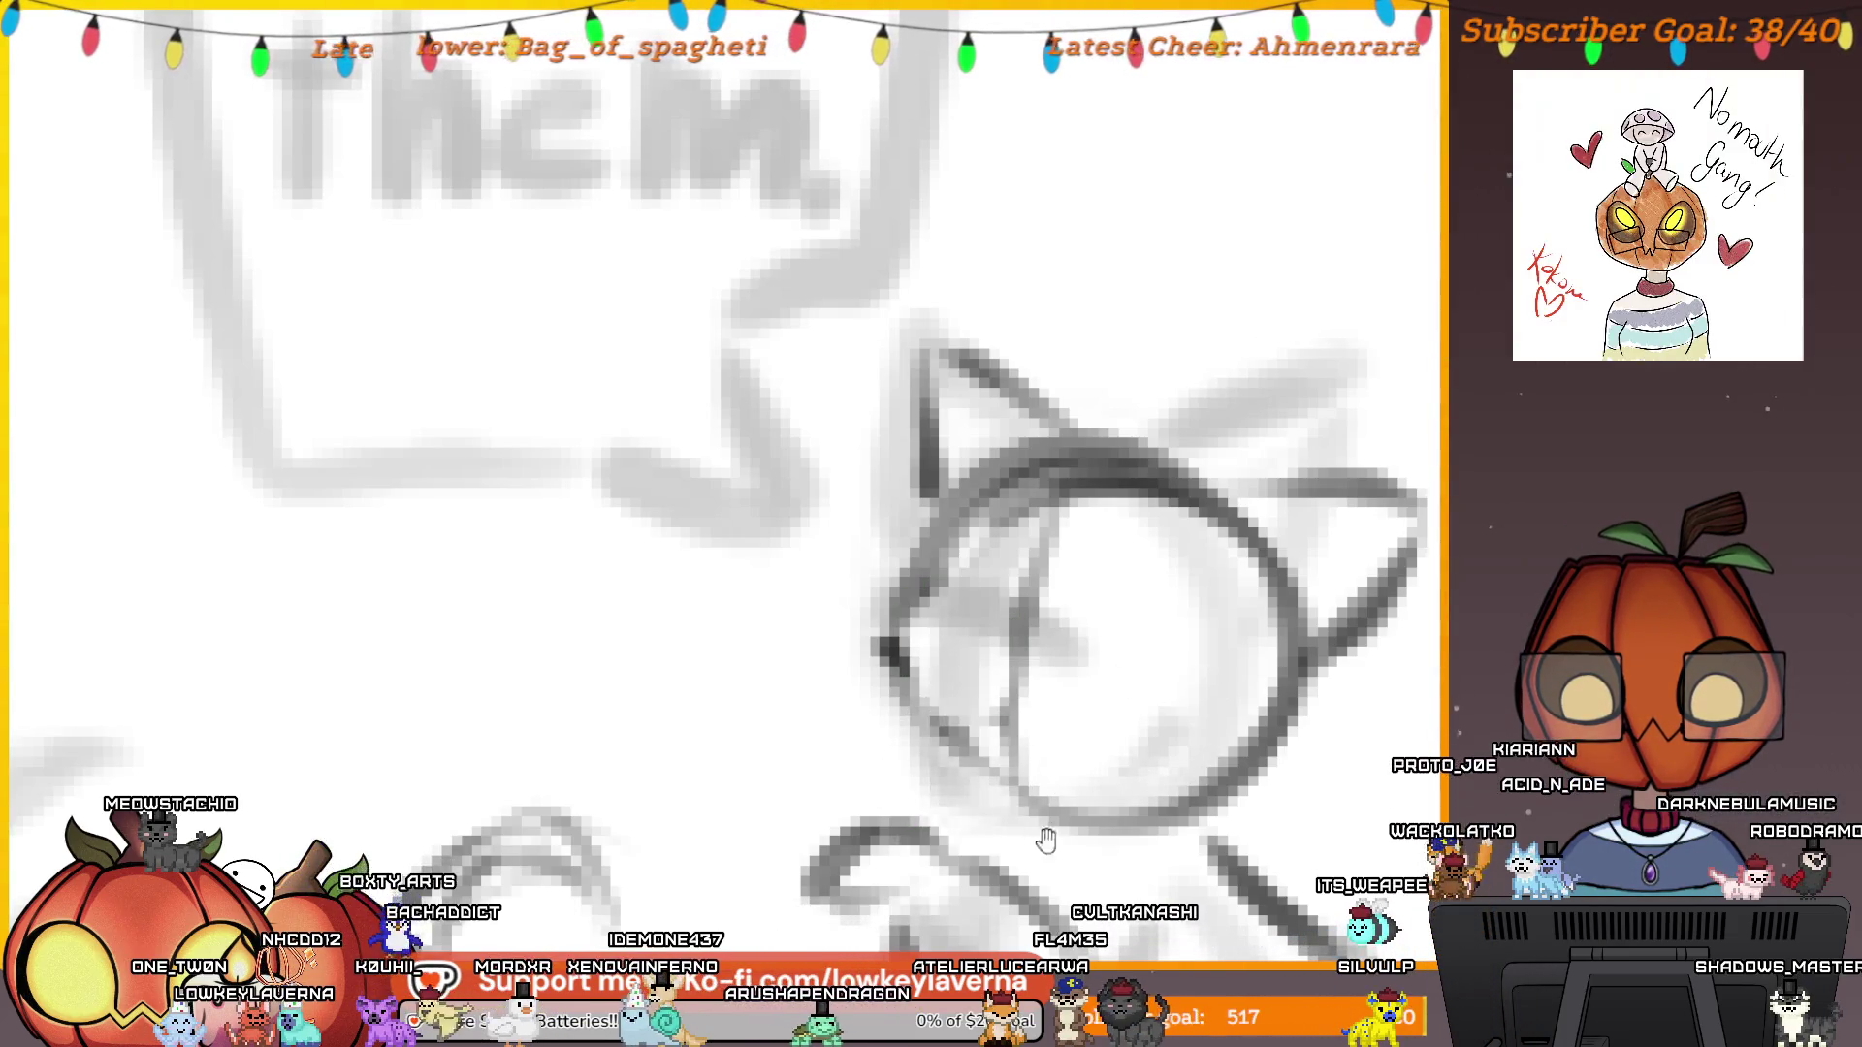
scroll(1048, 831, down, 5)
mouse_move(1070, 694)
mouse_down()
mouse_move(1168, 624)
mouse_move(947, 490)
mouse_move(889, 644)
mouse_up()
scroll(1218, 567, down, 5)
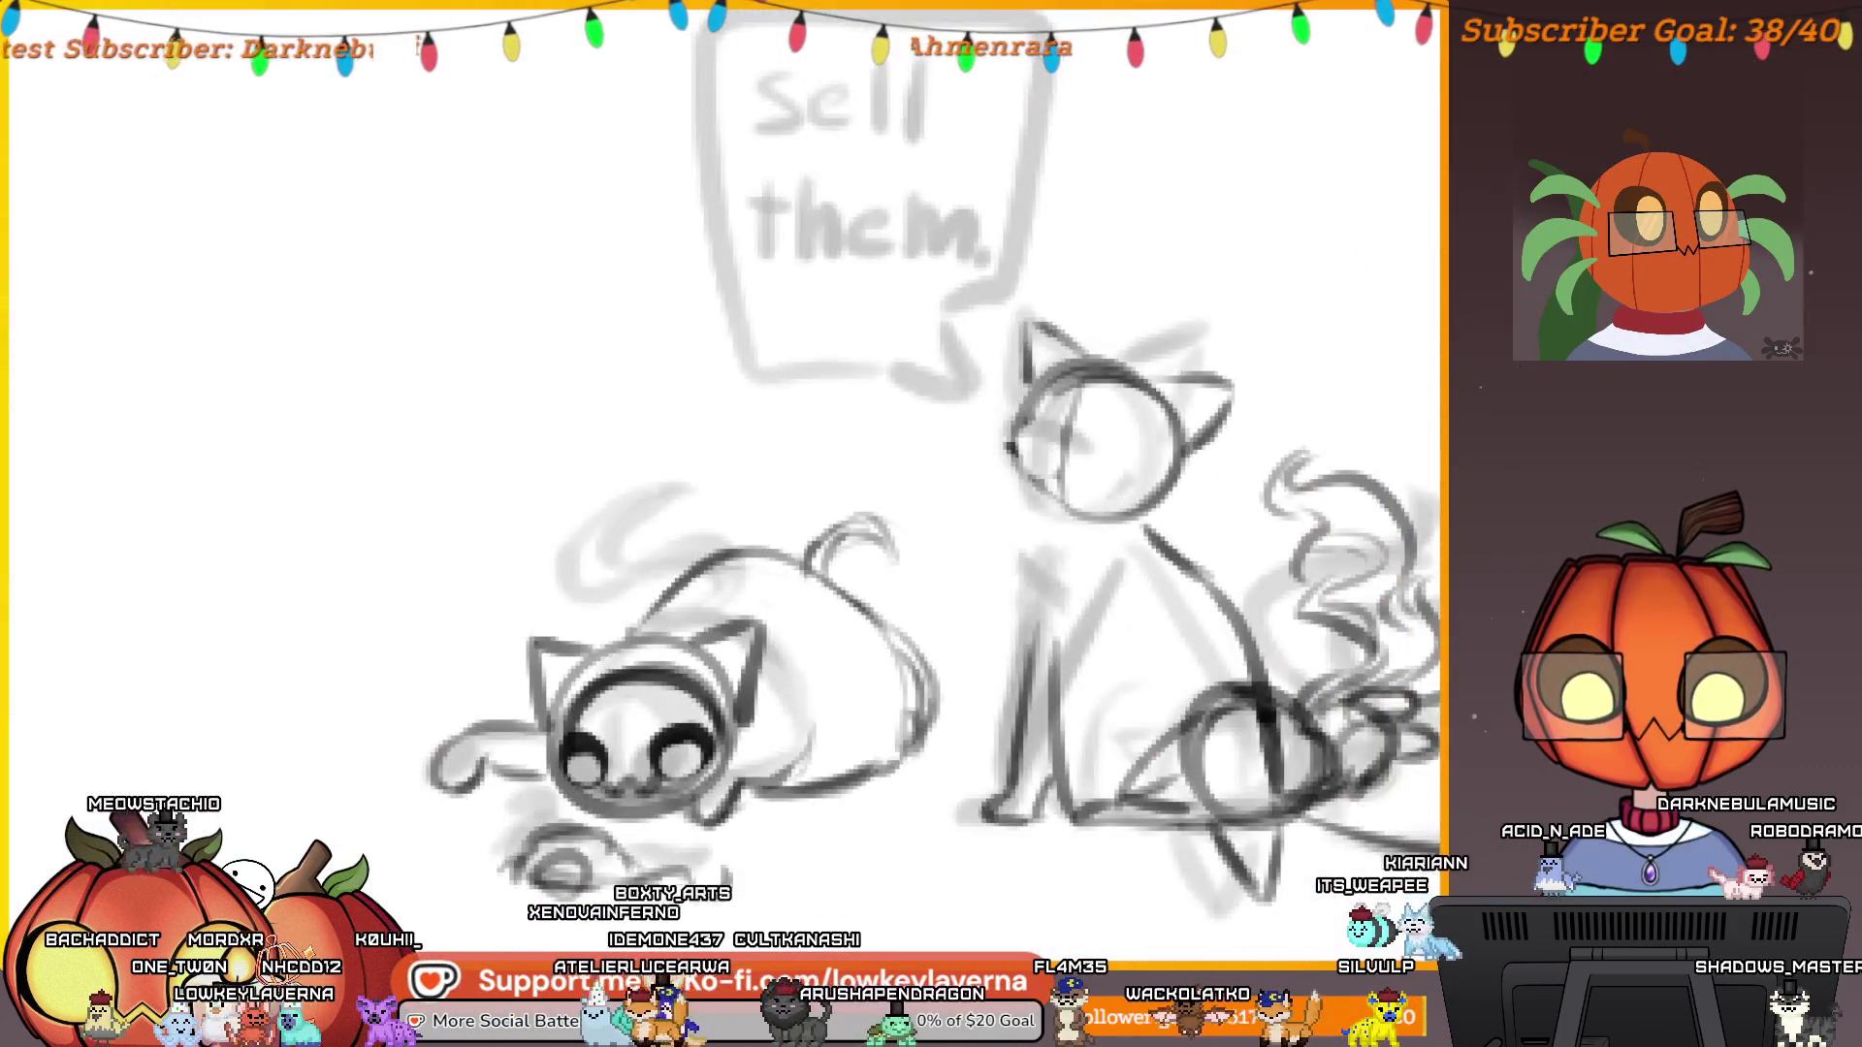
scroll(1073, 765, up, 3)
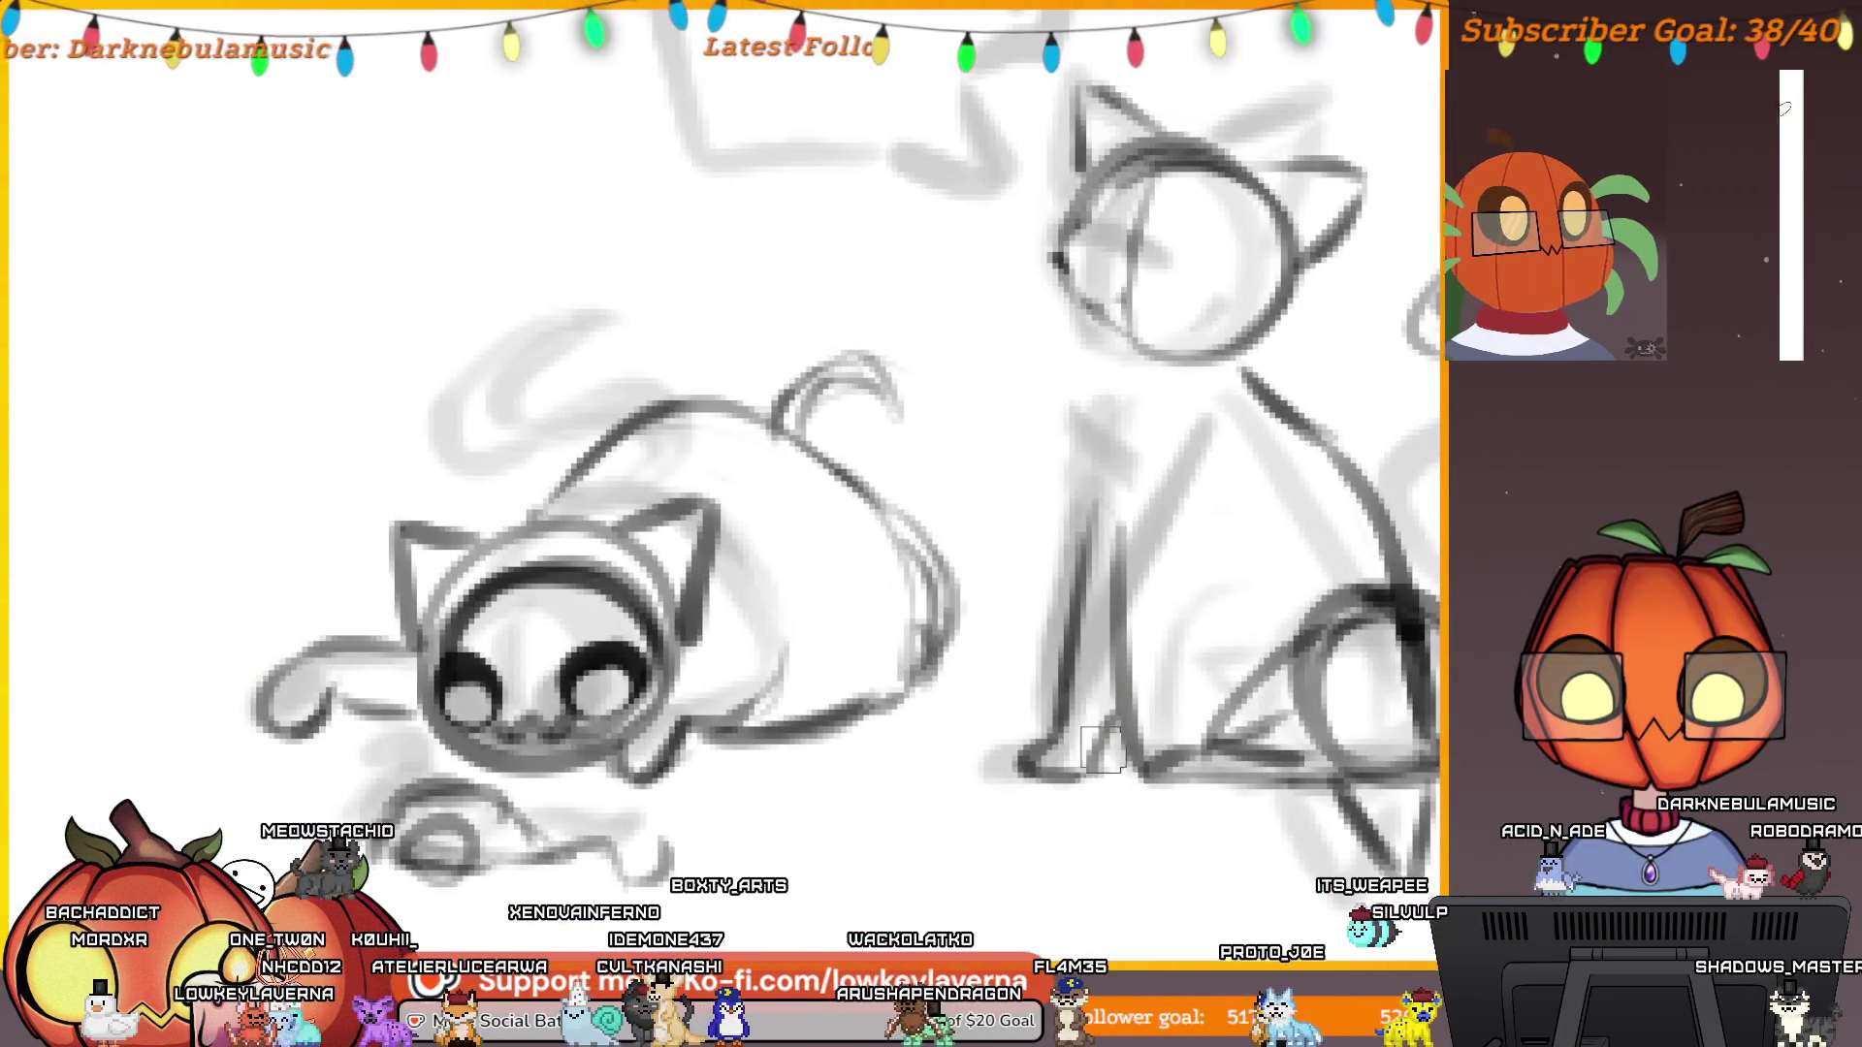
drag(1144, 751, 1070, 783)
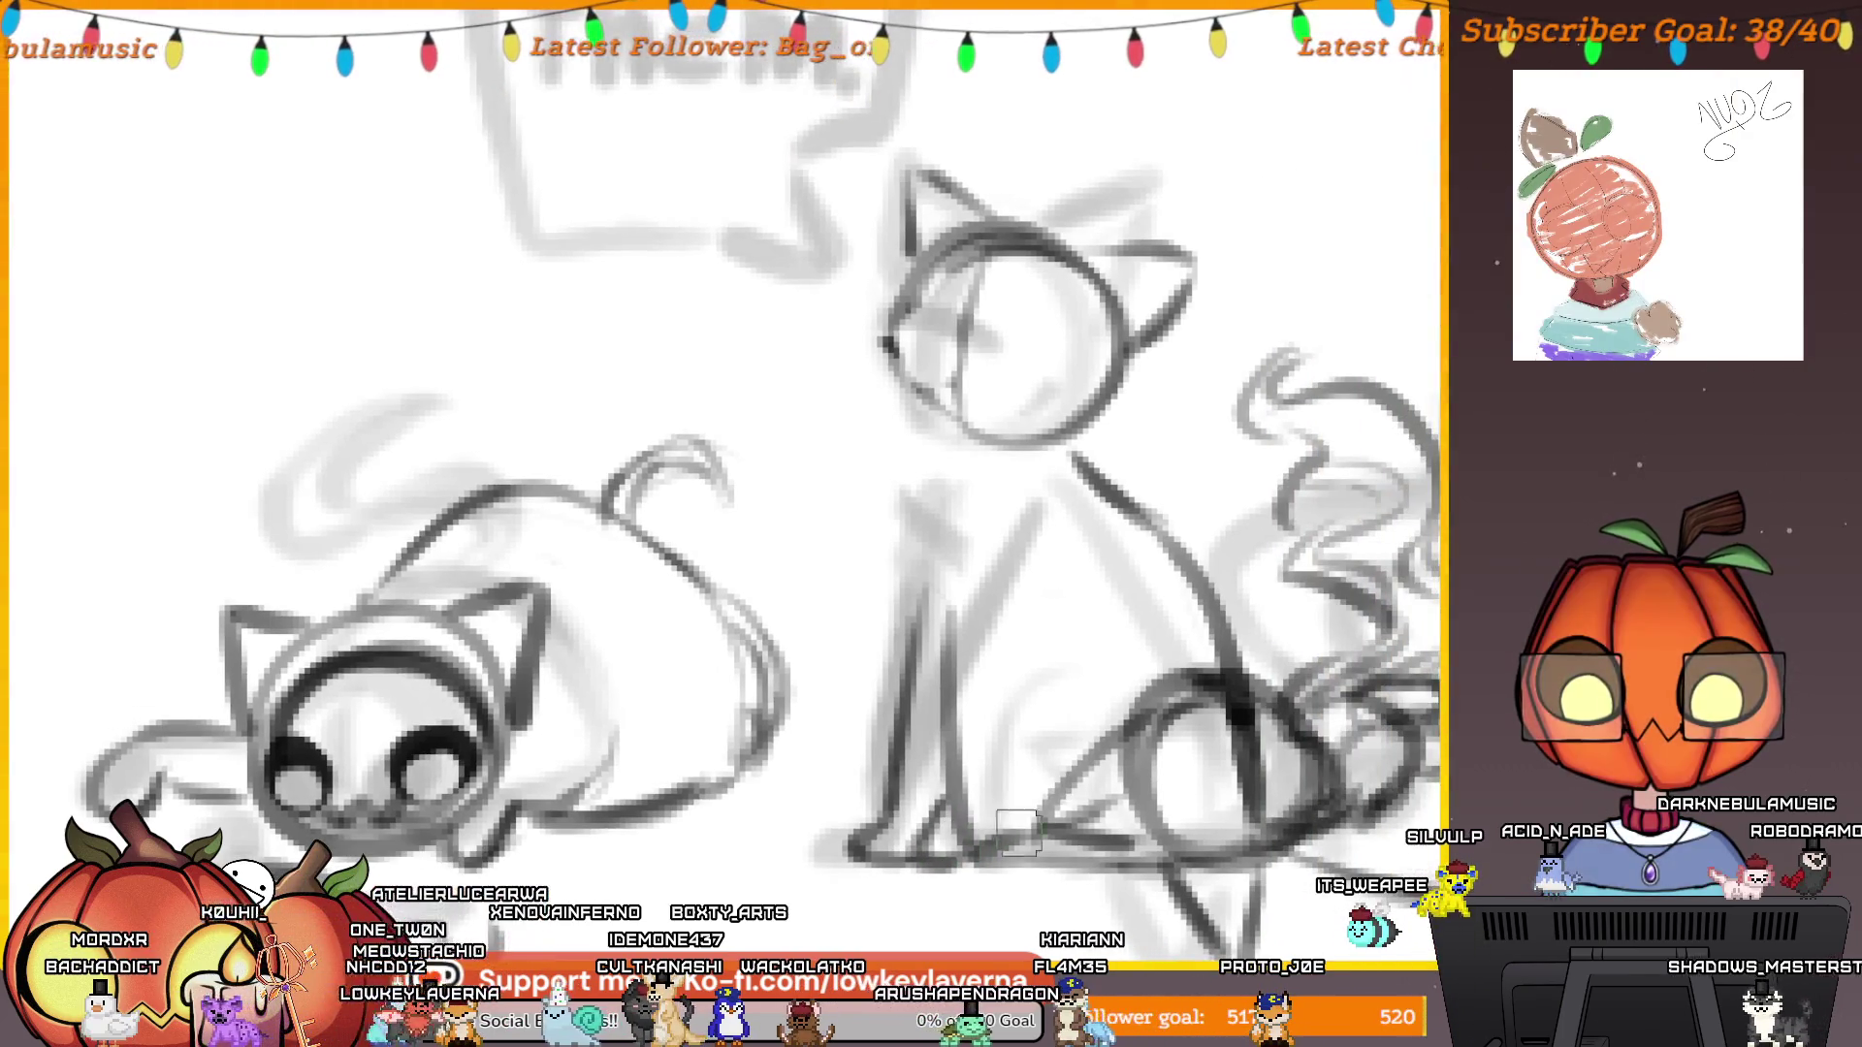
Draw and darken the sitting cat's front leg lines.
drag(1096, 602, 1065, 706)
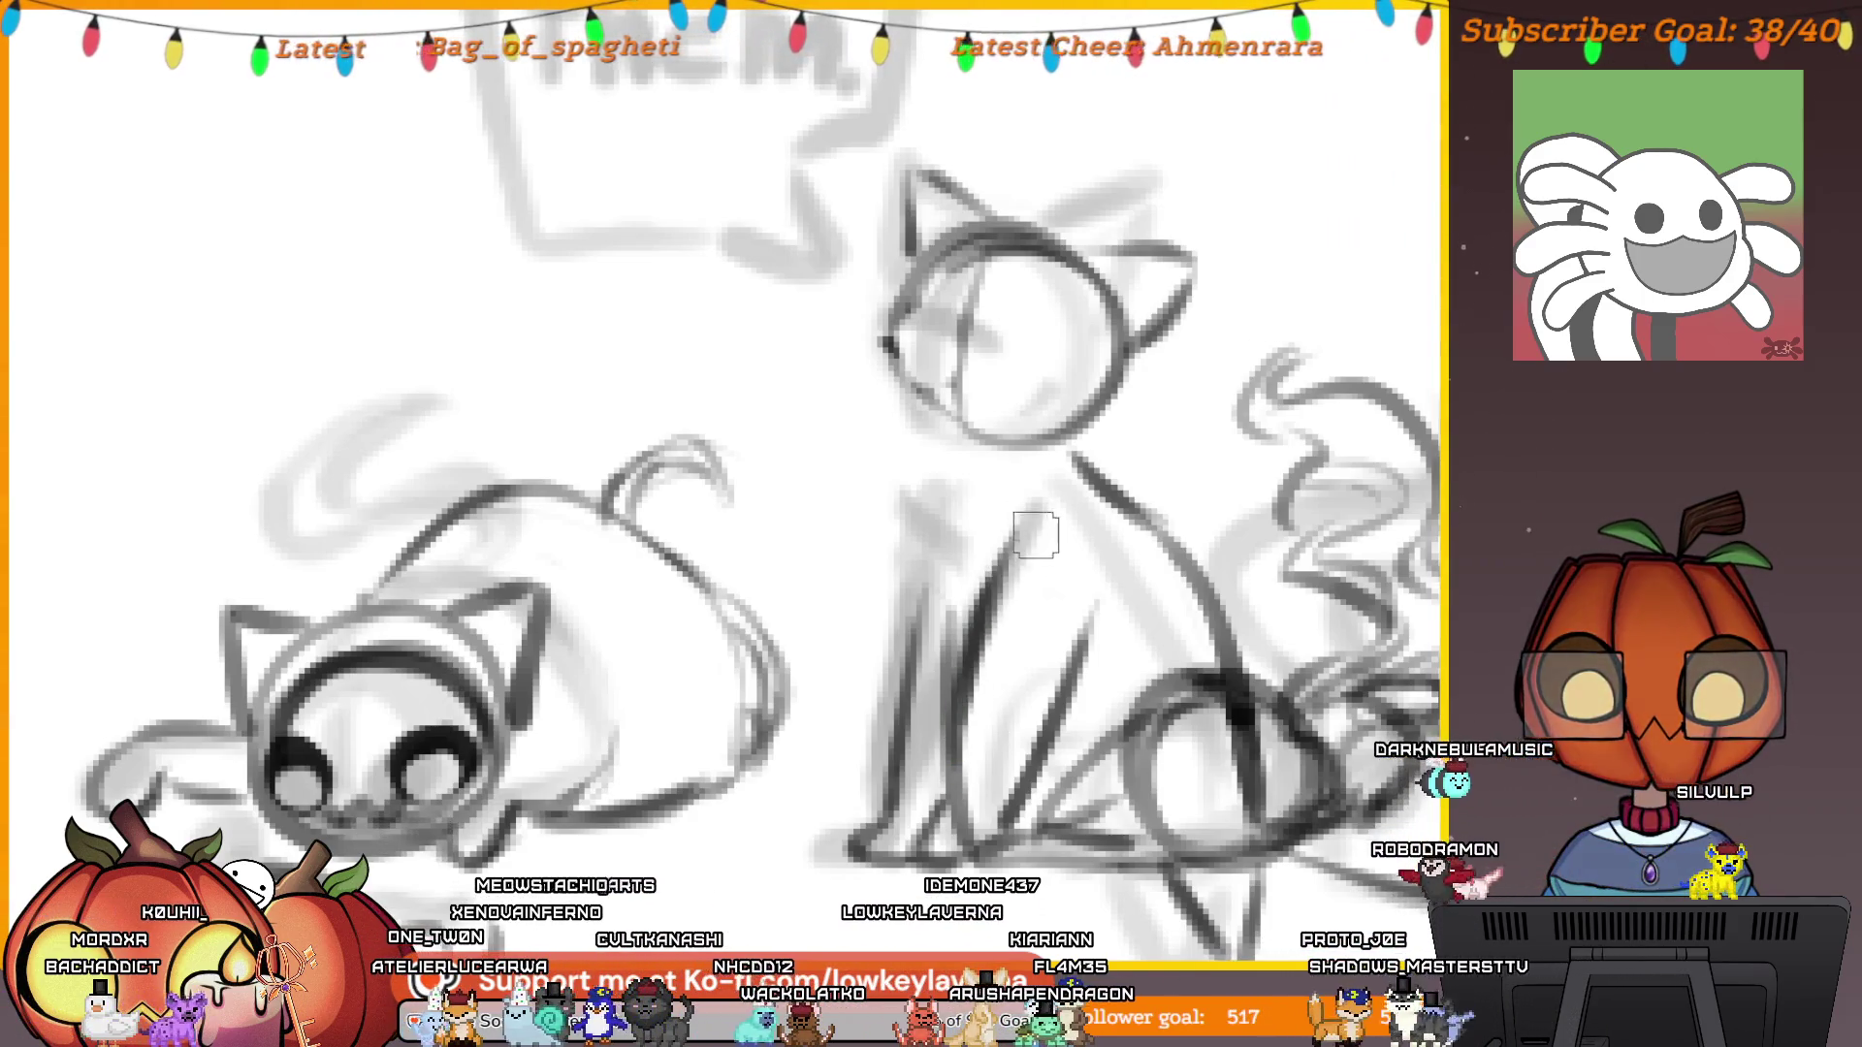
drag(1035, 535, 1059, 613)
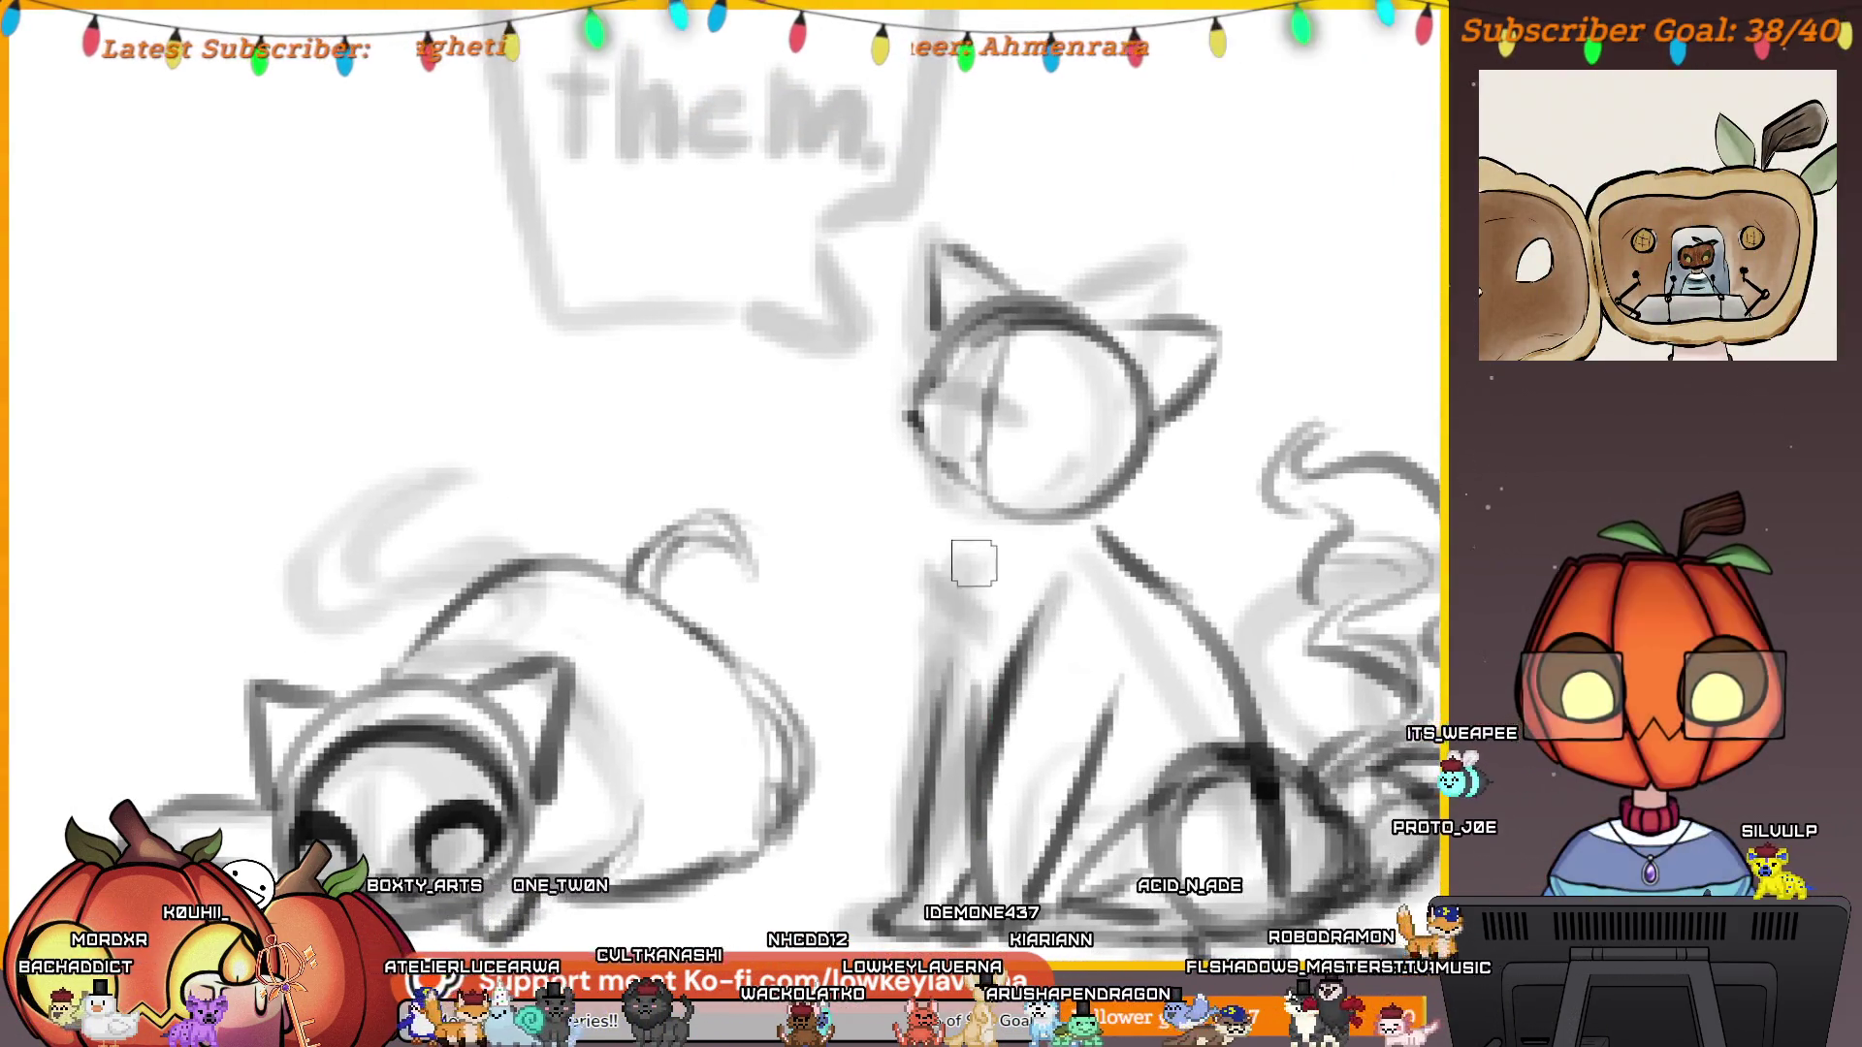
drag(952, 572, 961, 667)
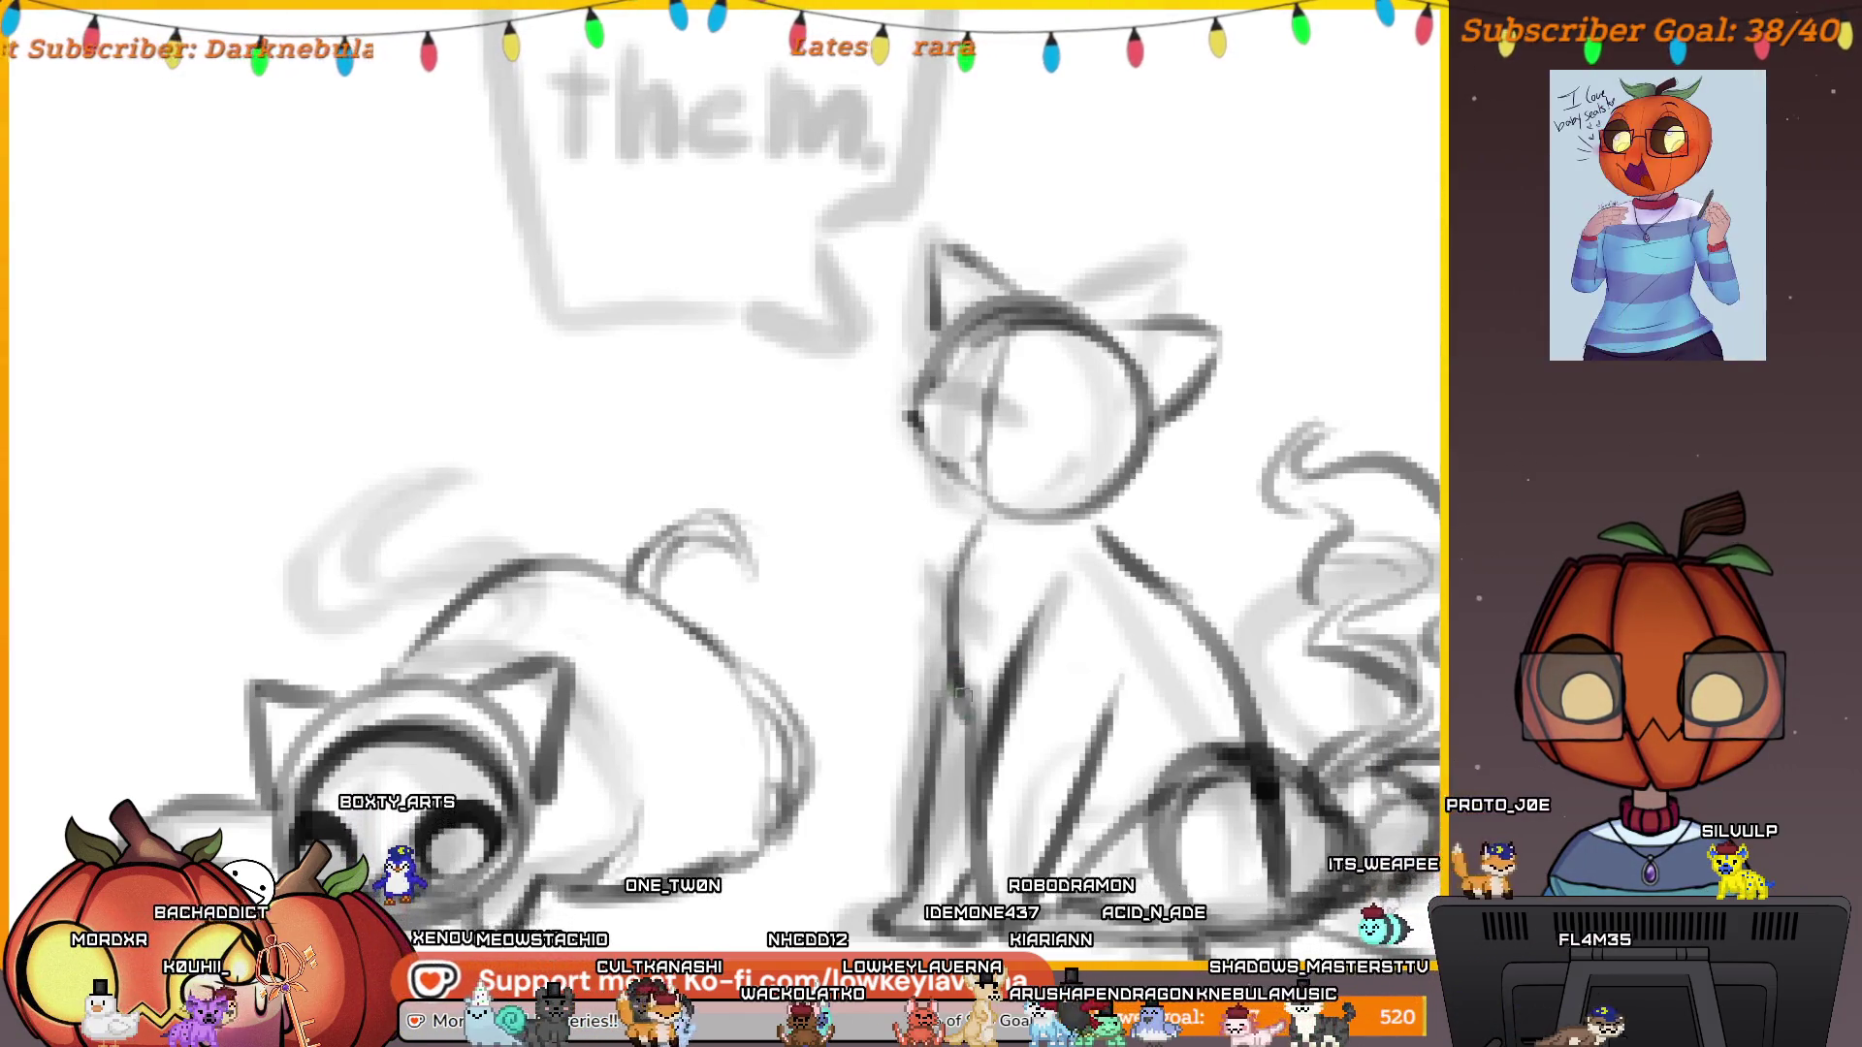
scroll(1105, 411, down, 5)
scroll(1142, 482, up, 2)
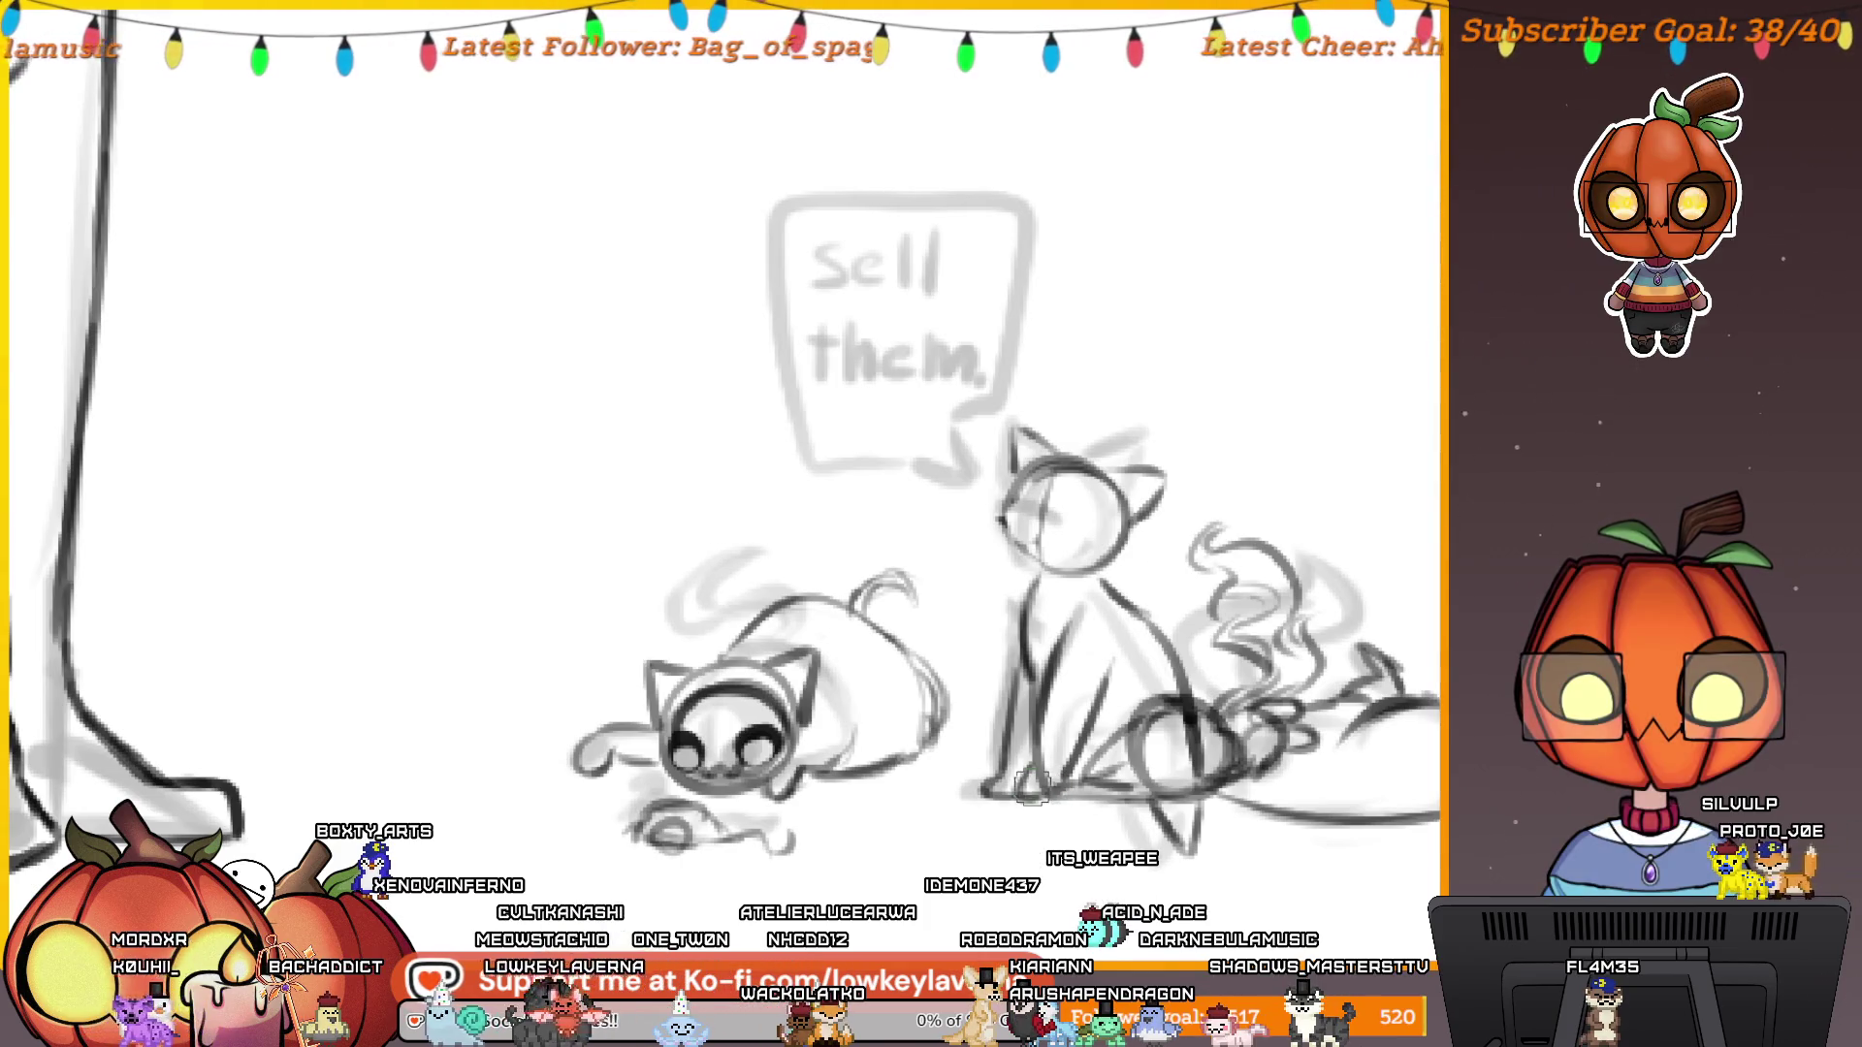
scroll(1104, 682, up, 1)
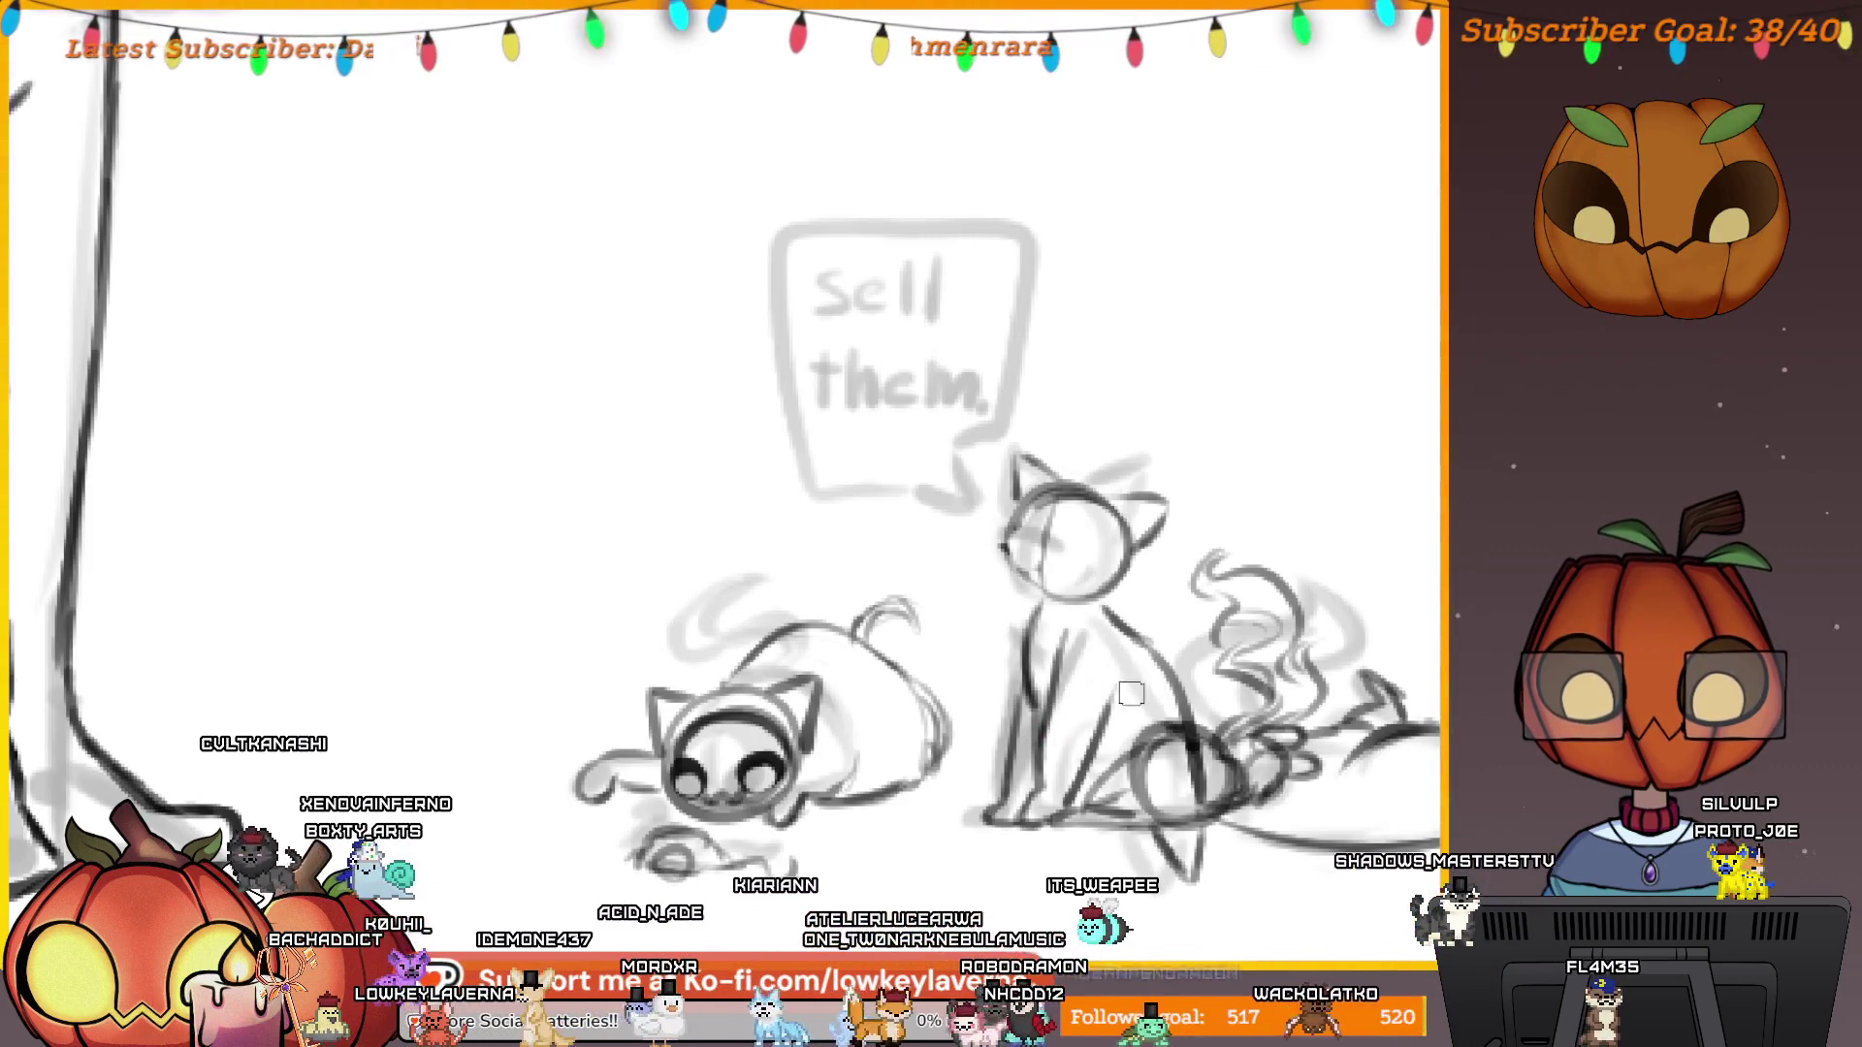
scroll(1190, 702, up, 2)
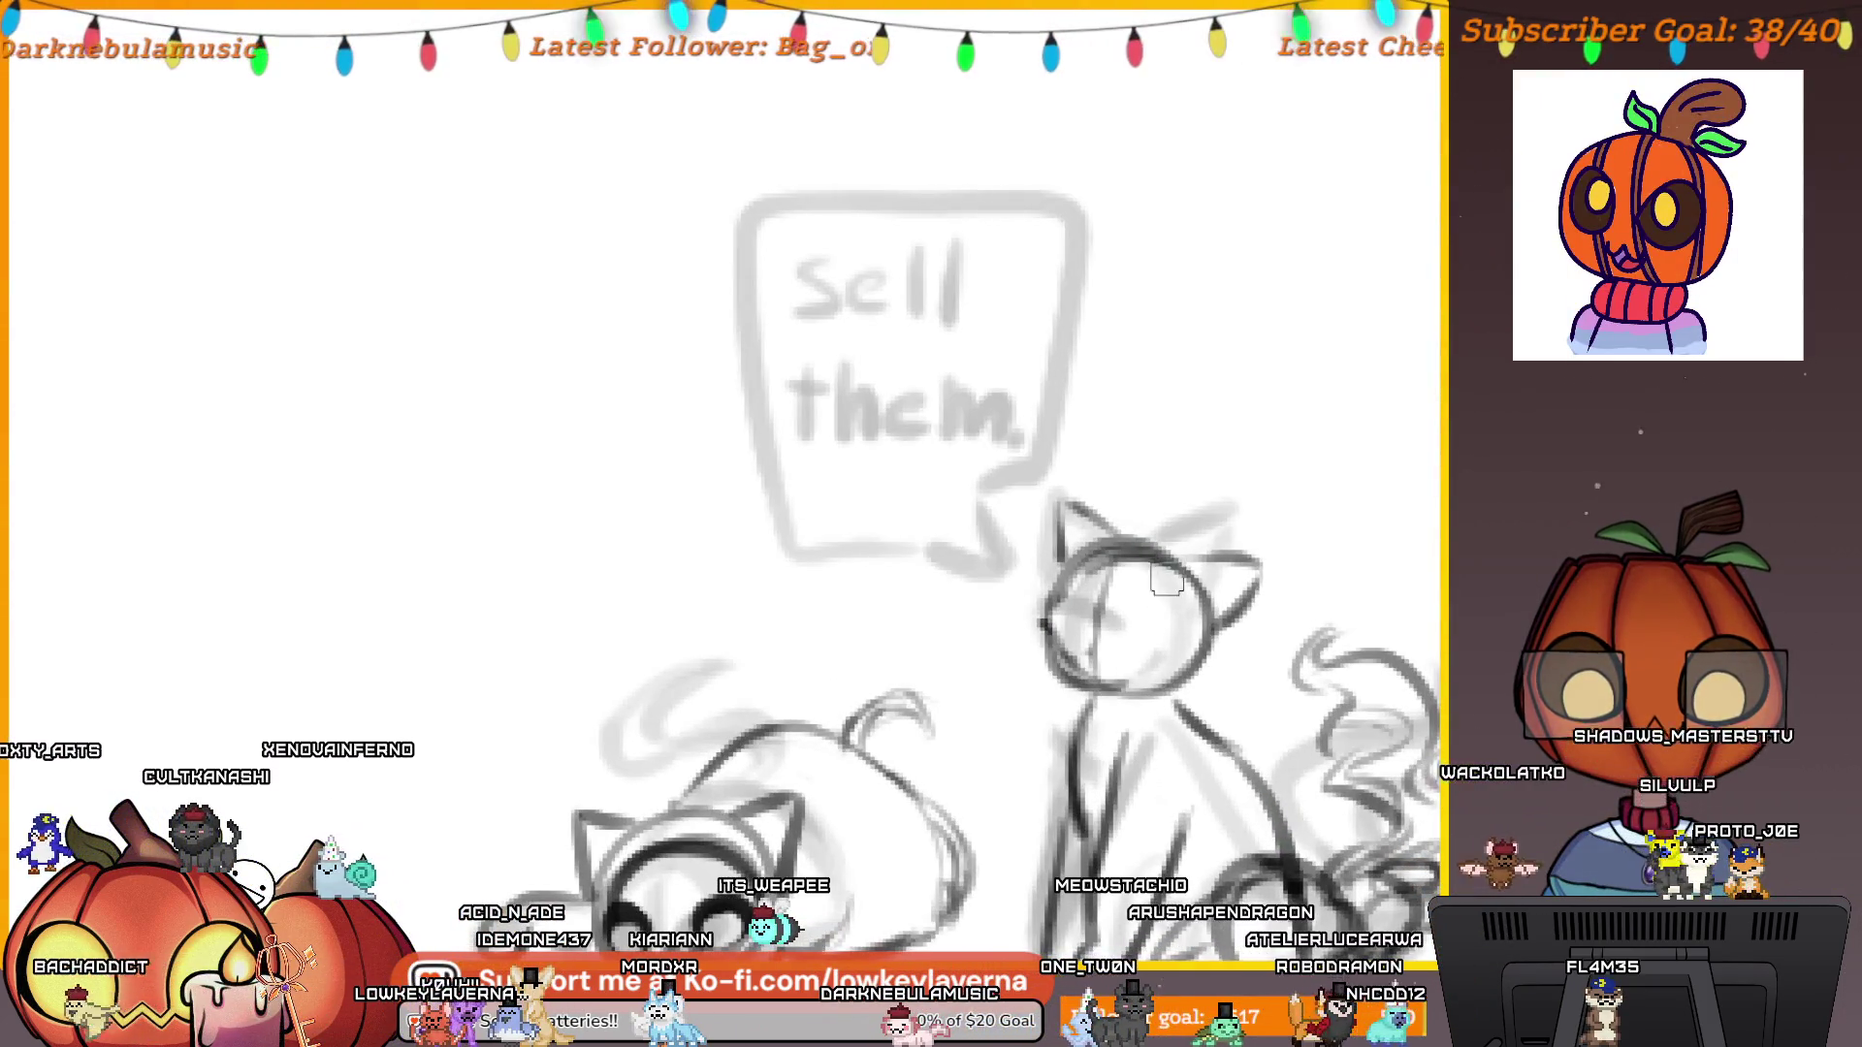
scroll(1113, 623, up, 3)
Add two dot eyes, mirror the canvas, and redraw the cat's cheek and jaw line.
drag(967, 610, 988, 617)
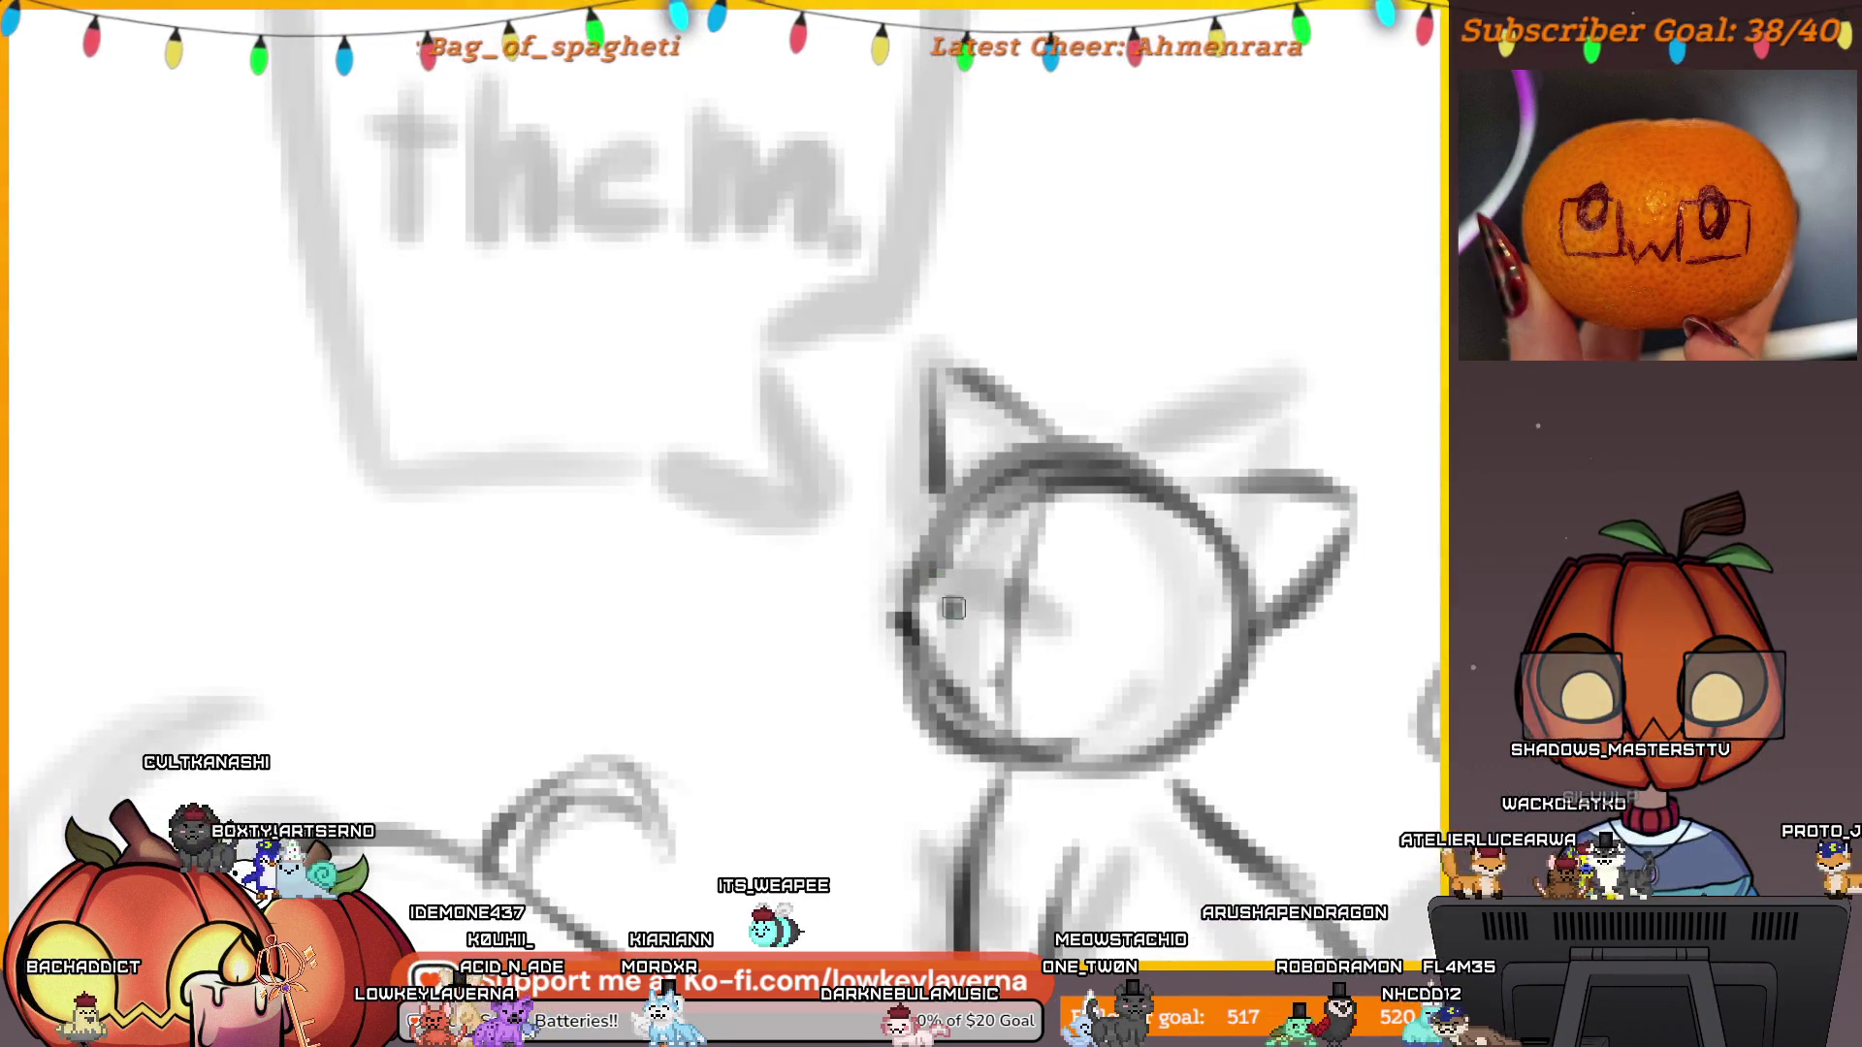
drag(1018, 638, 1053, 643)
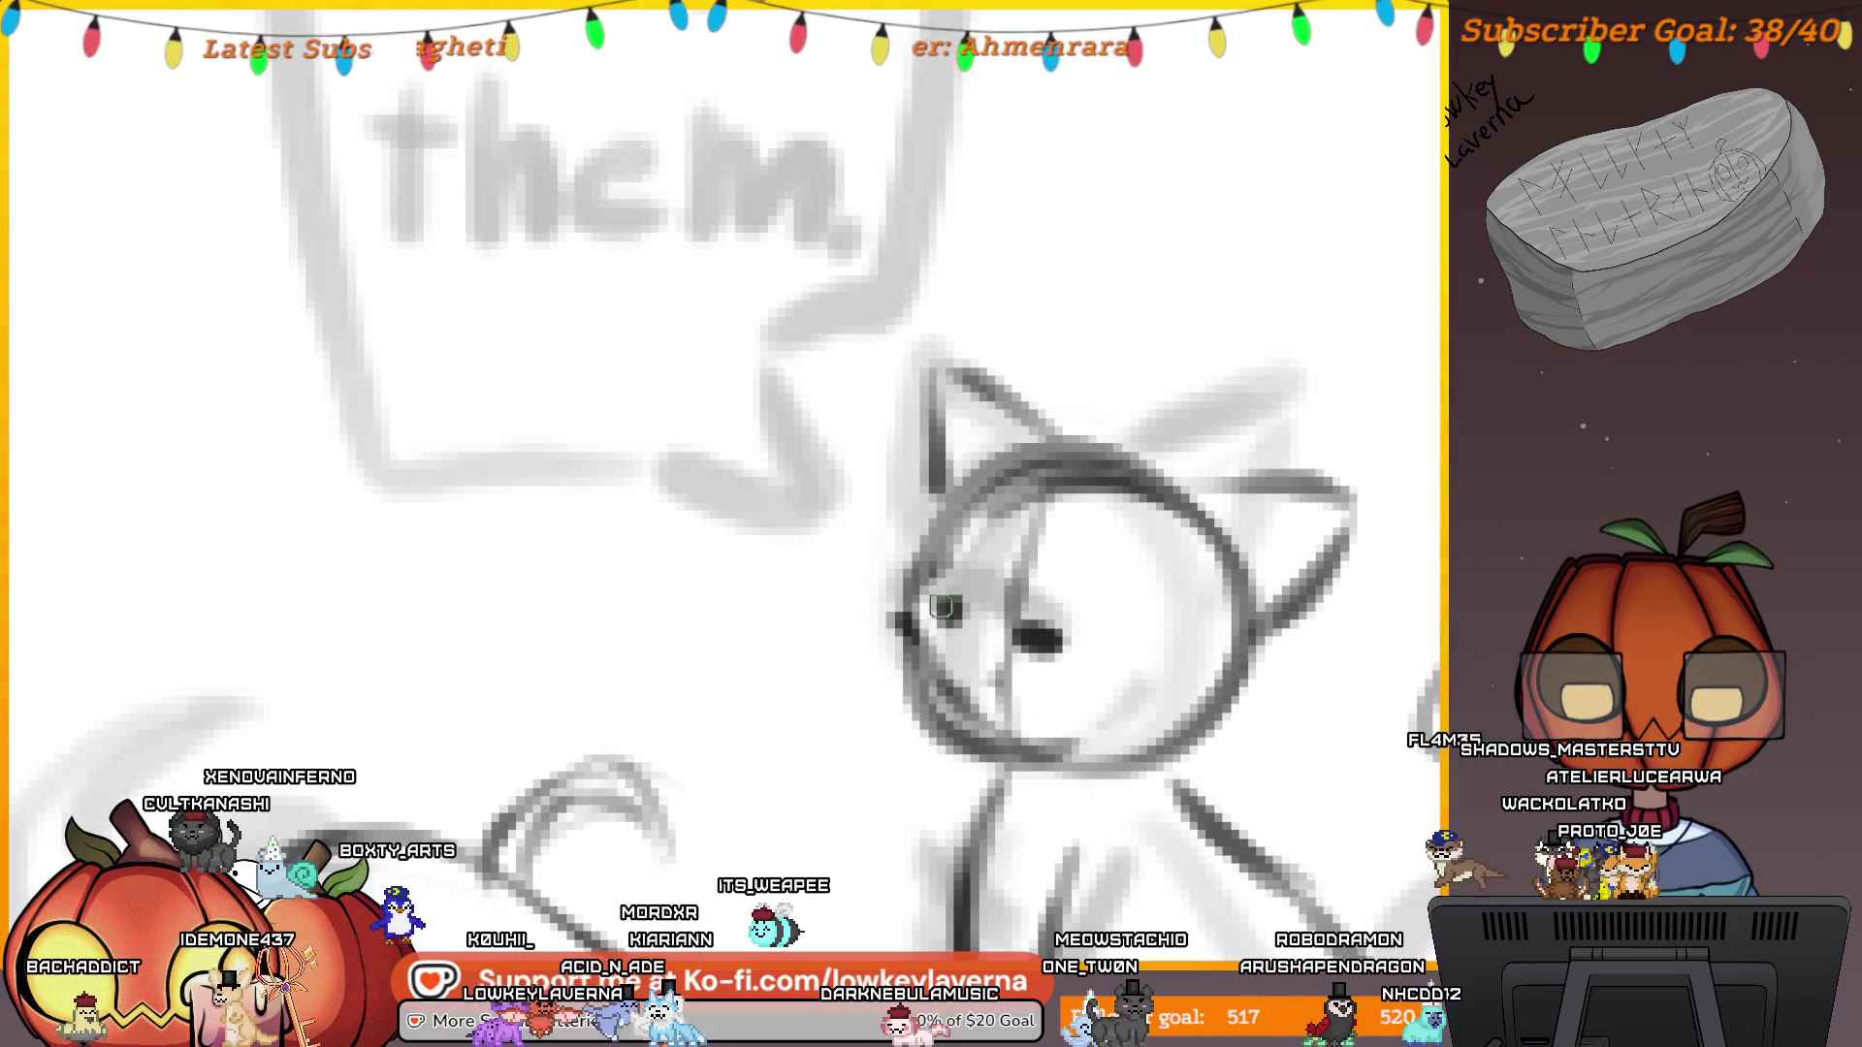
scroll(970, 572, down, 3)
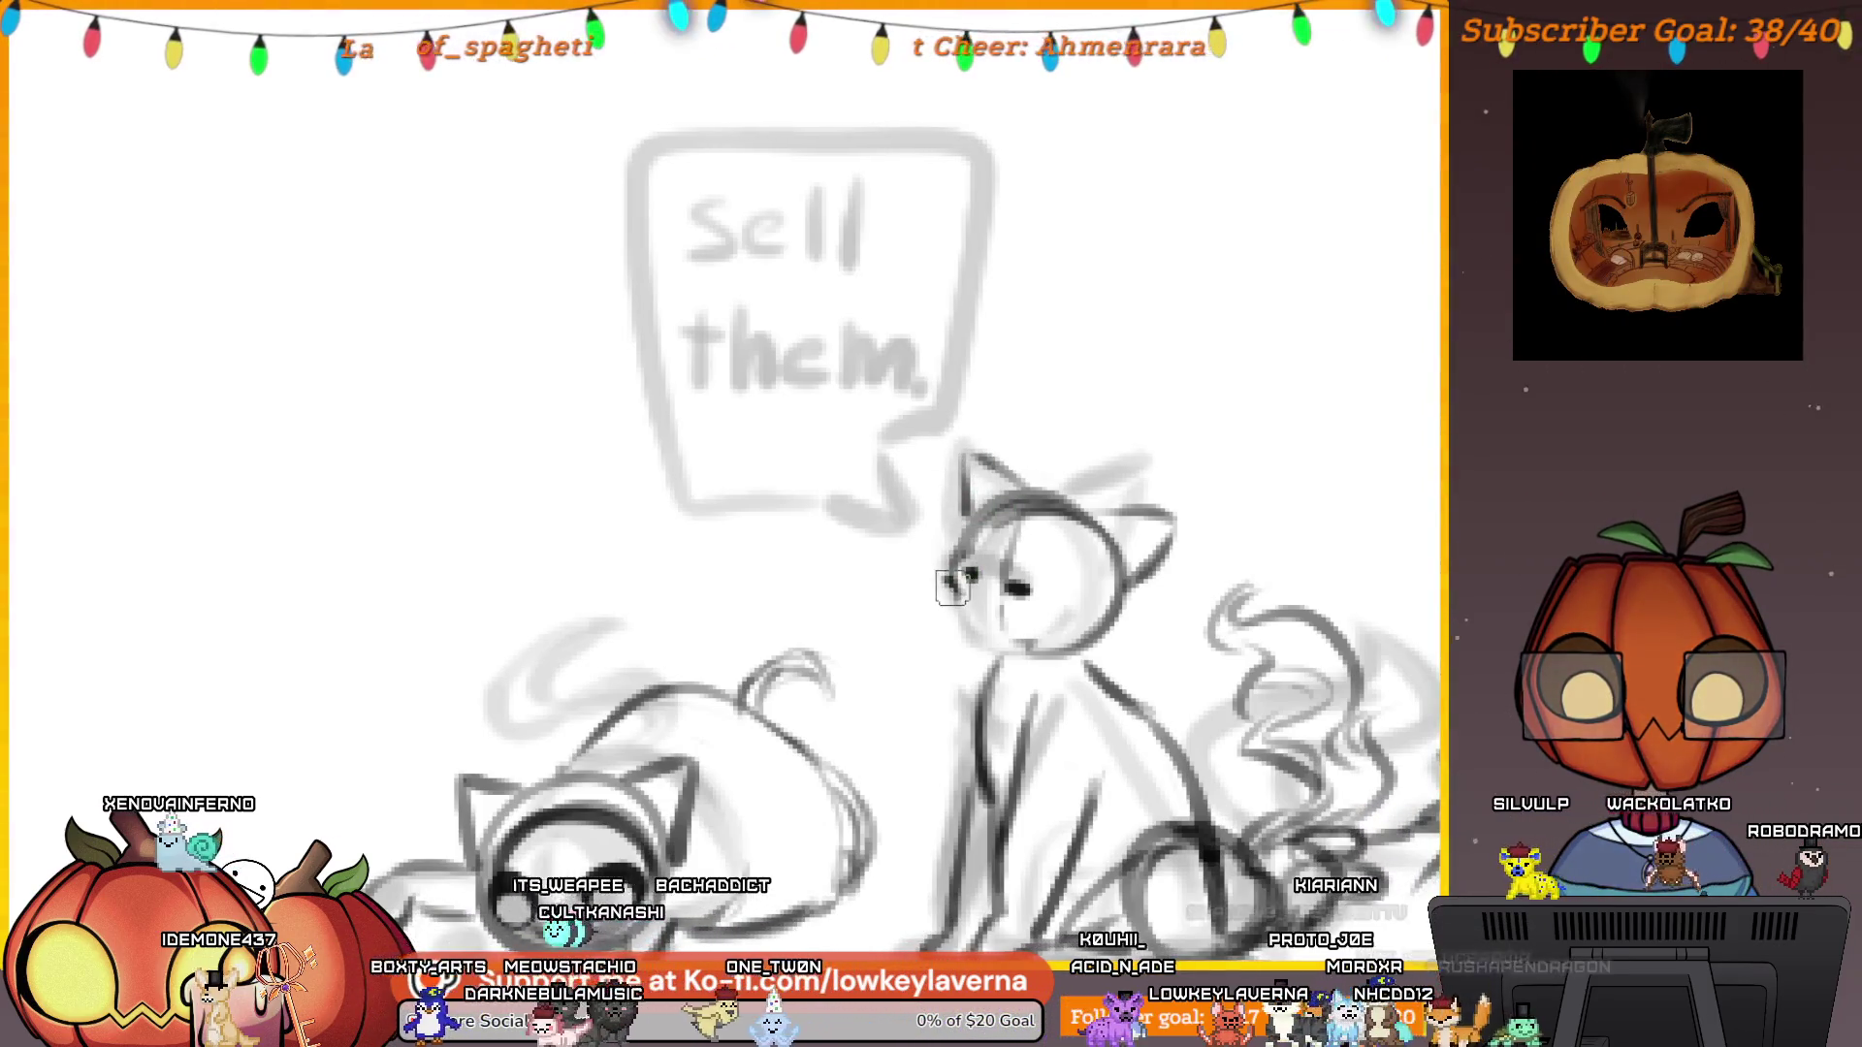
key(m)
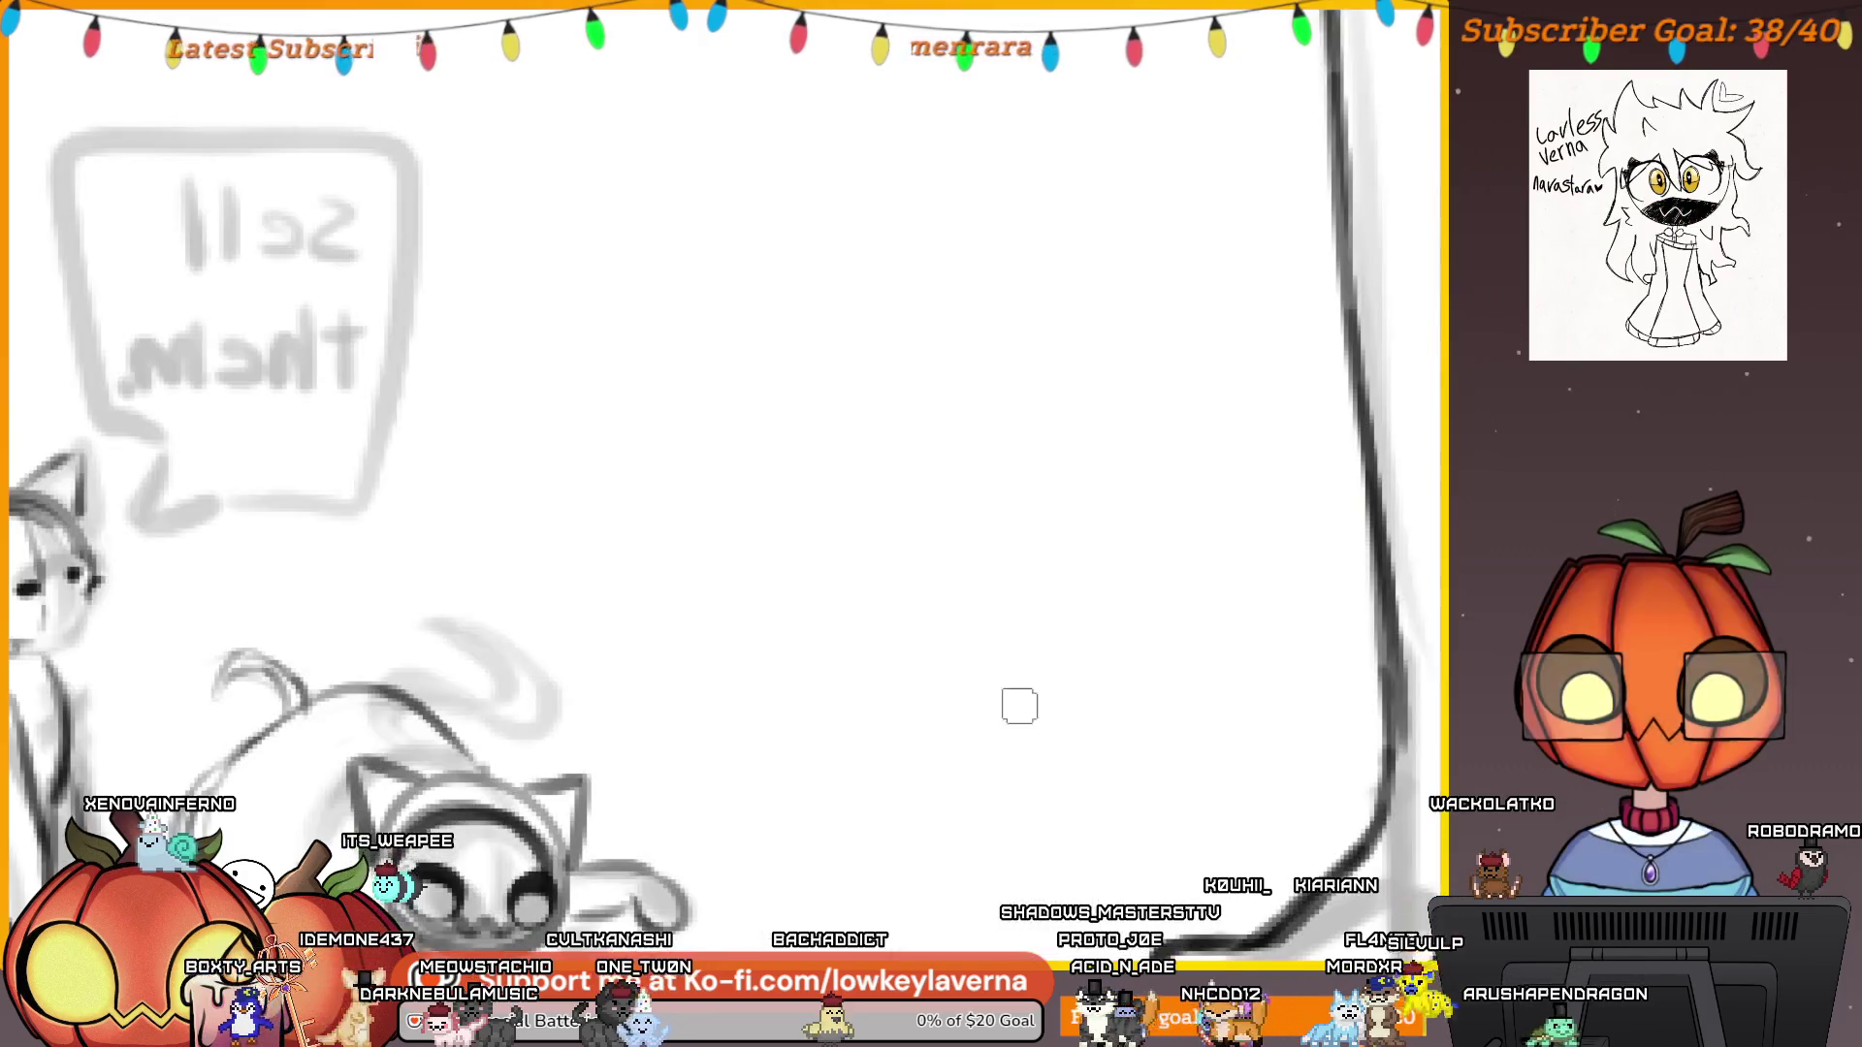
scroll(1068, 698, up, 5)
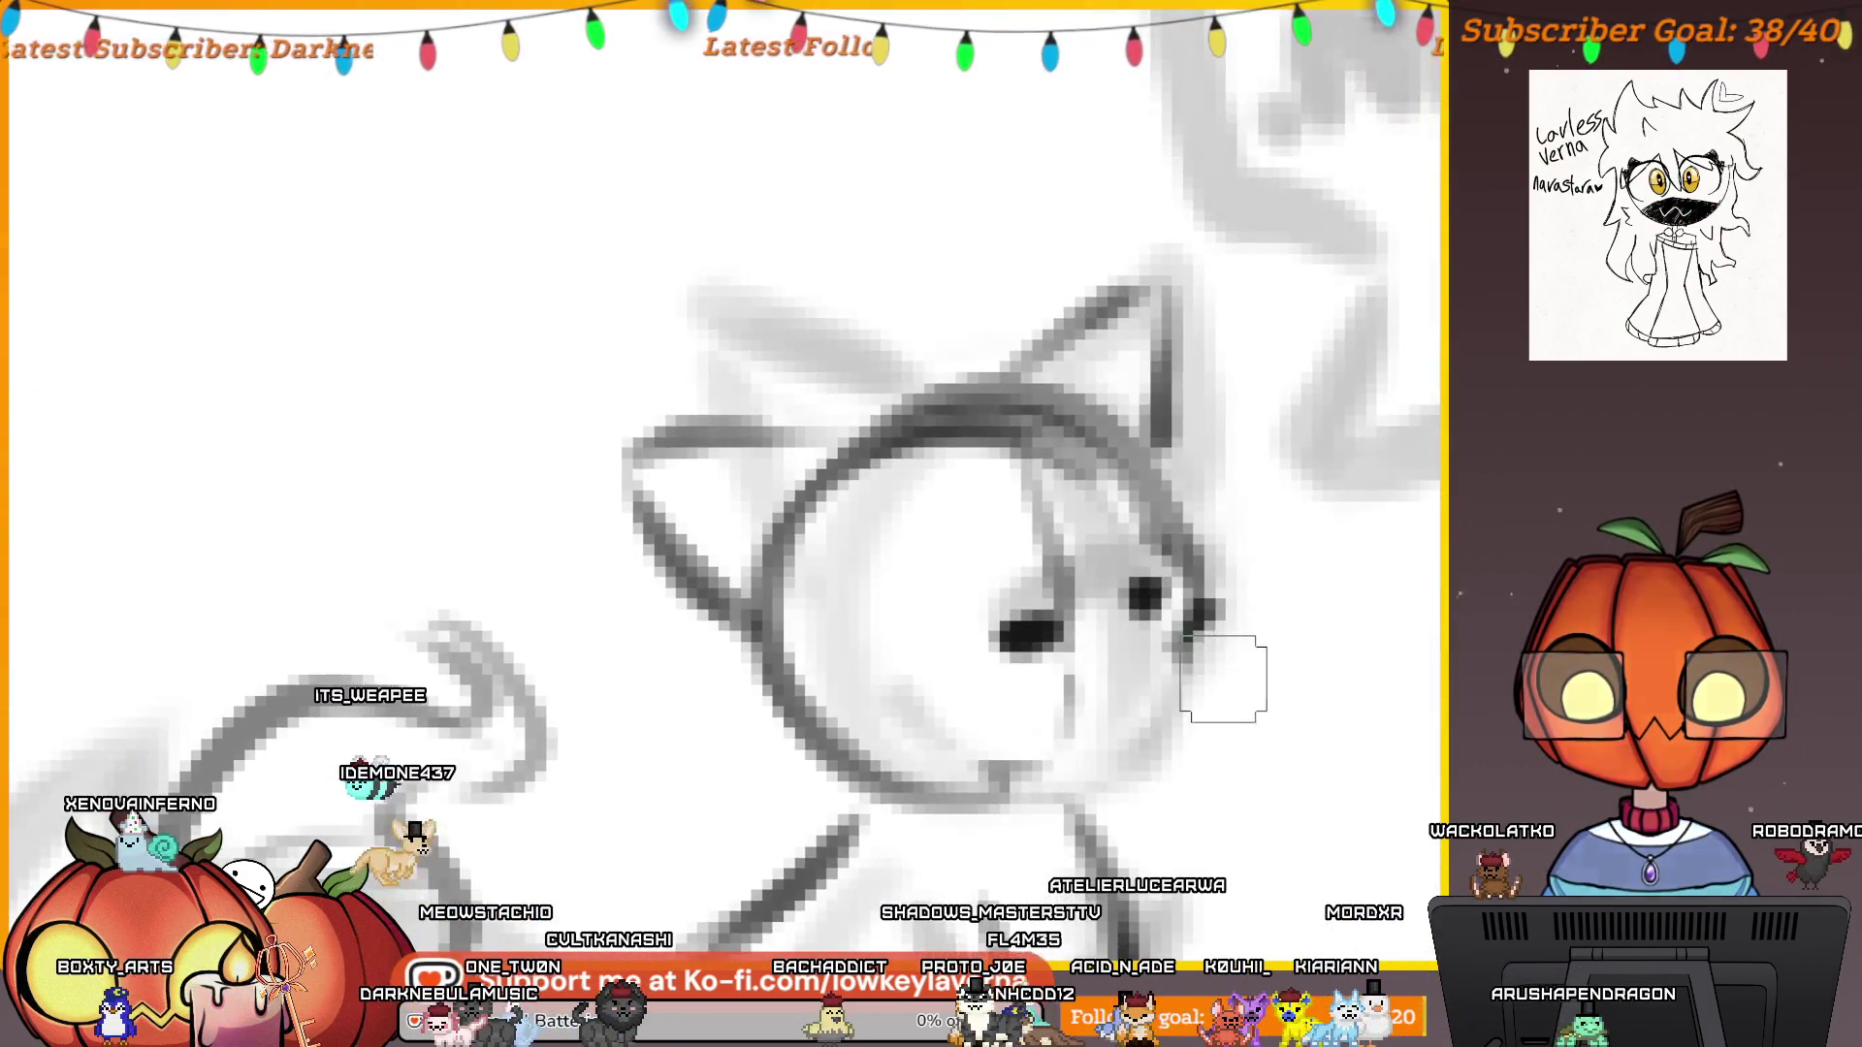
drag(1206, 656, 1118, 765)
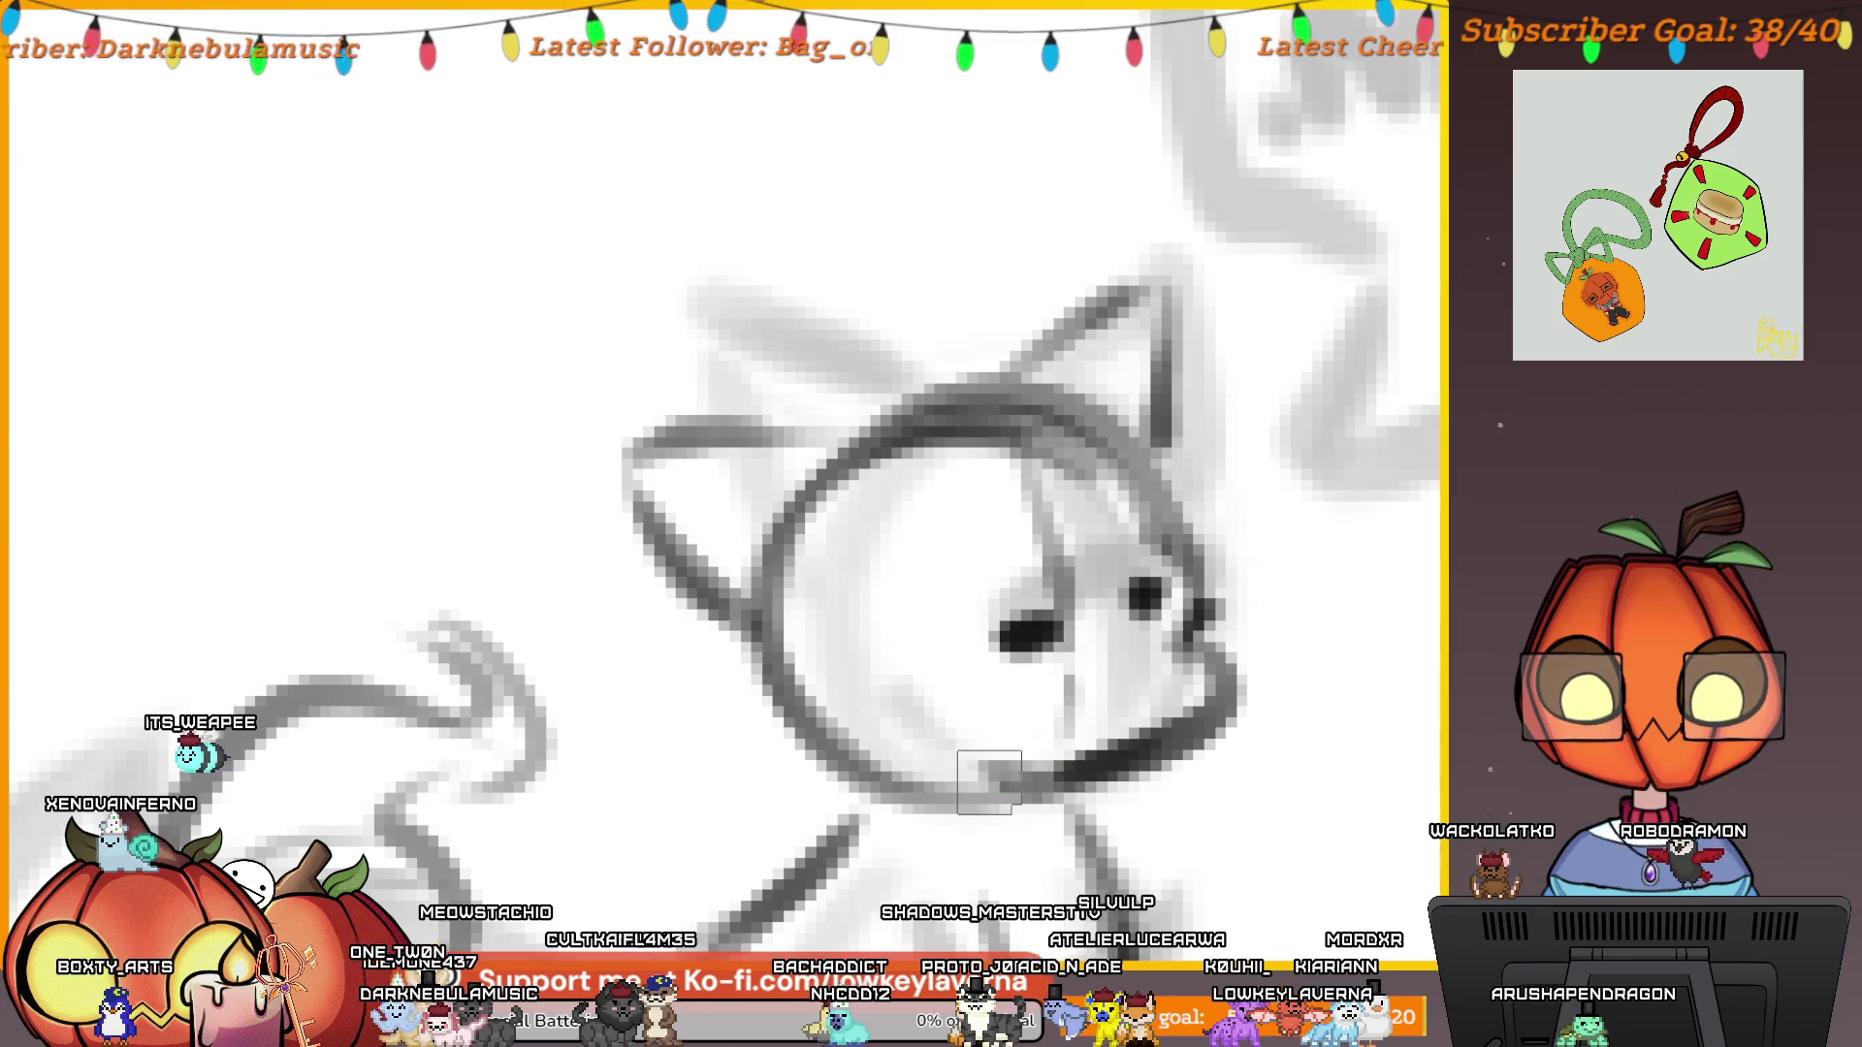
key(ctrl+z)
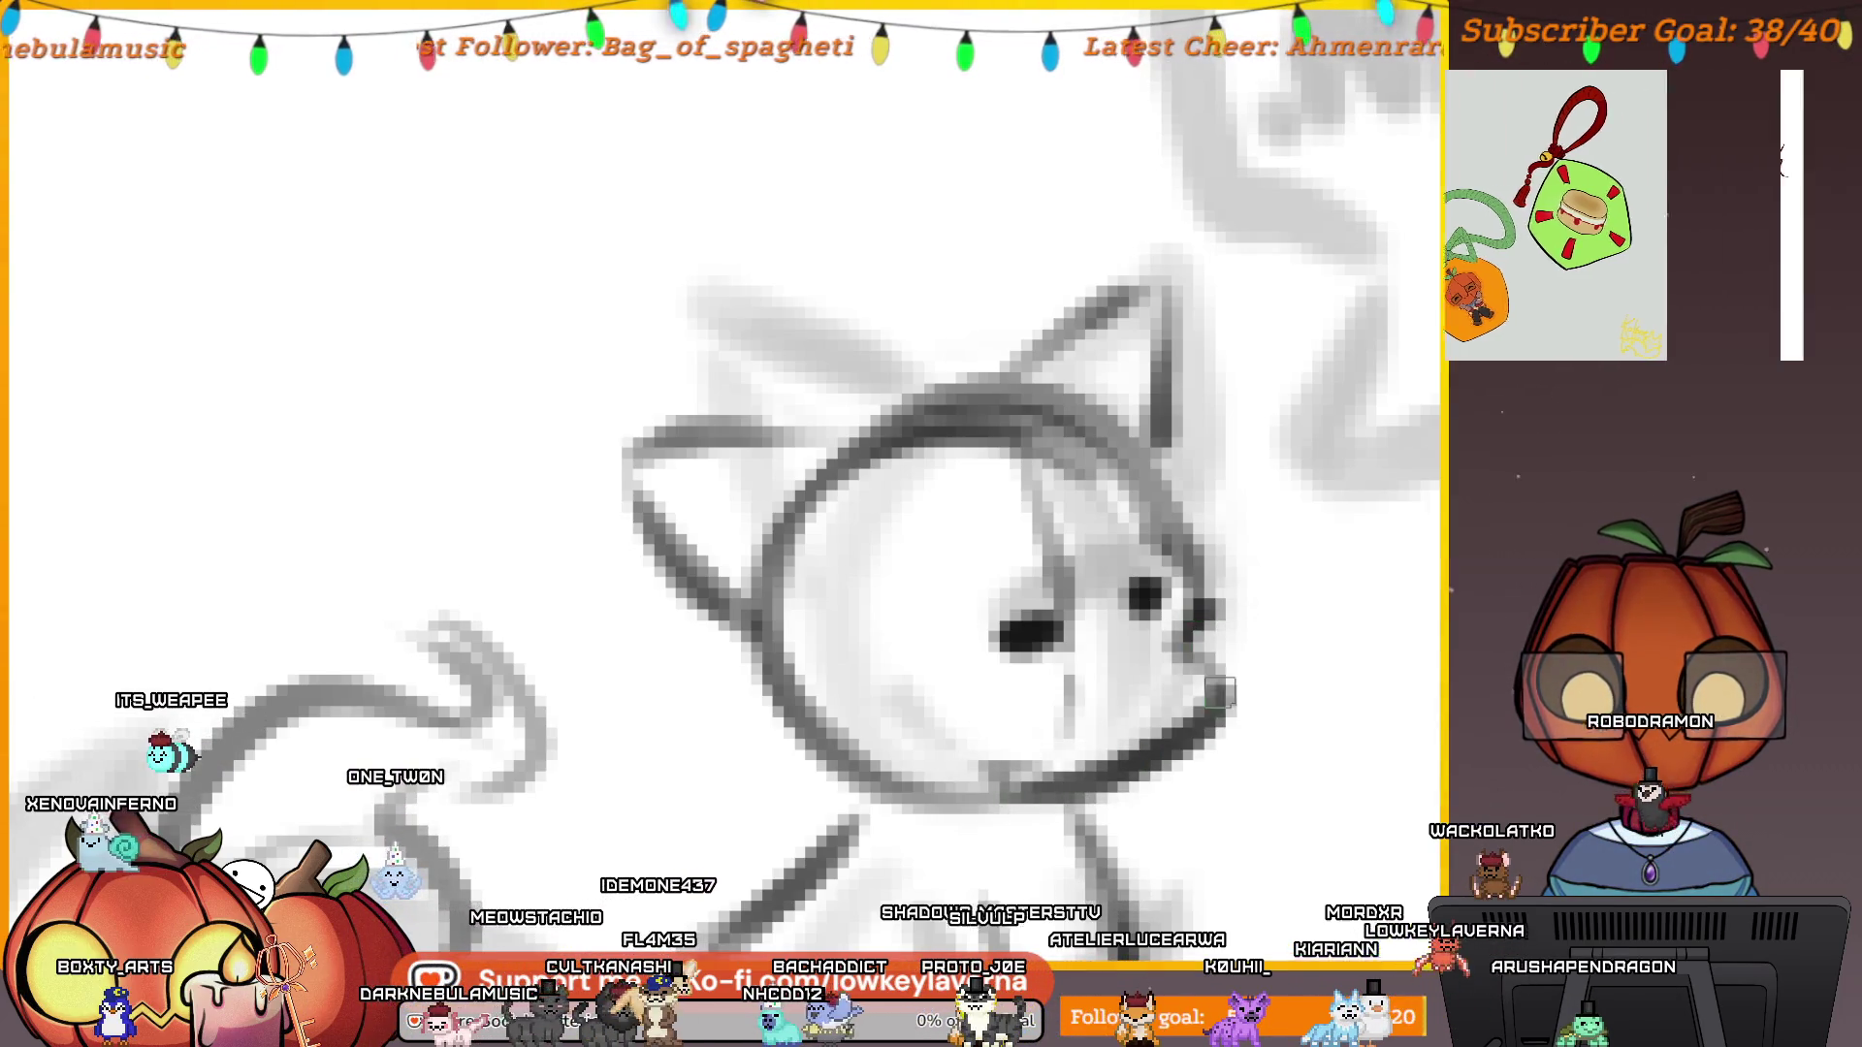
drag(1203, 662, 1151, 640)
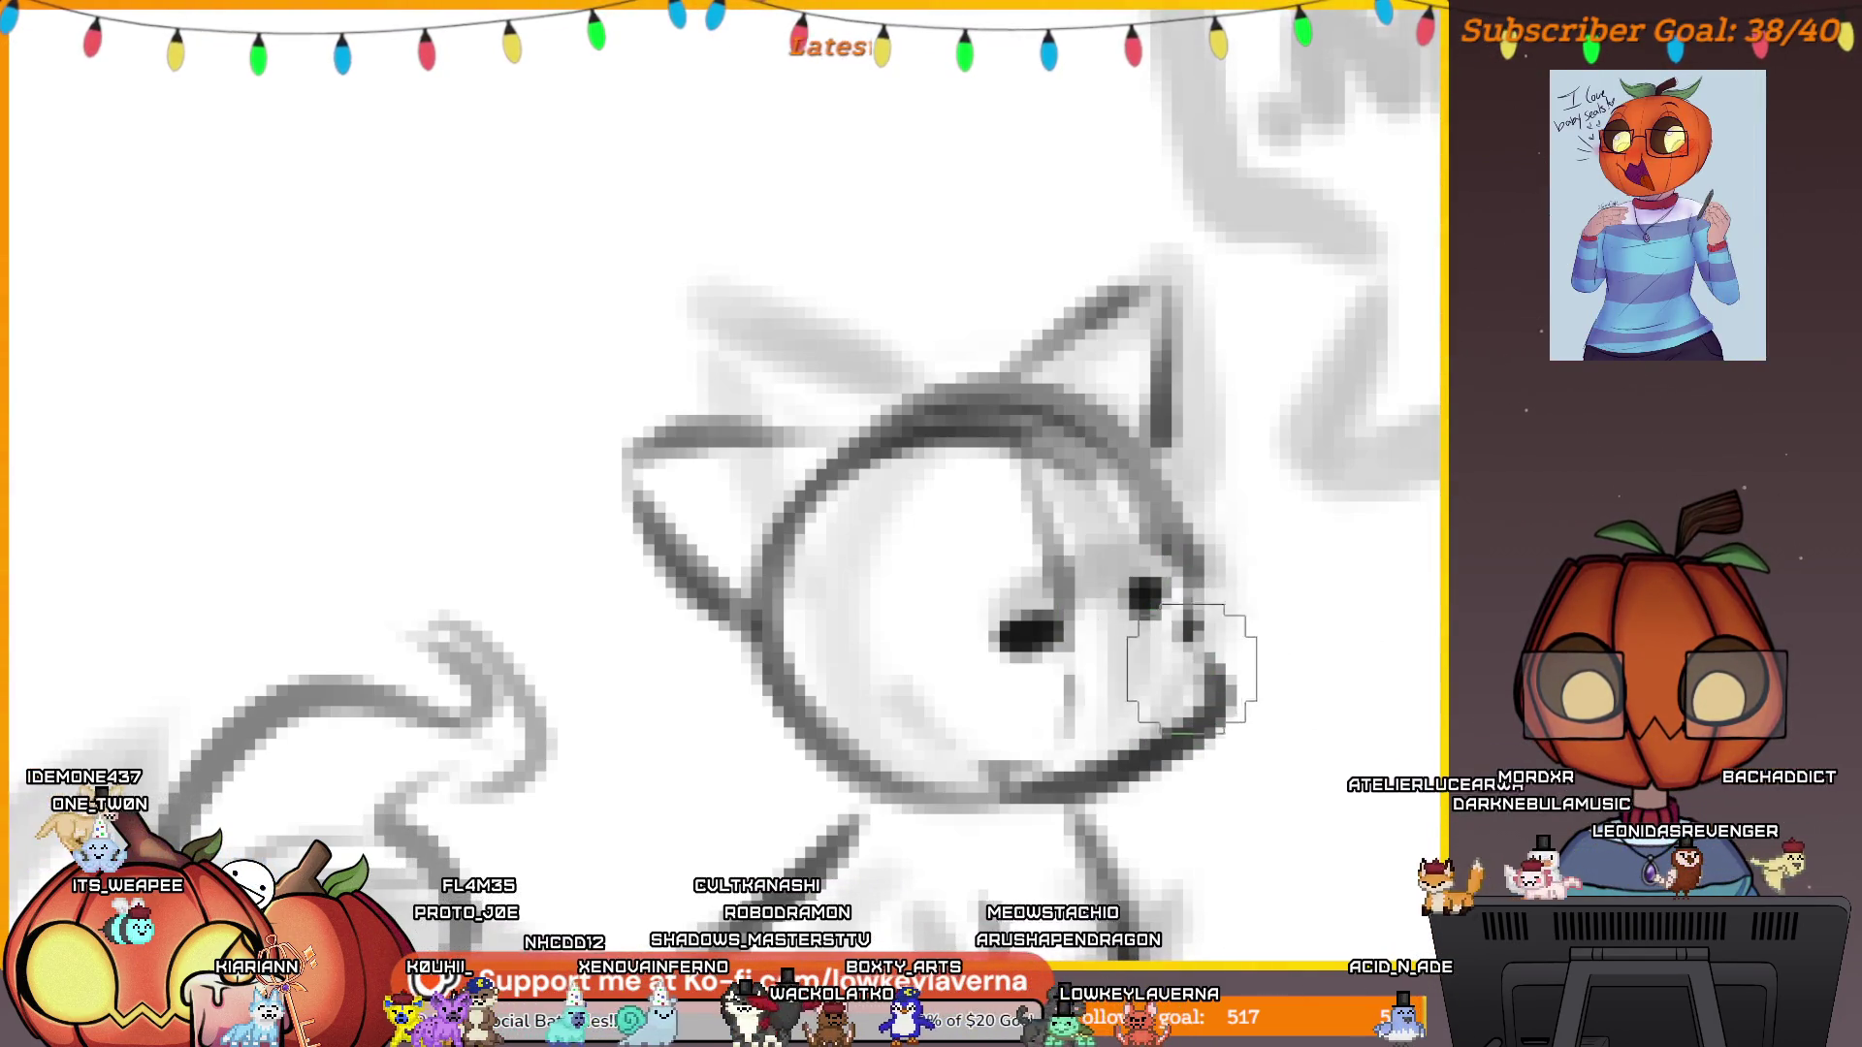
key(bracketright)
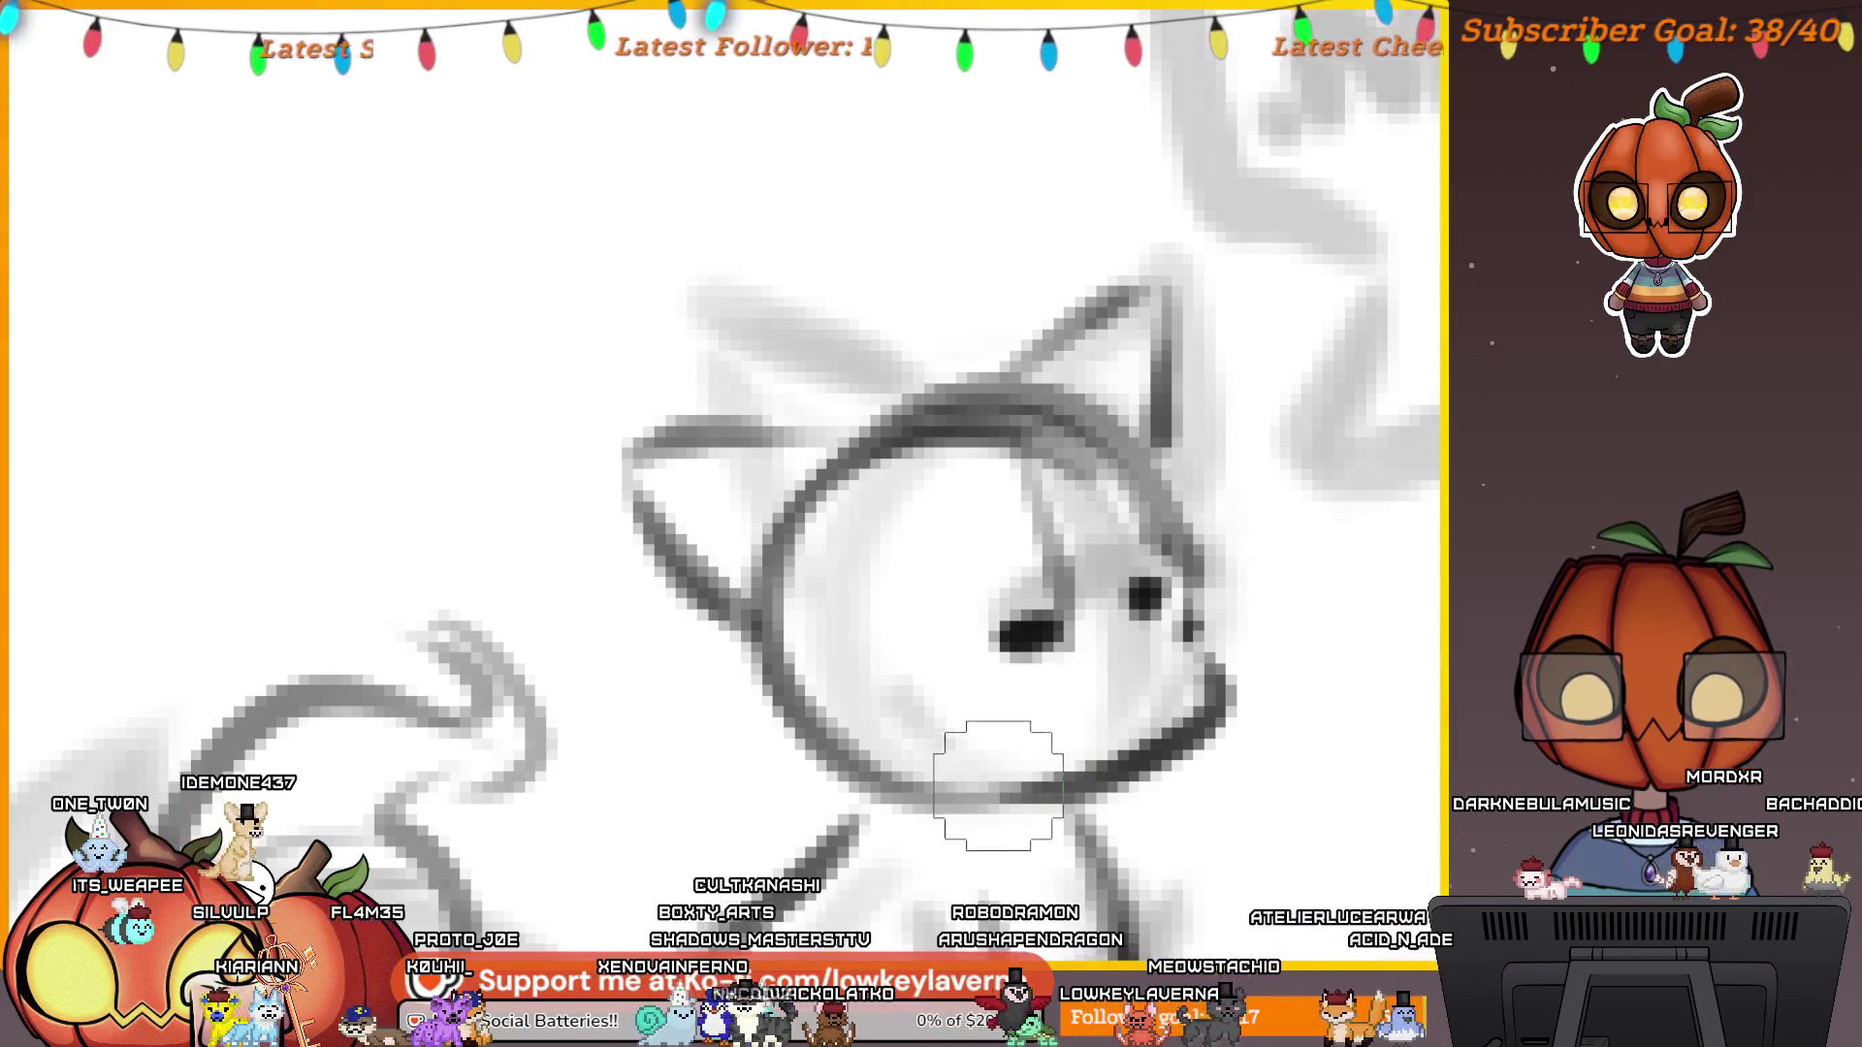
drag(998, 781, 1086, 708)
scroll(1137, 635, down, 3)
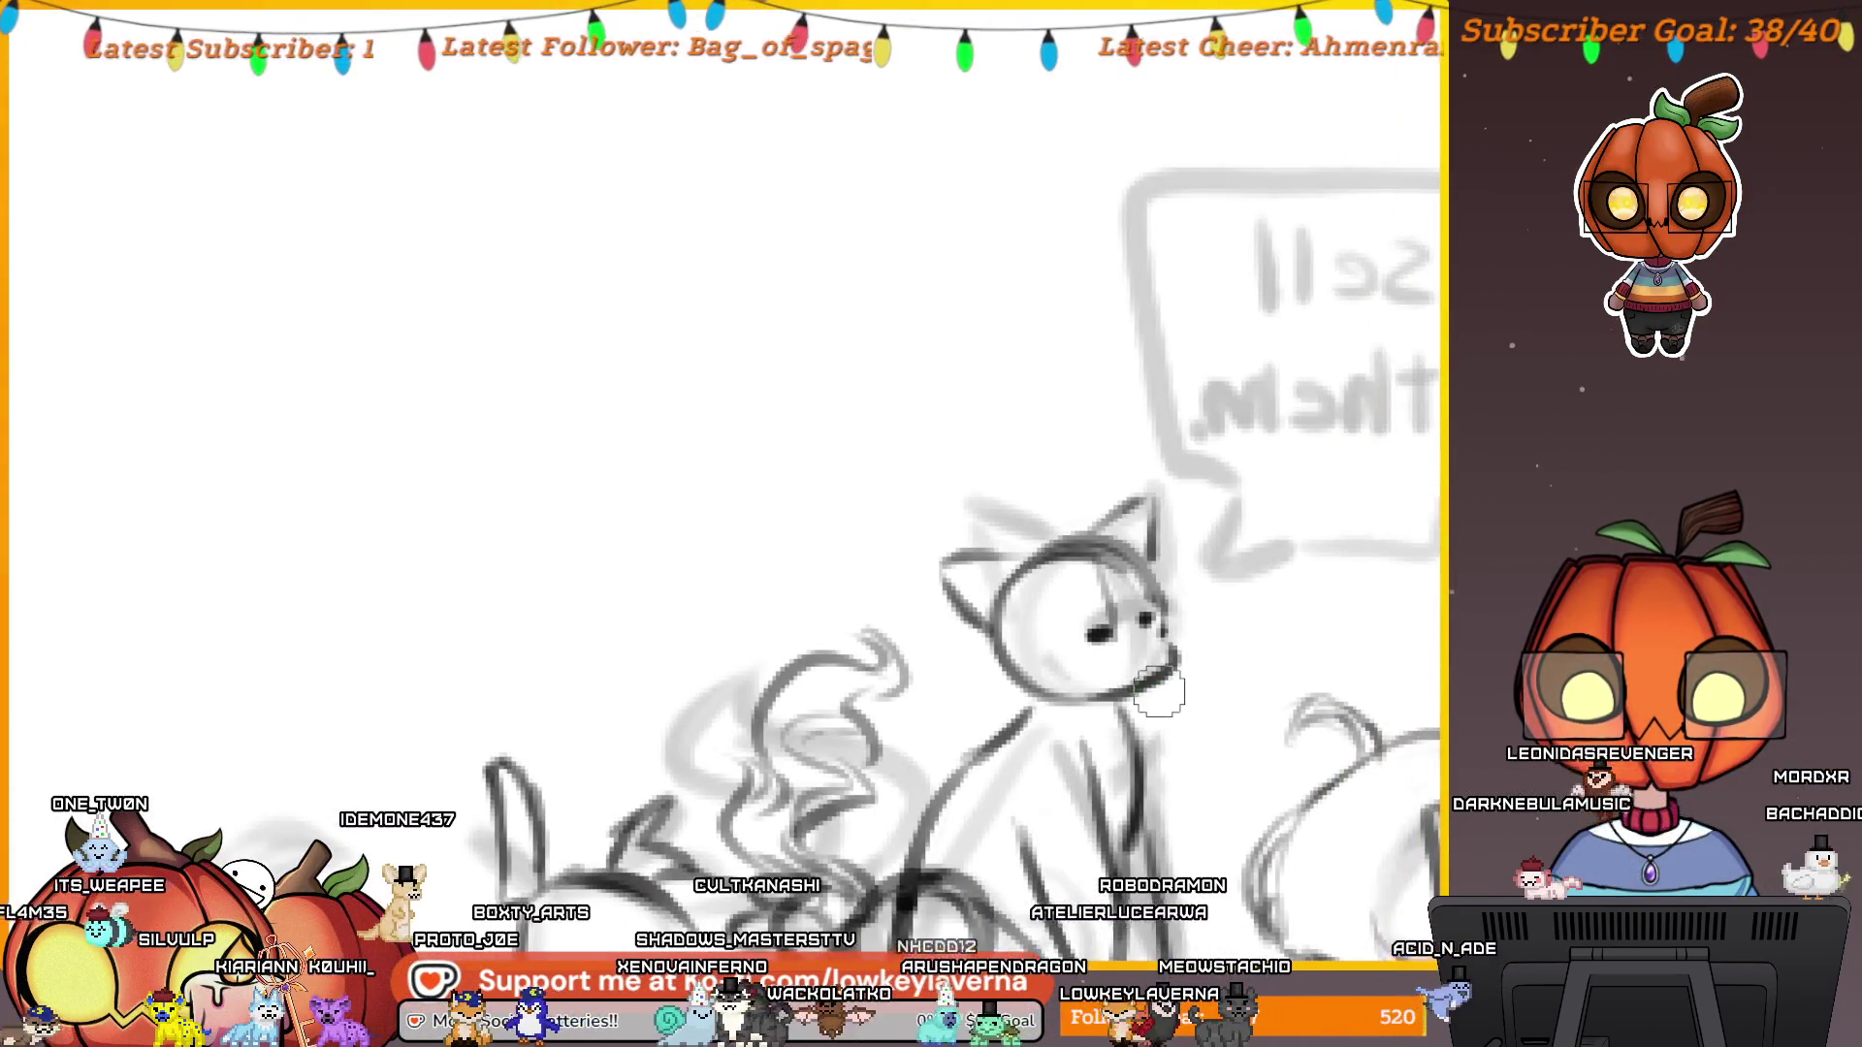
scroll(1139, 662, up, 2)
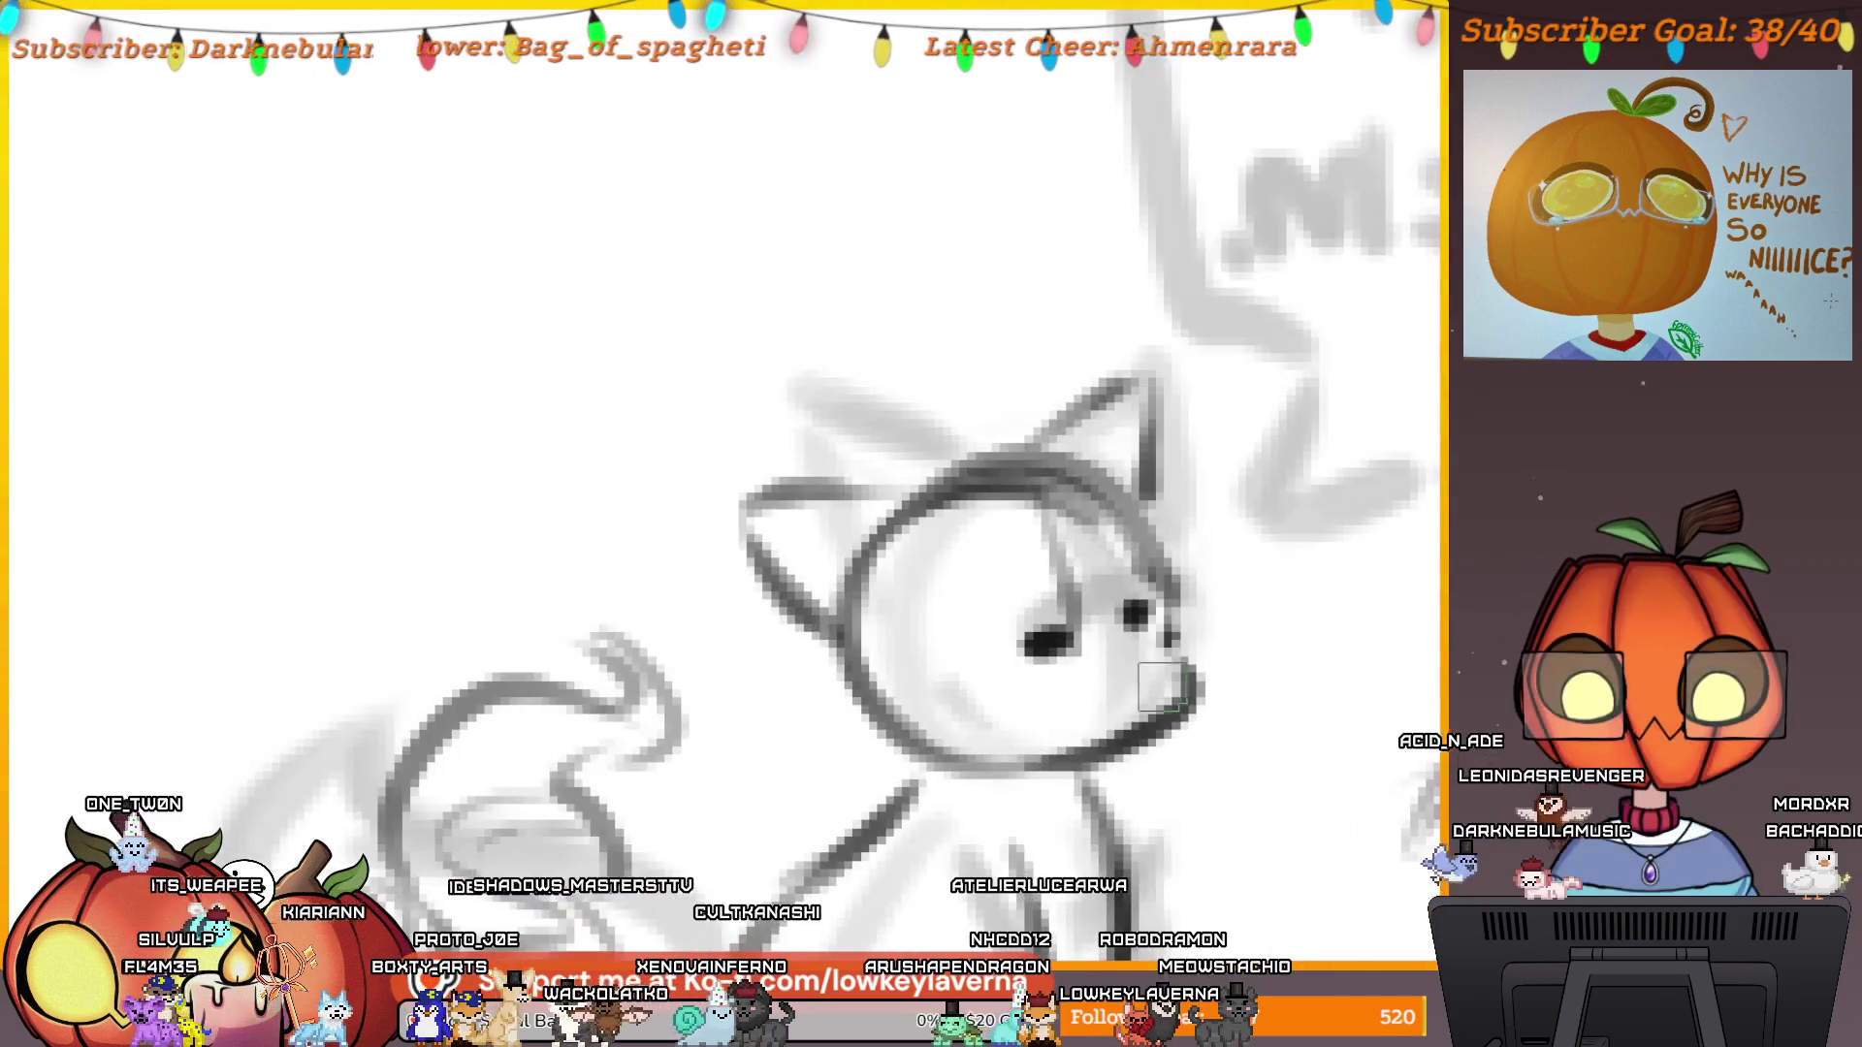
scroll(1146, 696, down, 2)
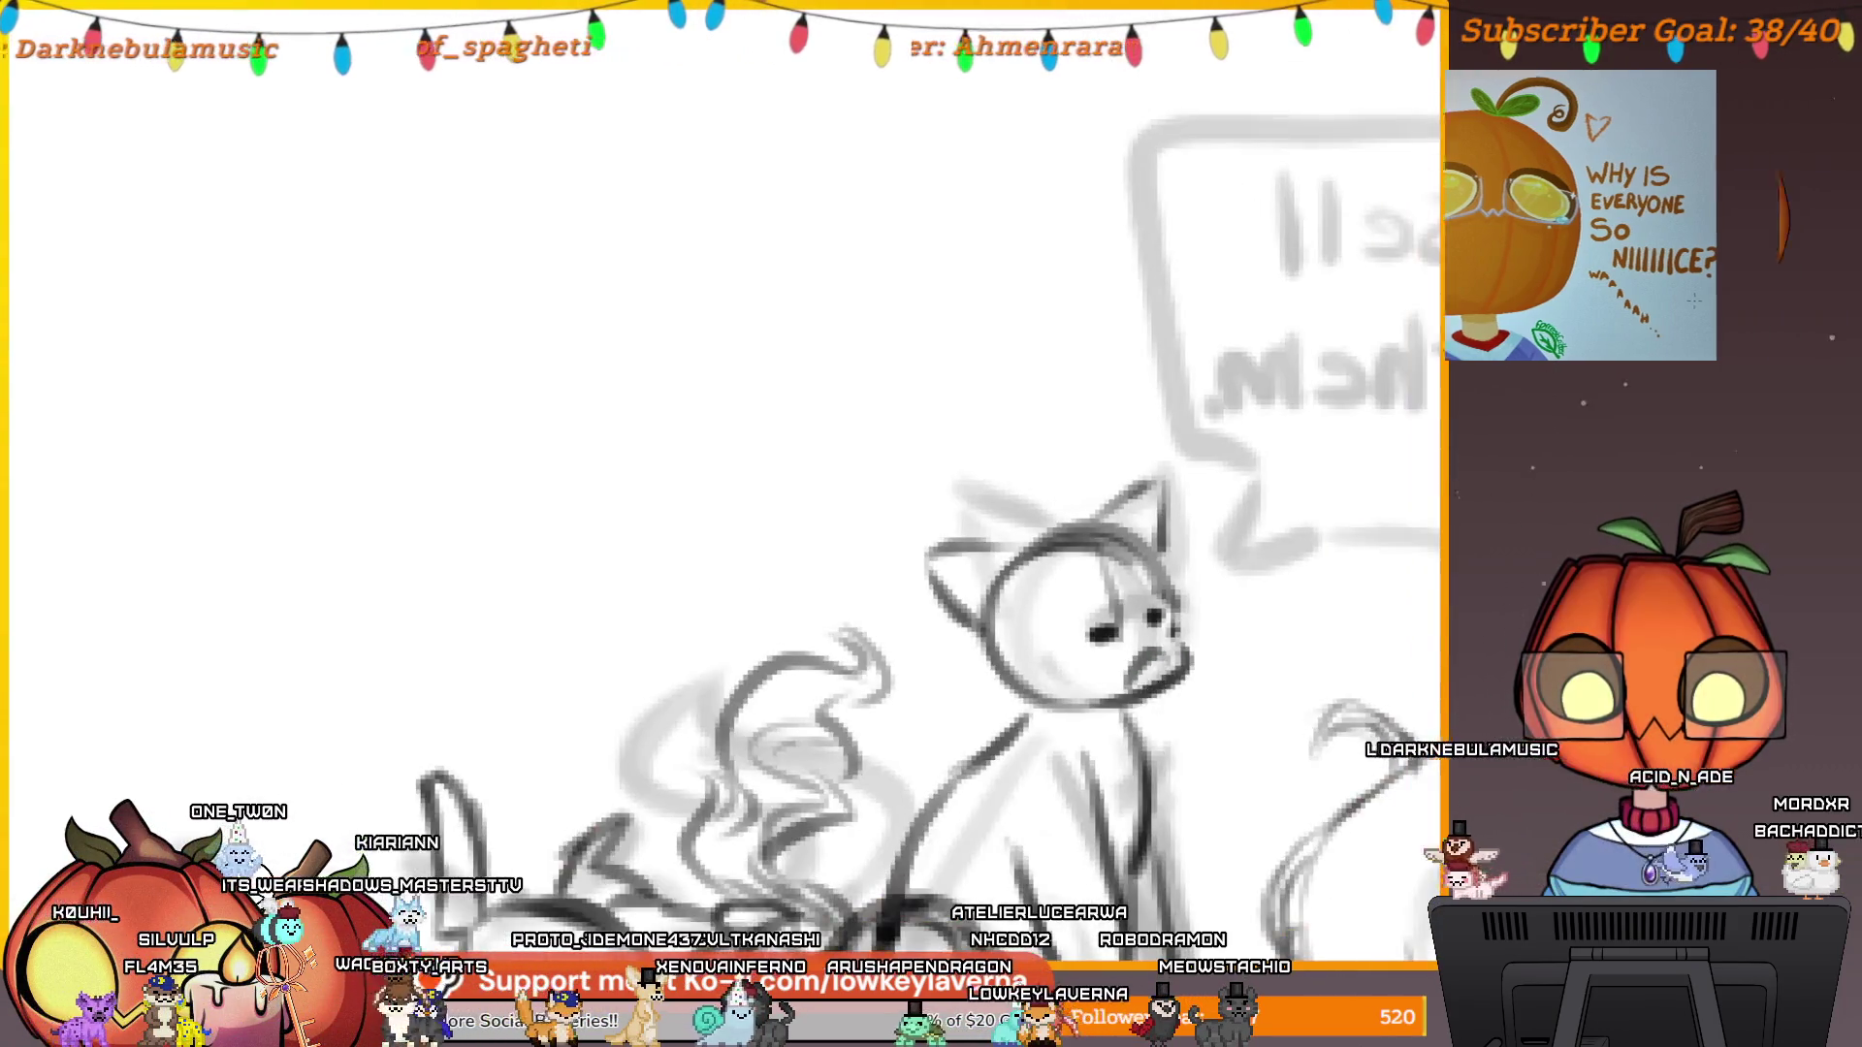
scroll(1178, 642, down, 3)
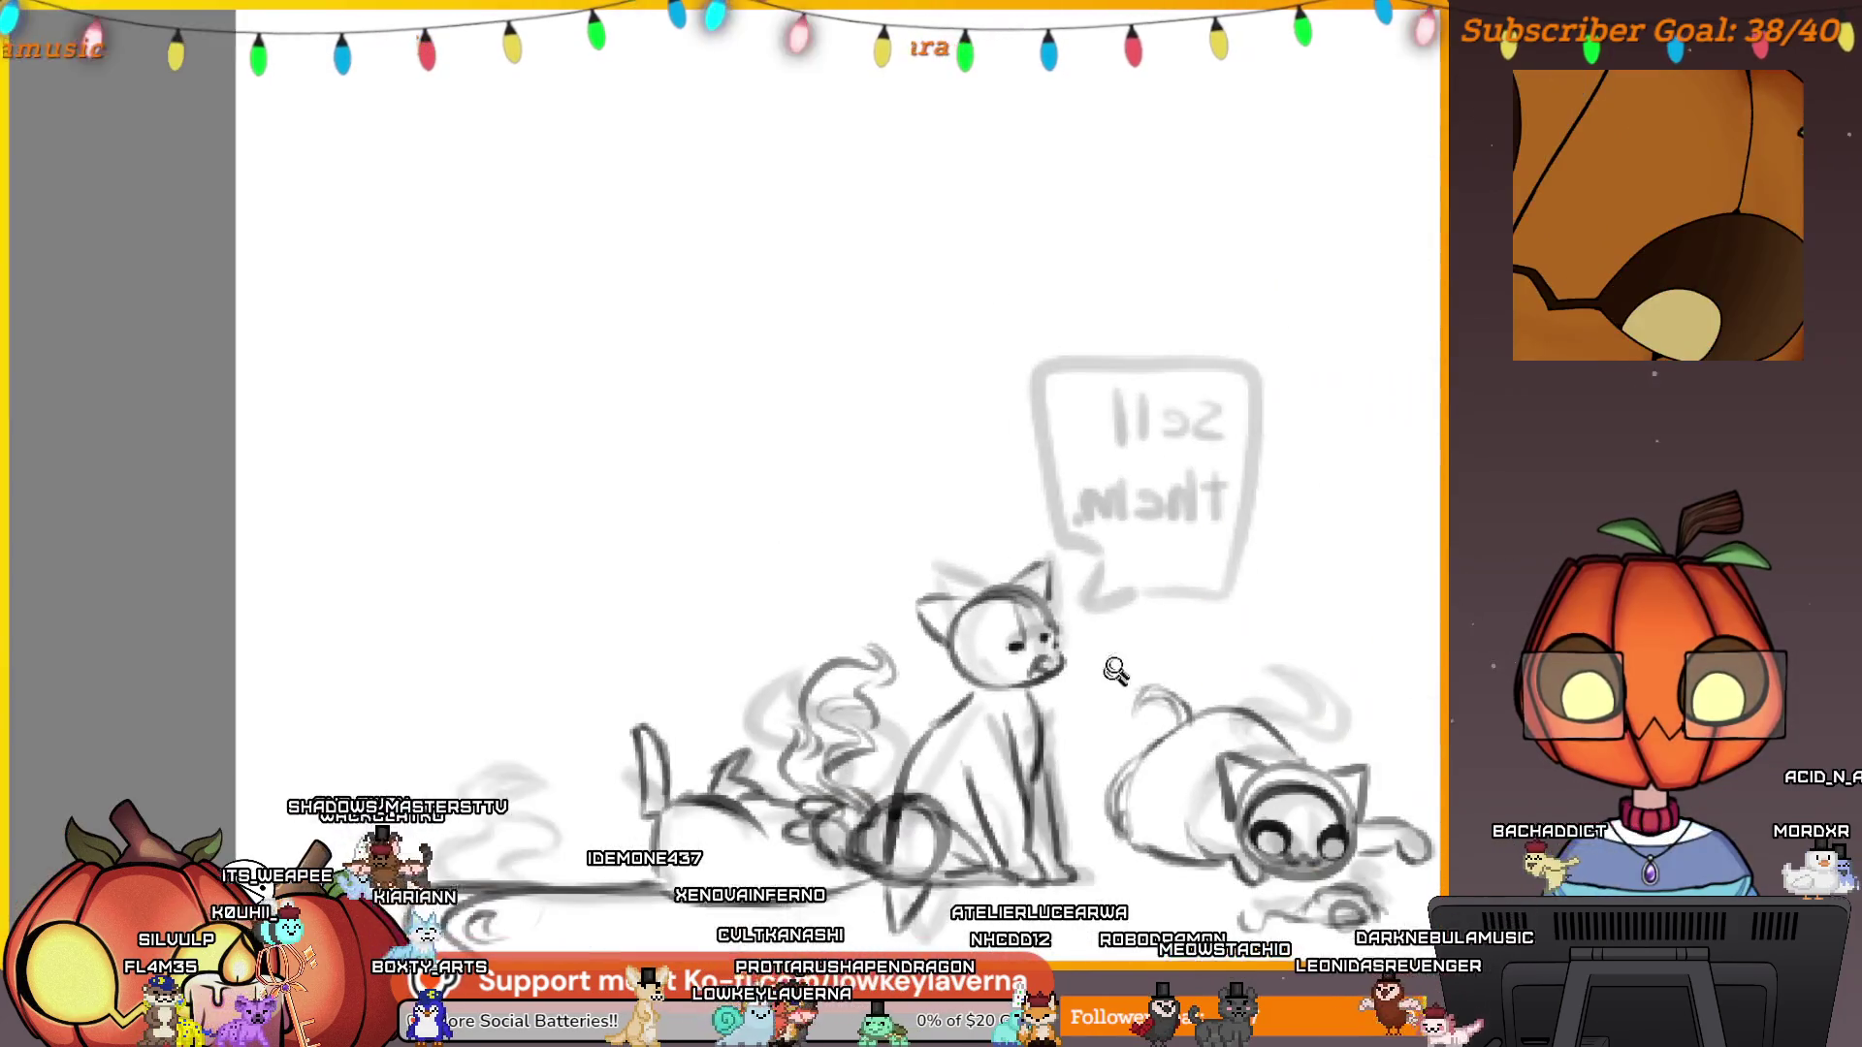
scroll(1178, 642, up, 3)
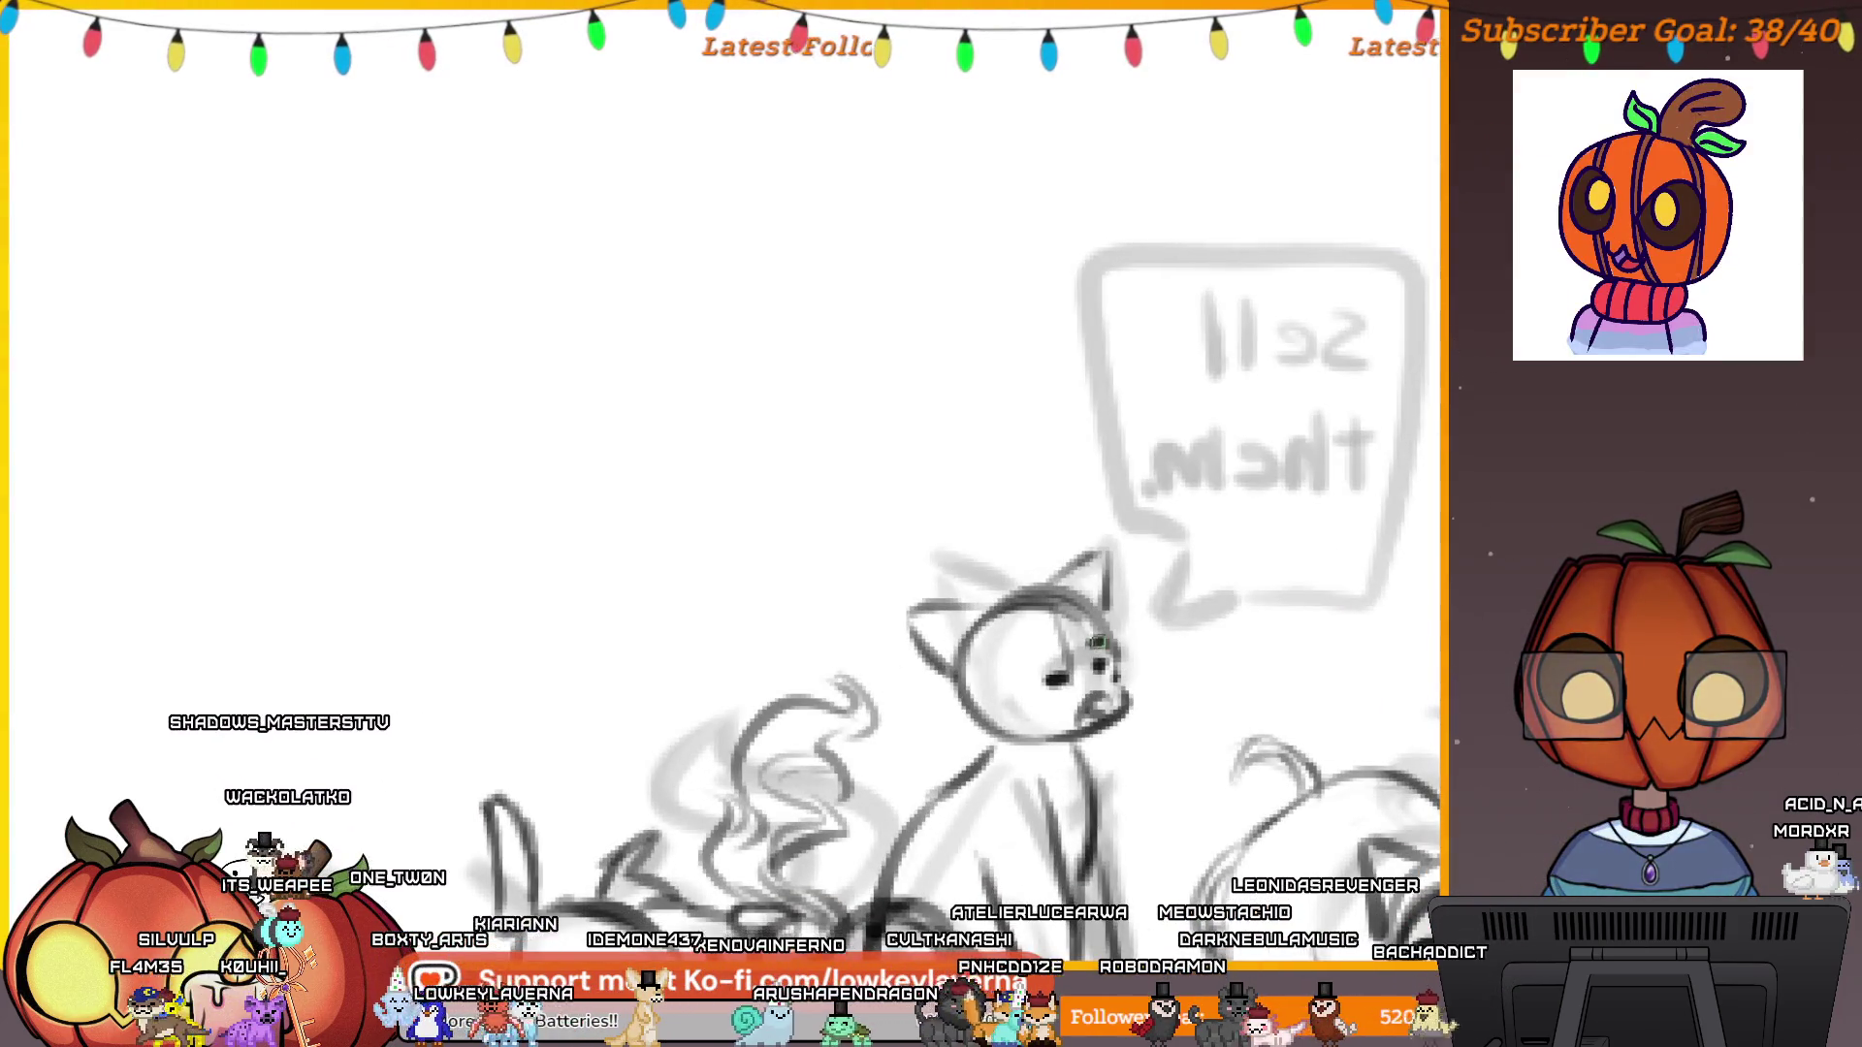
scroll(1200, 573, down, 3)
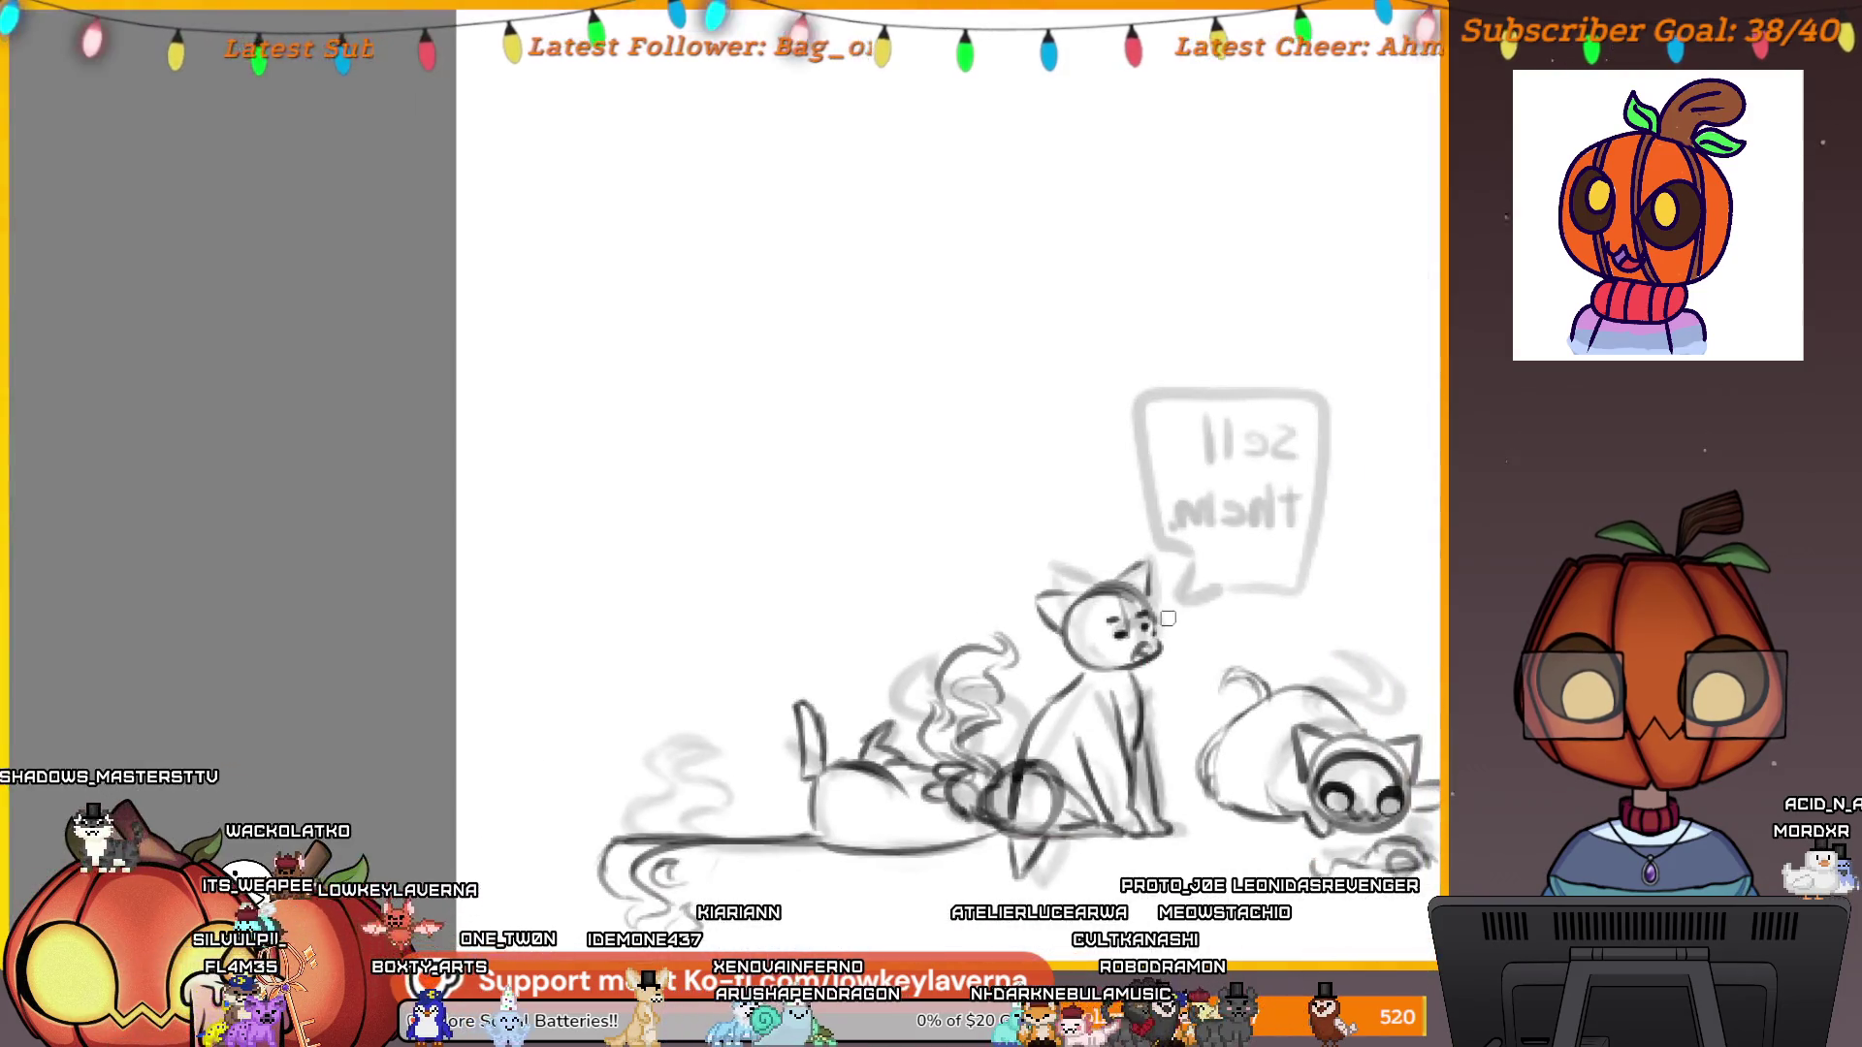
scroll(914, 652, up, 3)
scroll(914, 653, down, 3)
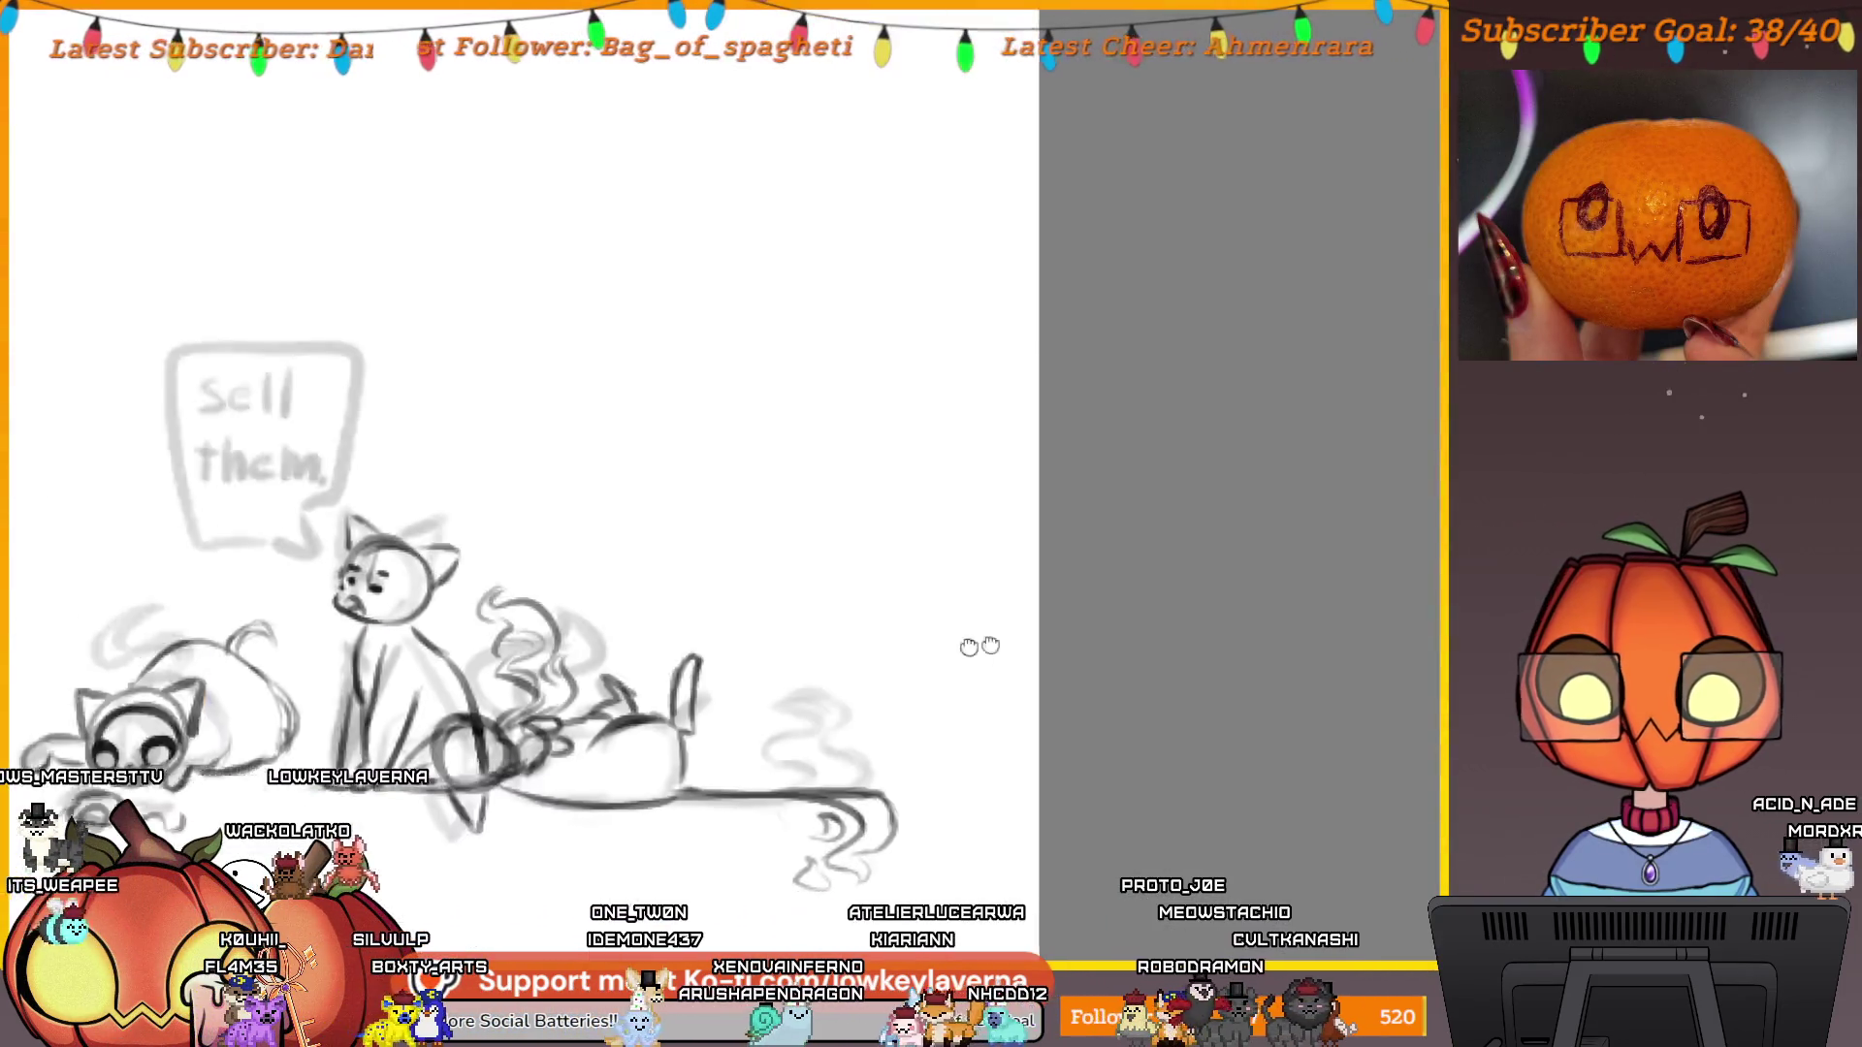
Zoom in on the character's eye and shade the pupil's lower edge dark.
scroll(1103, 633, up, 3)
scroll(1104, 634, down, 2)
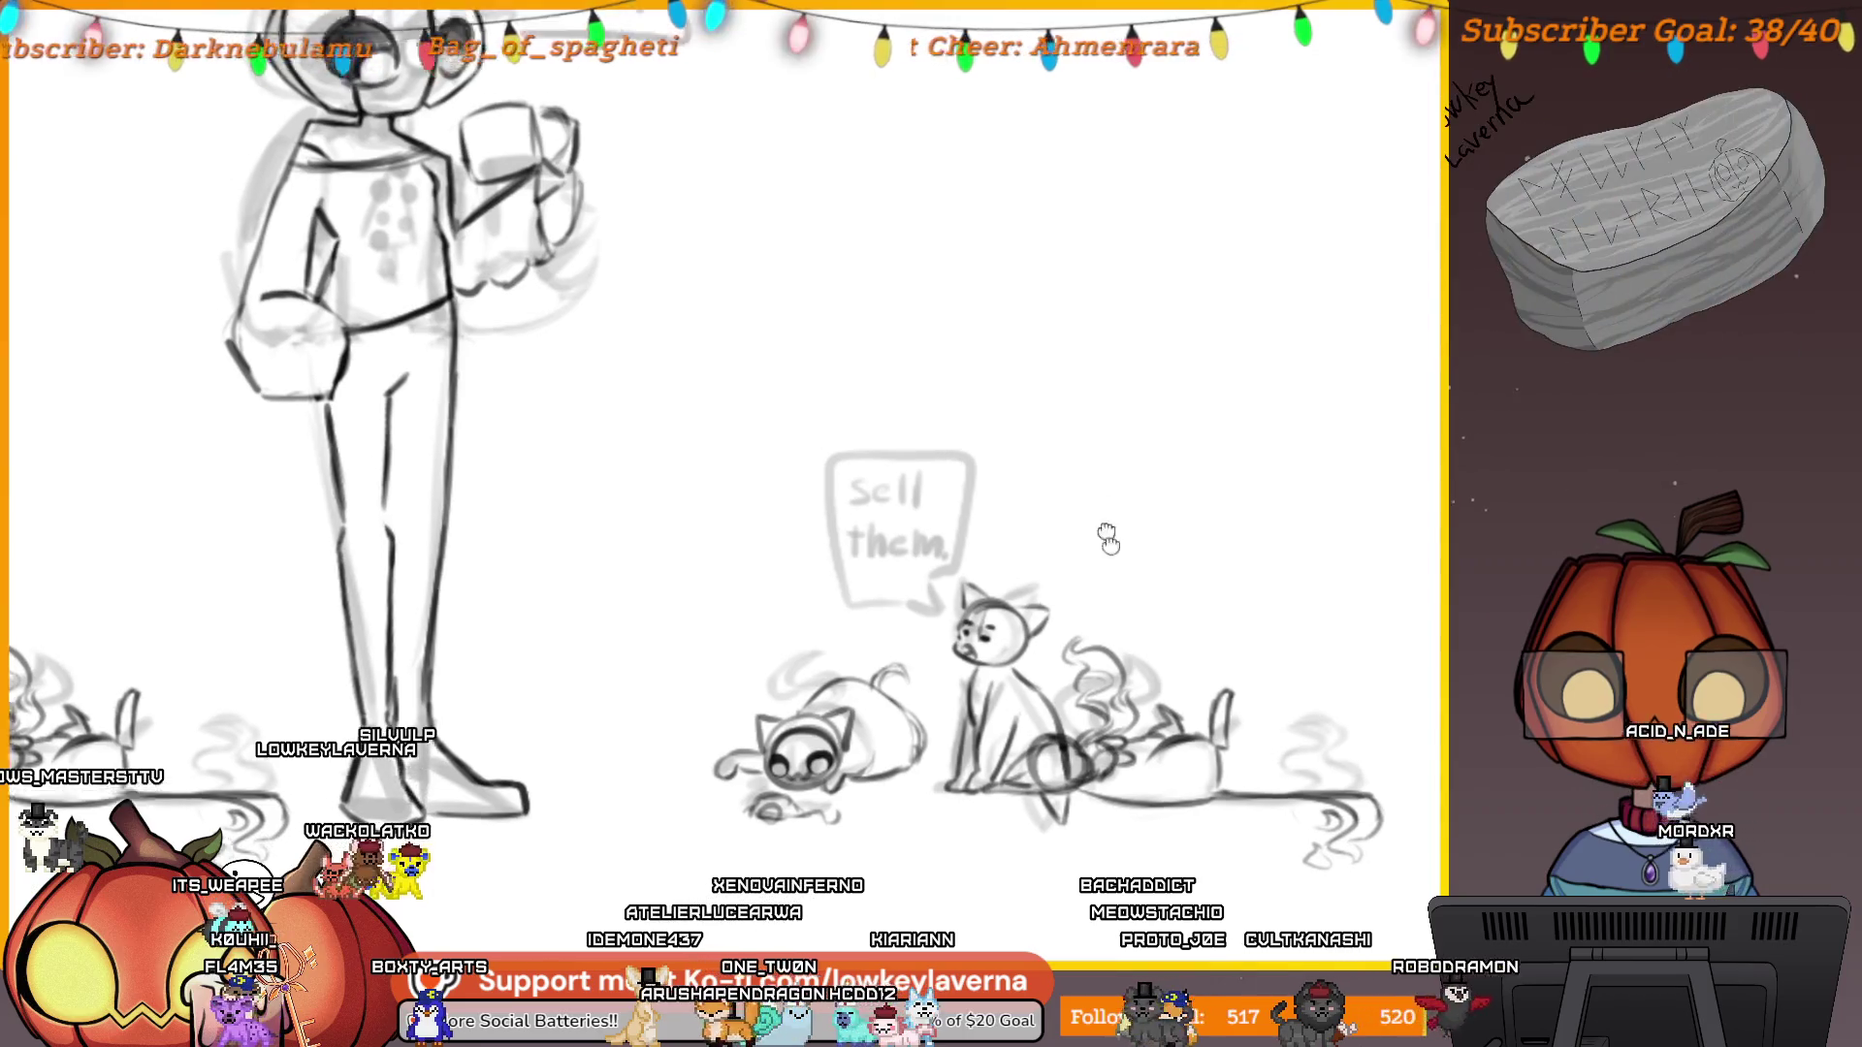
scroll(739, 383, up, 5)
drag(739, 383, 978, 553)
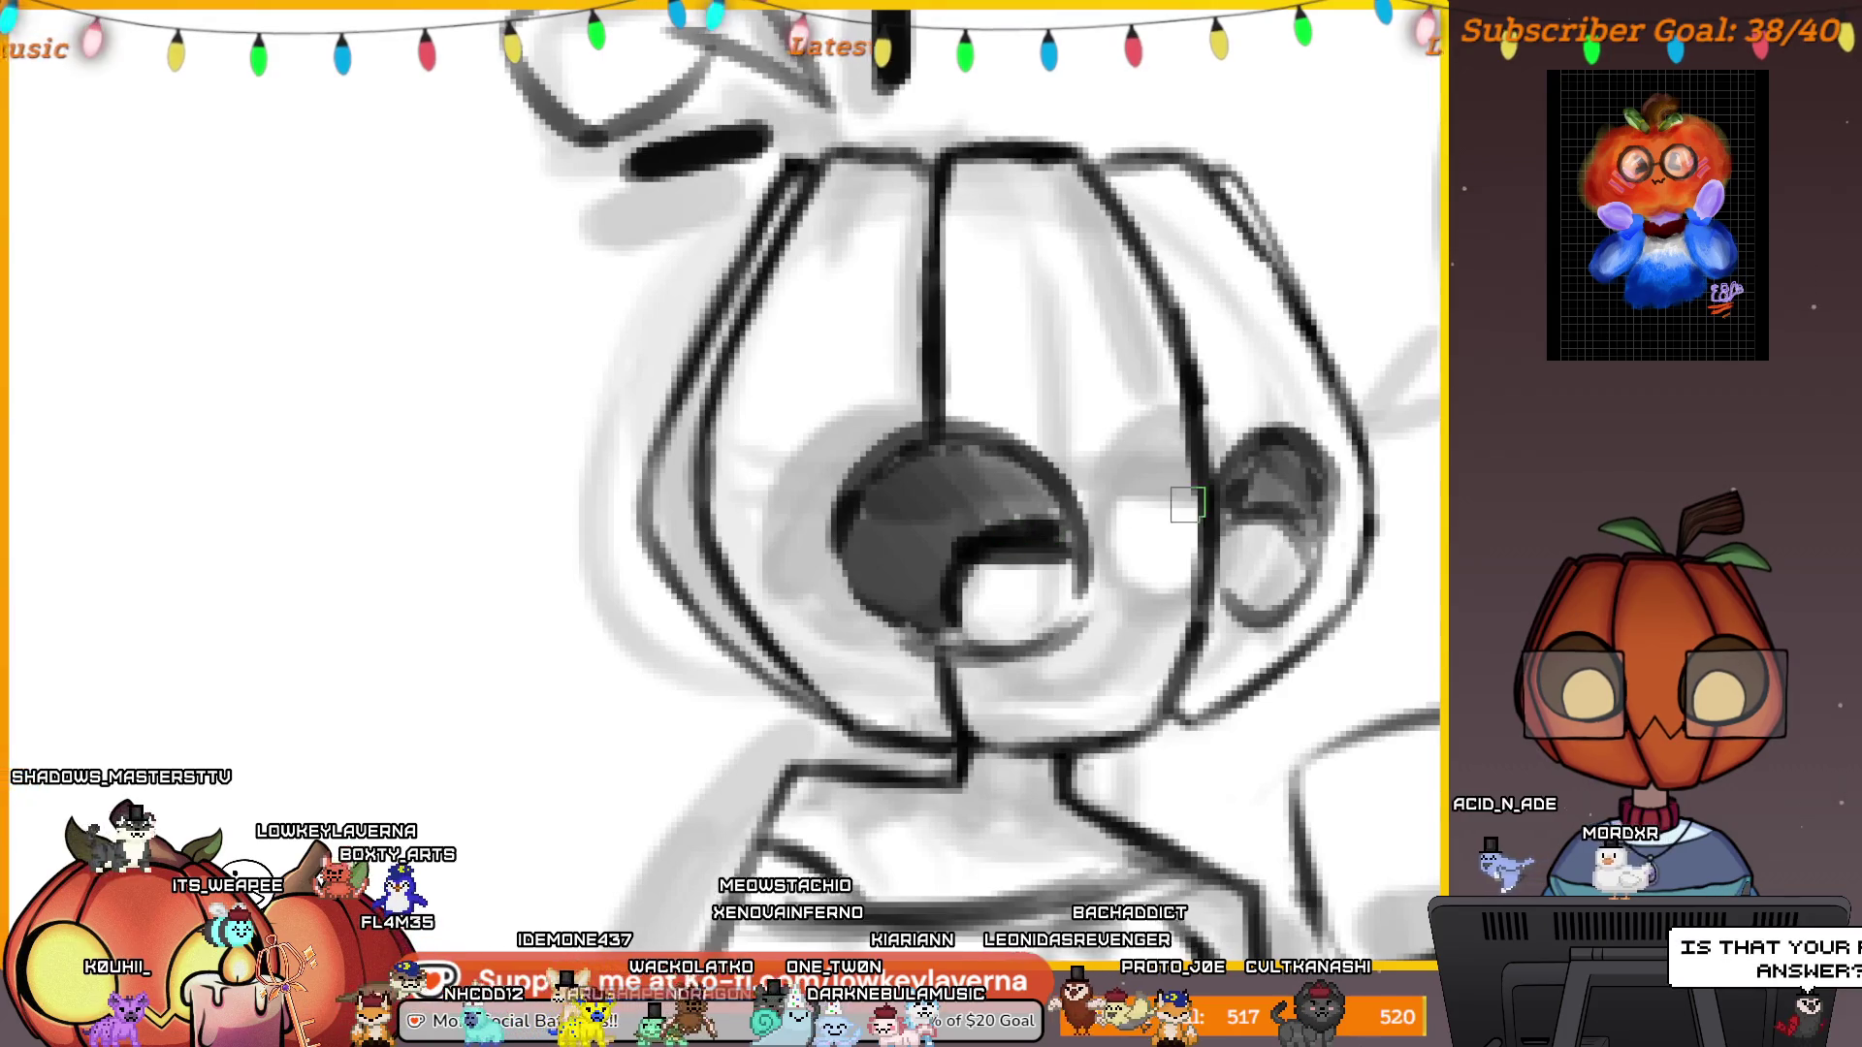
drag(998, 559, 1081, 543)
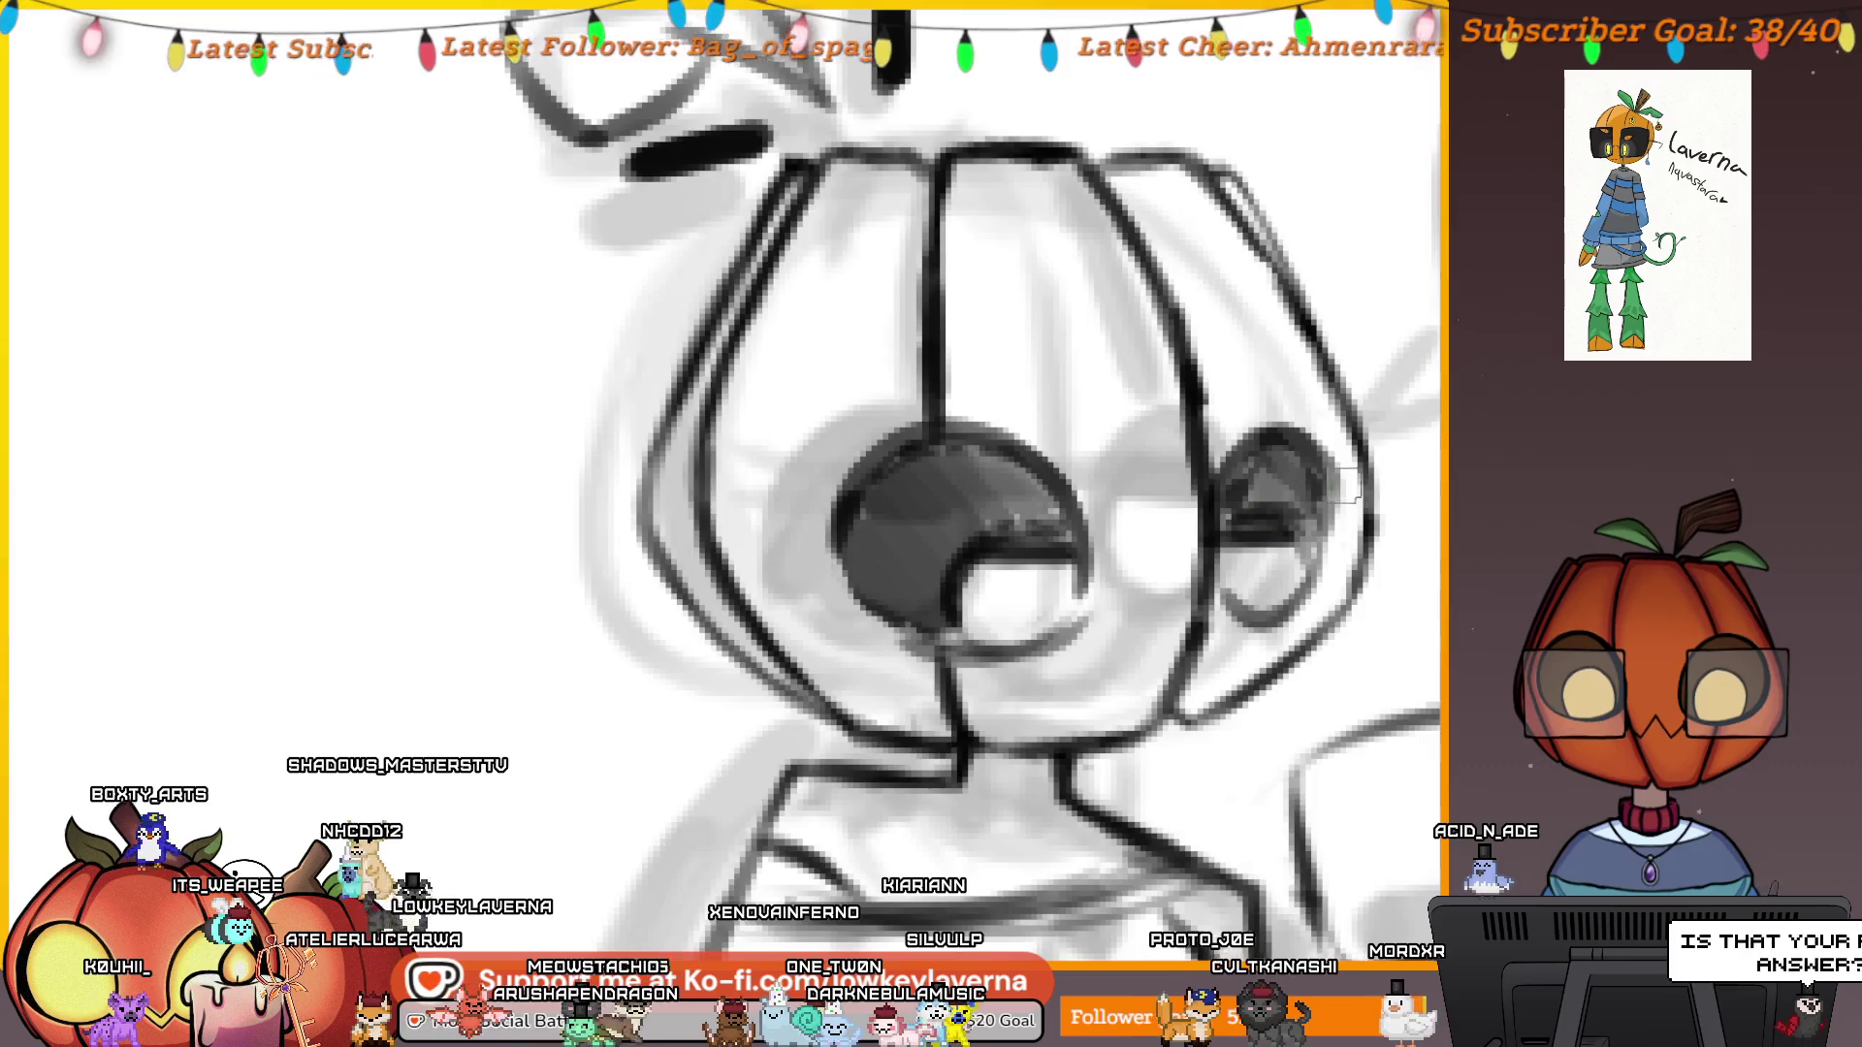
scroll(1346, 485, down, 10)
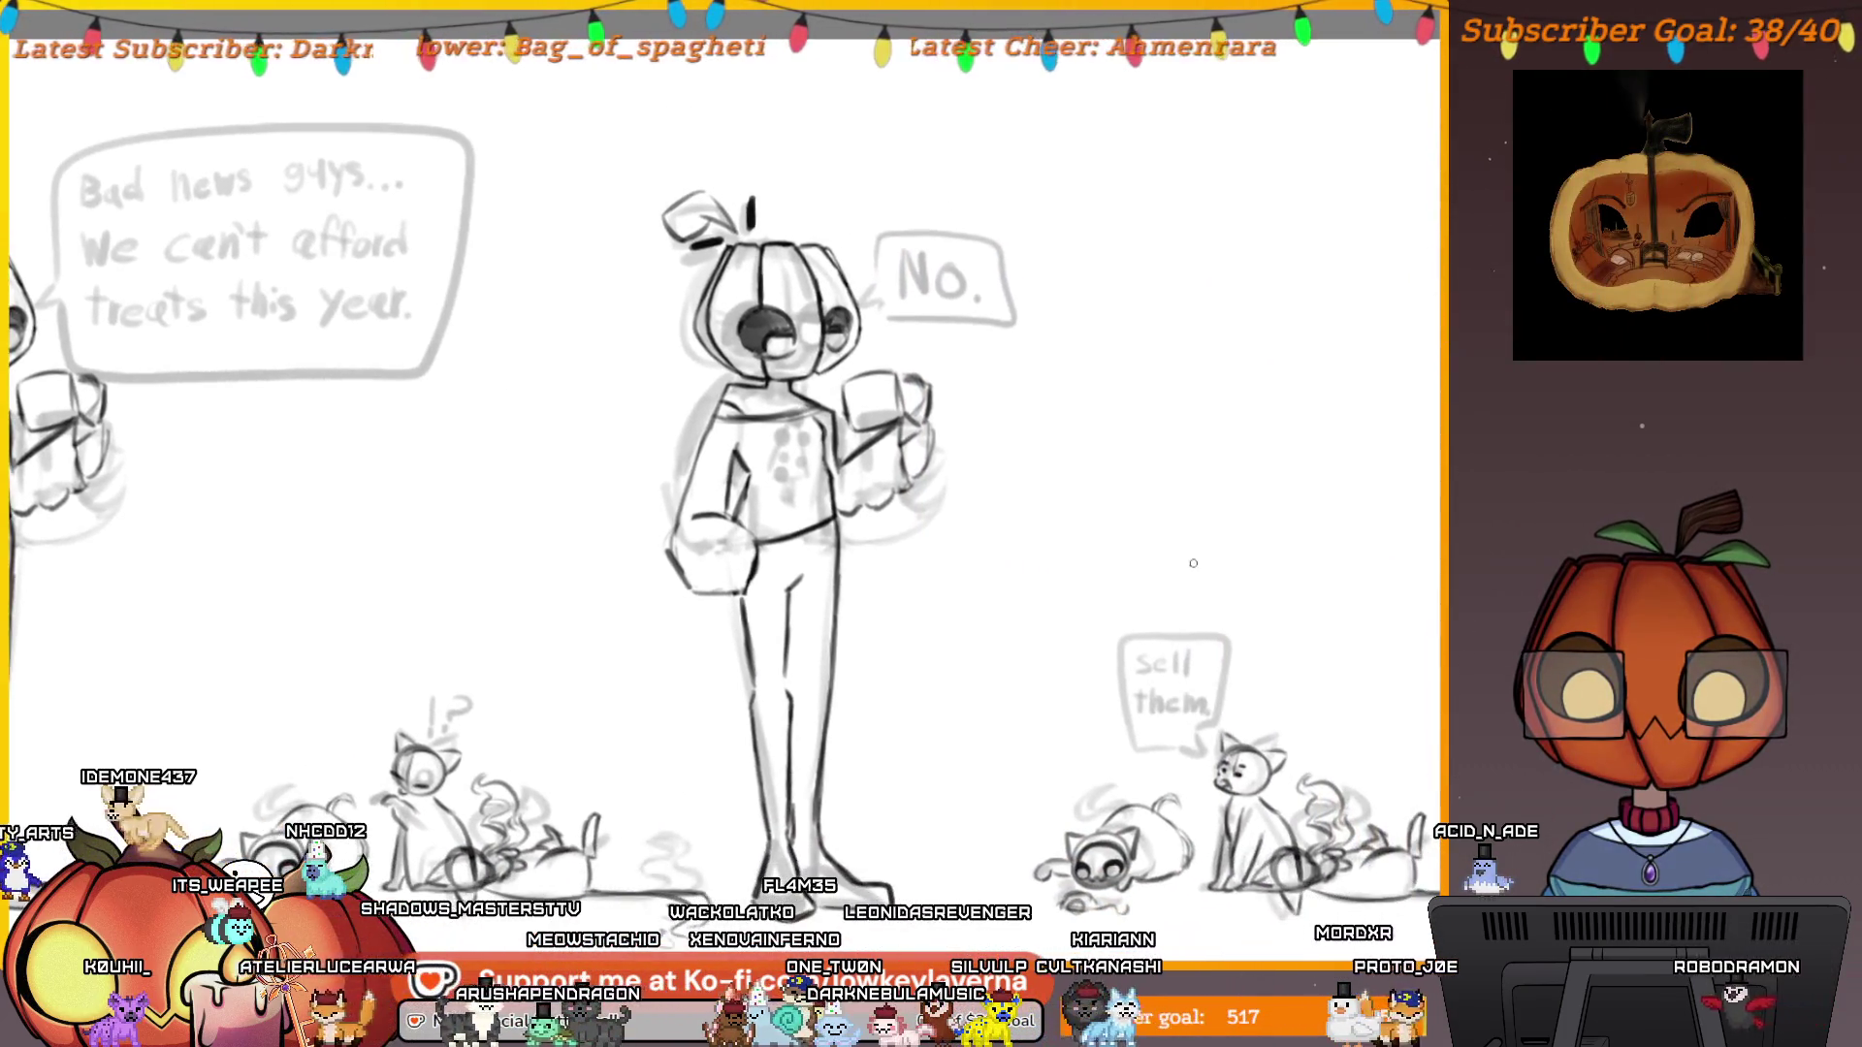
Pan across the top panels and zoom in closely on the startled kitten under the !? mark.
scroll(1192, 562, down, 3)
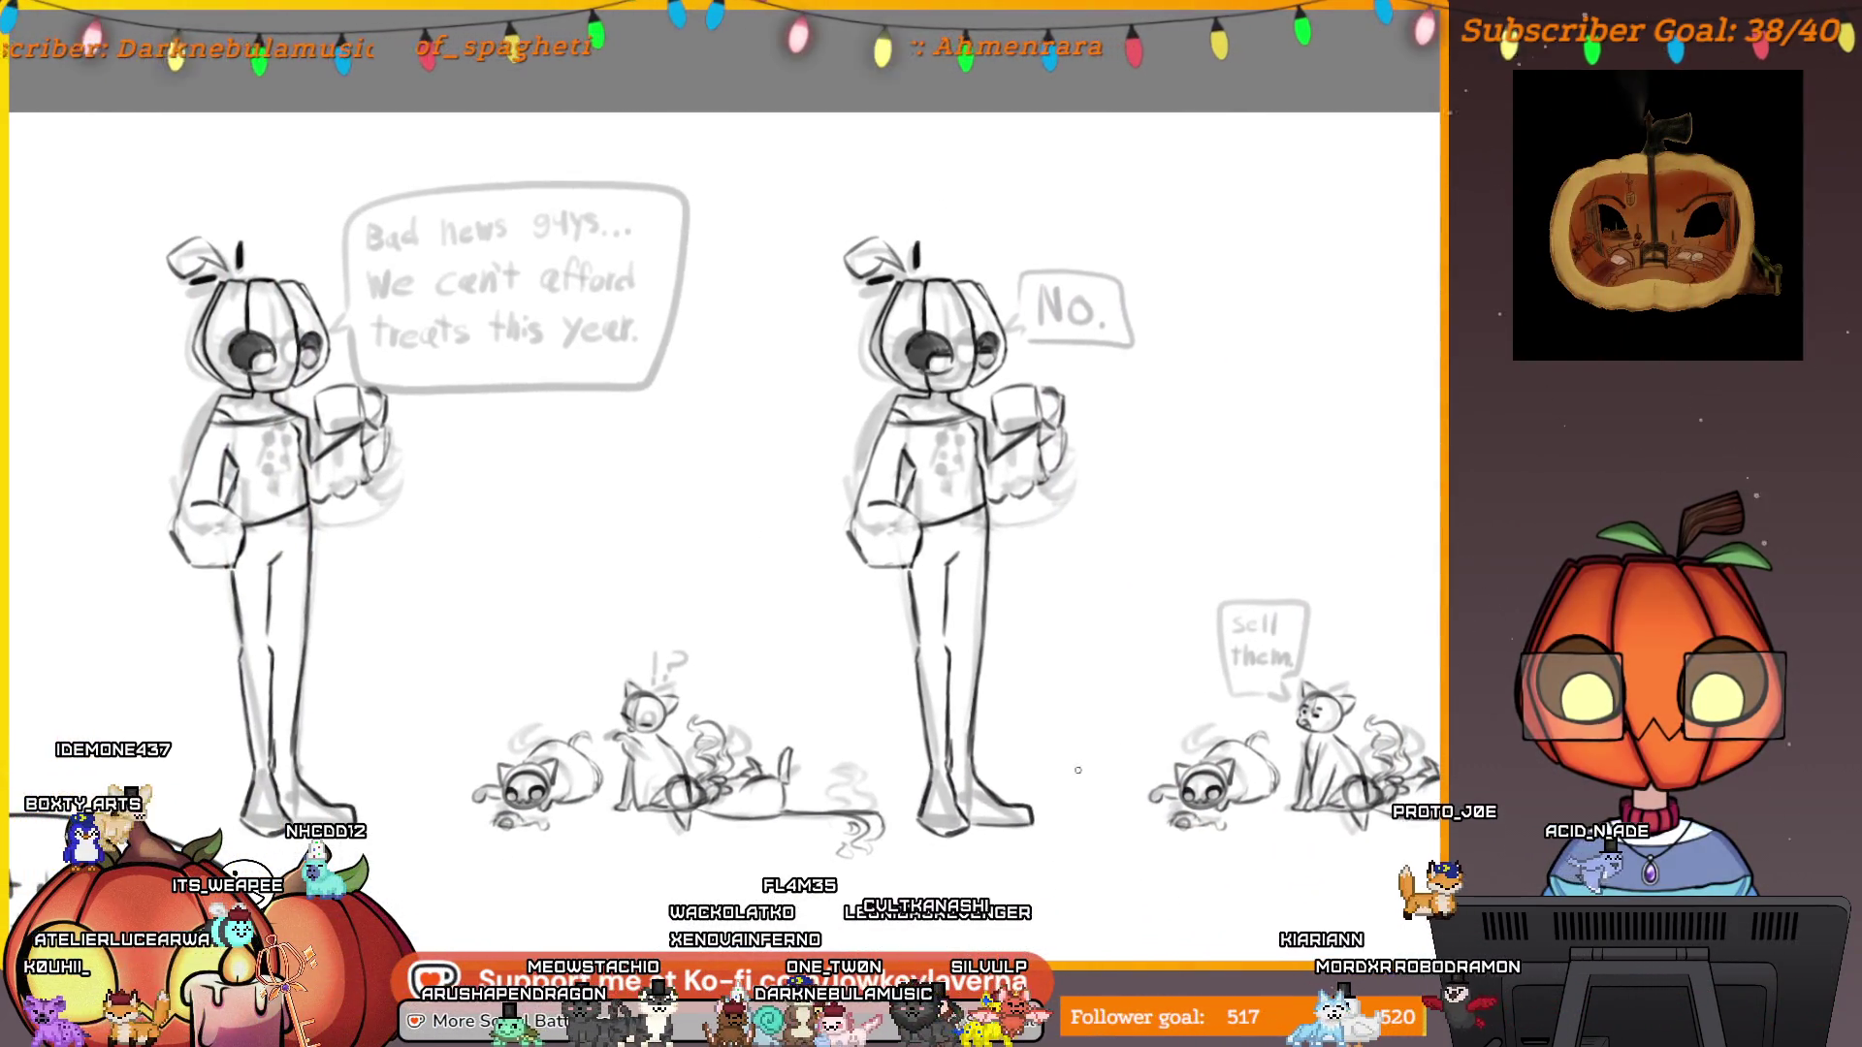
mouse_move(1067, 771)
mouse_down()
mouse_move(1143, 733)
mouse_move(1154, 696)
mouse_move(1205, 684)
mouse_up()
scroll(1261, 844, down, 2)
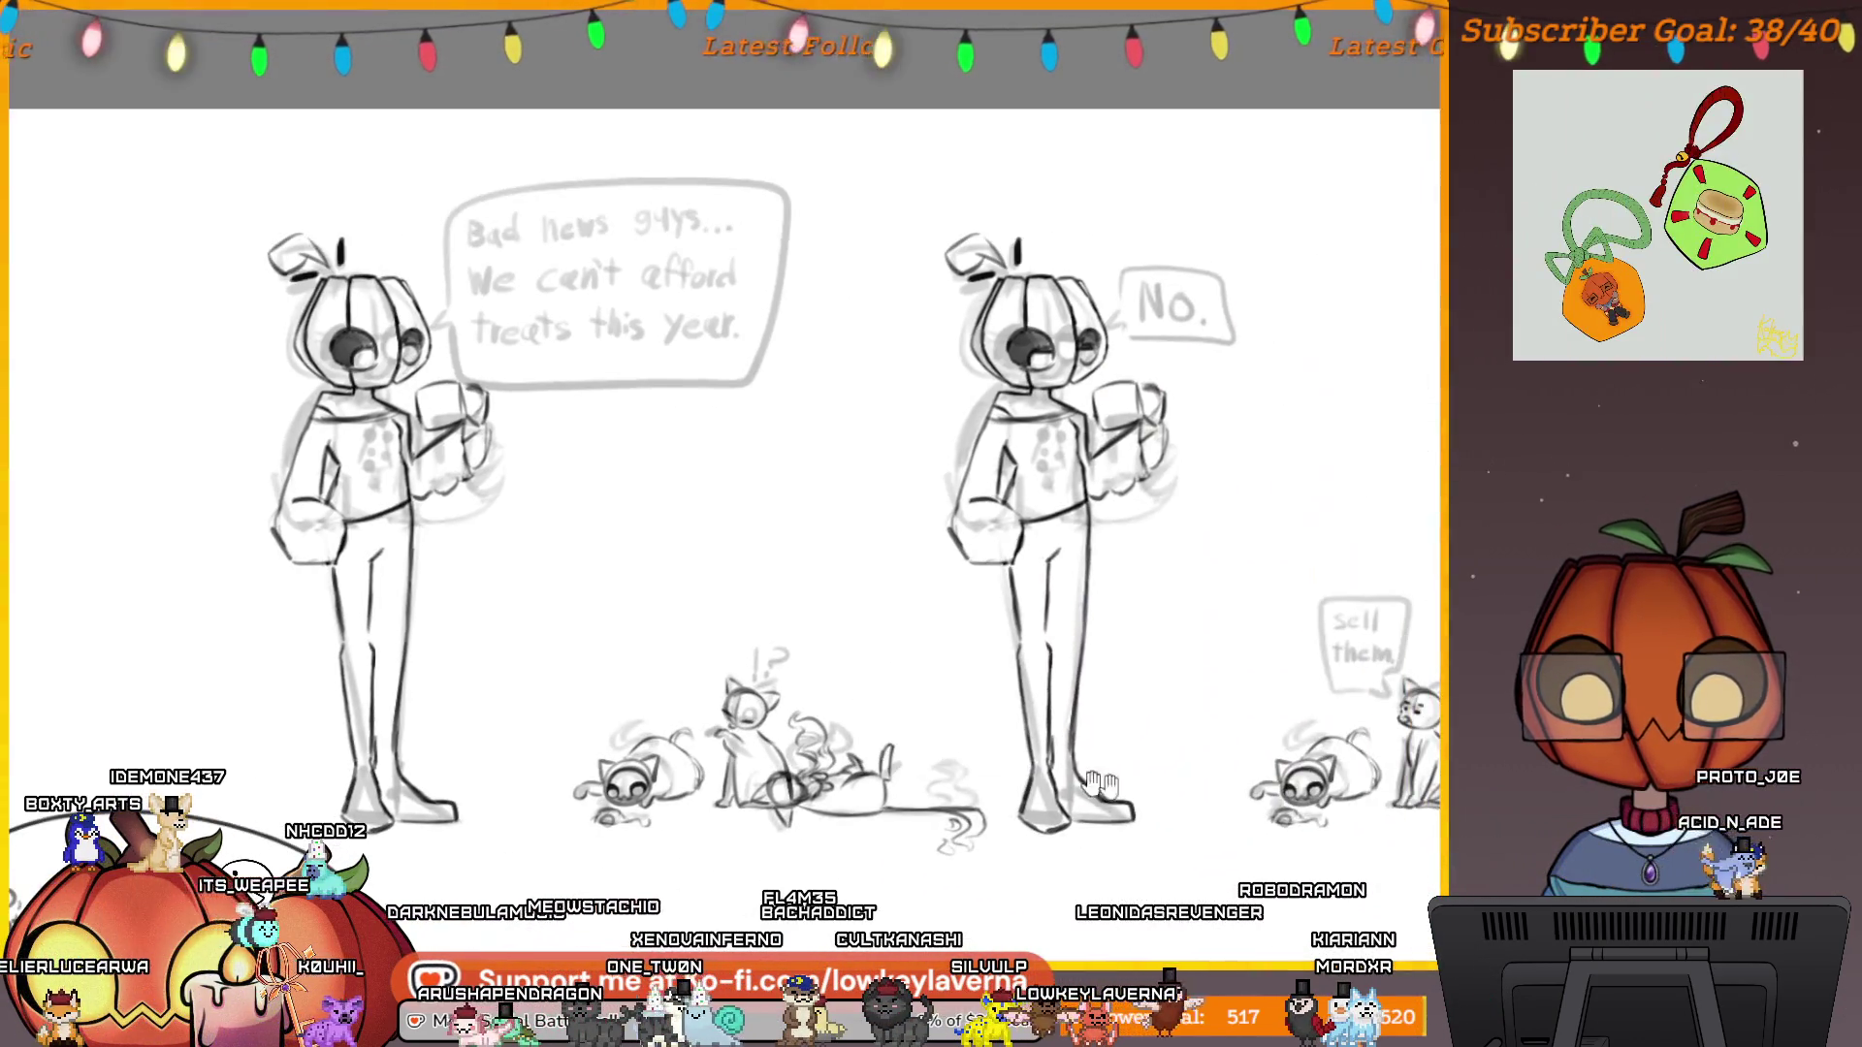
scroll(1278, 662, up, 2)
click(973, 699)
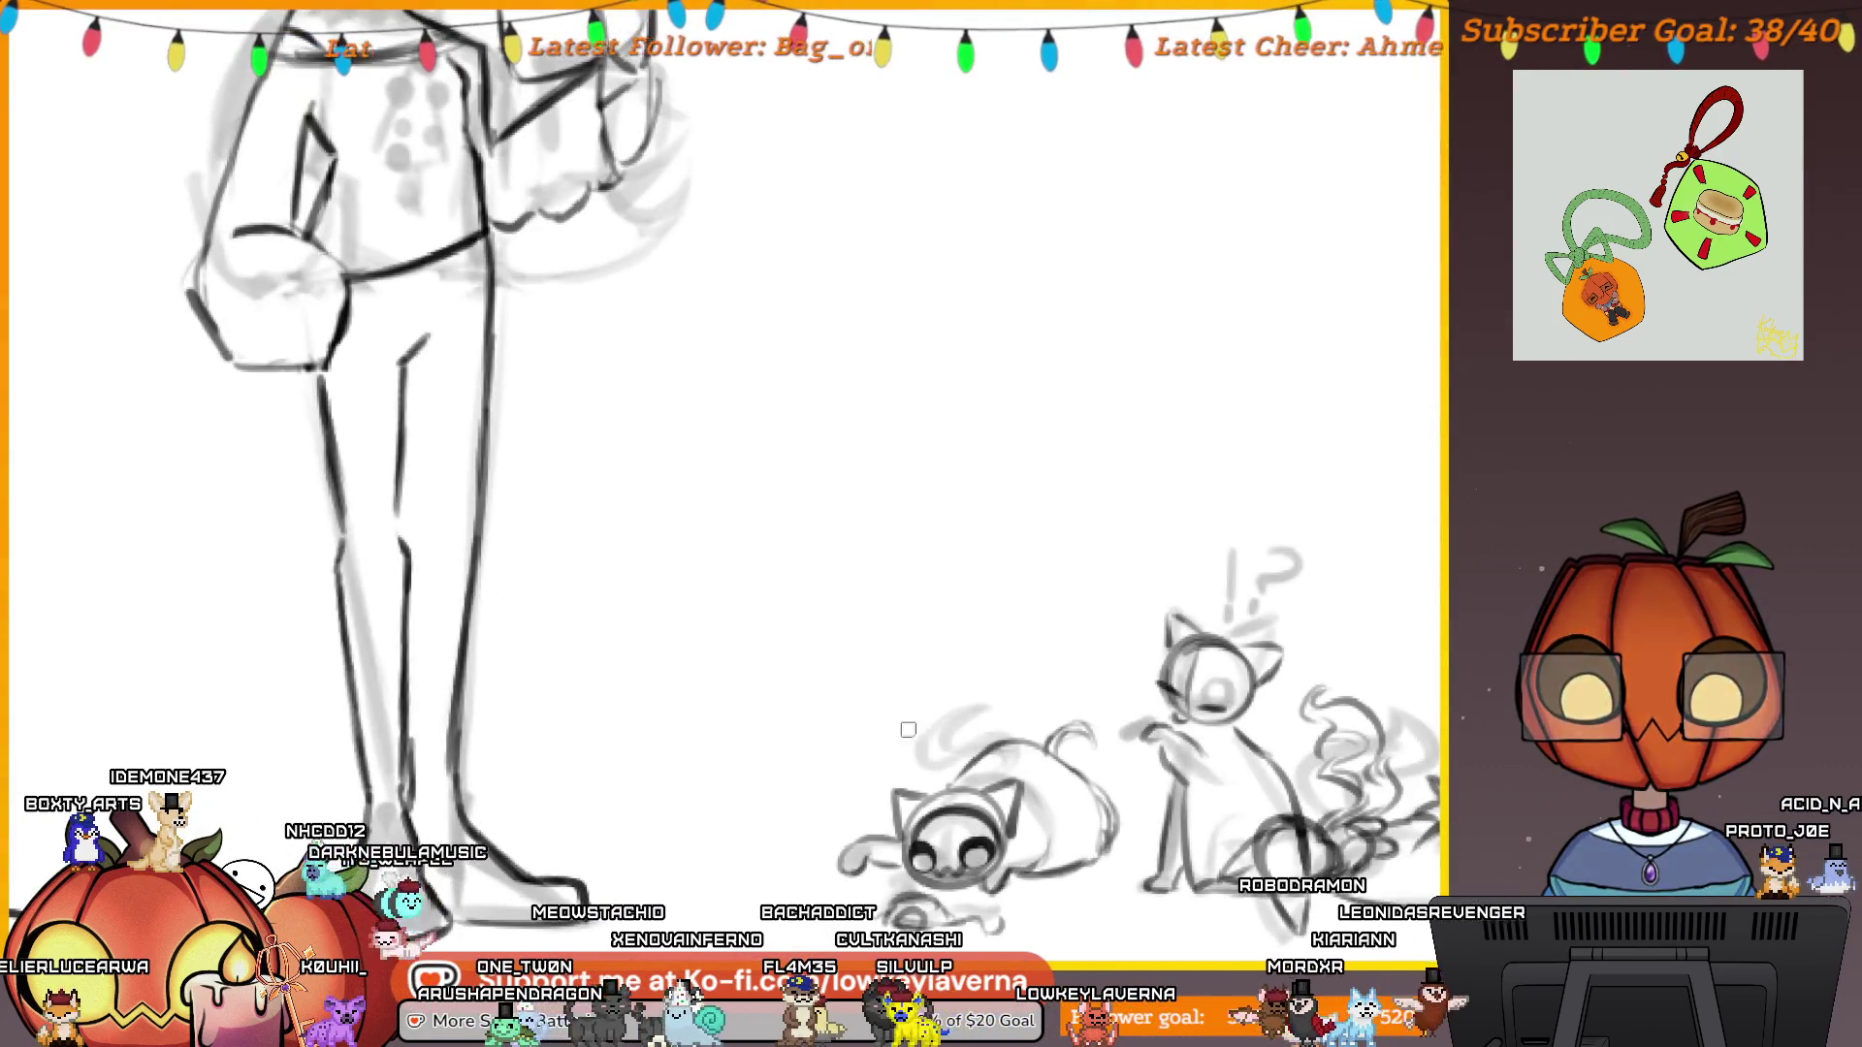
mouse_move(1329, 667)
mouse_down()
mouse_move(1154, 652)
mouse_move(1094, 697)
mouse_up()
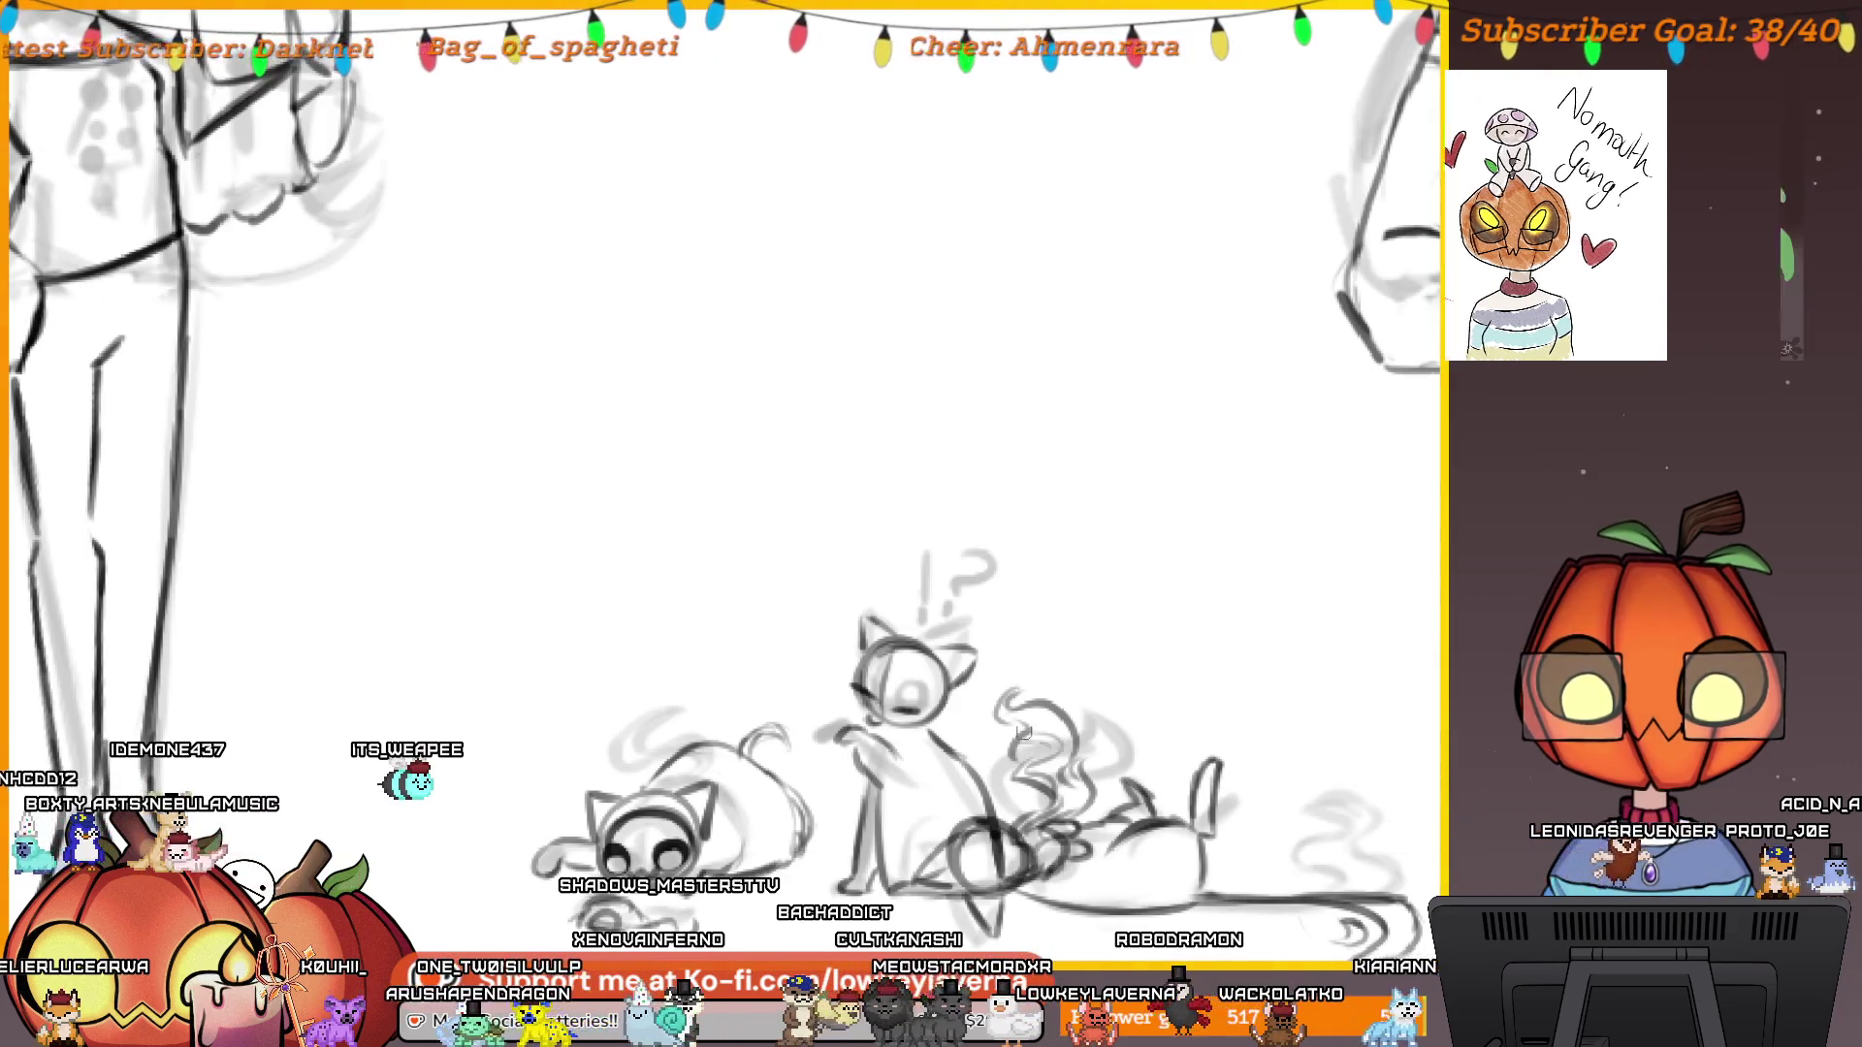
alt+click(1052, 605)
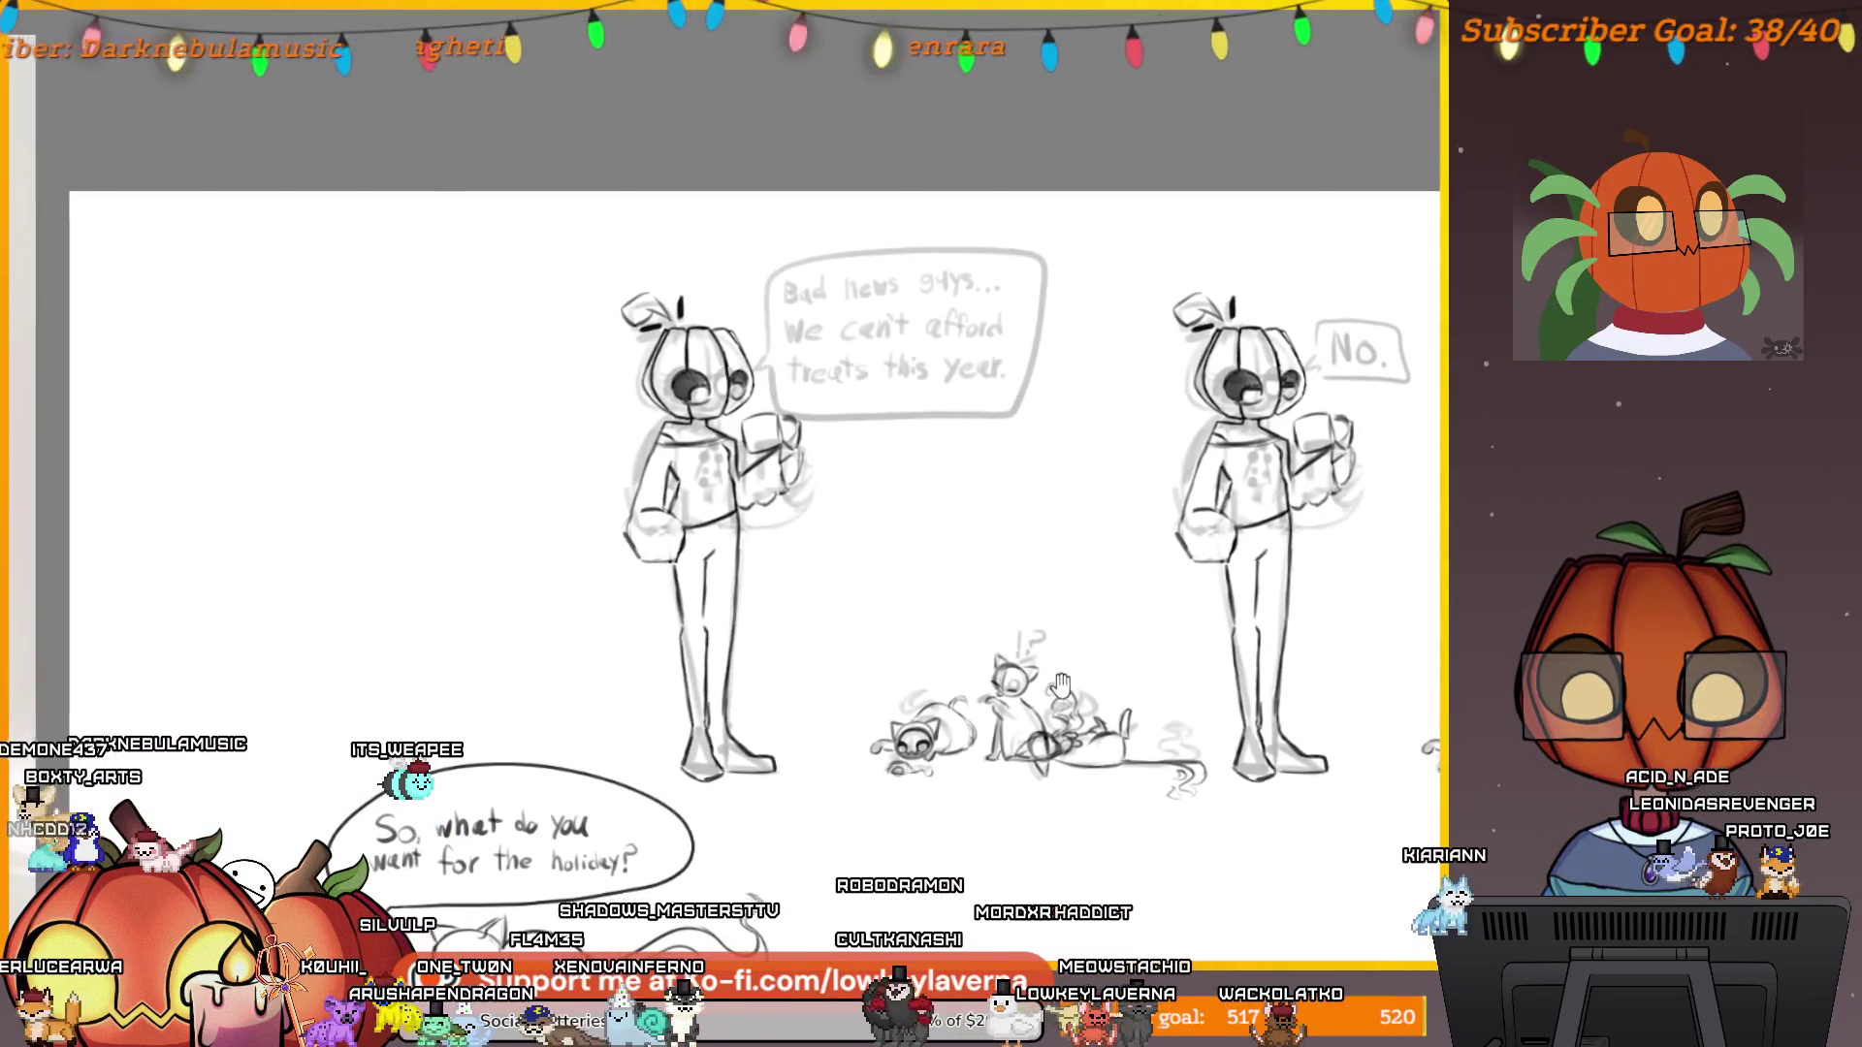
drag(1030, 606, 1073, 567)
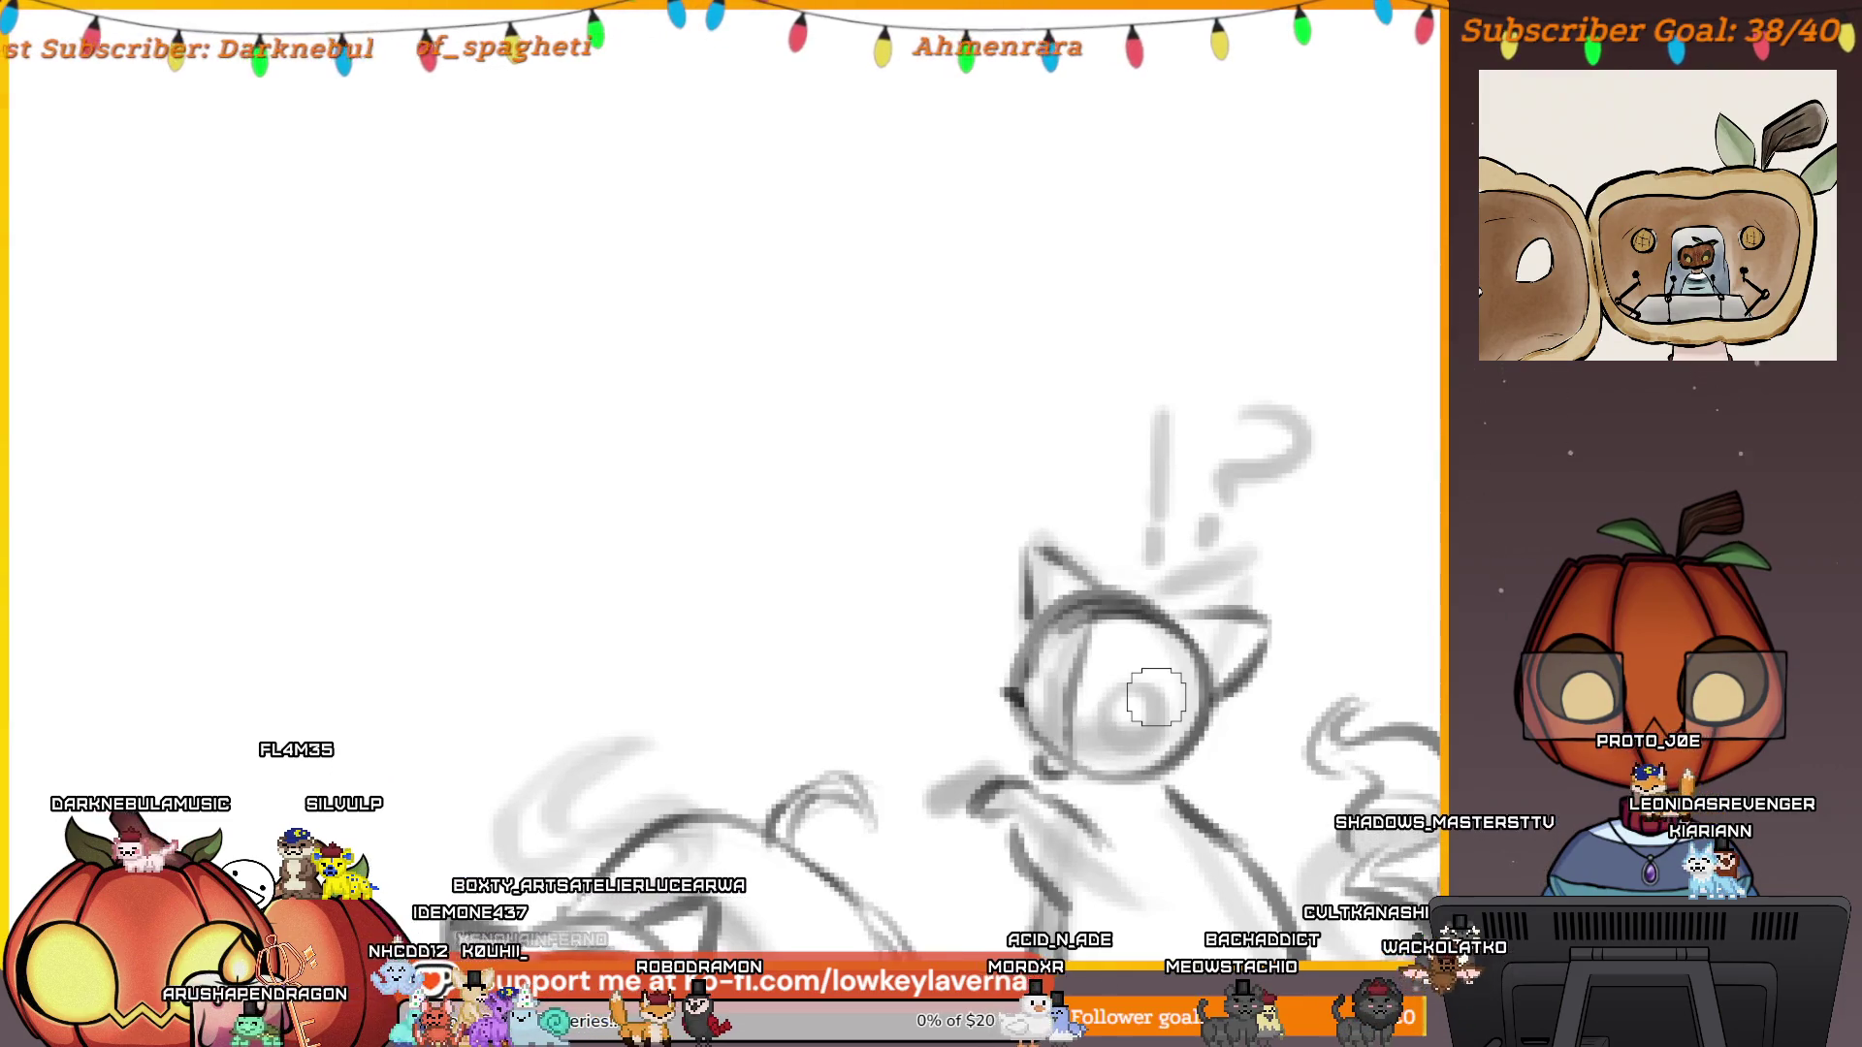
Paint dark pupils into the kitten's eyes, sample black, and zoom back out.
scroll(1091, 630, up, 4)
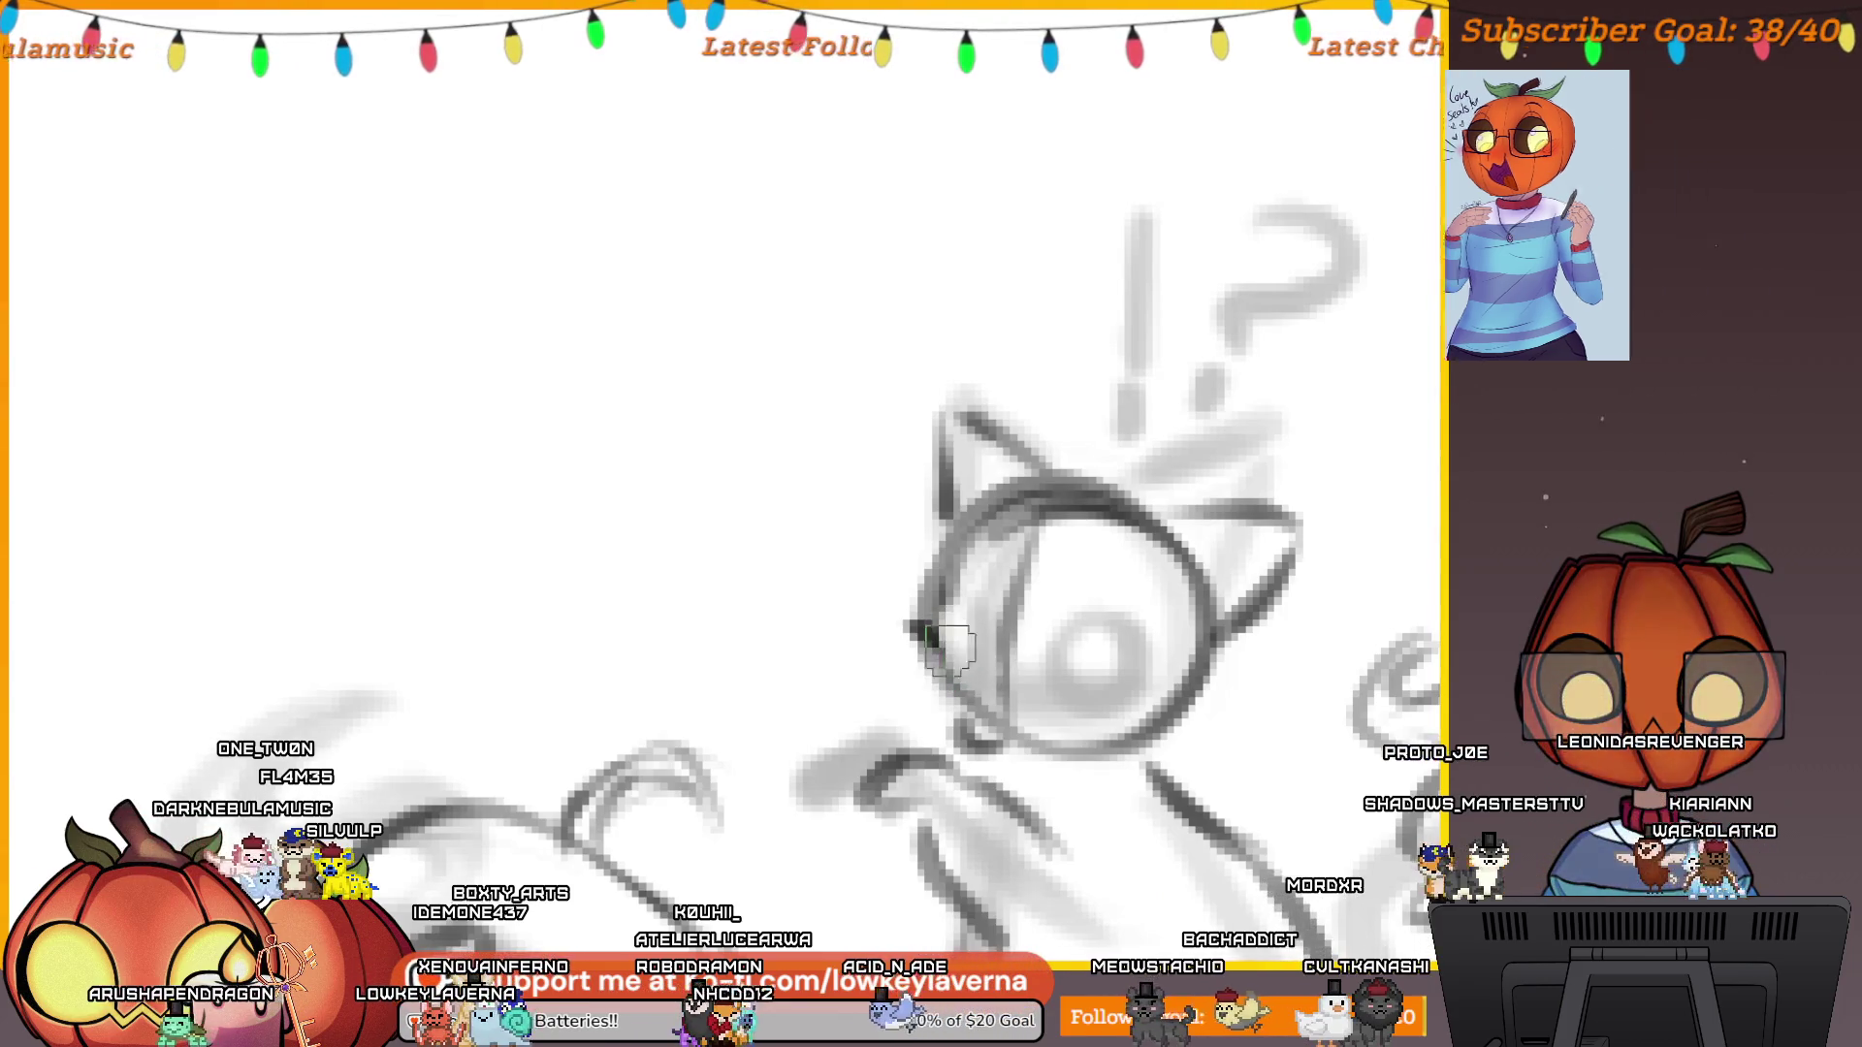
mouse_move(945, 630)
mouse_down()
mouse_move(950, 659)
mouse_move(979, 645)
mouse_move(1046, 683)
mouse_move(1113, 674)
mouse_up()
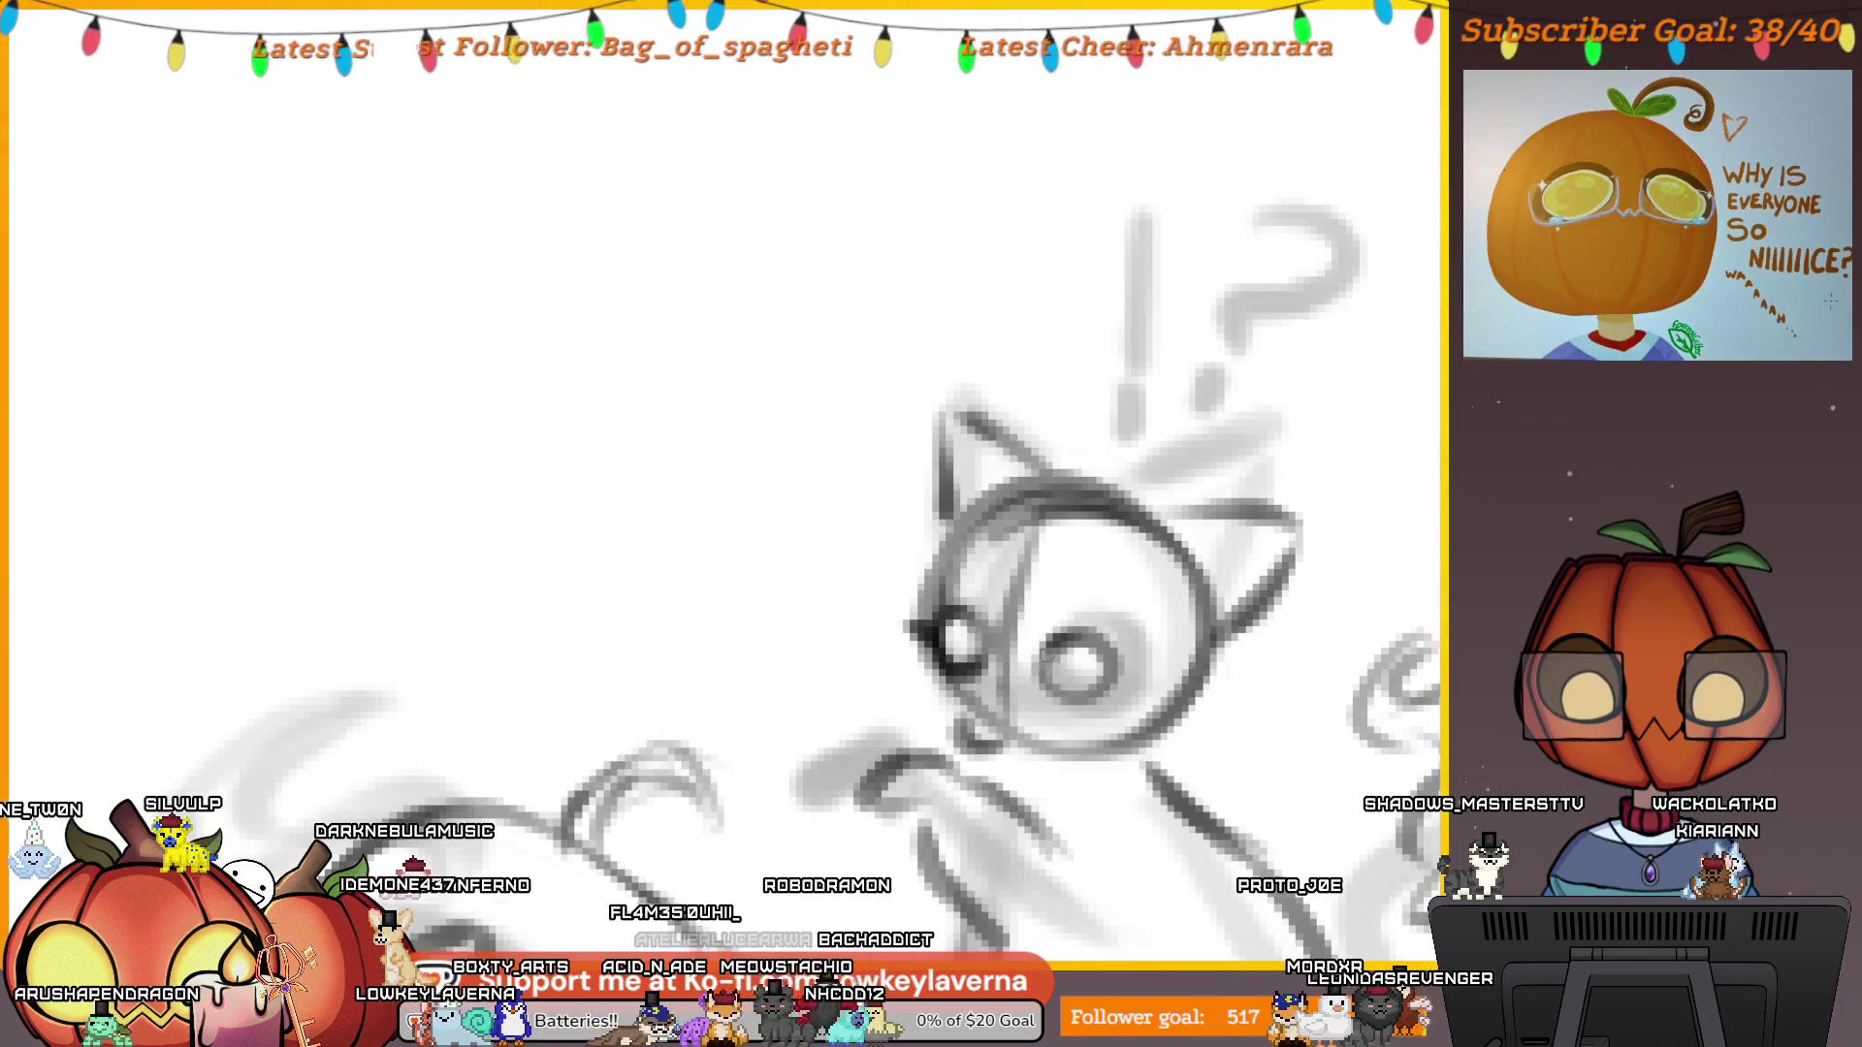
scroll(1115, 630, down, 5)
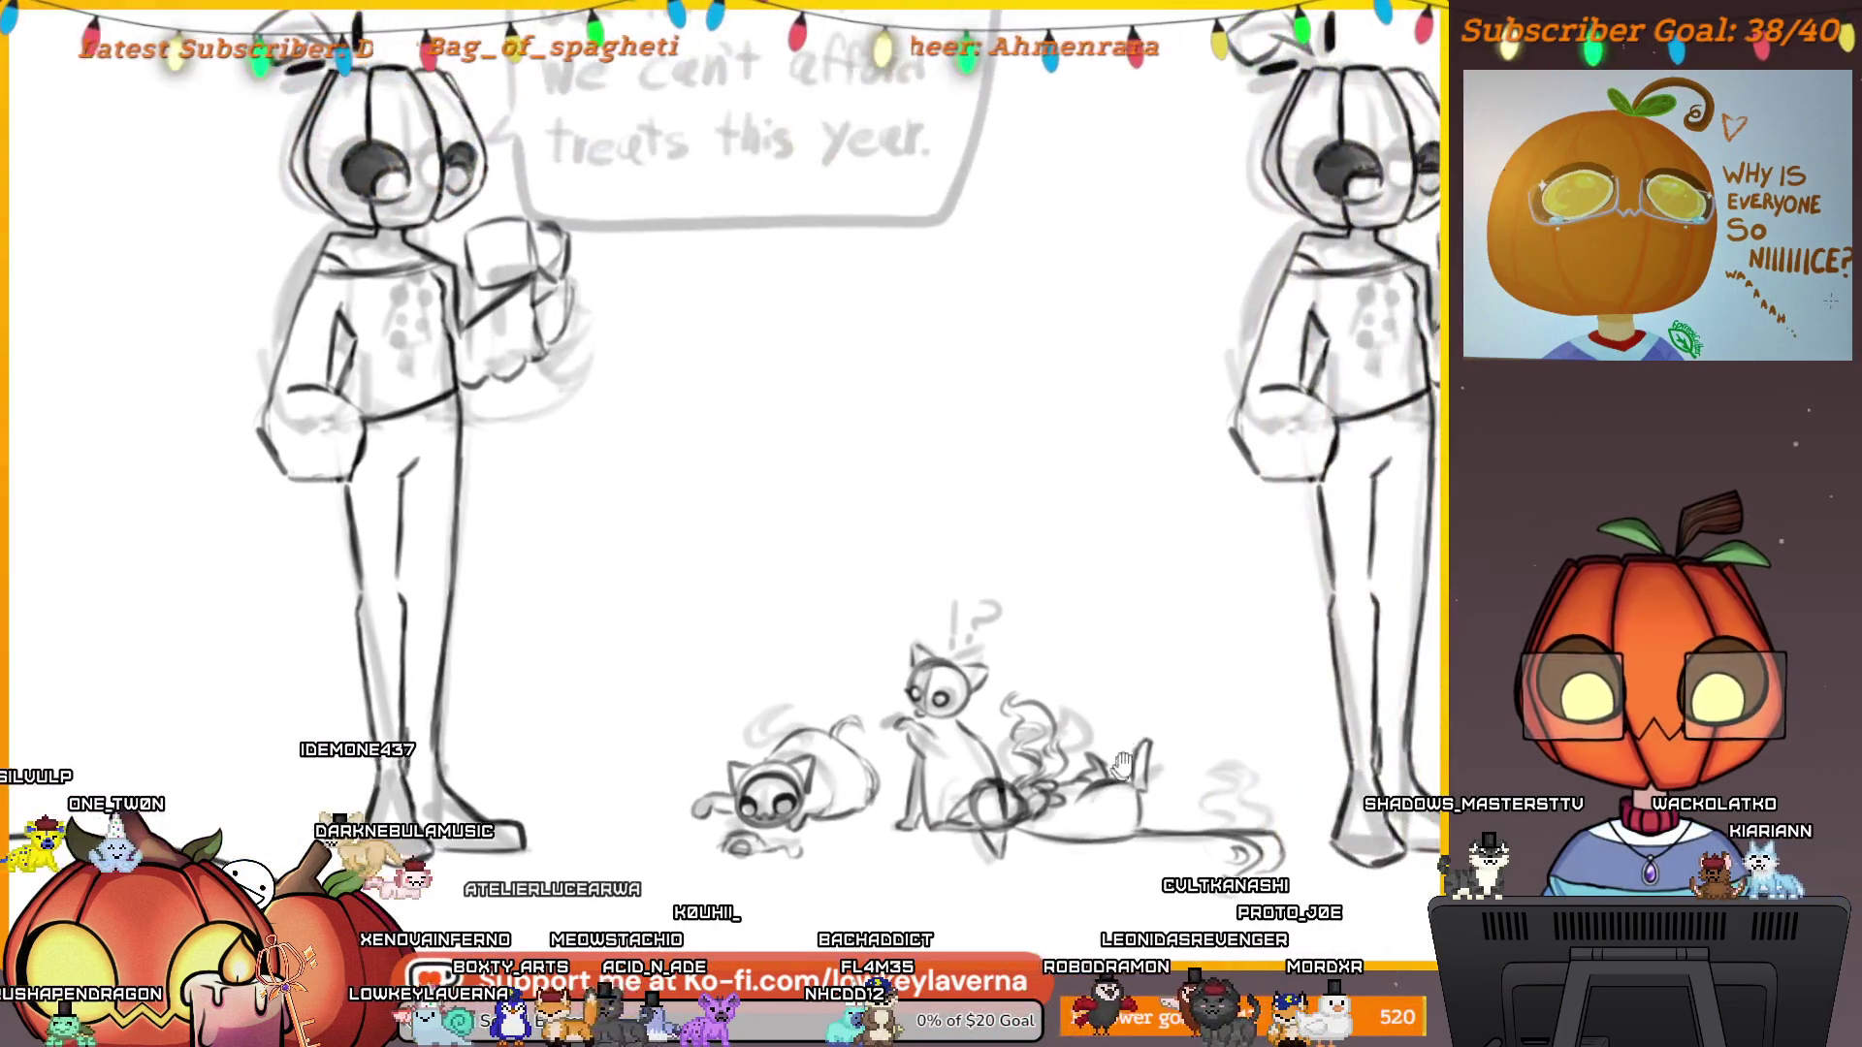
scroll(955, 677, up, 5)
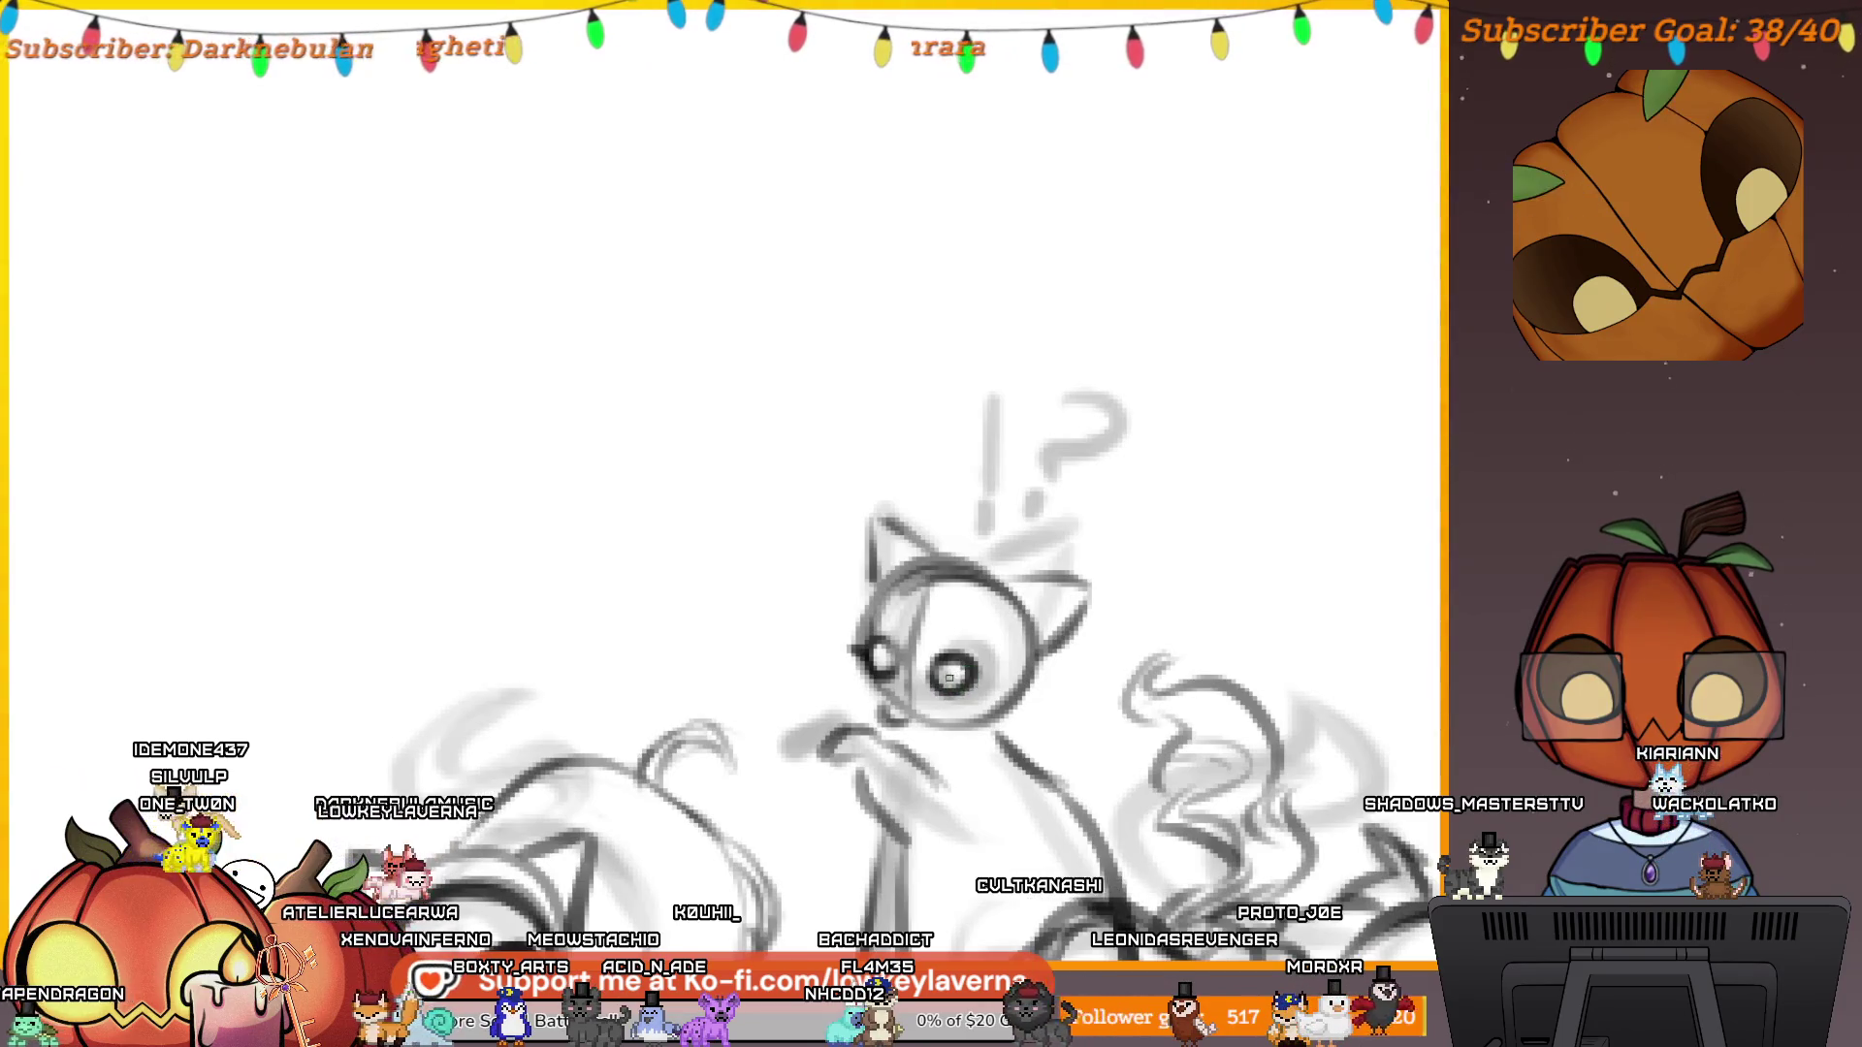
ctrl+click(981, 631)
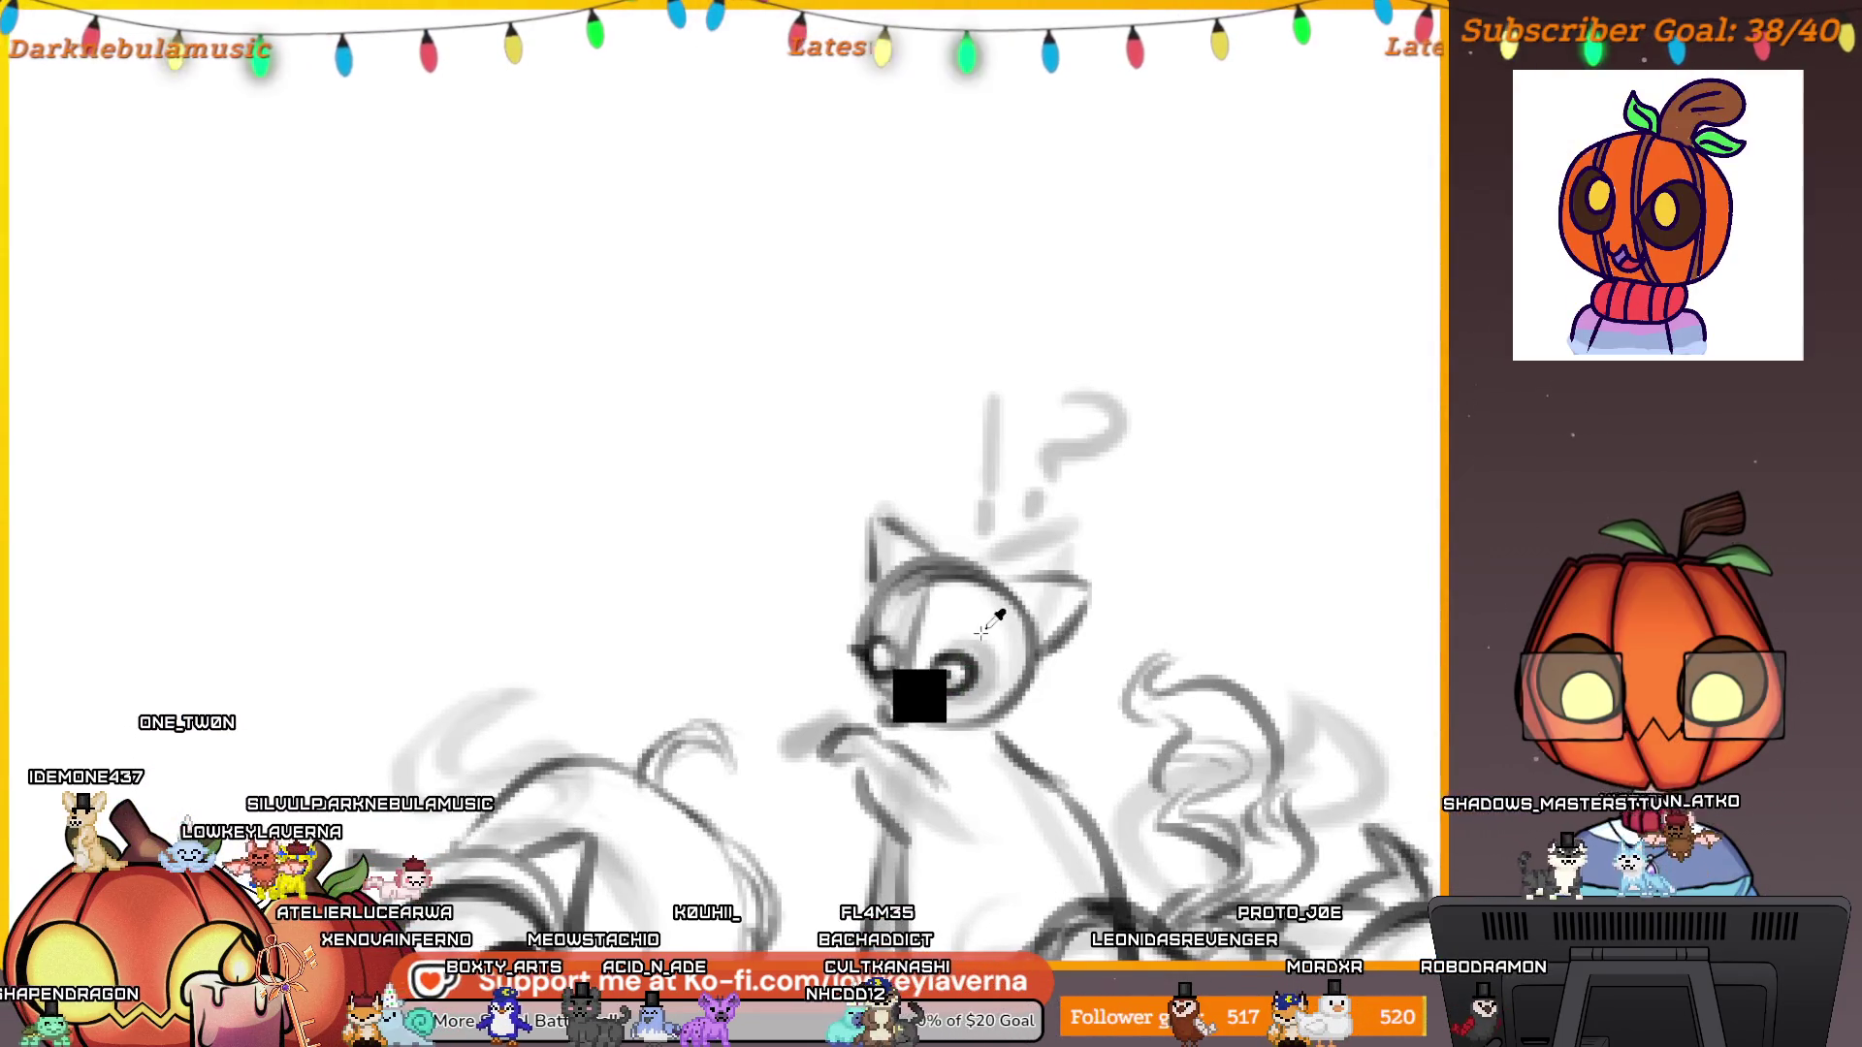
scroll(965, 594, down, 3)
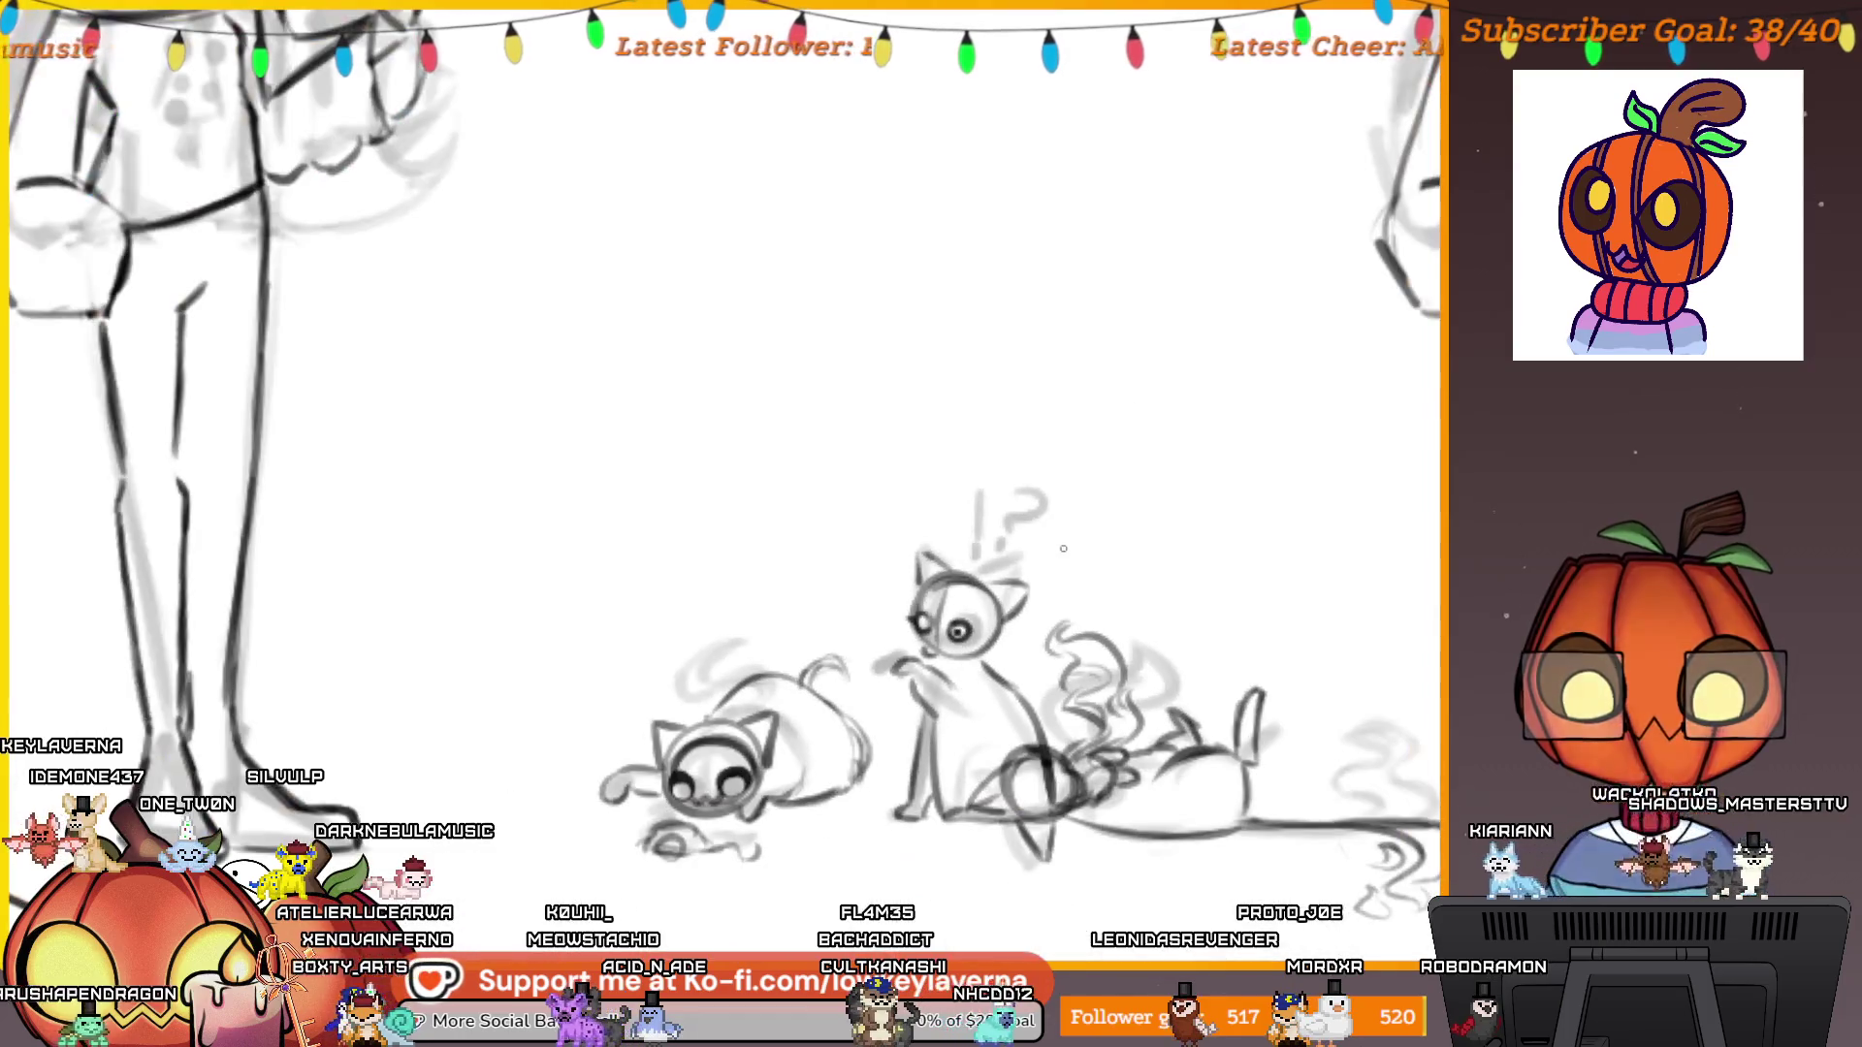
scroll(1015, 586, down, 5)
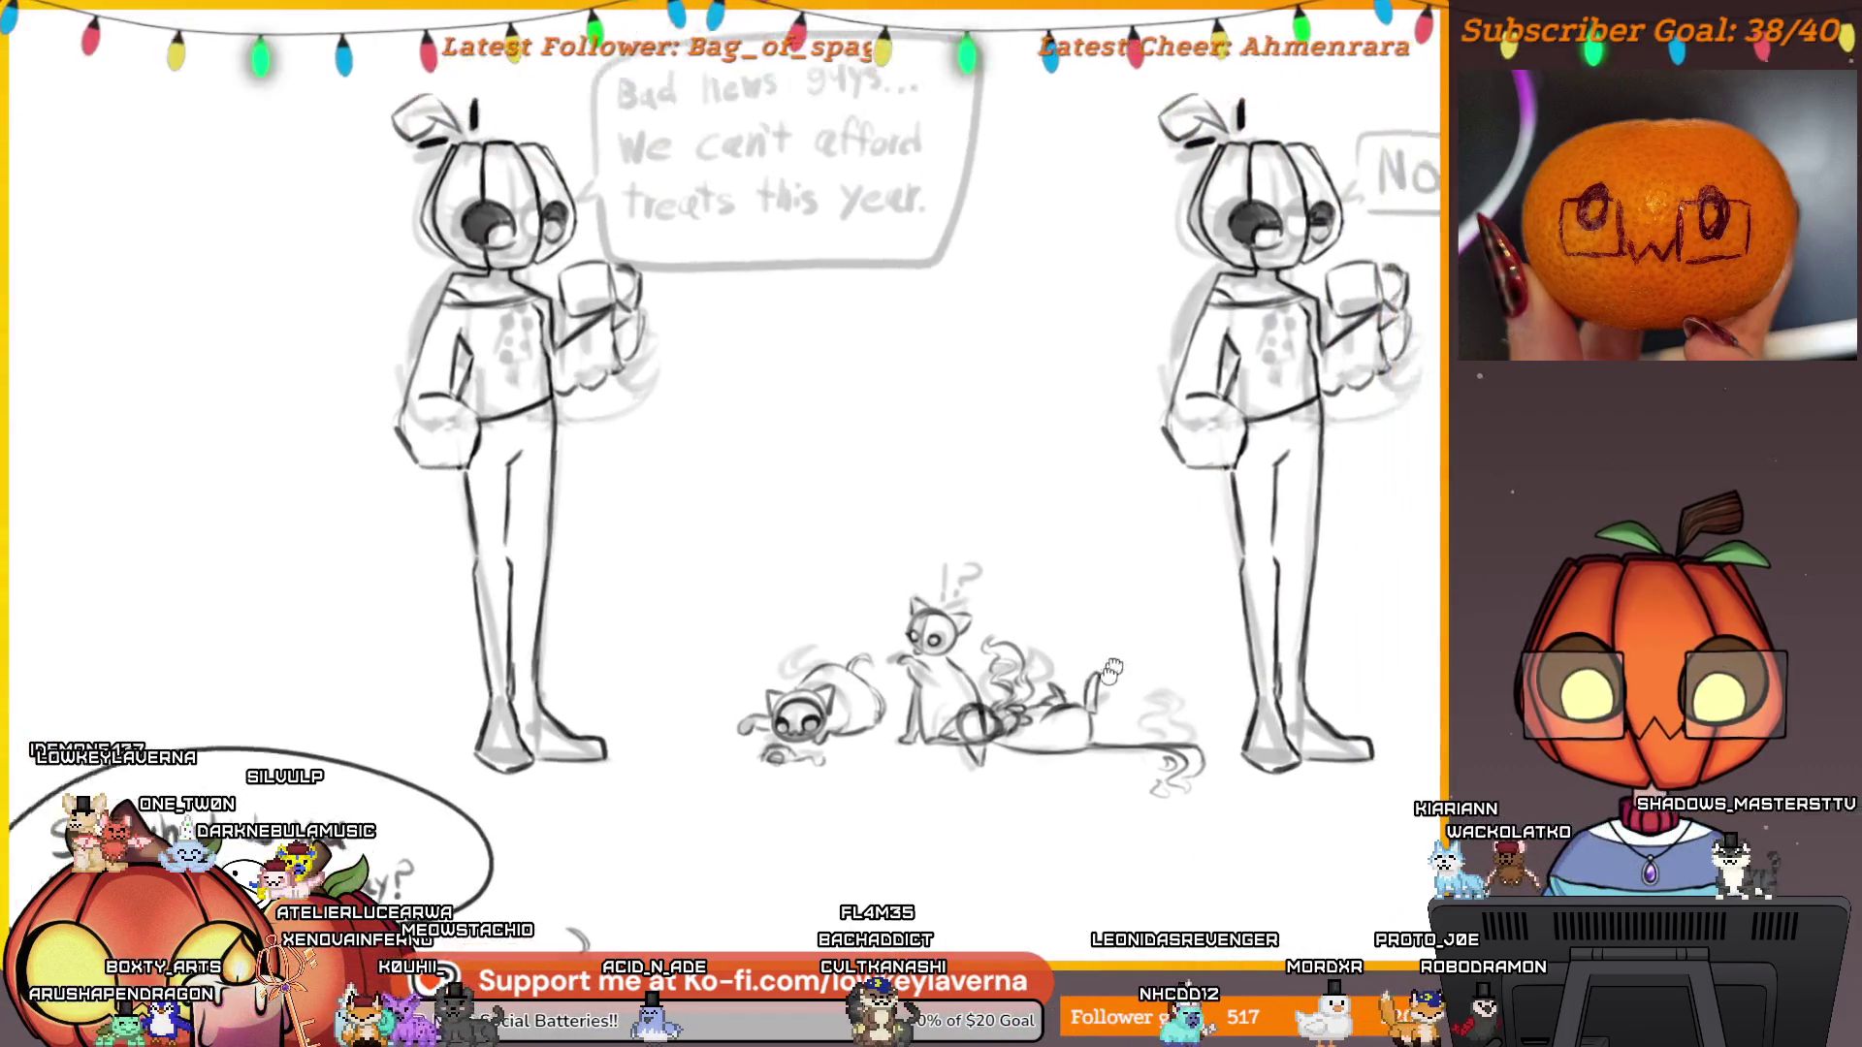
Scroll down from the top panels toward the lower holiday and gift-box panels.
scroll(952, 573, down, 1)
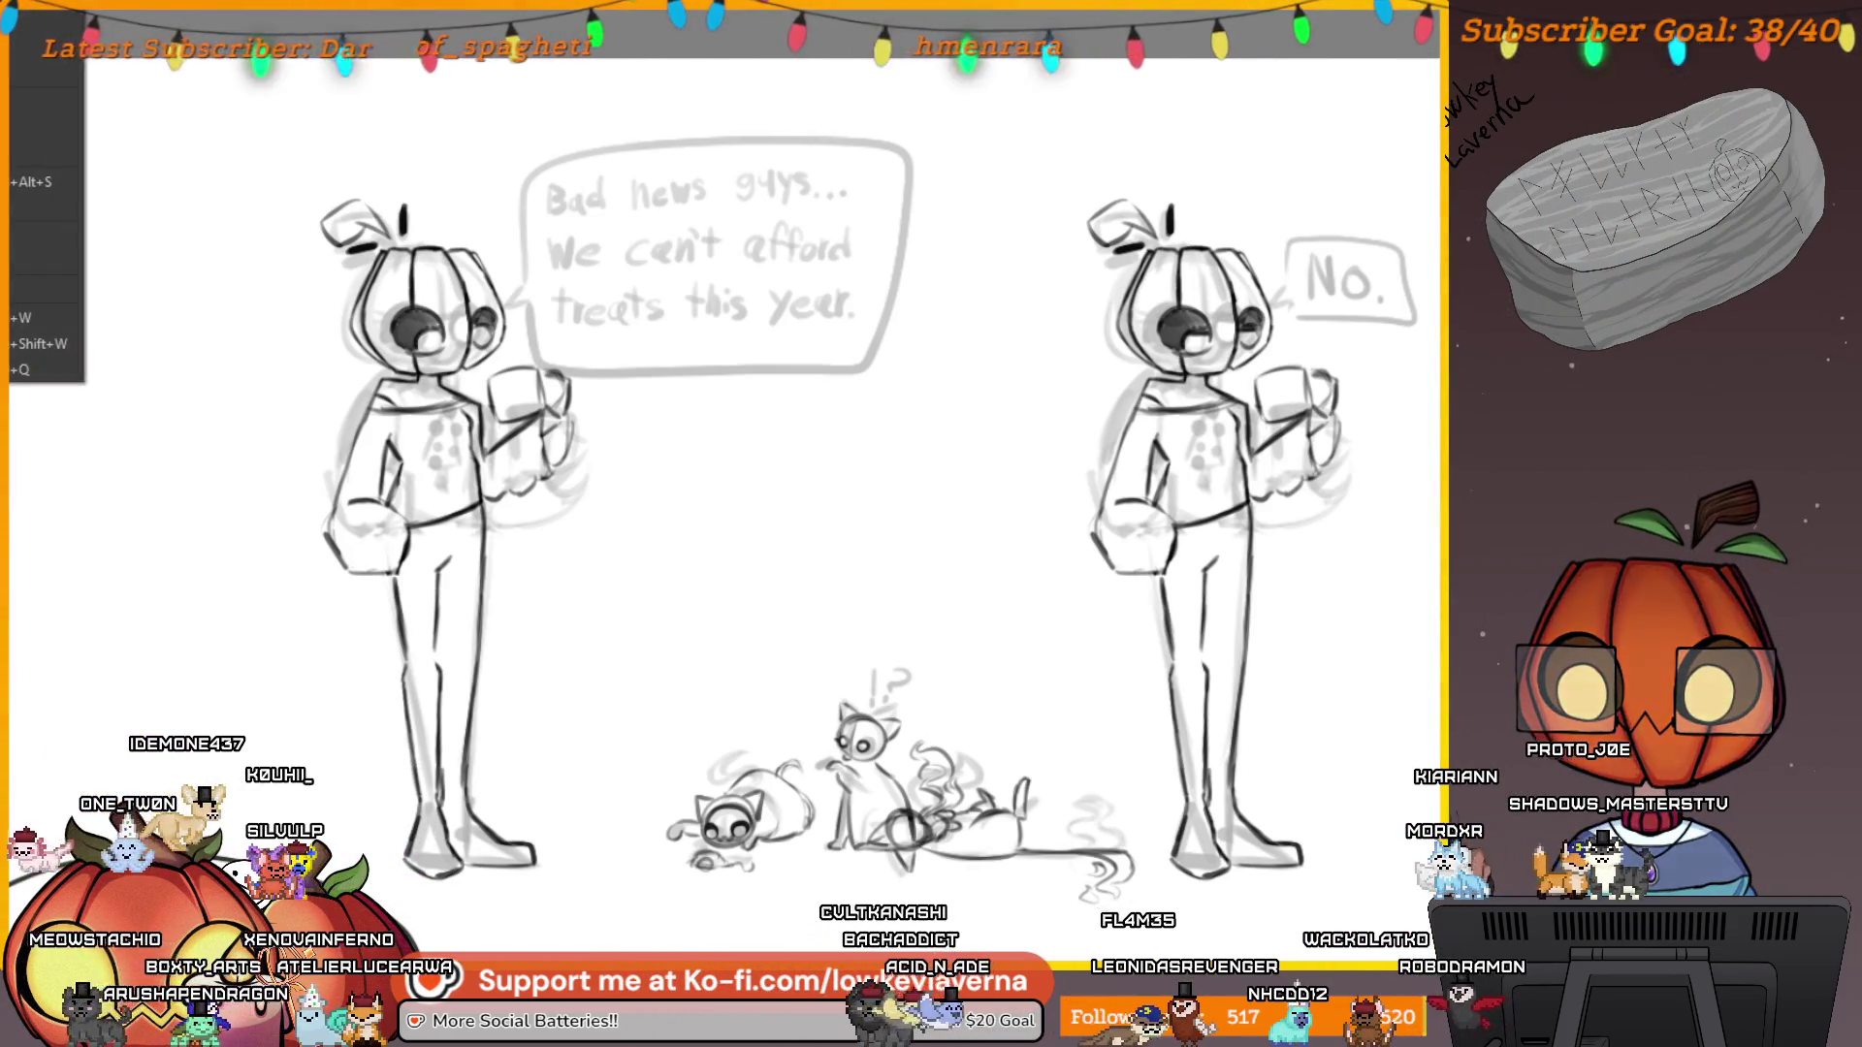
scroll(765, 783, down, 3)
scroll(765, 782, down, 5)
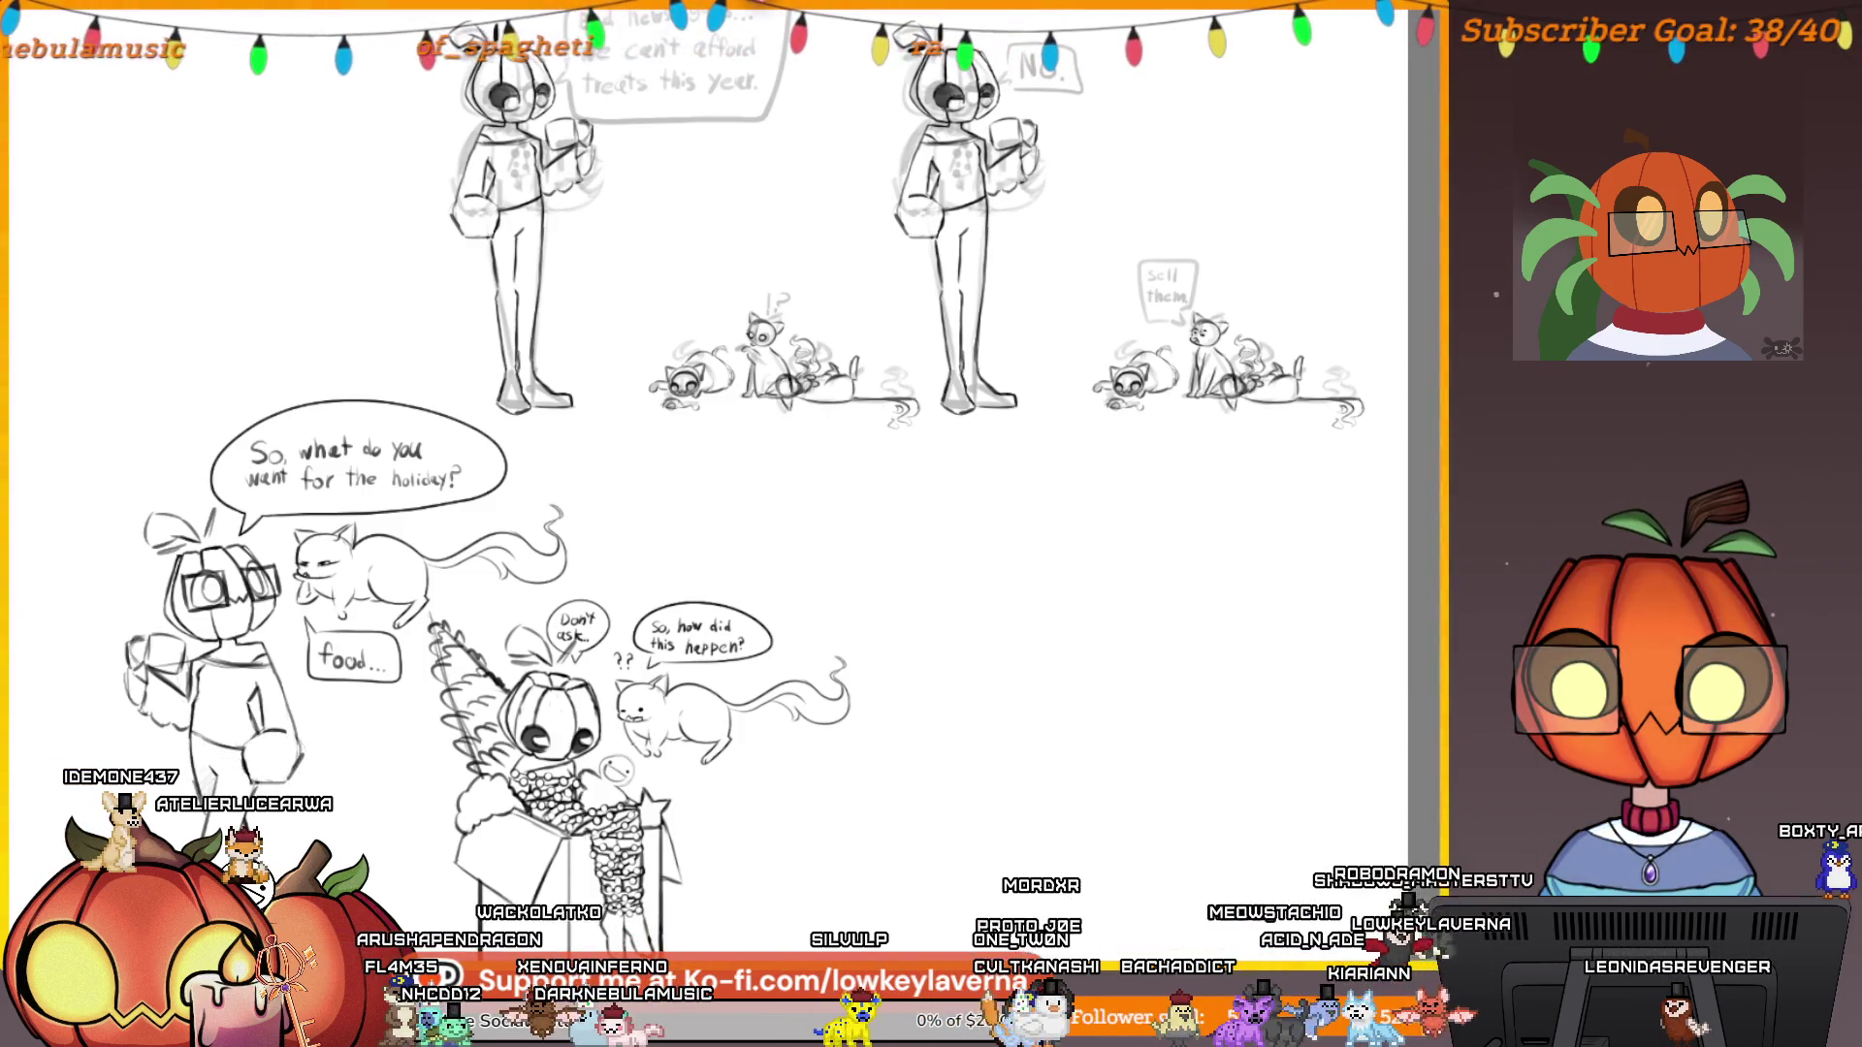
scroll(424, 630, down, 1)
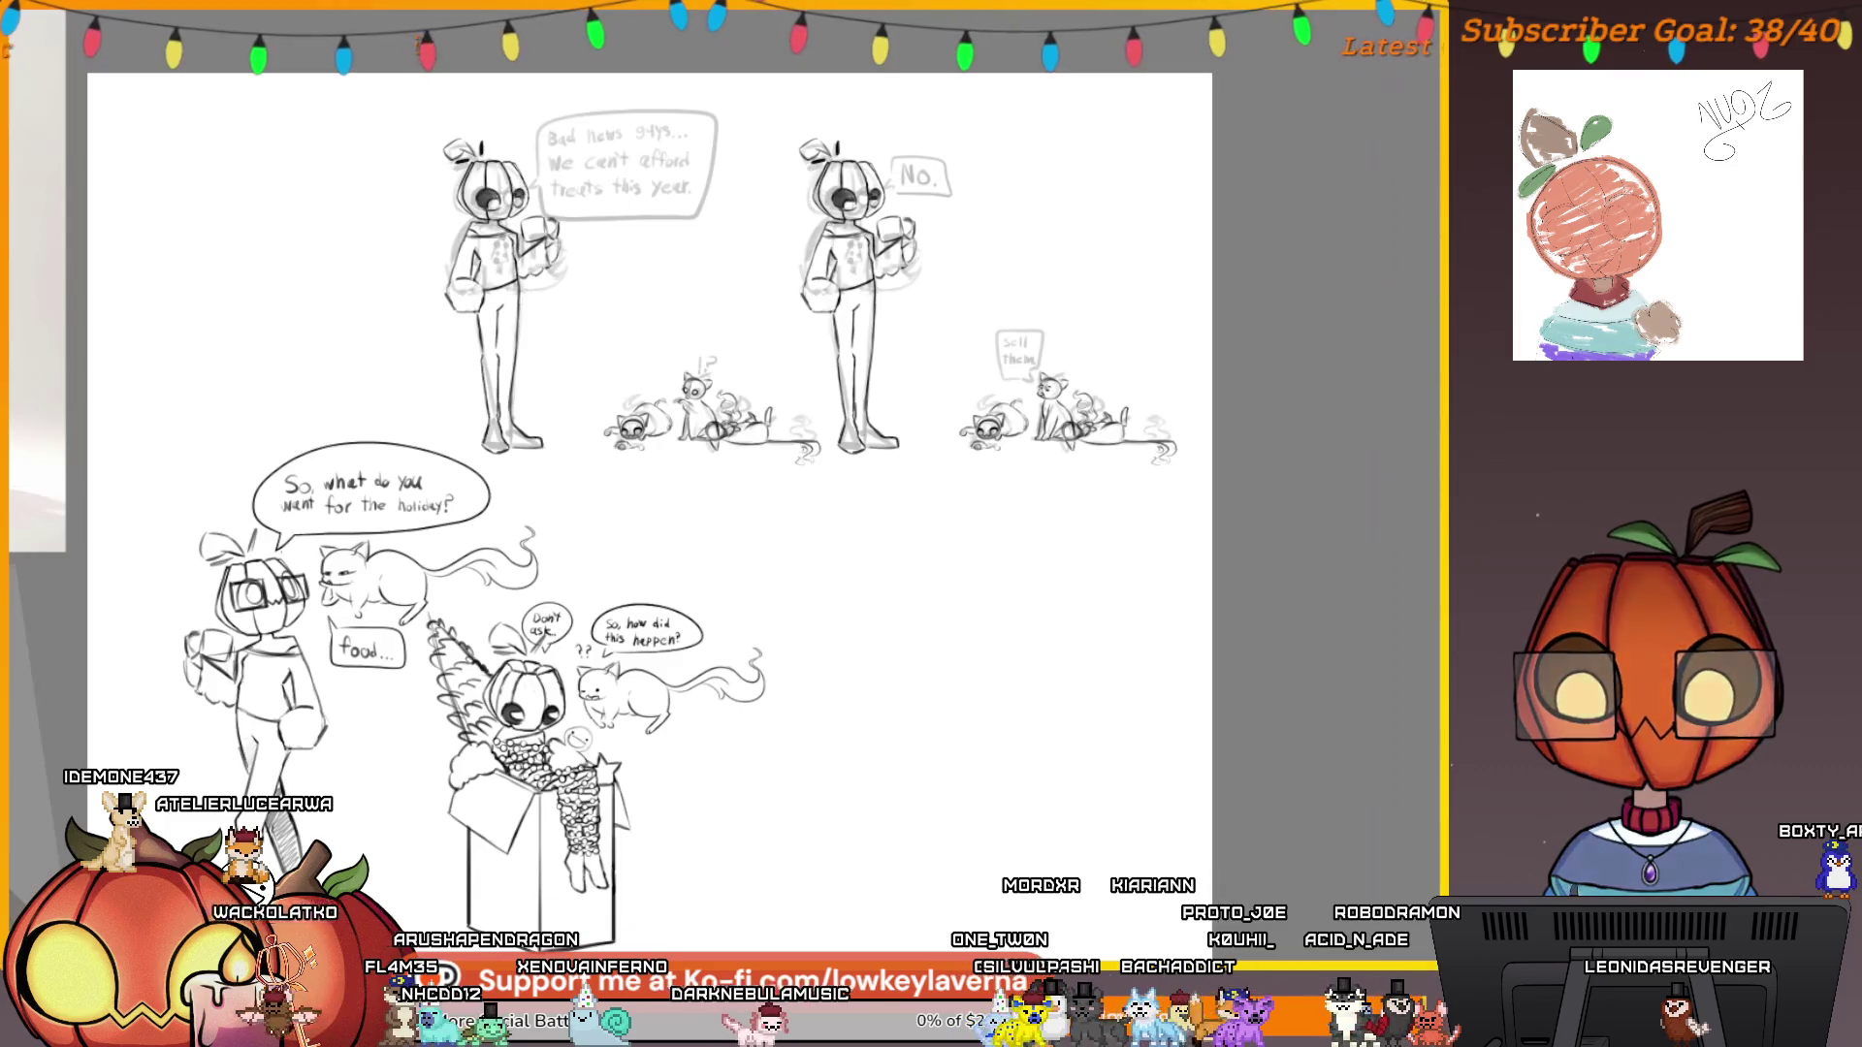
scroll(614, 627, up, 1)
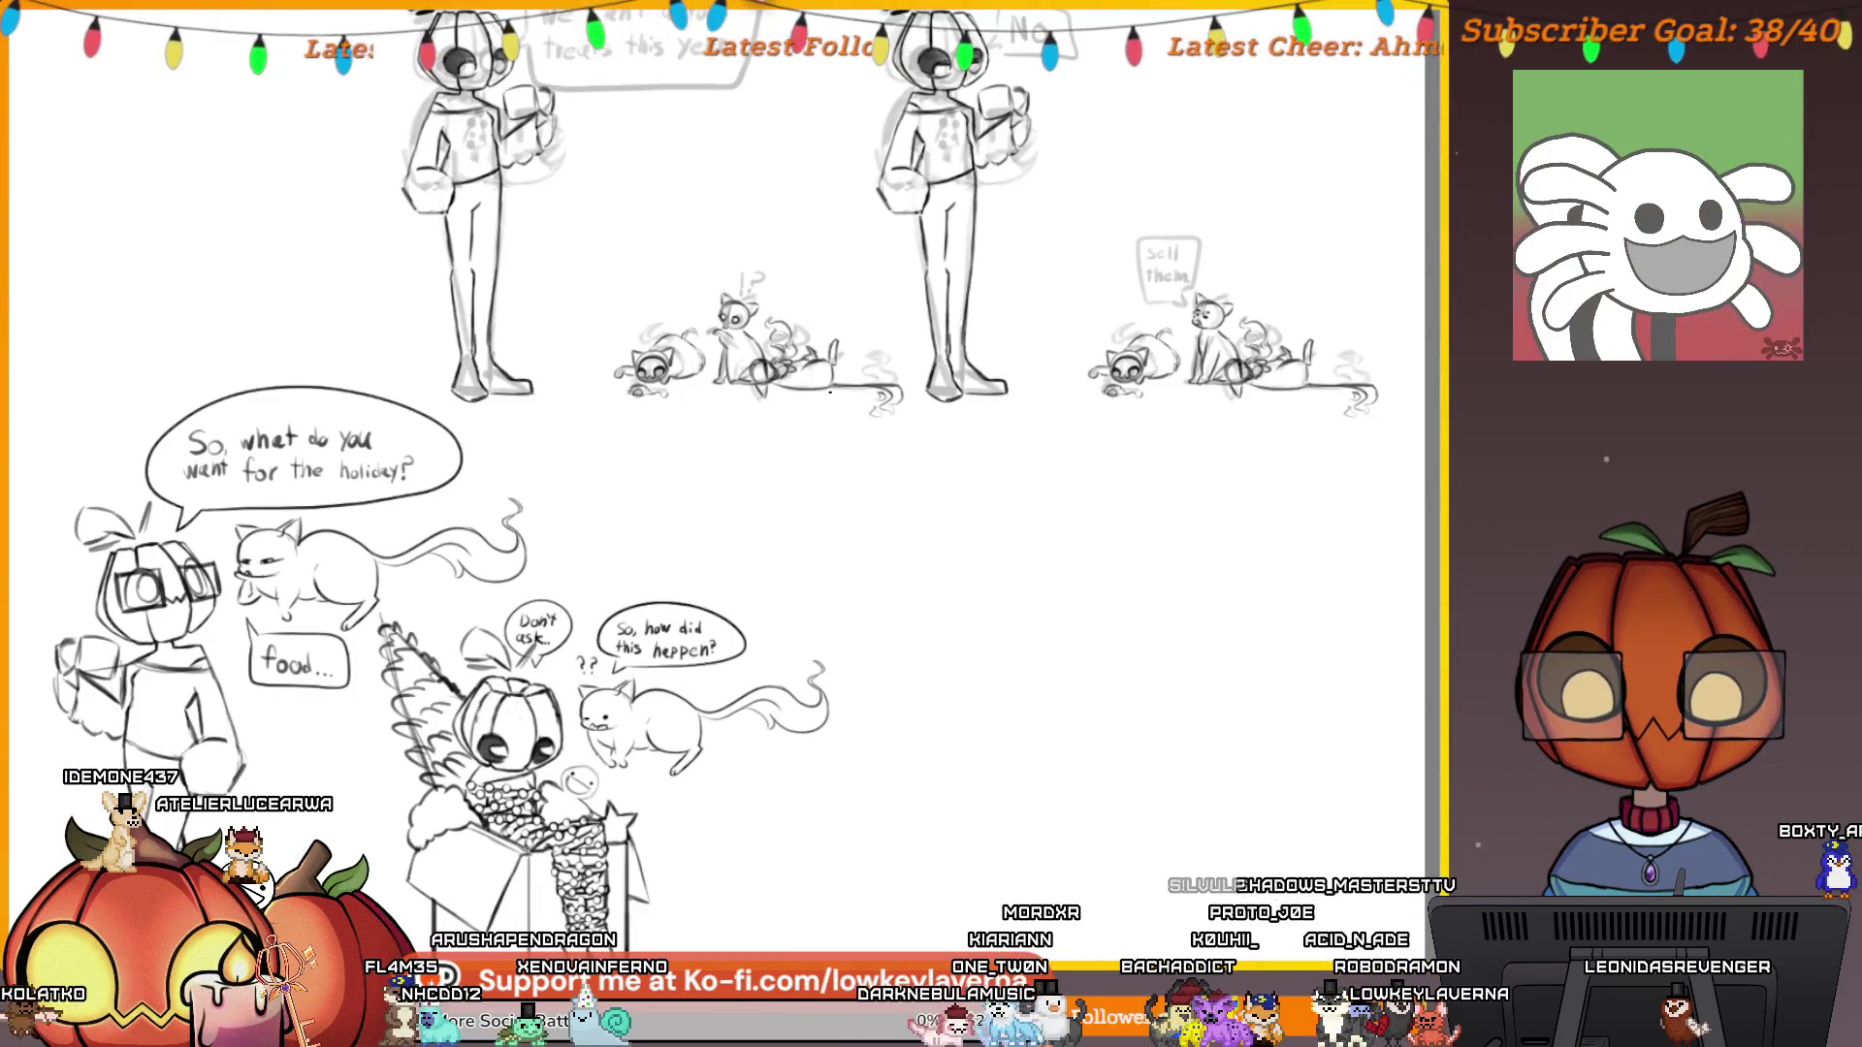
scroll(620, 533, down, 2)
scroll(621, 534, up, 3)
scroll(621, 533, down, 1)
scroll(621, 533, up, 1)
scroll(698, 582, up, 1)
scroll(699, 581, down, 1)
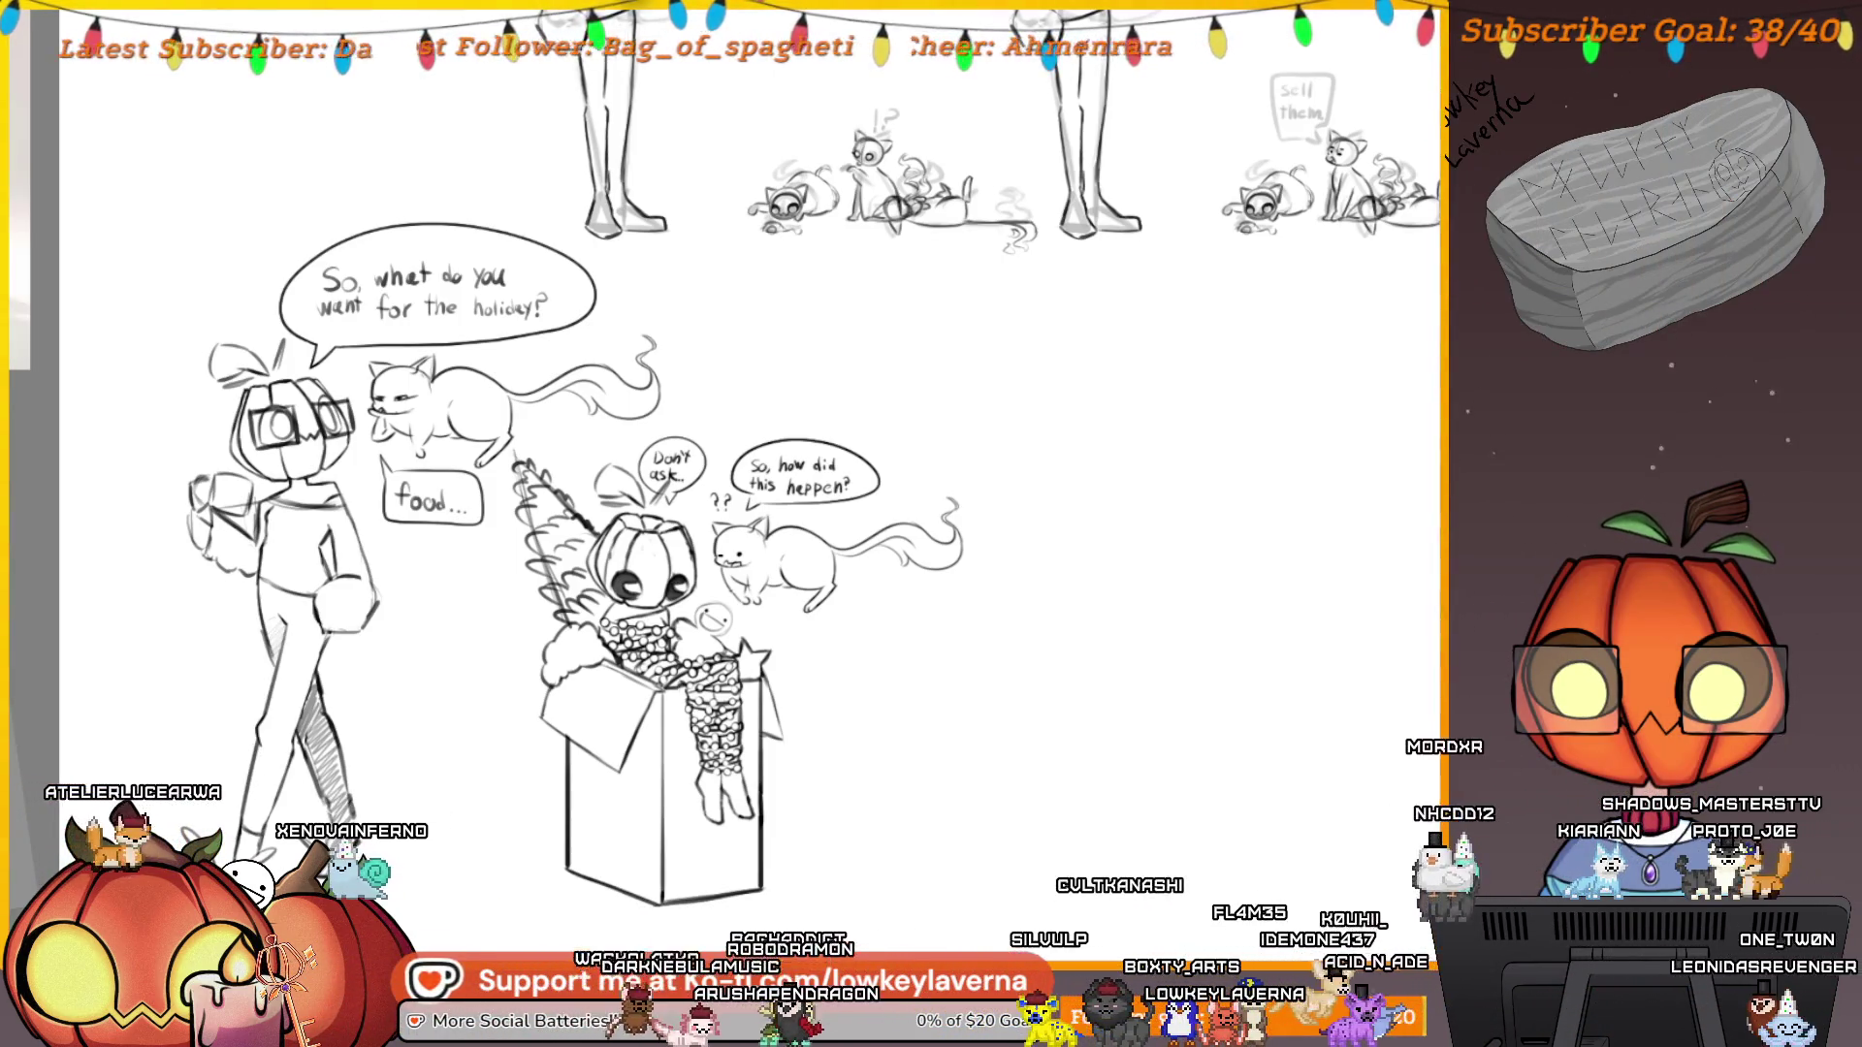
scroll(1051, 665, down, 5)
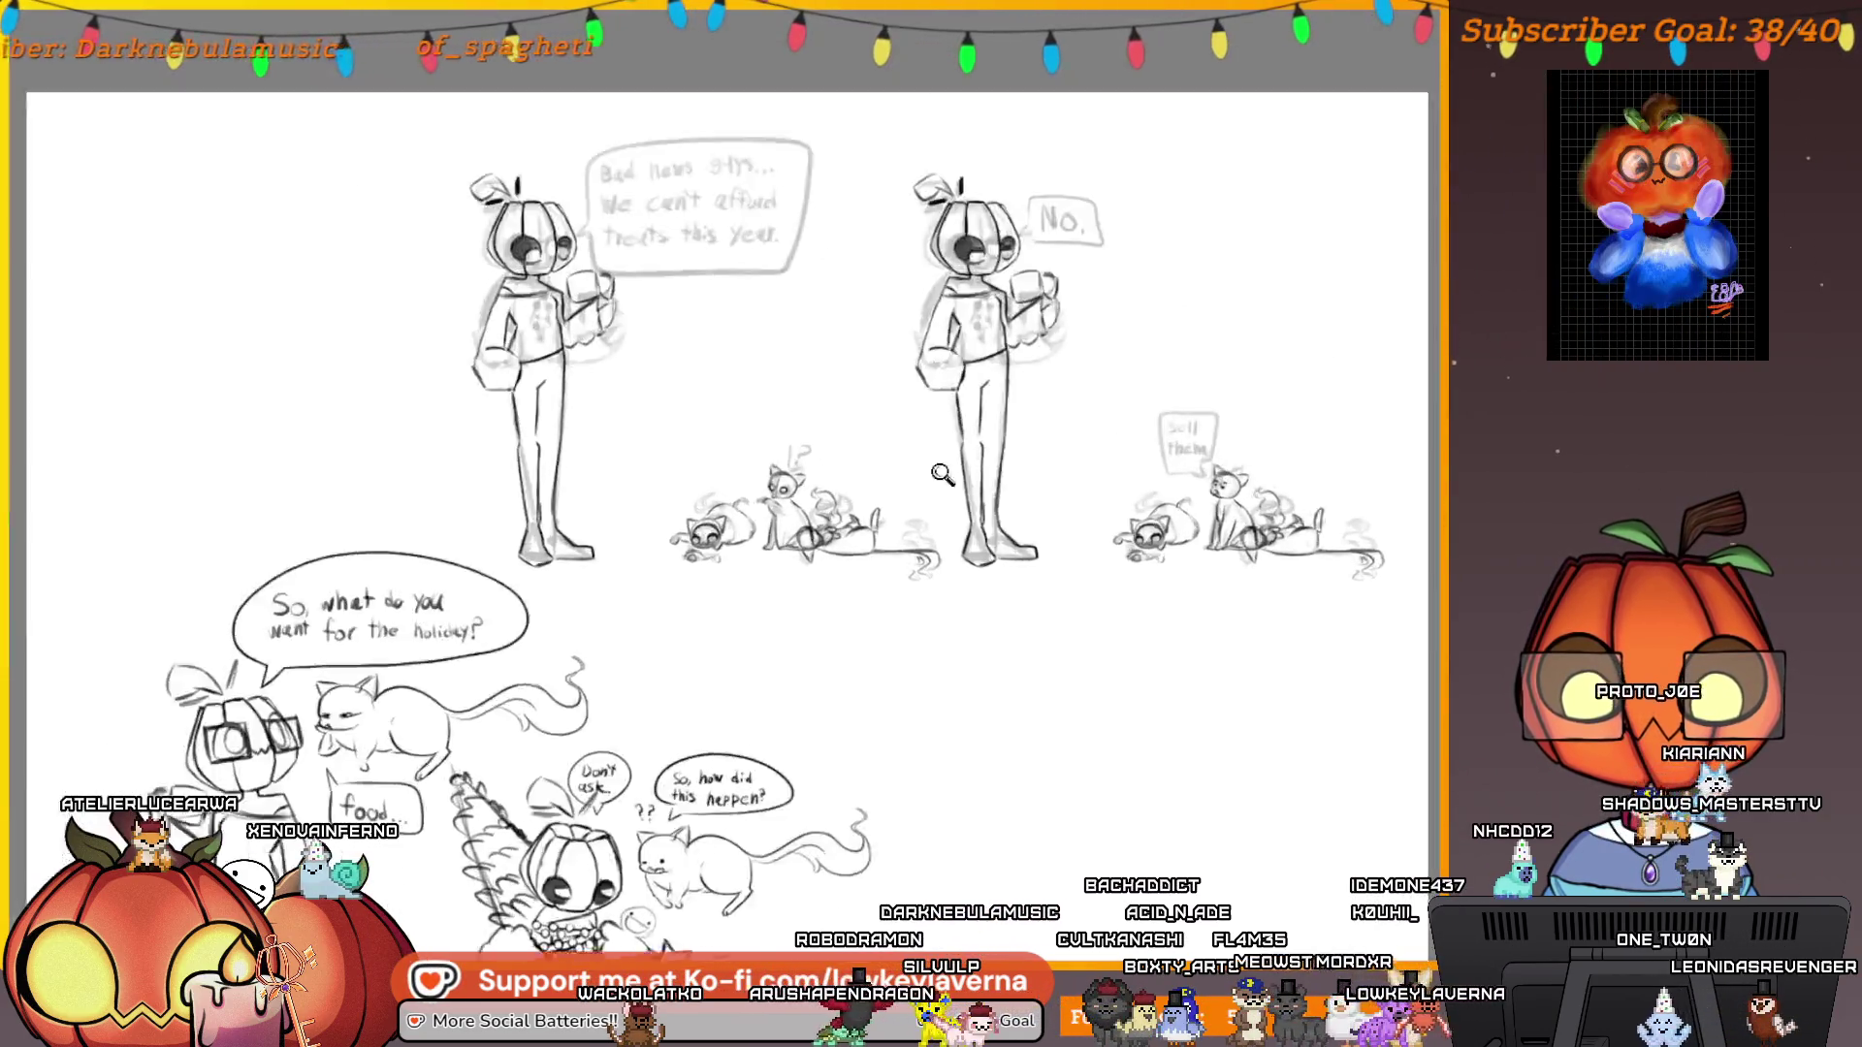
scroll(941, 474, up, 3)
mouse_move(1034, 494)
mouse_down()
mouse_move(840, 747)
mouse_move(985, 665)
mouse_up()
scroll(1009, 565, down, 3)
scroll(1034, 598, up, 3)
scroll(1033, 598, down, 3)
drag(900, 786, 958, 727)
scroll(958, 727, up, 3)
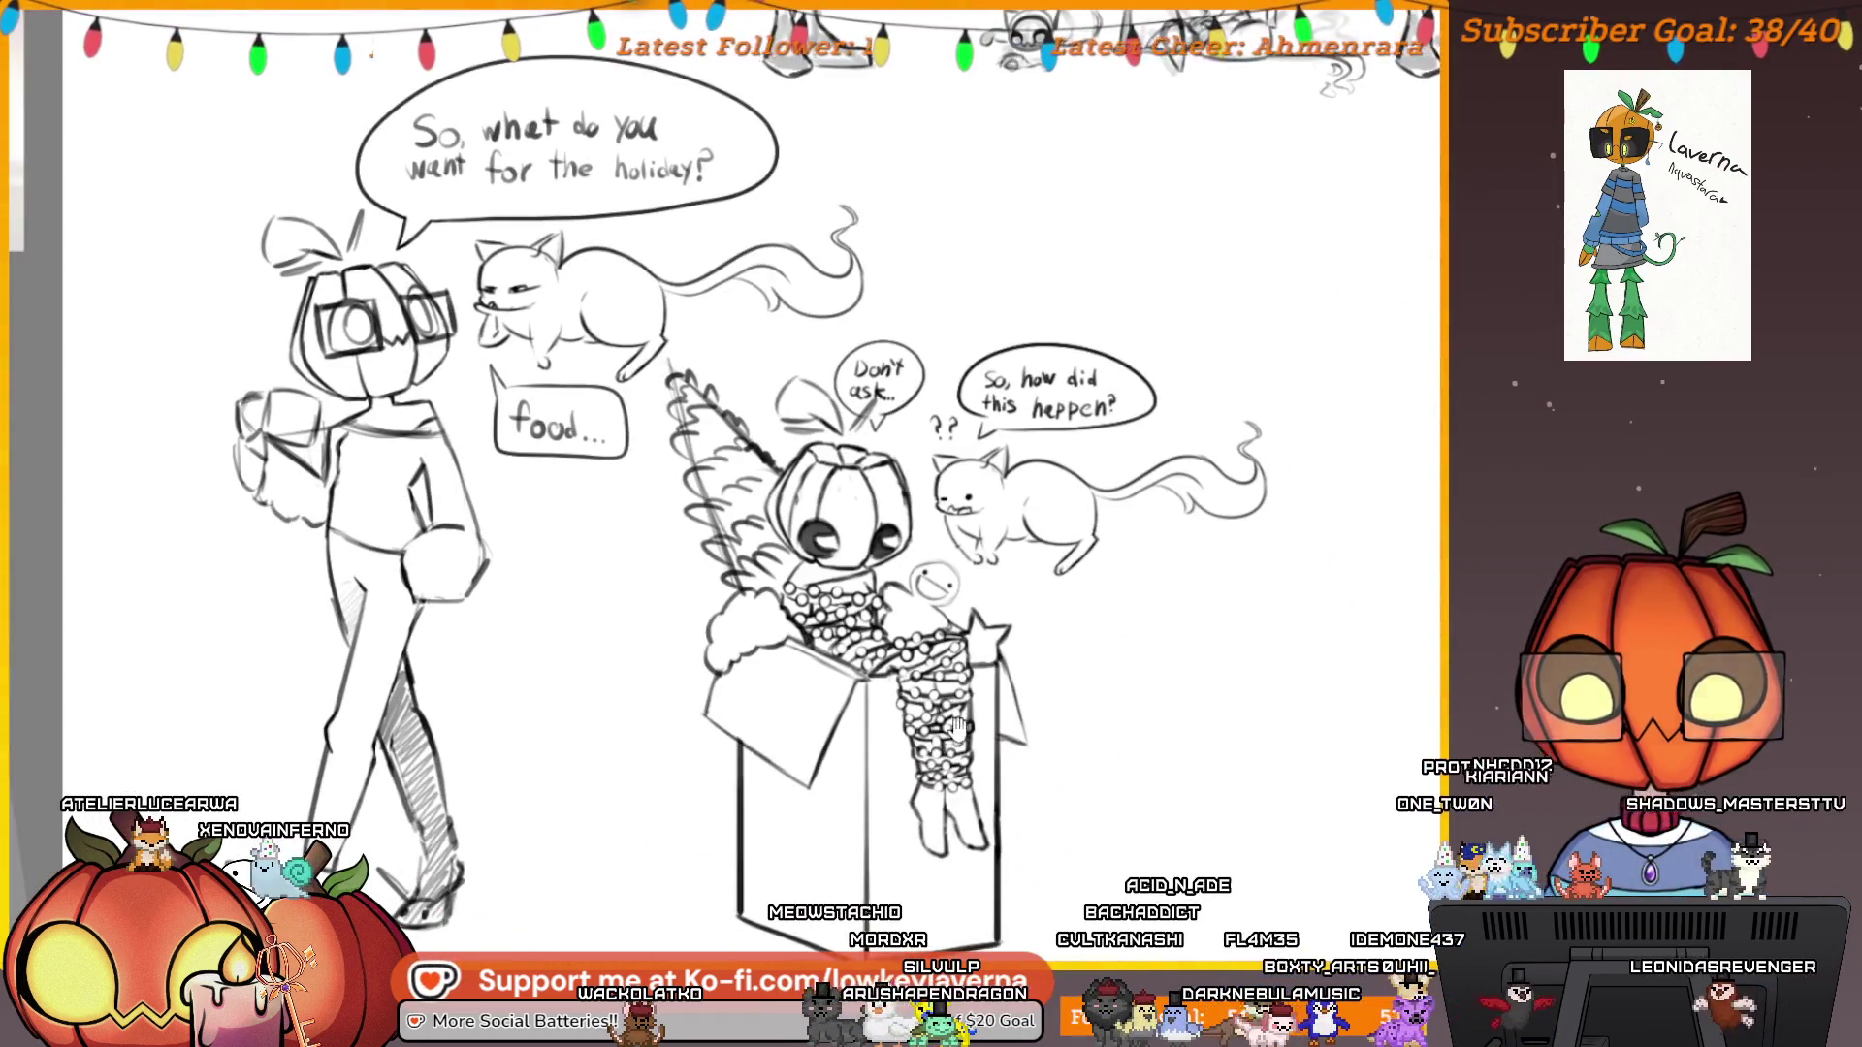
scroll(1006, 656, down, 1)
scroll(1261, 388, down, 3)
mouse_move(1261, 387)
mouse_down()
mouse_move(1147, 589)
mouse_move(1122, 752)
mouse_up()
scroll(893, 624, up, 3)
mouse_move(900, 625)
mouse_down()
mouse_move(1118, 552)
mouse_move(1212, 644)
mouse_up()
drag(982, 812, 1142, 667)
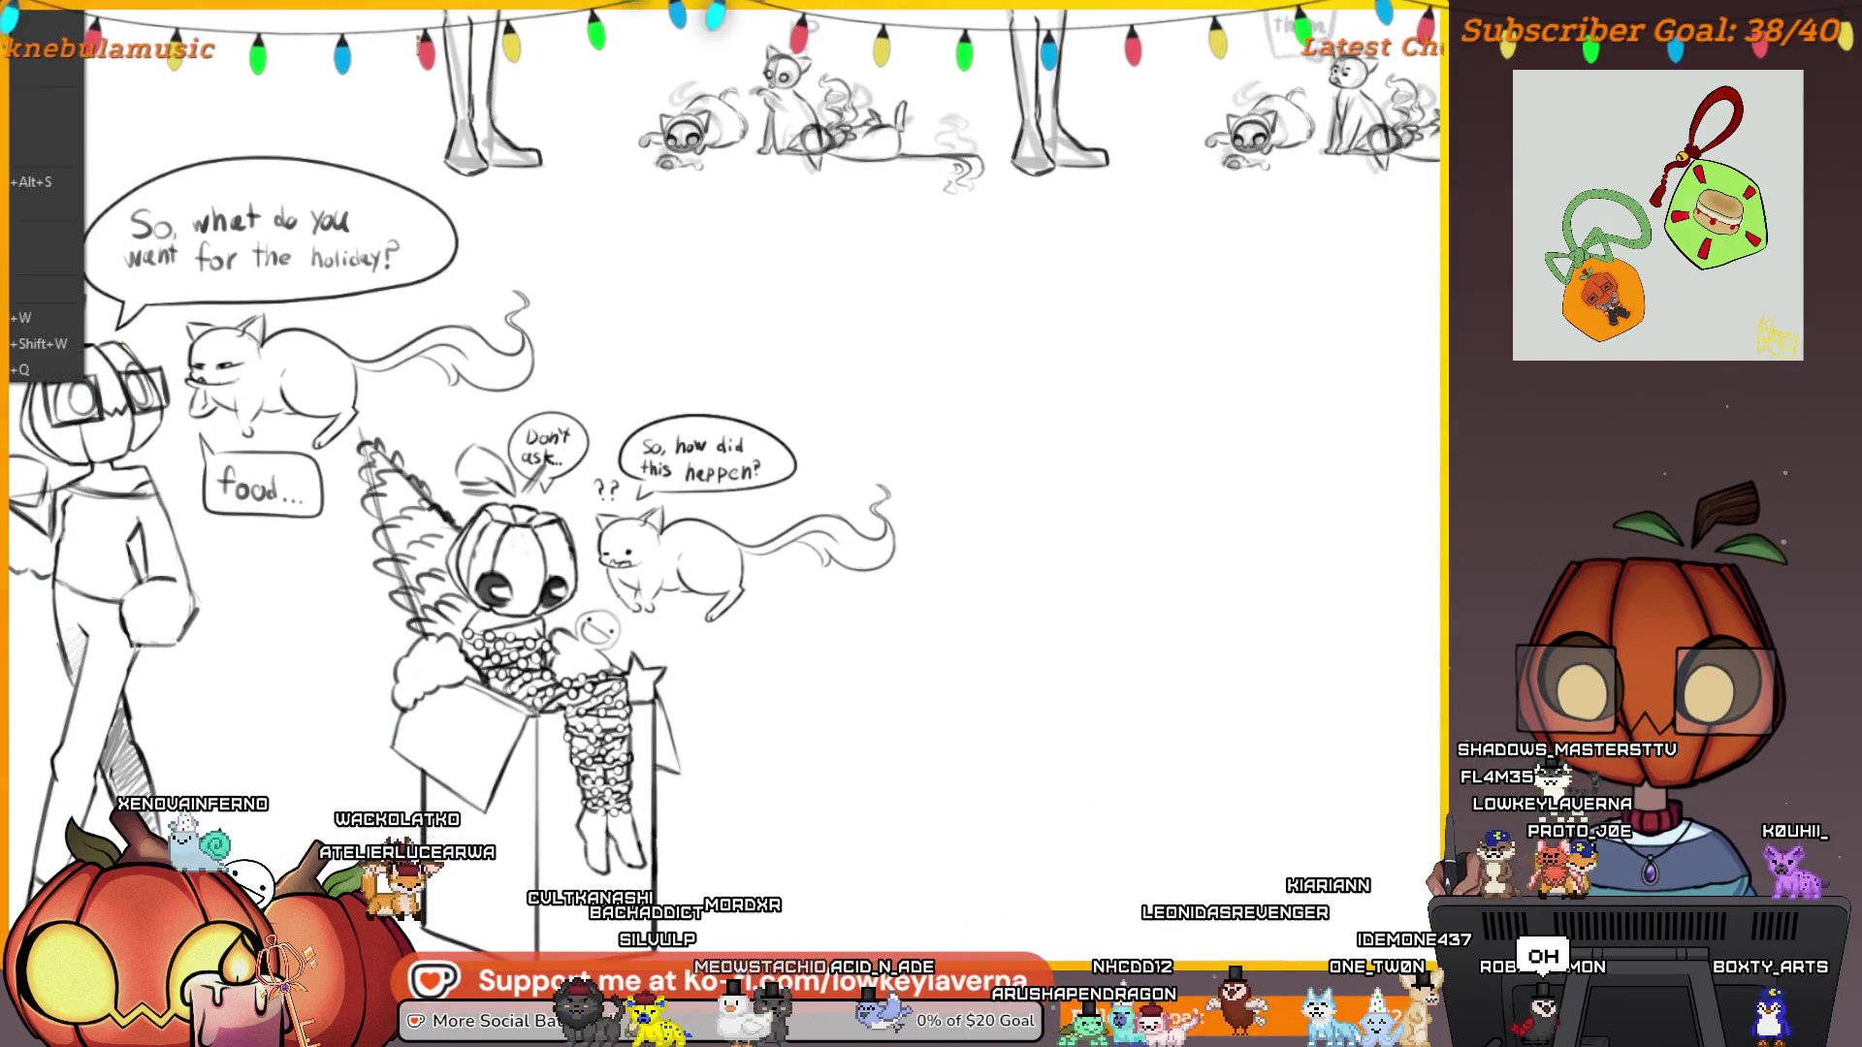
scroll(793, 578, up, 3)
scroll(793, 577, up, 1)
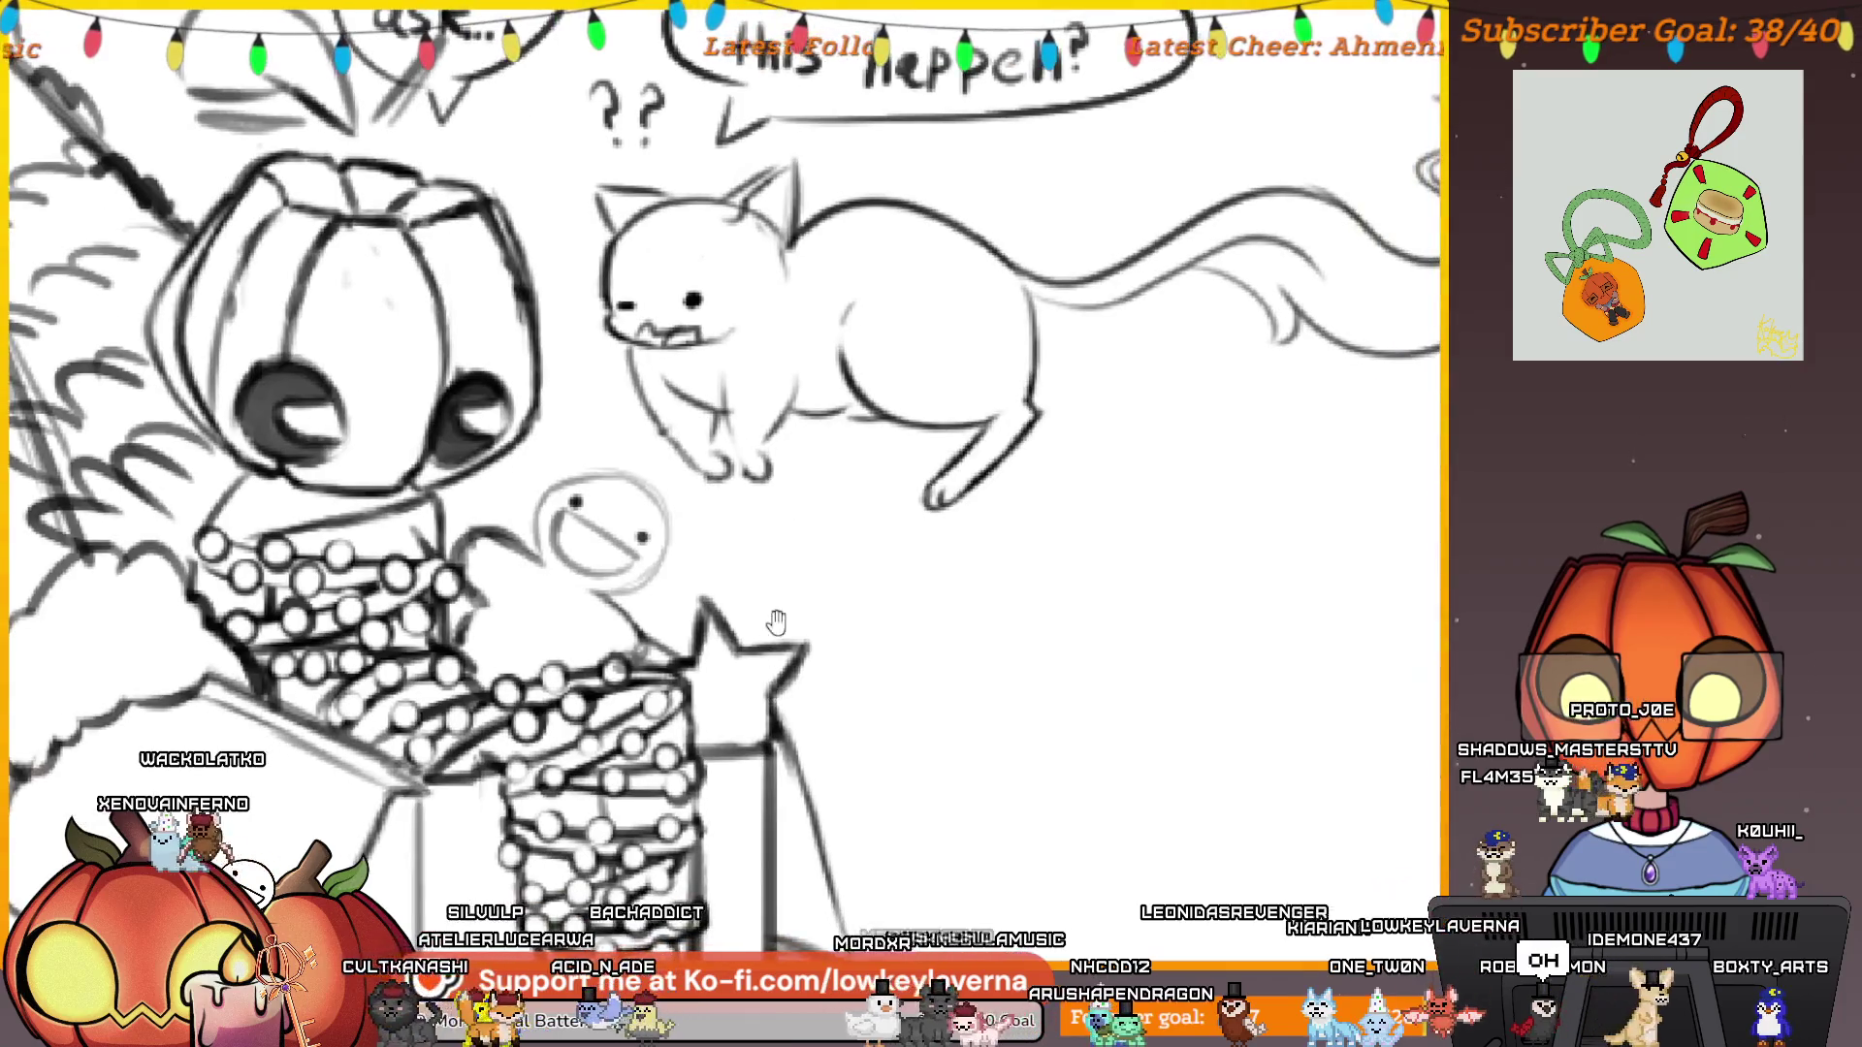
scroll(793, 578, down, 1)
drag(845, 625, 770, 665)
drag(697, 774, 680, 719)
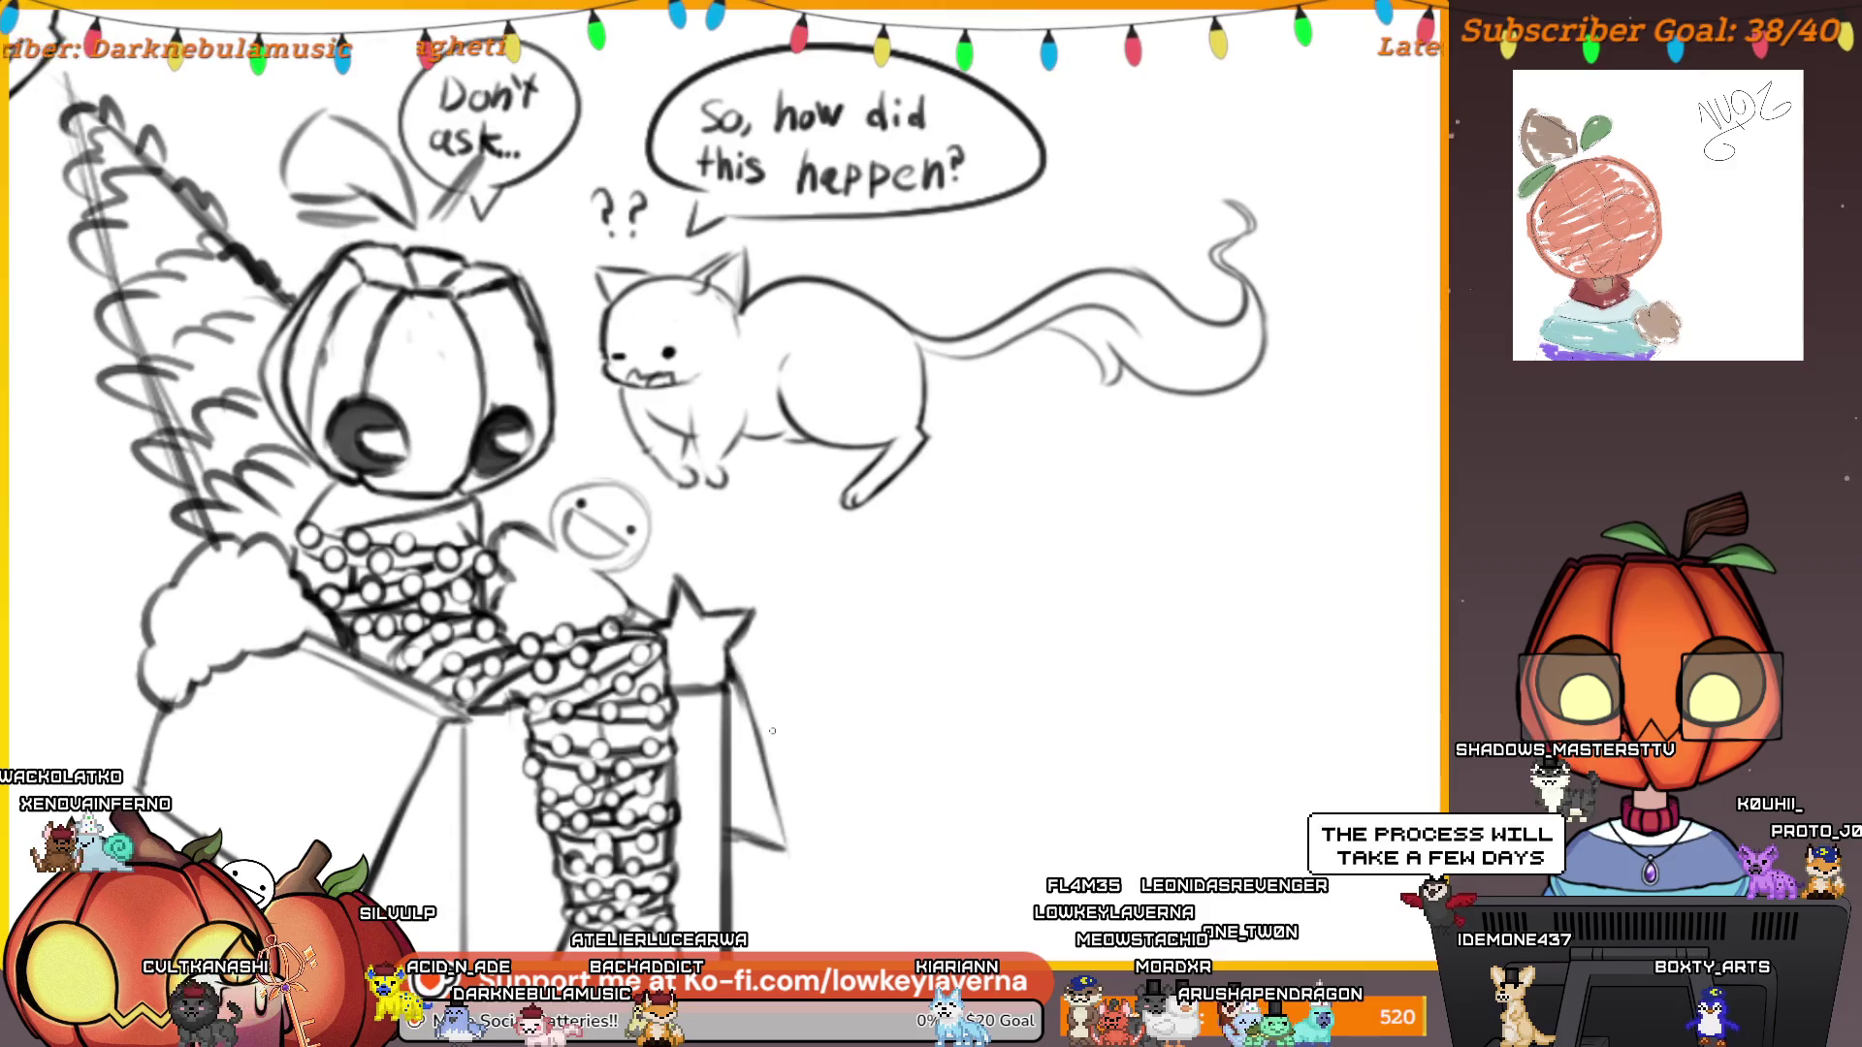
scroll(768, 732, down, 3)
mouse_move(1037, 443)
mouse_down()
mouse_move(767, 692)
mouse_move(952, 618)
mouse_up()
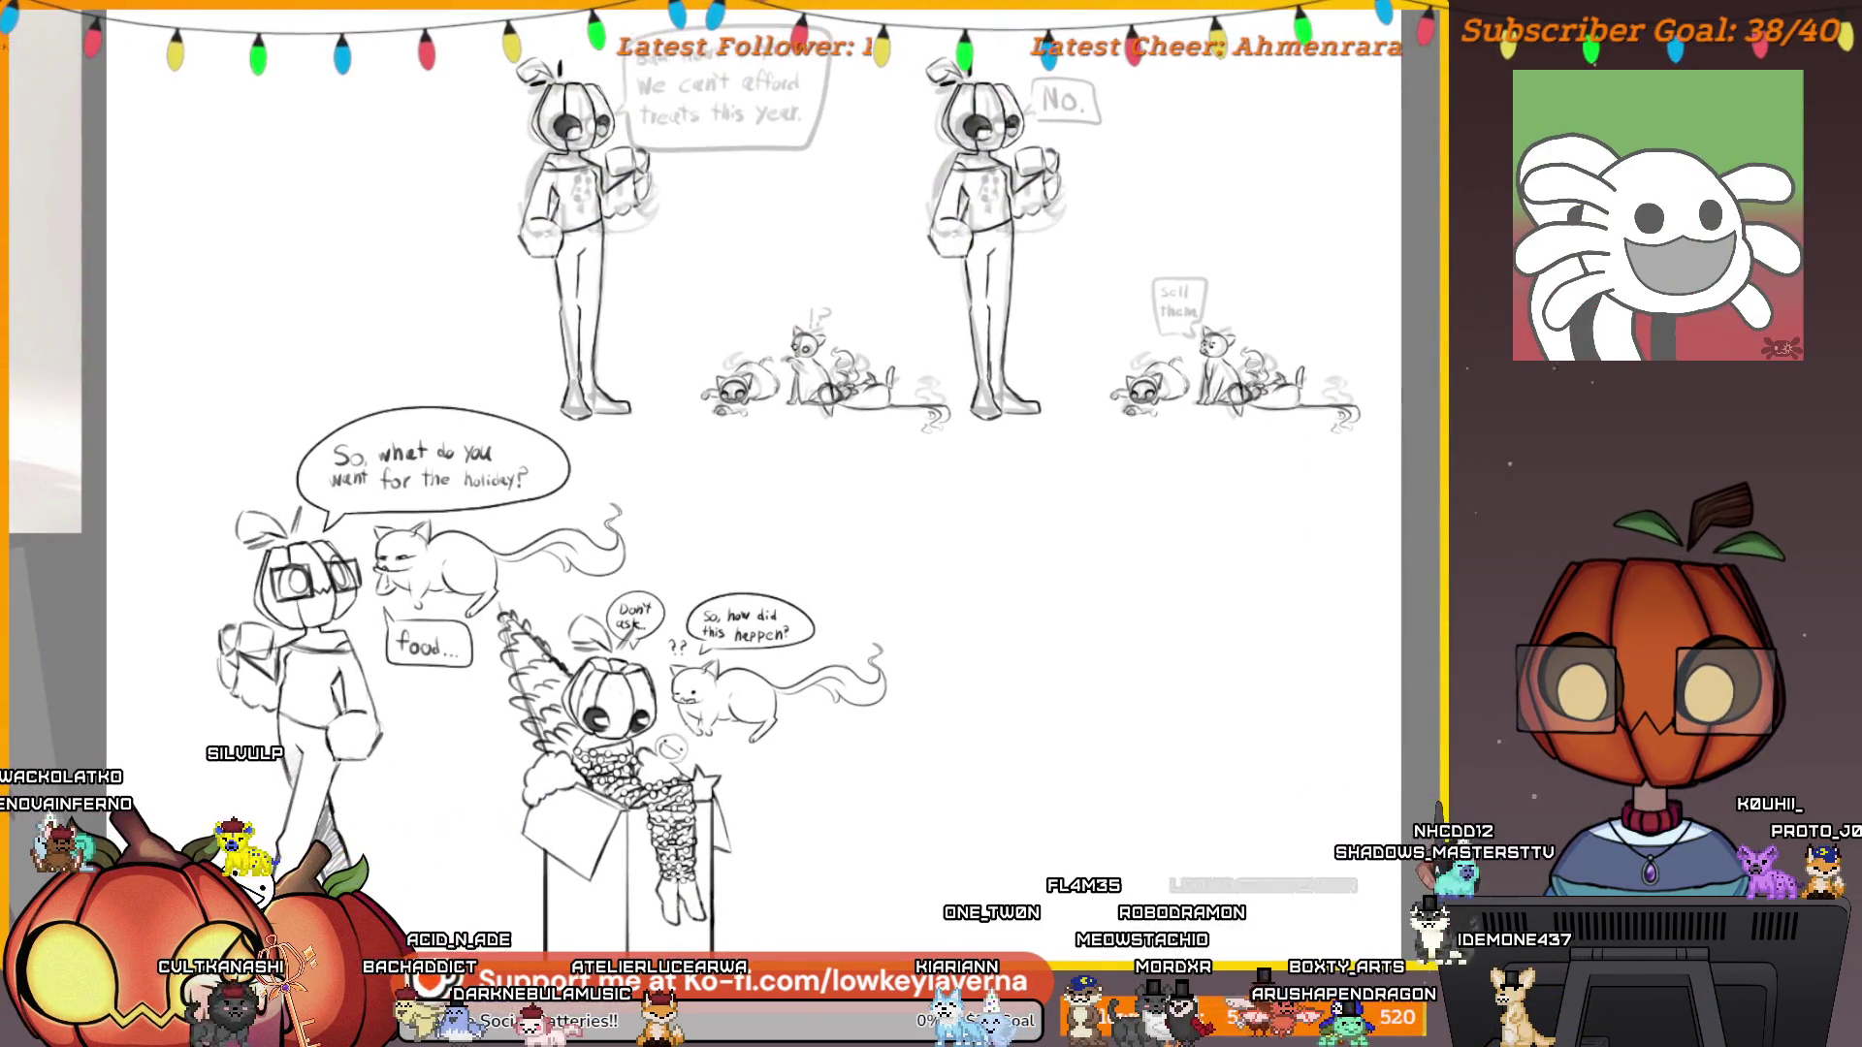
key(alt+f)
key(Escape)
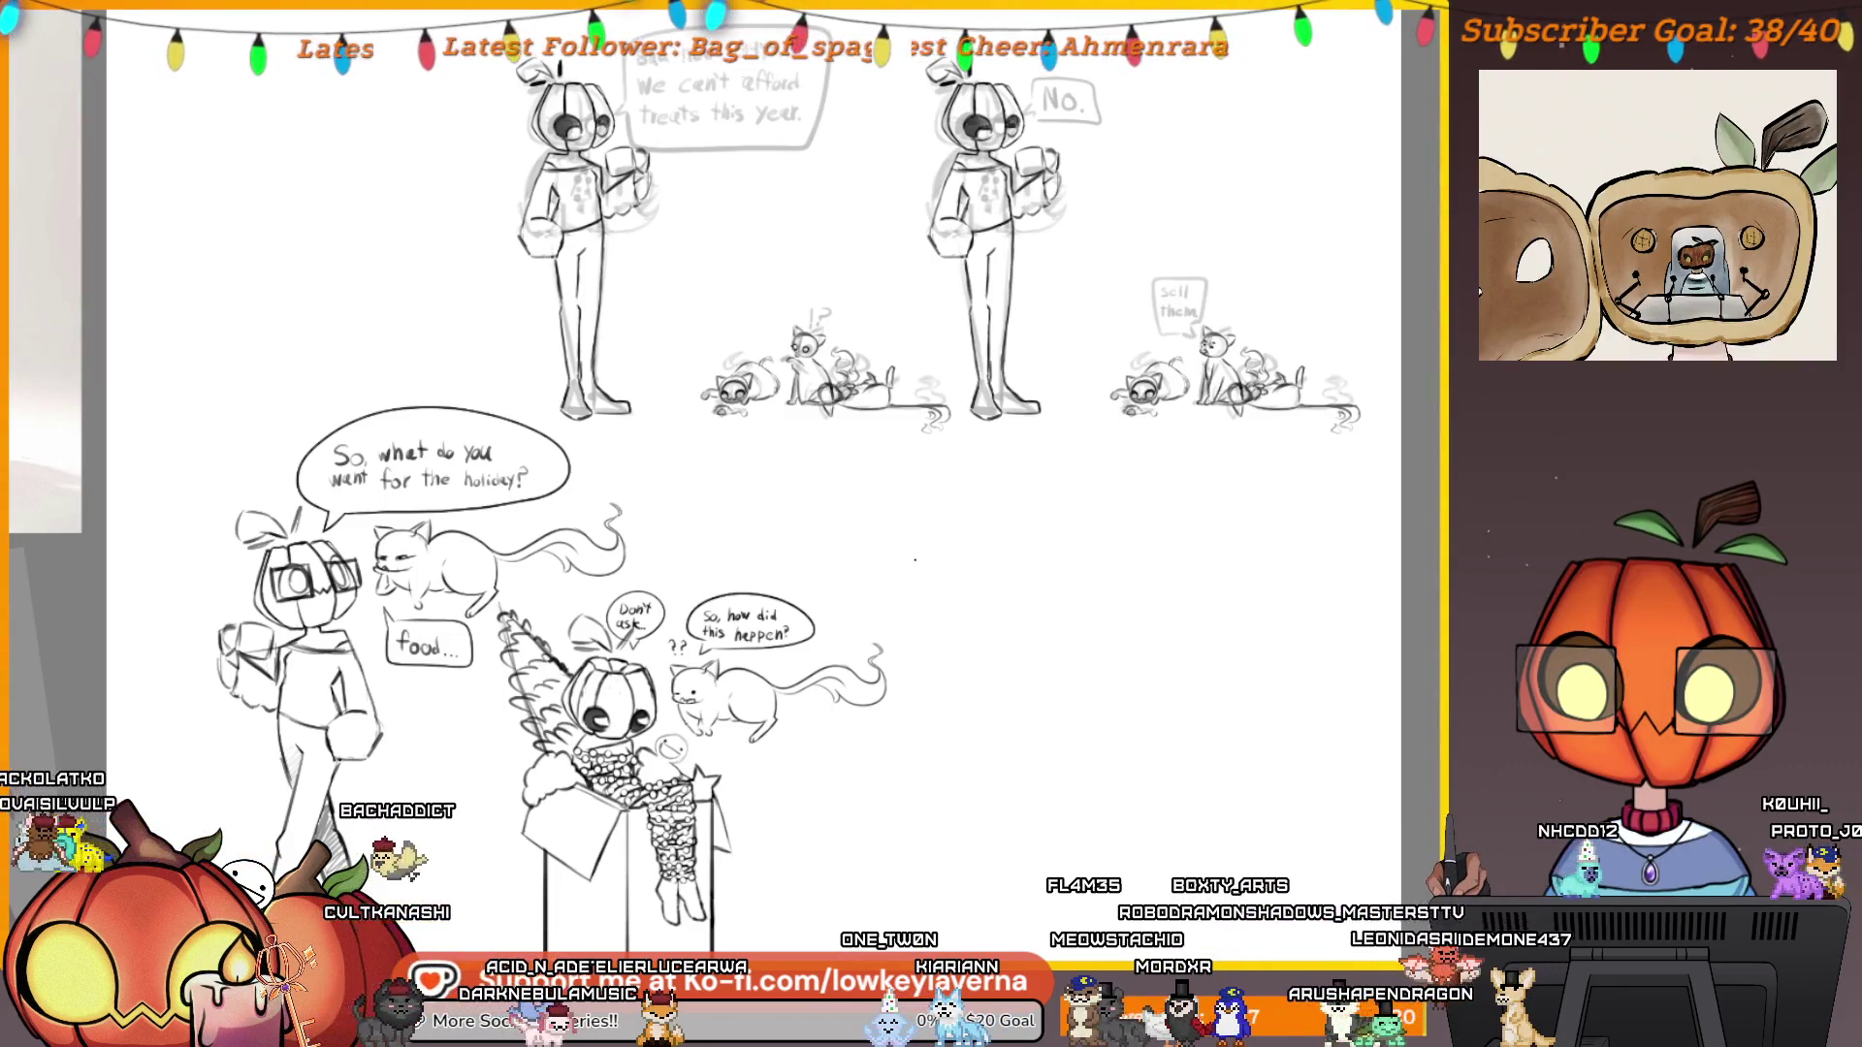